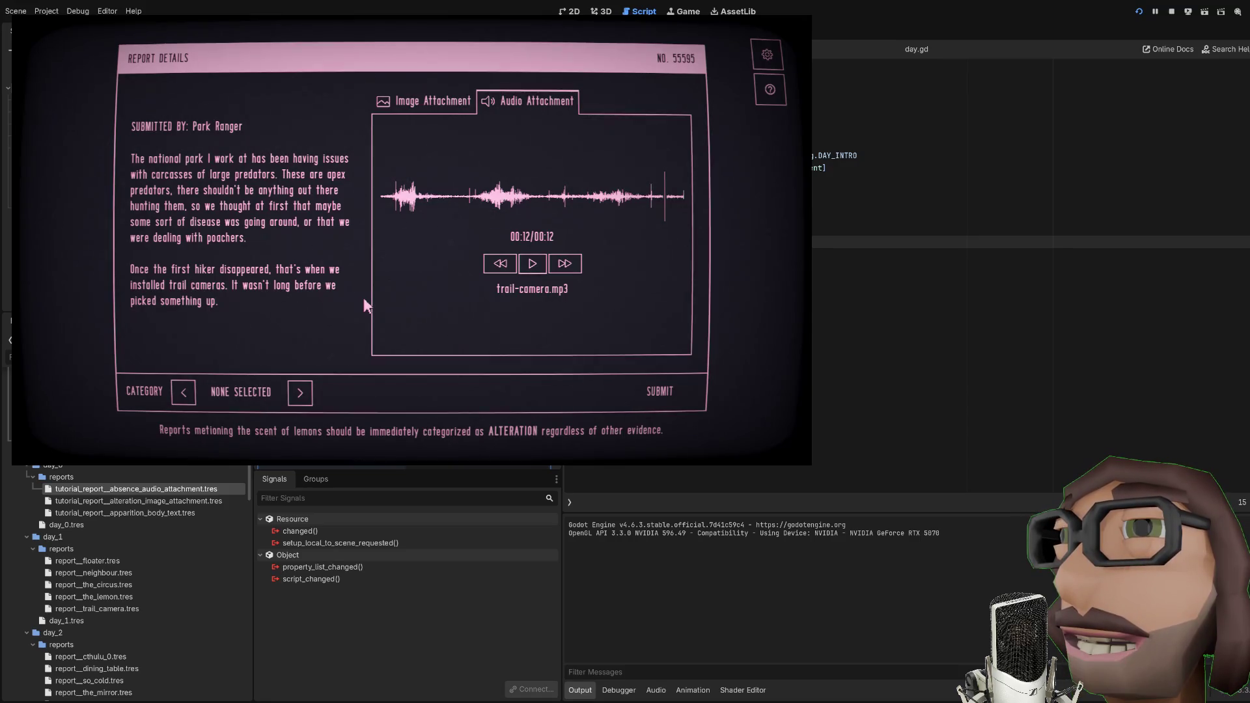
Set the trail-camera report's category to ALTERATION, checking its image attachment along the way.
left_click(300, 393)
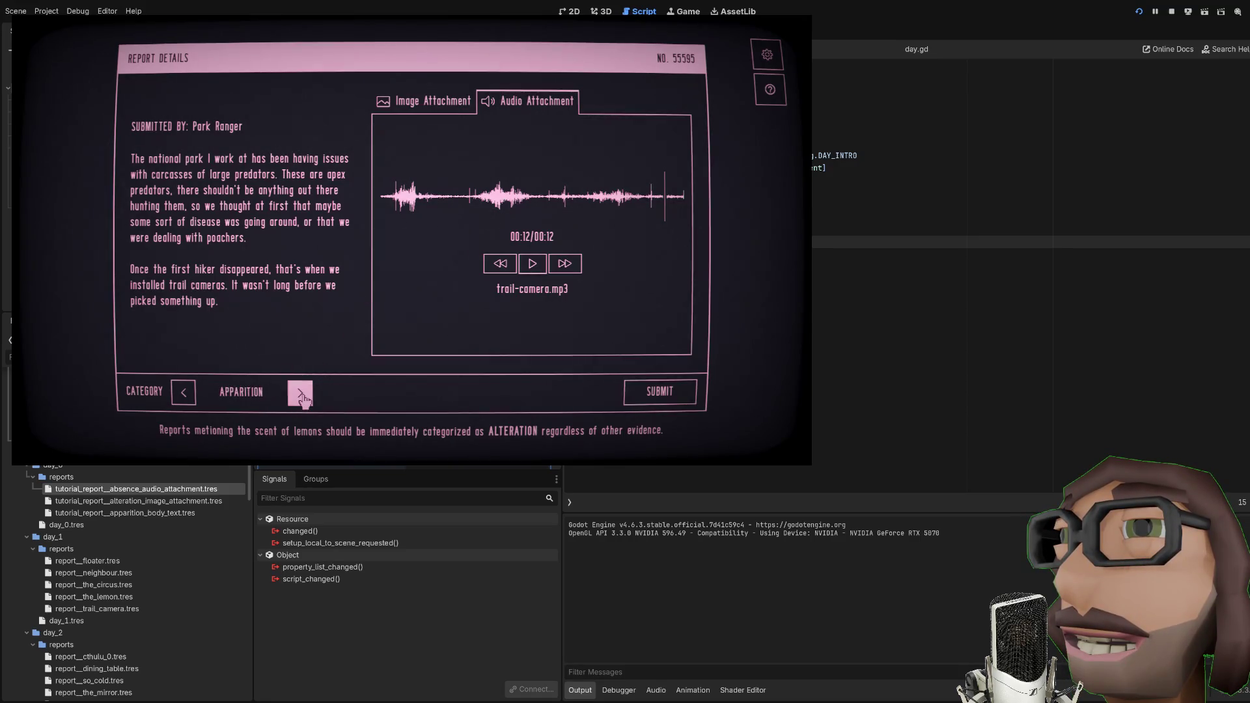
left_click(301, 393)
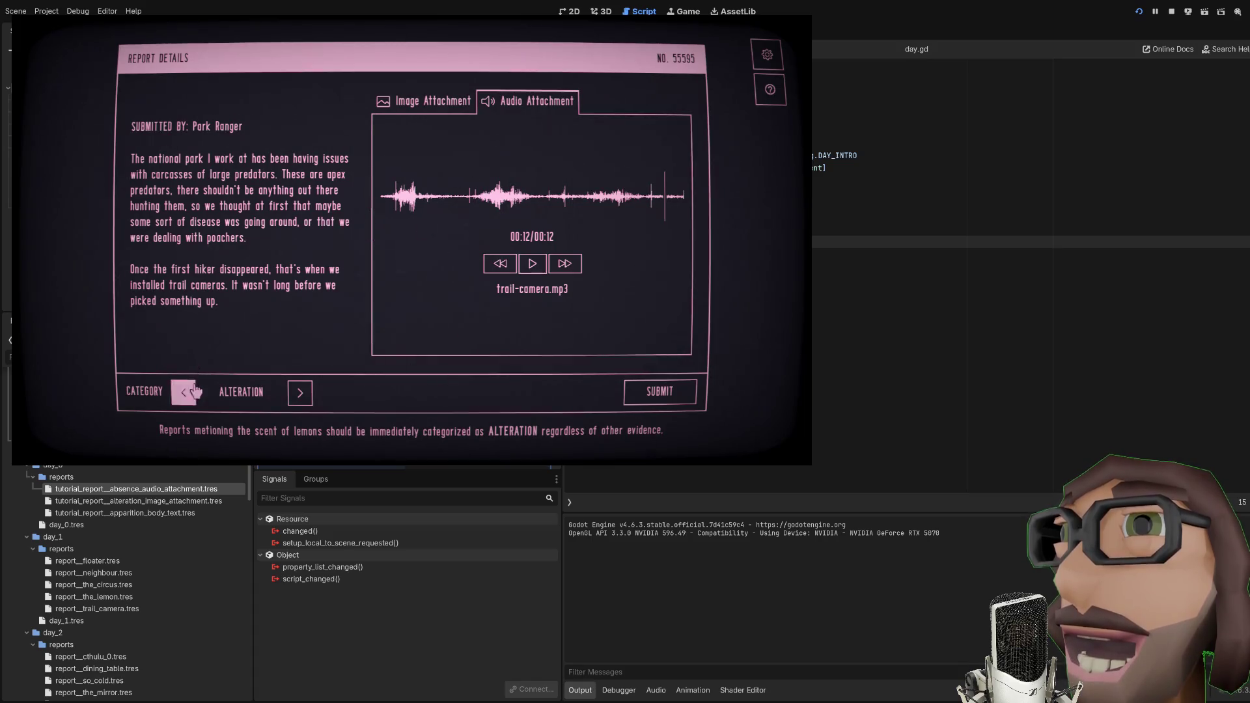
left_click(424, 101)
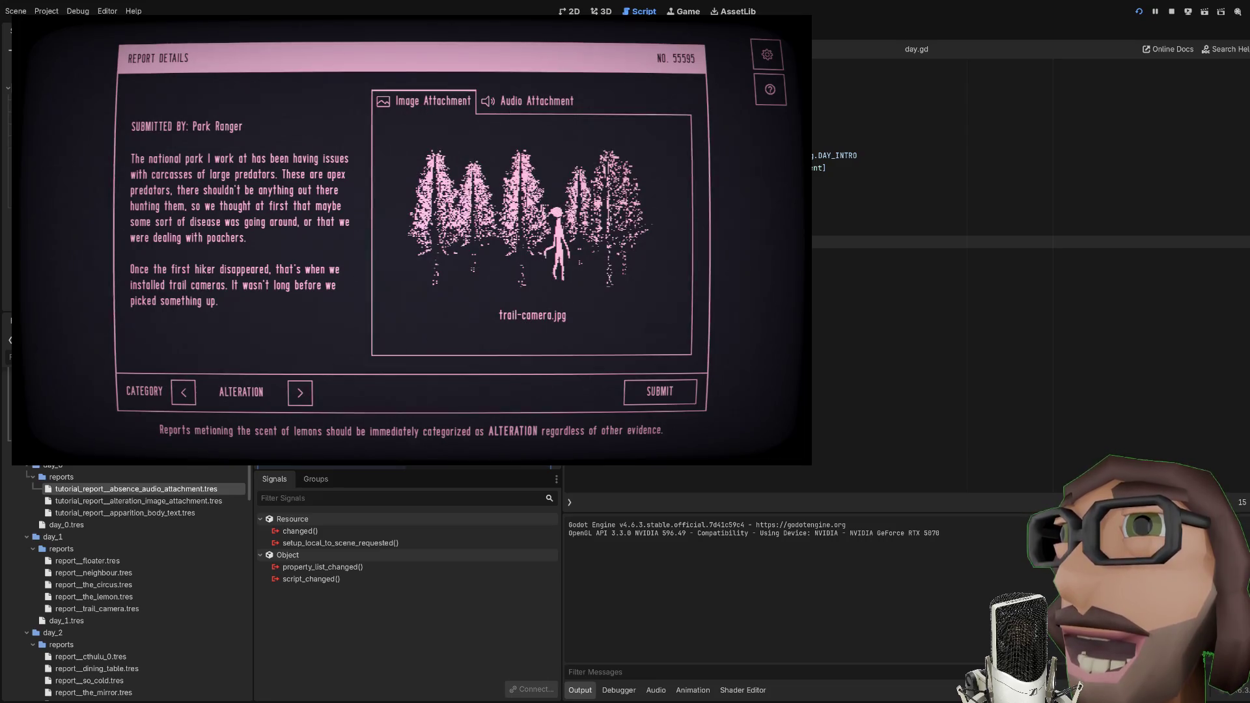
left_click(296, 391)
left_click(306, 392)
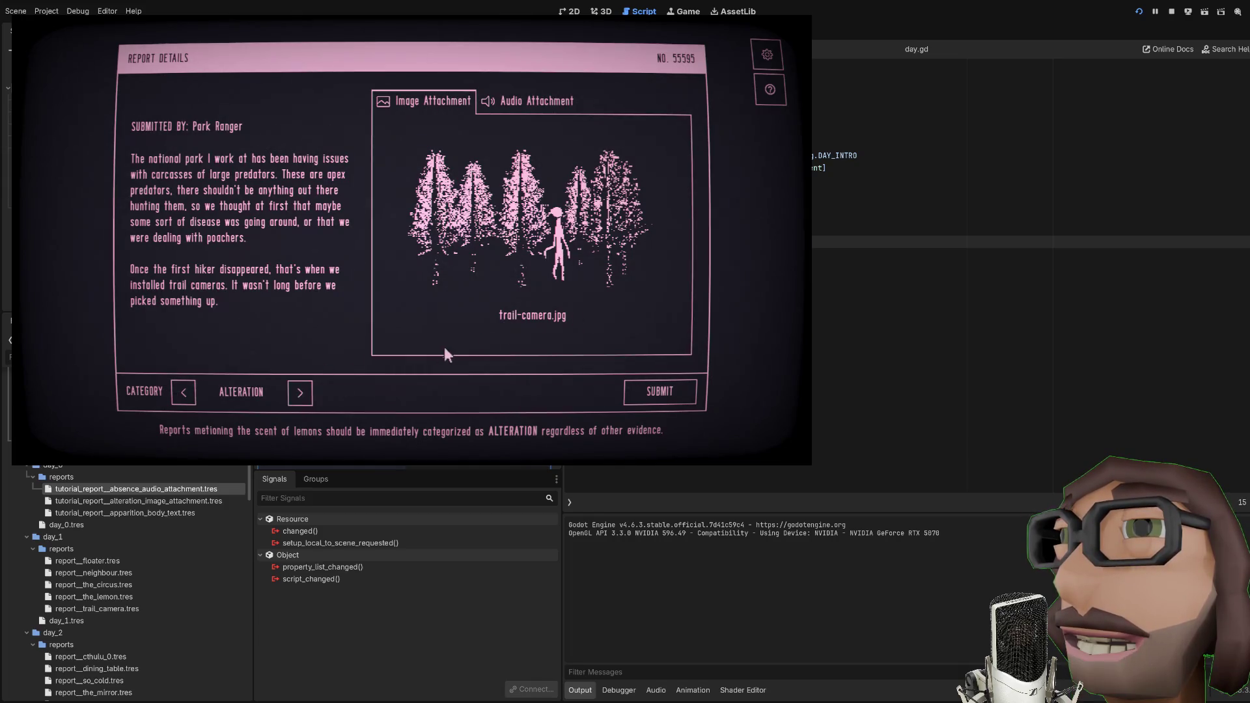
Settle the category on ALTERATION, submit the trail-camera report and acknowledge REPORT RECEIVED.
left_click(183, 393)
left_click(184, 392)
left_click(300, 392)
left_click(300, 393)
left_click(660, 391)
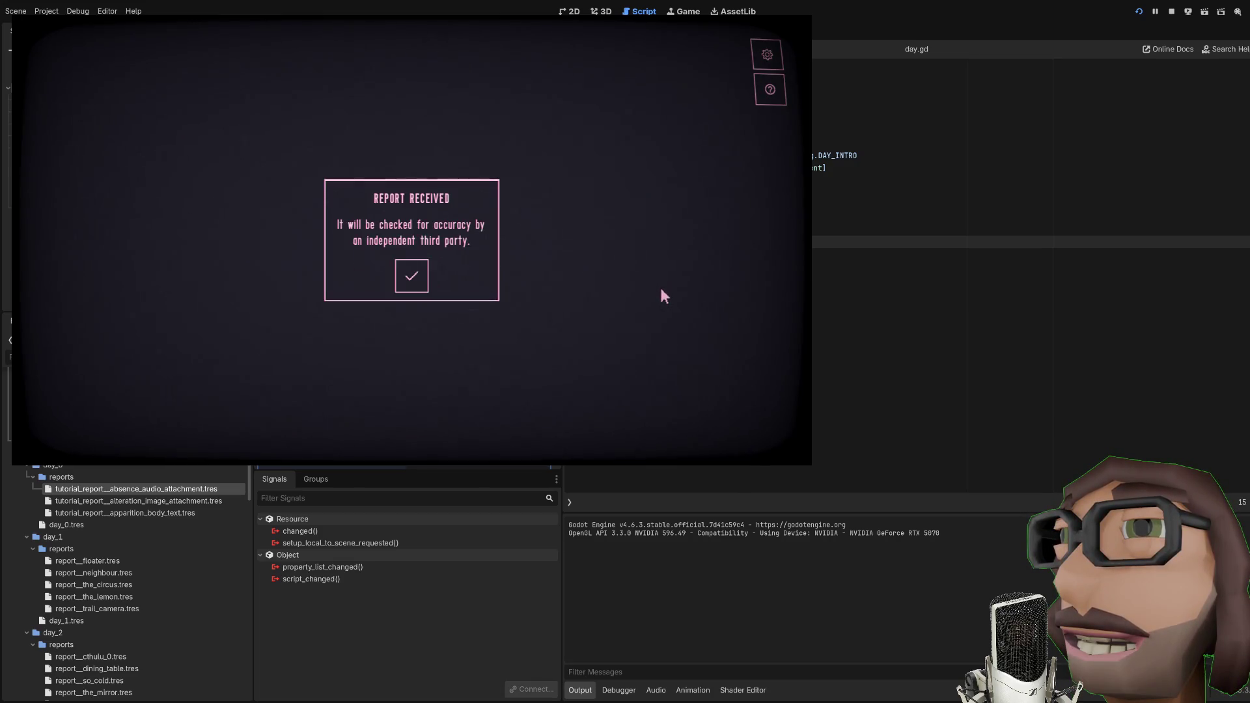
left_click(417, 269)
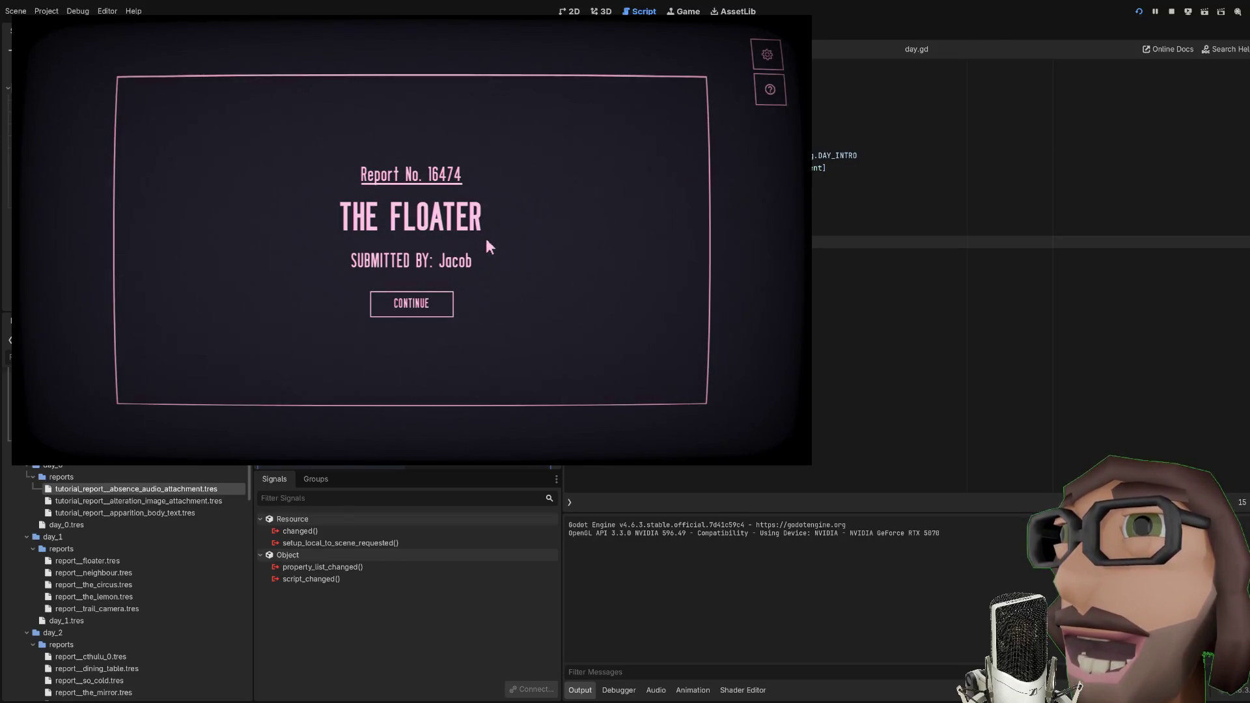
Download THE FLOATER report's image, file it as ALTERATION, submit and acknowledge receipt.
left_click(430, 299)
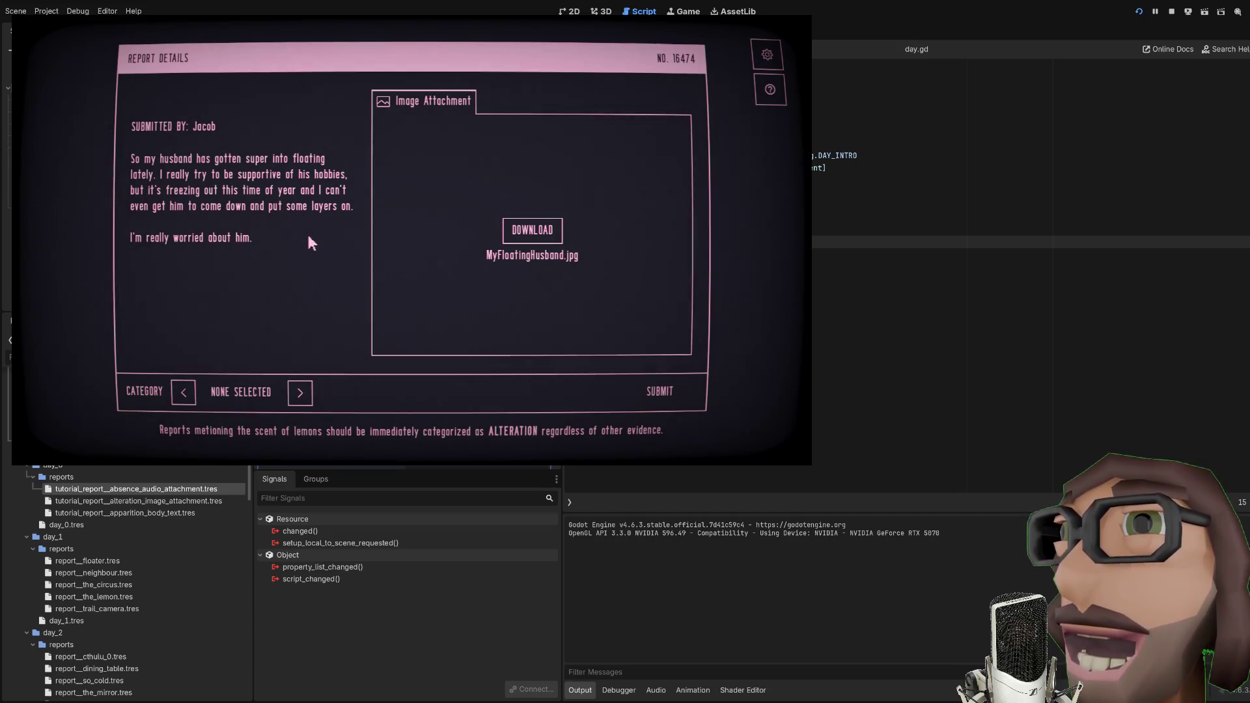
left_click(532, 231)
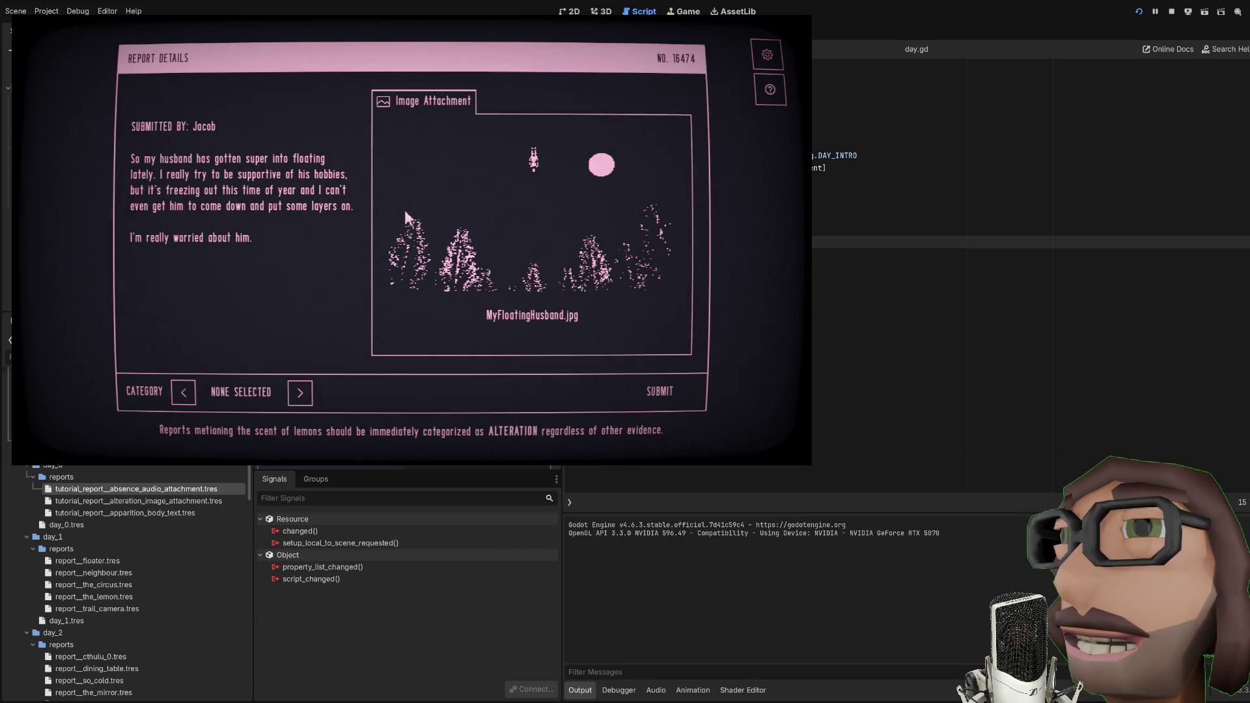
left_click(300, 393)
left_click(301, 394)
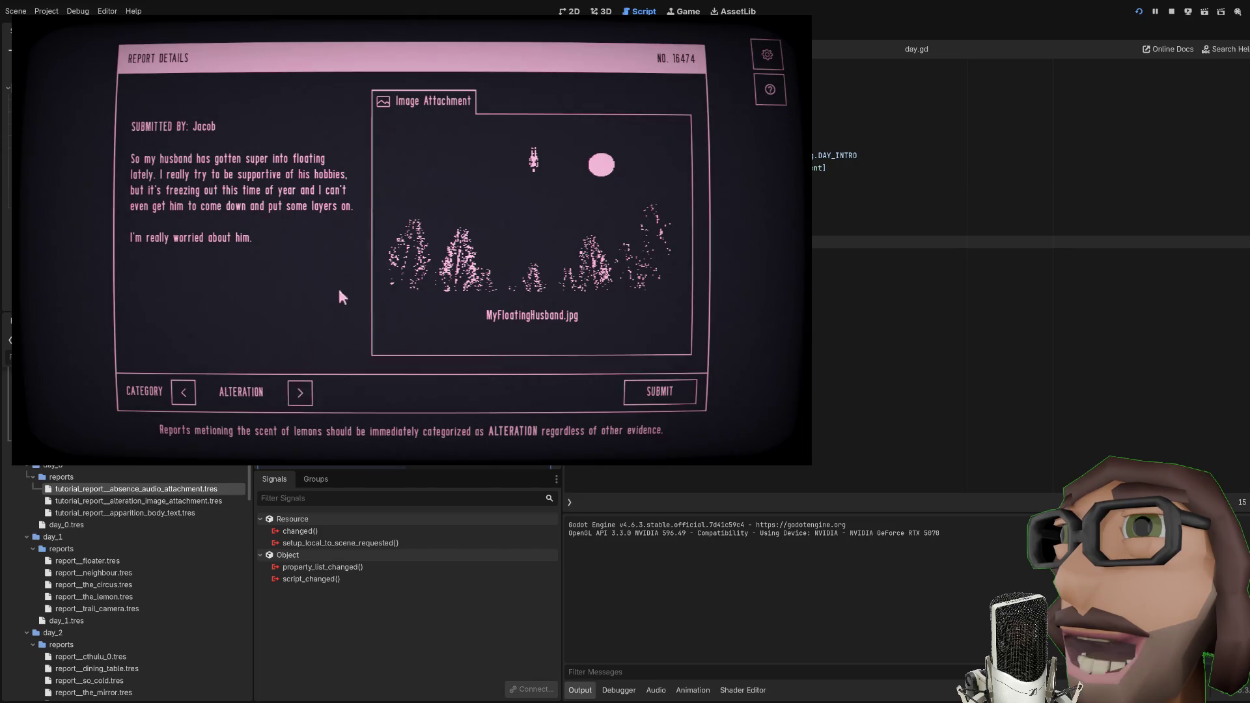
left_click(660, 393)
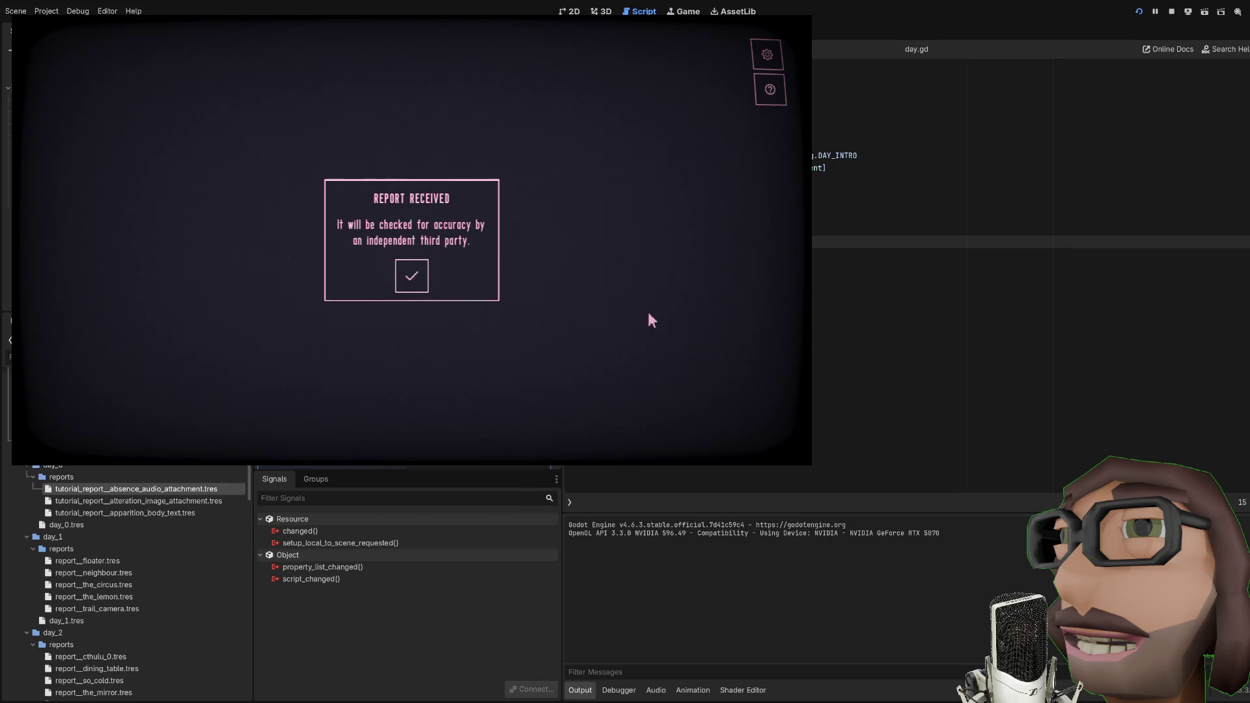
left_click(411, 276)
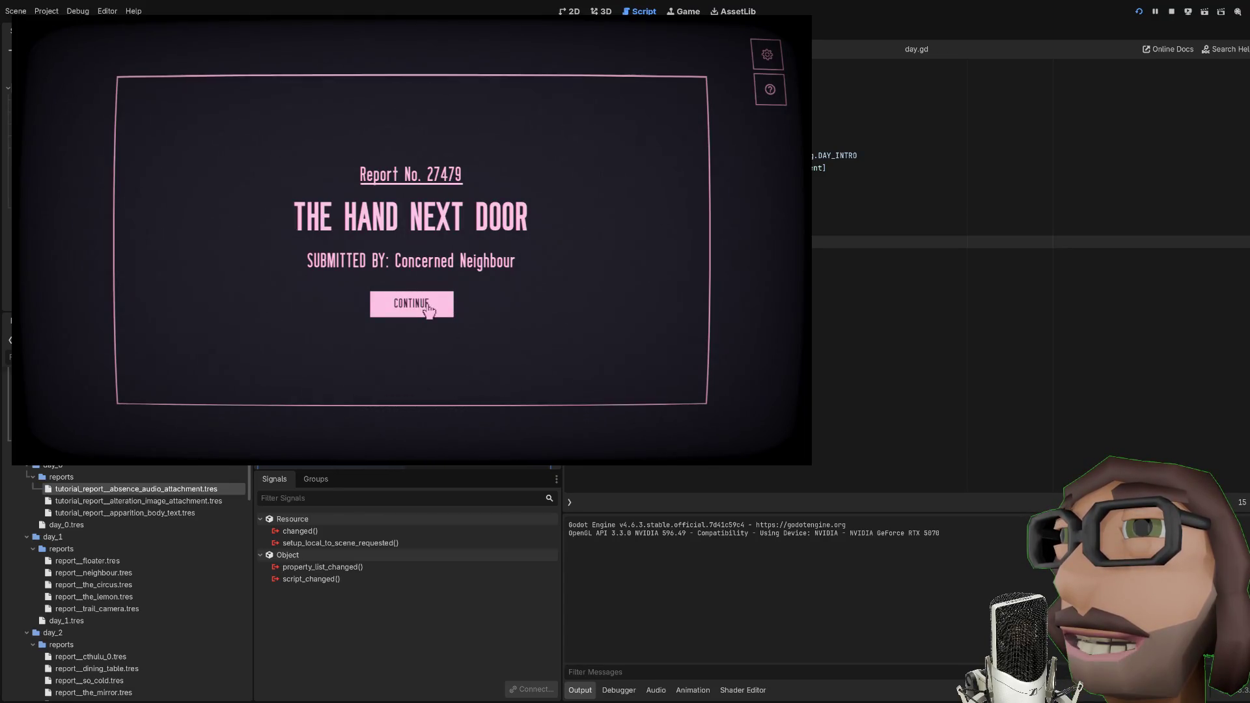
Download Neighbor.jpg, then play Neighbor.mp3, skipping to 00:19, before returning to the image.
left_click(426, 304)
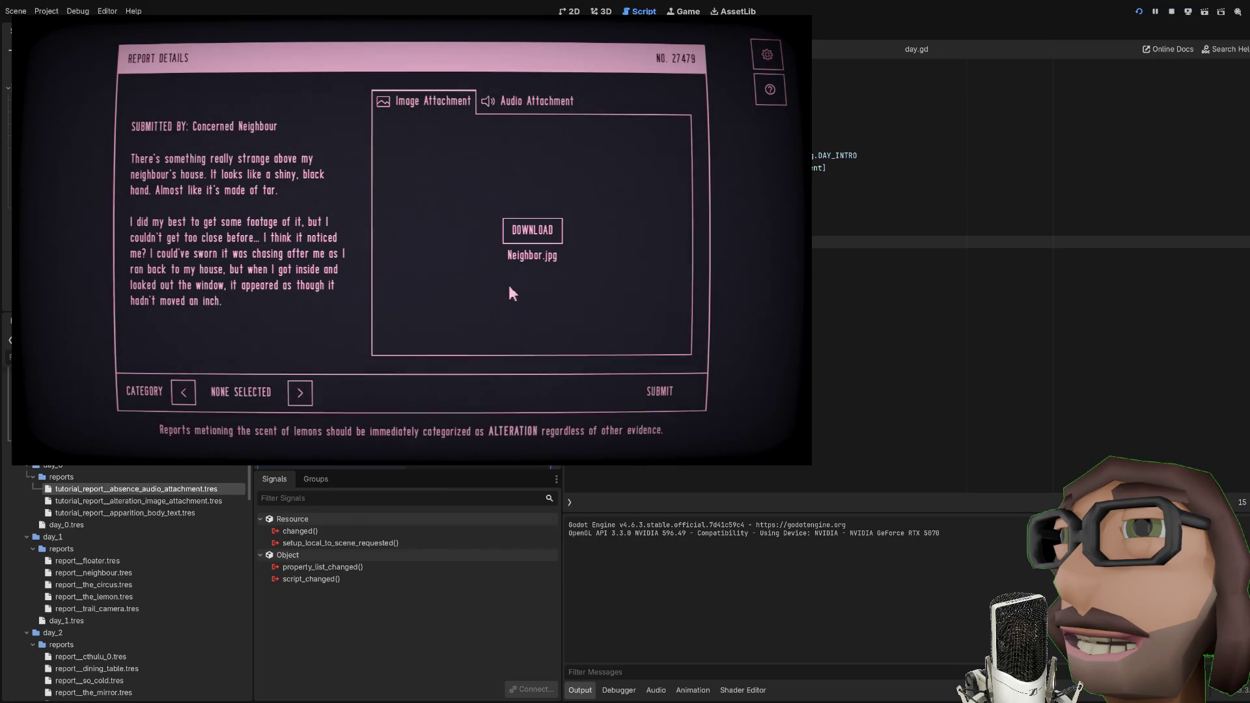
left_click(530, 231)
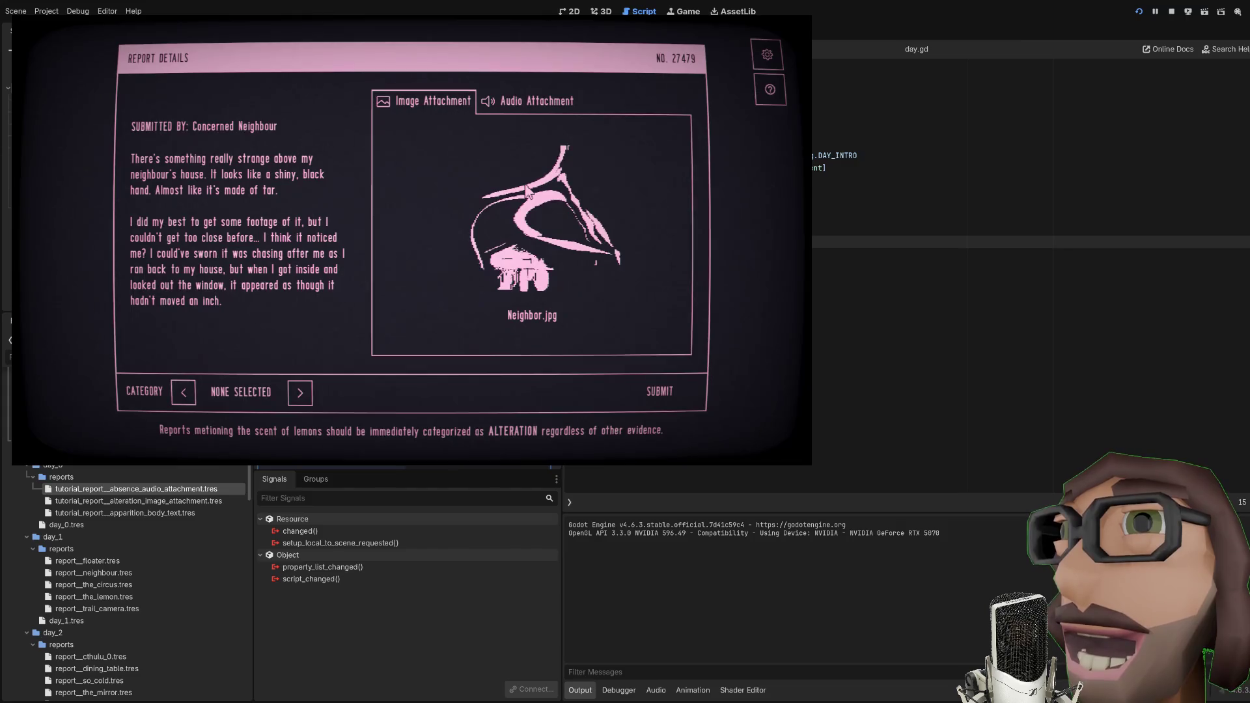
left_click(529, 101)
left_click(544, 260)
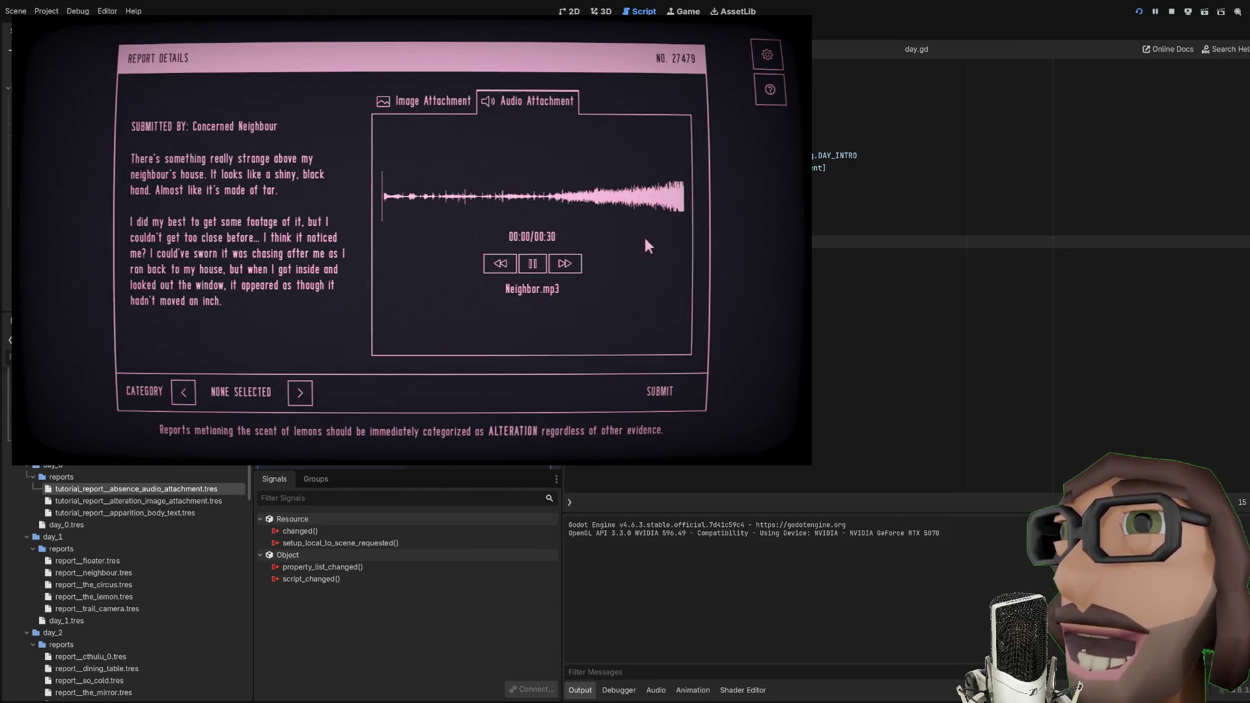
left_click(551, 196)
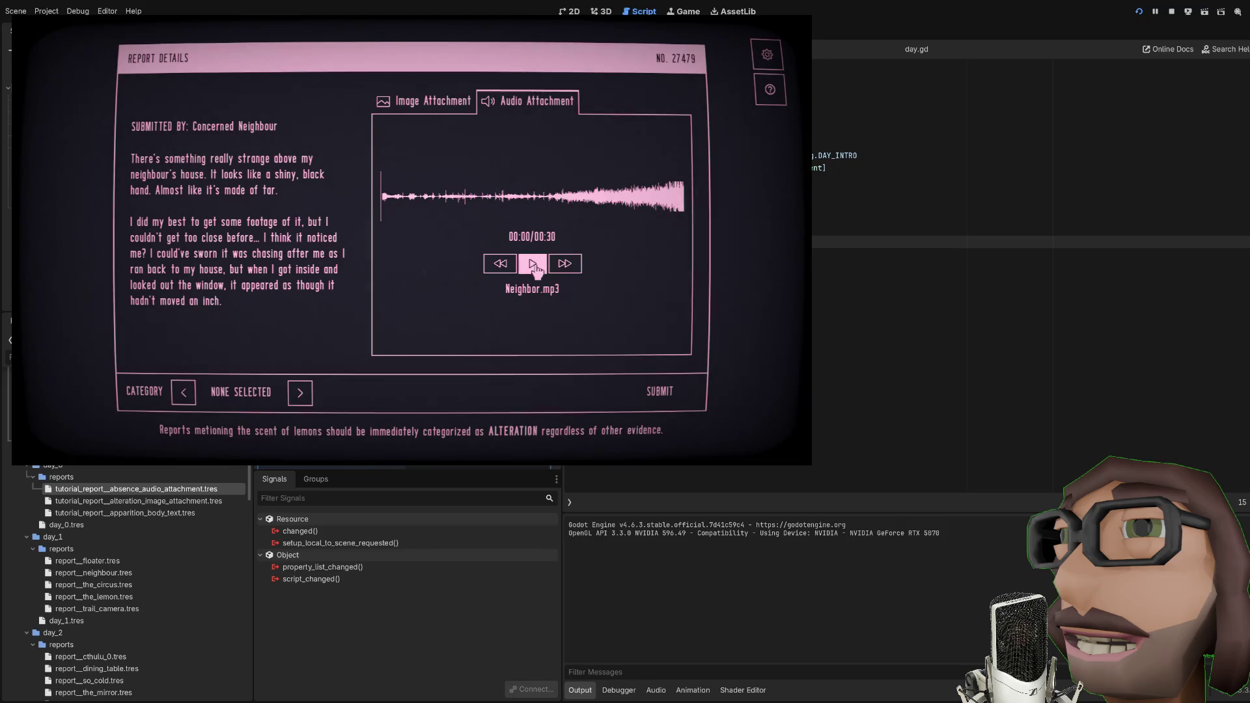
left_click(426, 102)
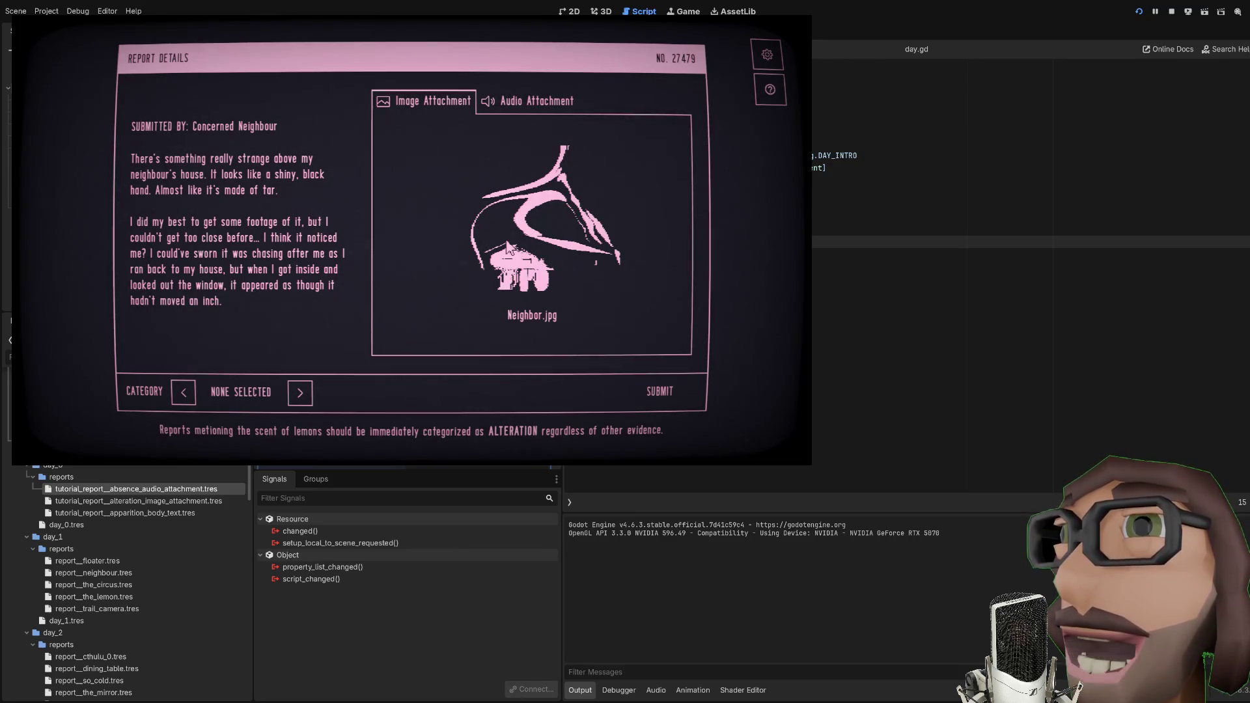
File THE HAND NEXT DOOR as APPARITION, submit it and acknowledge receipt.
left_click(310, 402)
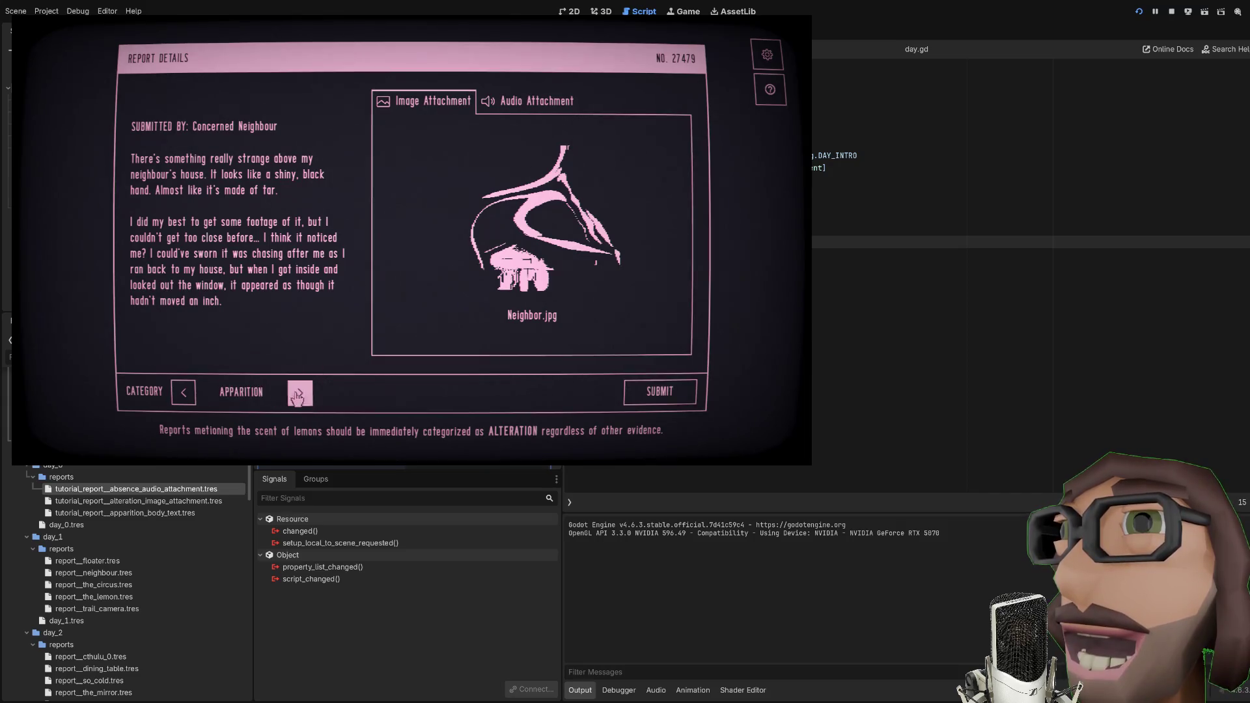
left_click(185, 397)
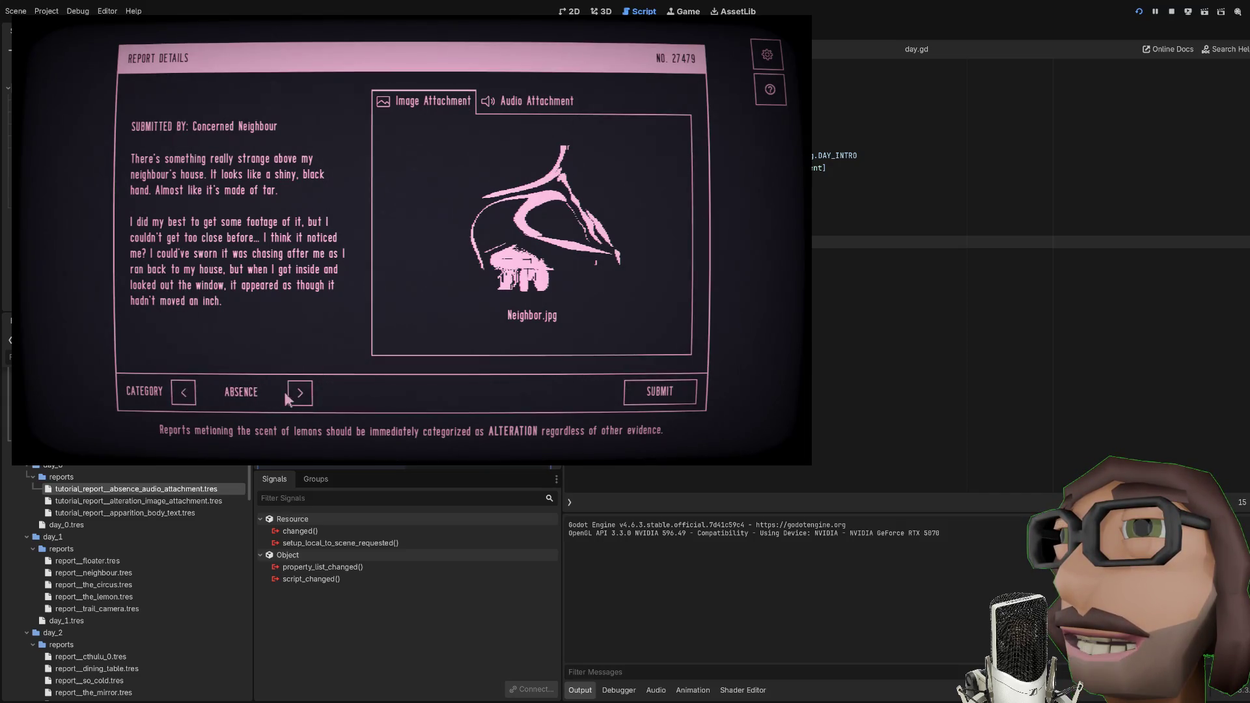
left_click(301, 396)
left_click(660, 391)
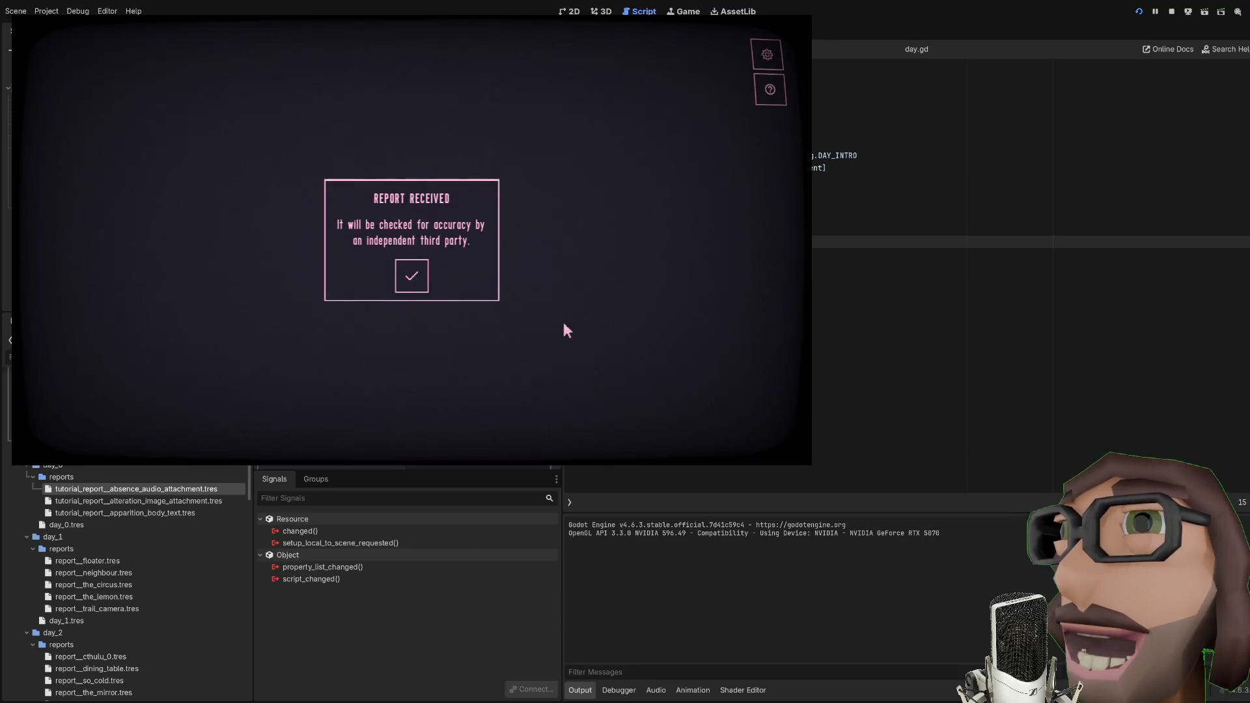
left_click(411, 276)
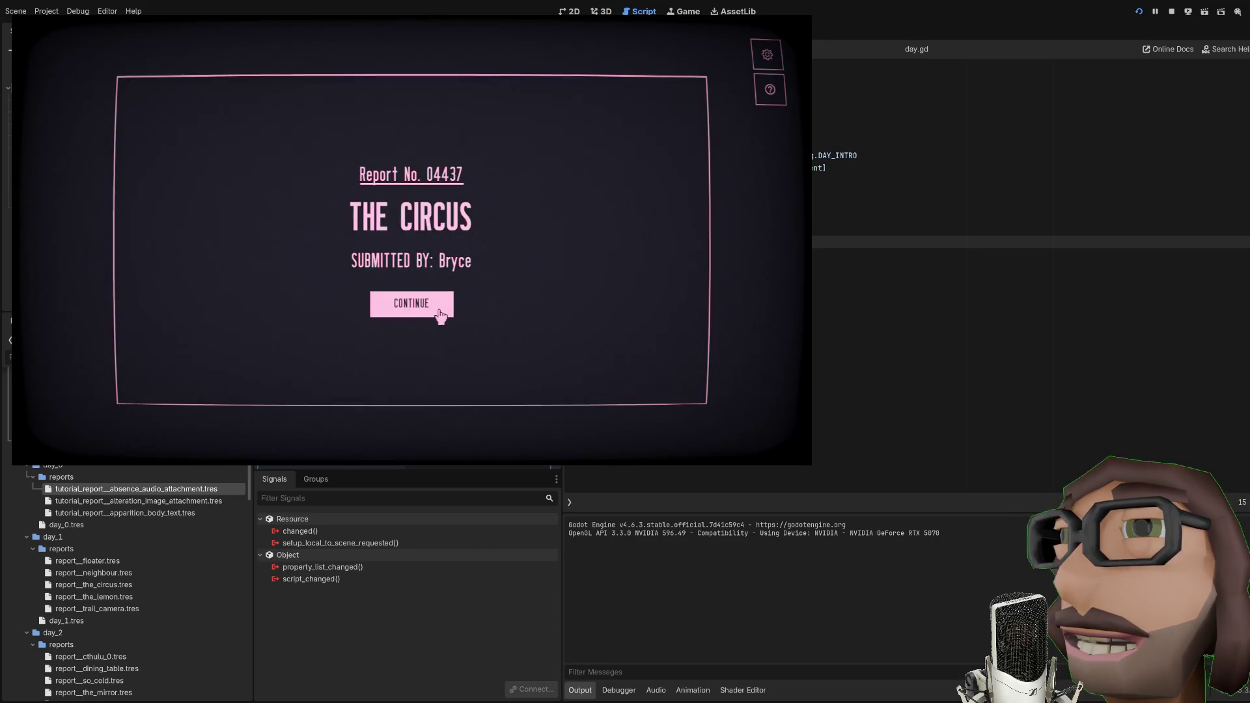
Open THE CIRCUS report, play TheCircus.mp3 and view the Door.png image.
left_click(440, 316)
left_click(519, 102)
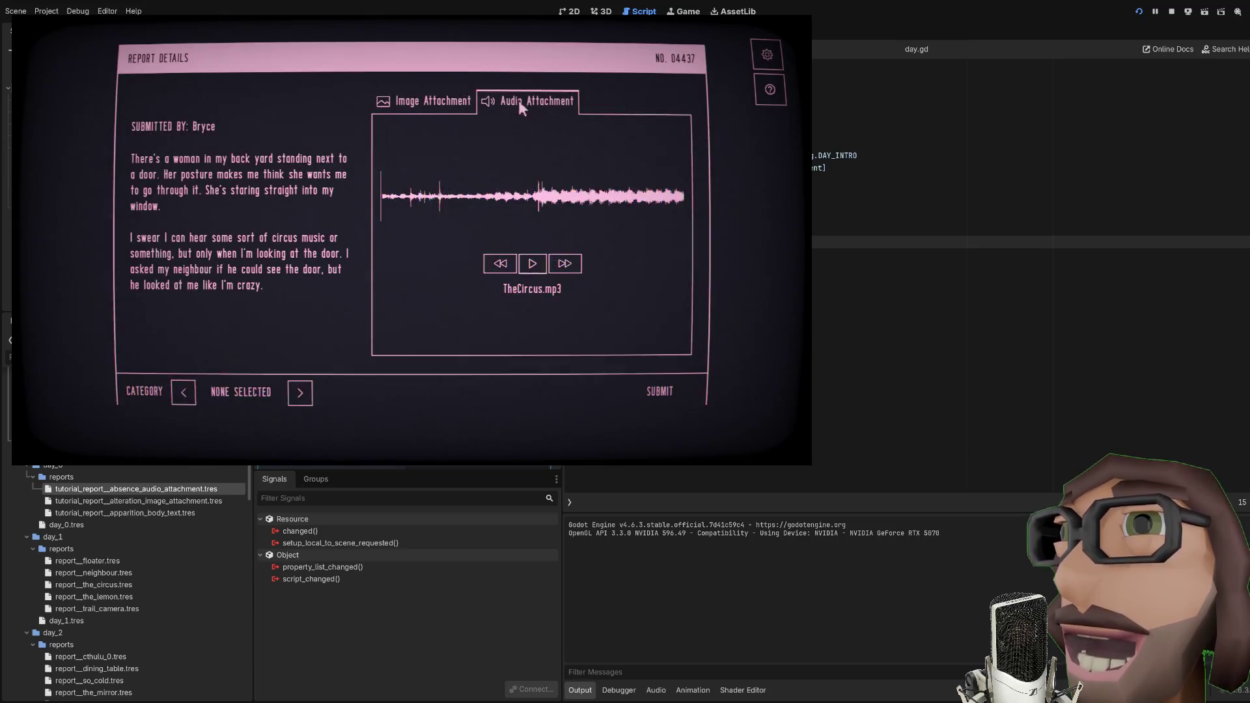
left_click(541, 271)
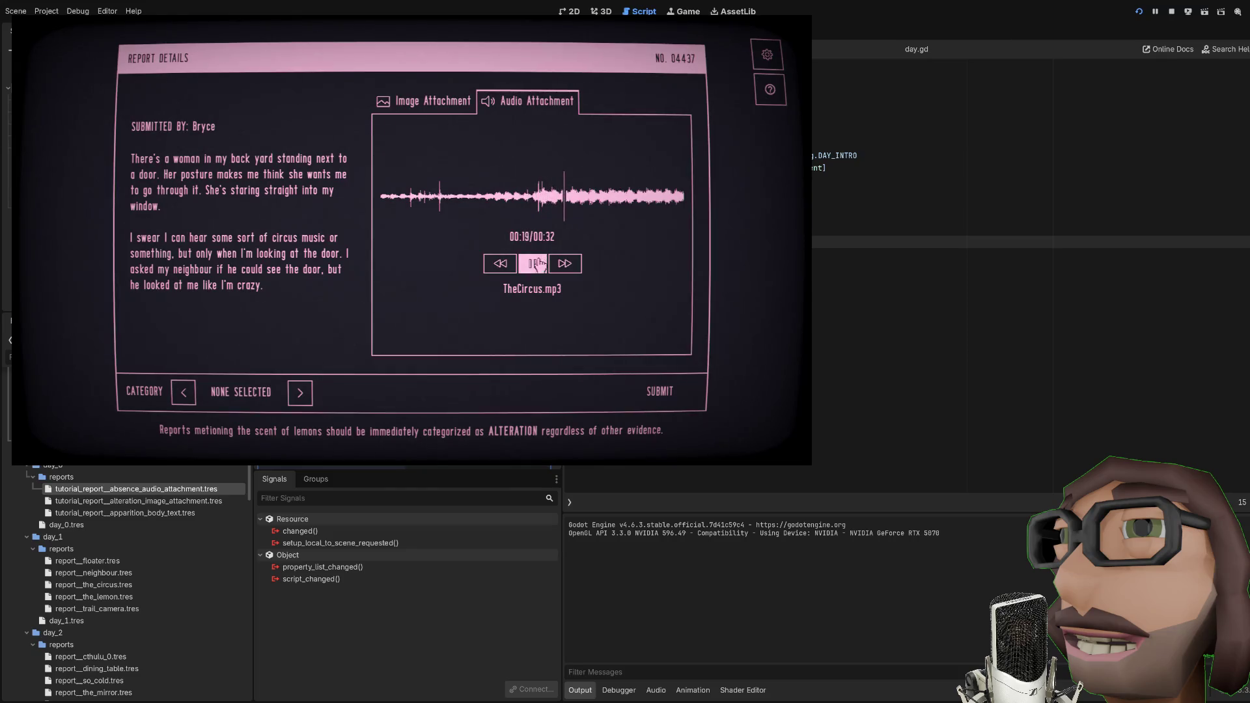
left_click(441, 105)
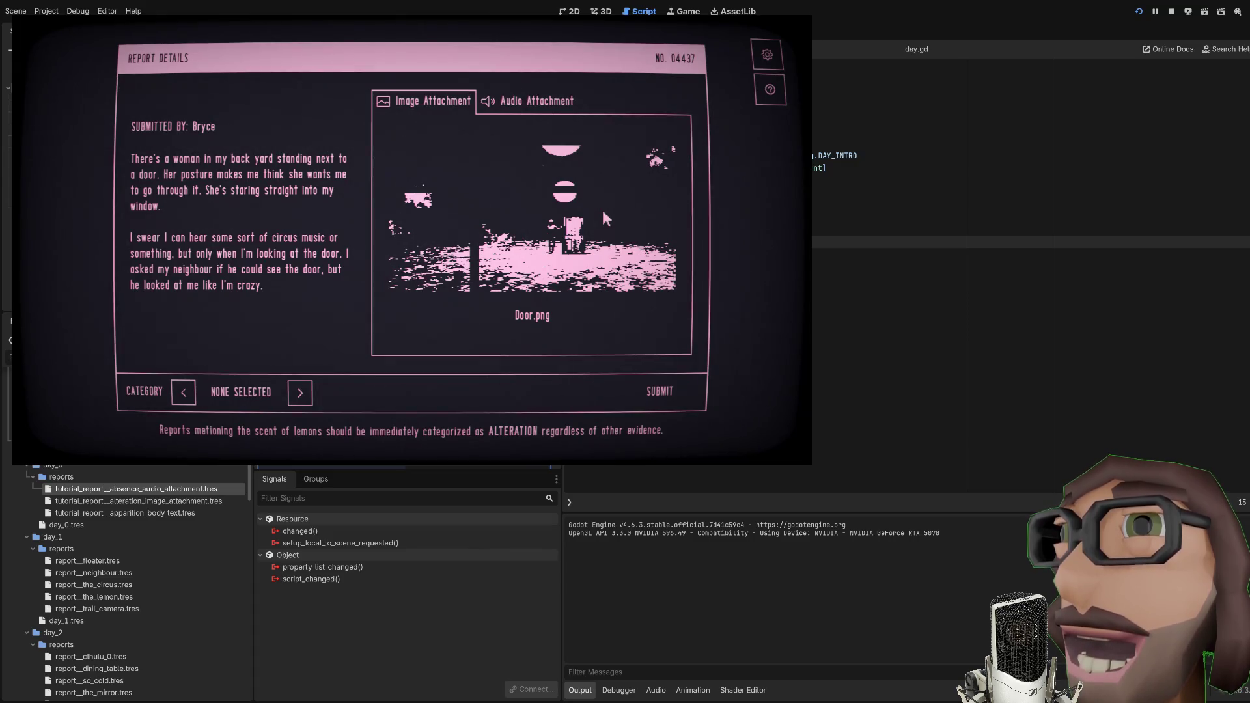
Set THE CIRCUS category to APPARITION, submit it and acknowledge receipt.
left_click(297, 394)
left_click(657, 392)
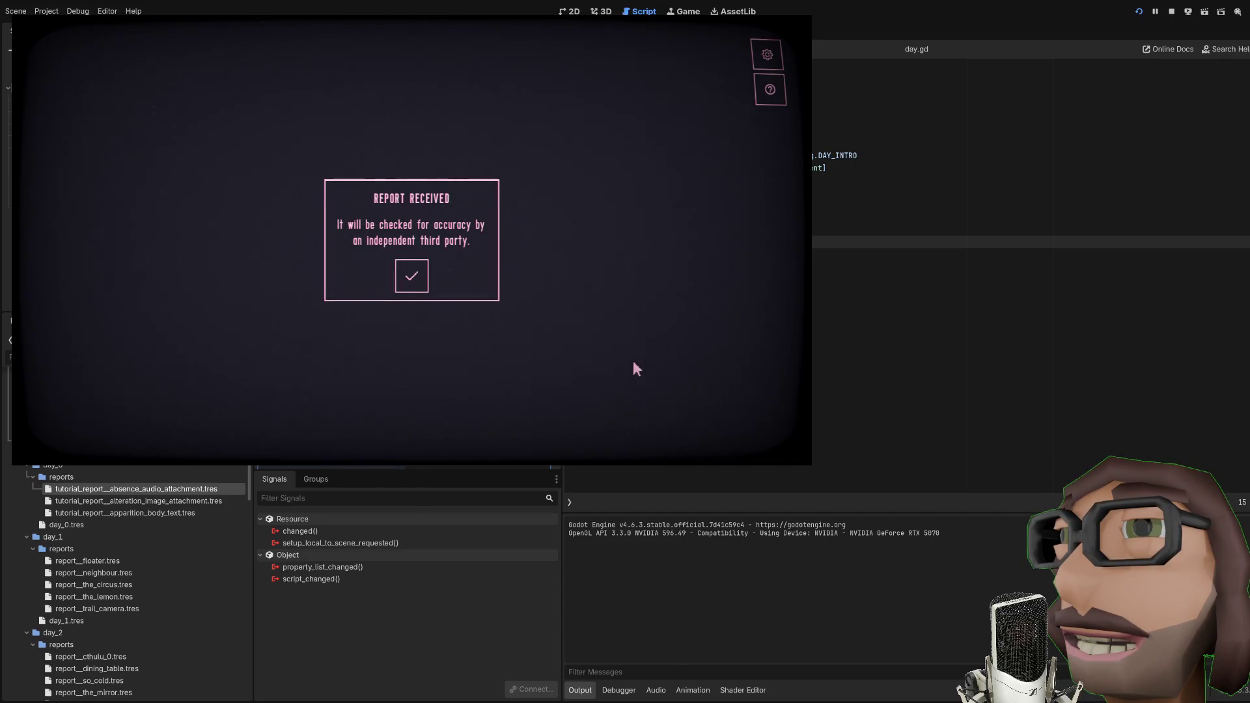
left_click(409, 284)
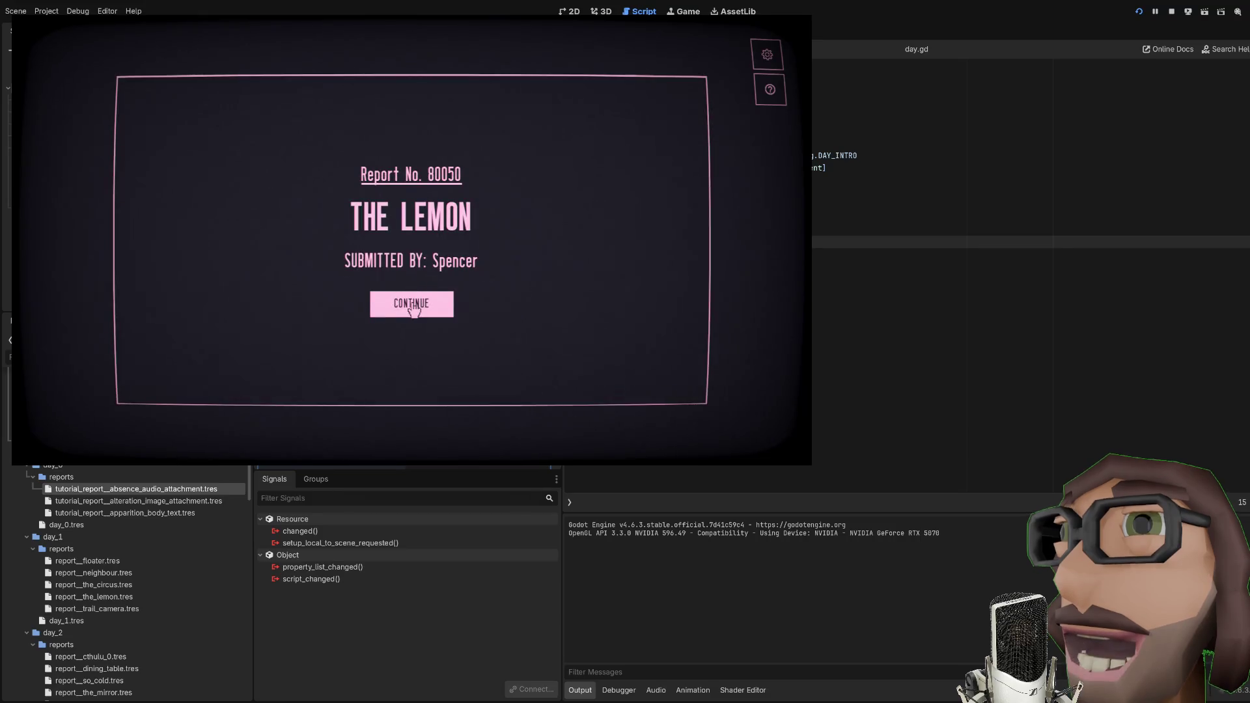
Download lemon.jpg, file THE LEMON as ALTERATION, submit and acknowledge to finish Day 1.
left_click(413, 310)
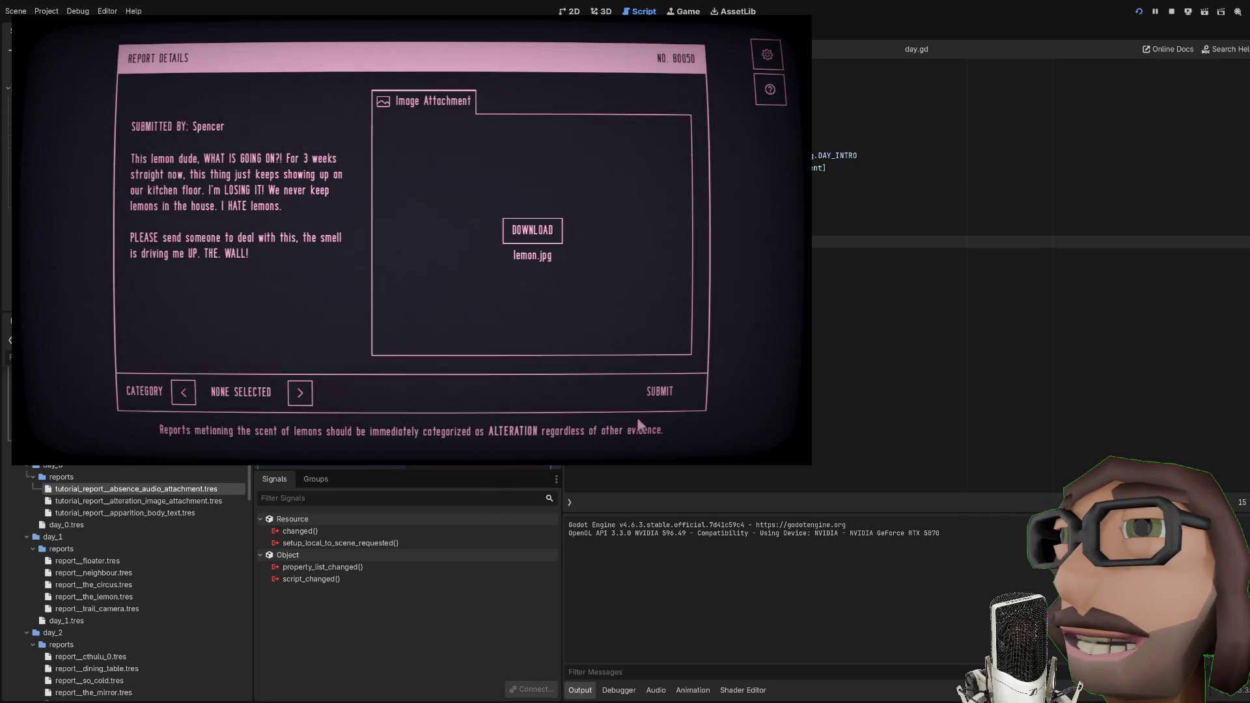
left_click(545, 238)
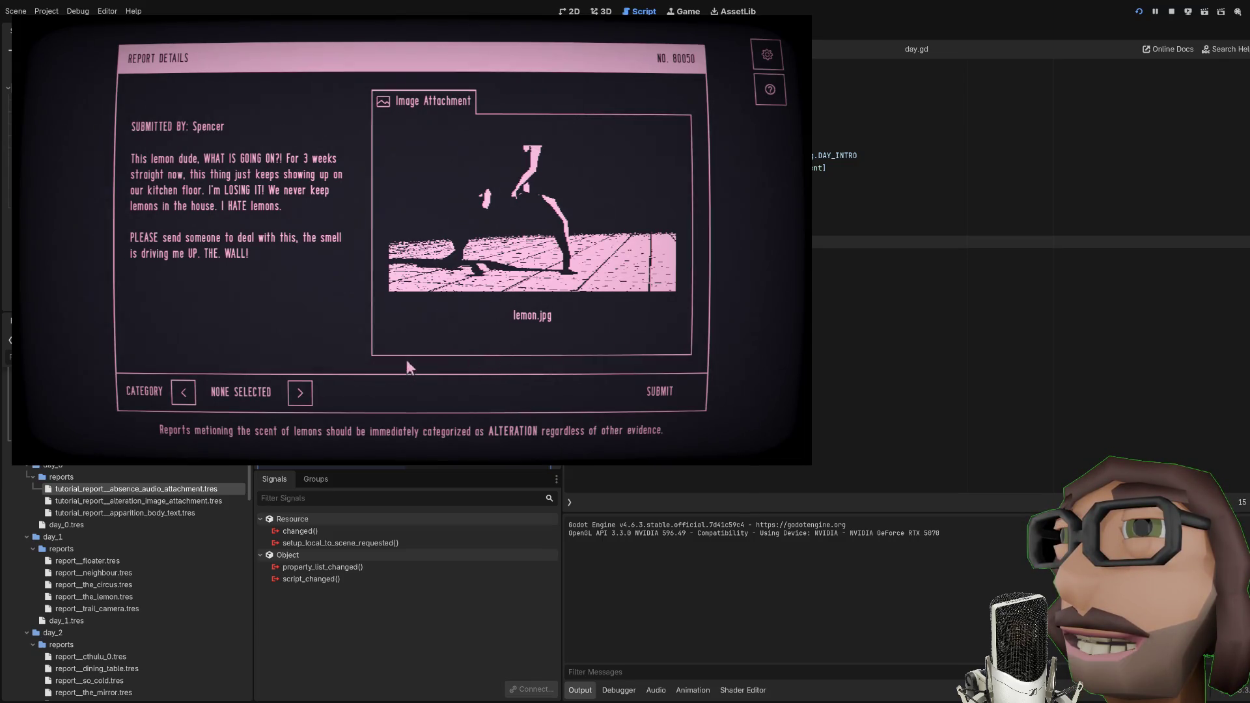
left_click(301, 393)
left_click(649, 391)
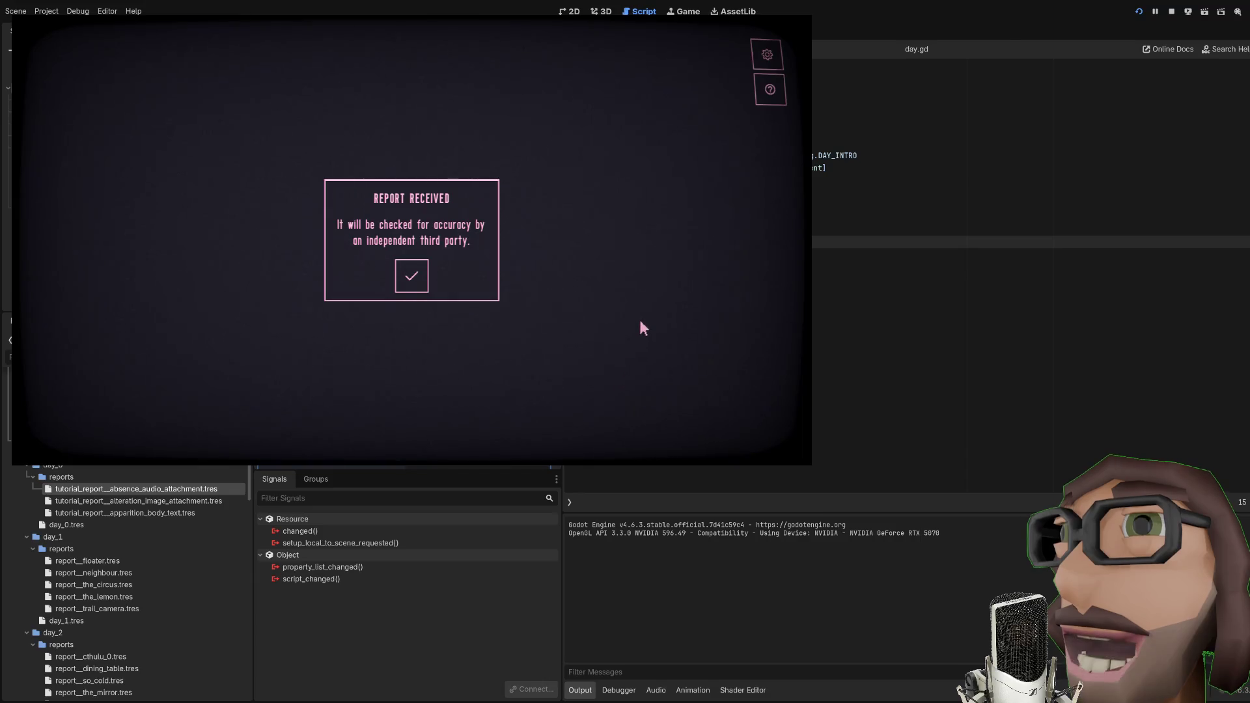
left_click(402, 284)
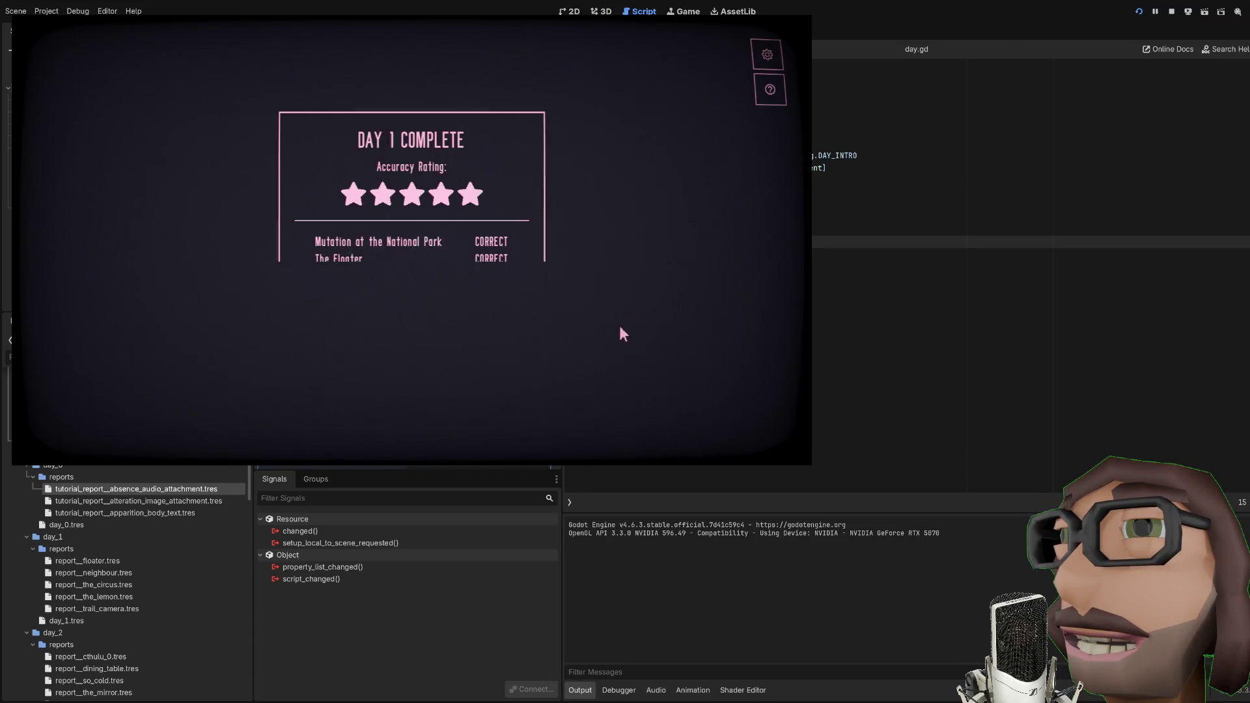
Continue past the Day 1 summary and start Day 2 to reach report 61866, The Dining Table.
left_click(417, 339)
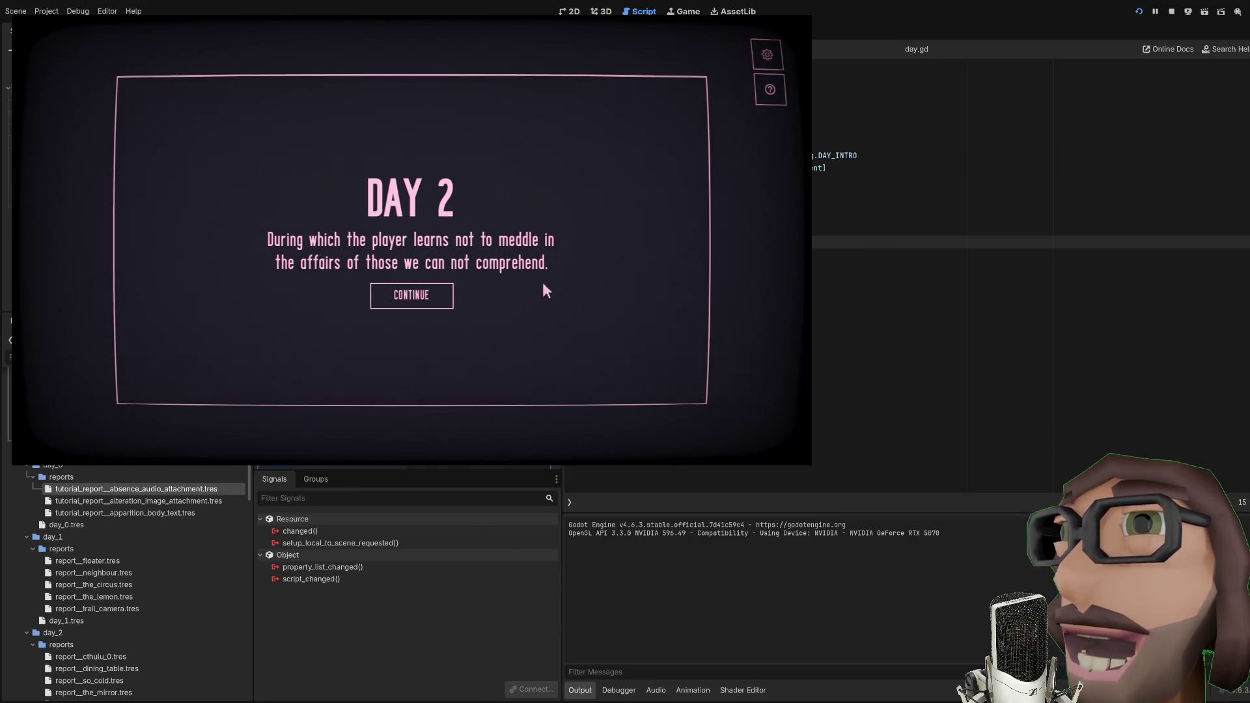
left_click(433, 308)
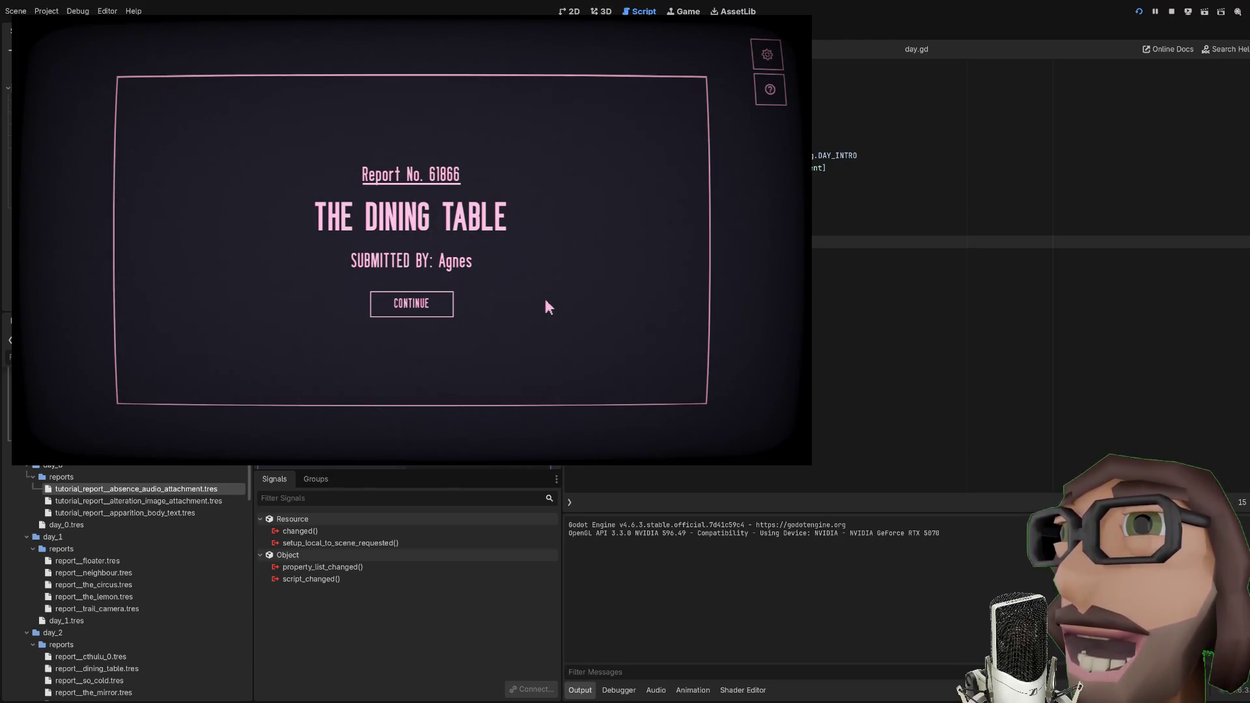
left_click(409, 312)
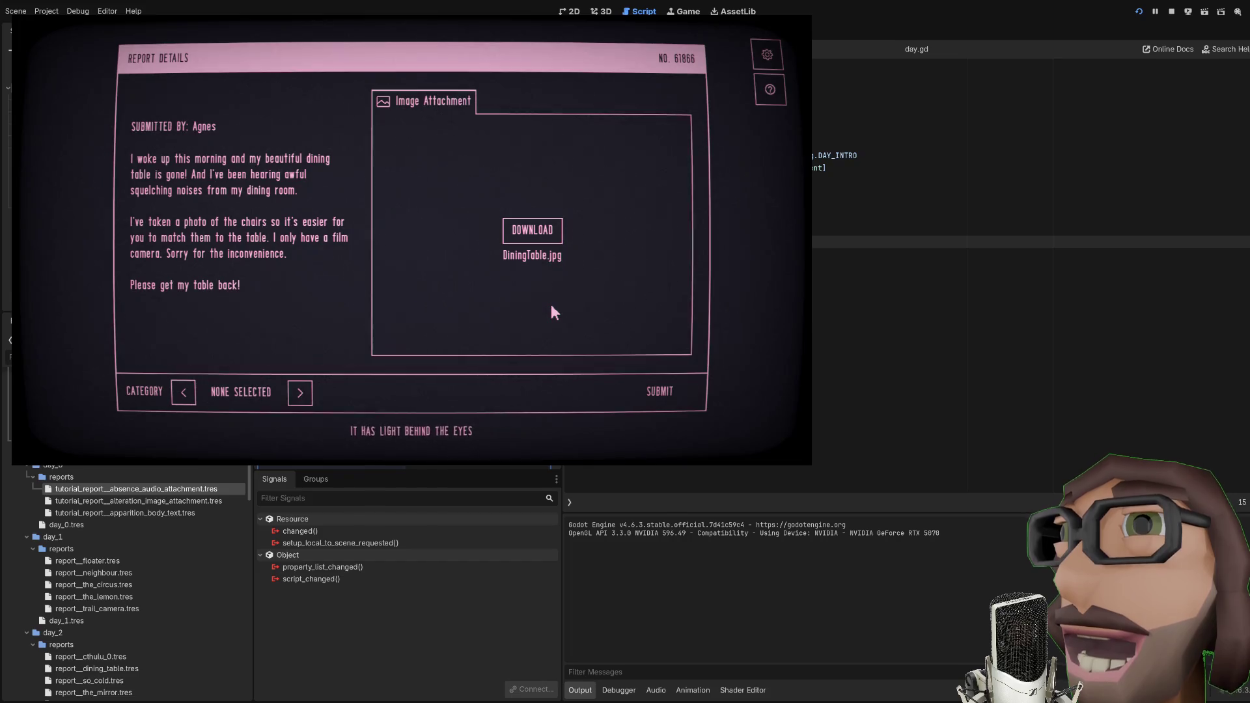
Download The Dining Table's image, file it as ALTERATION, submit and acknowledge receipt.
left_click(527, 231)
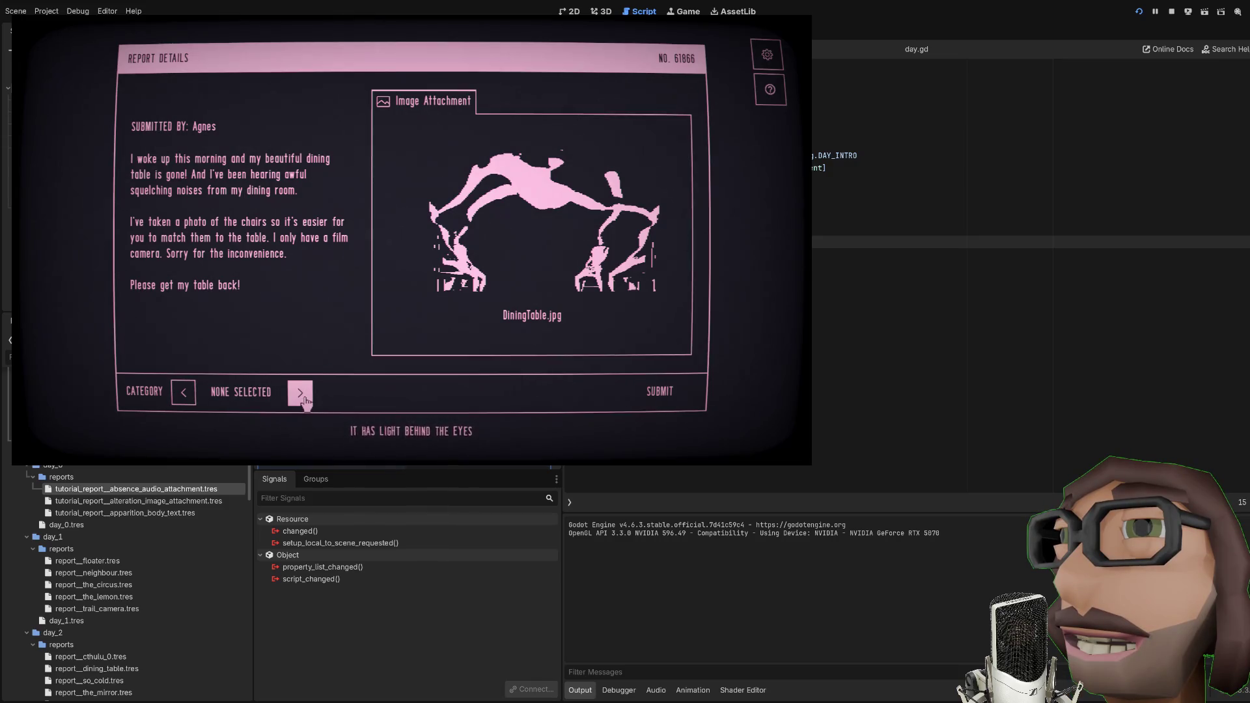
left_click(301, 394)
left_click(301, 393)
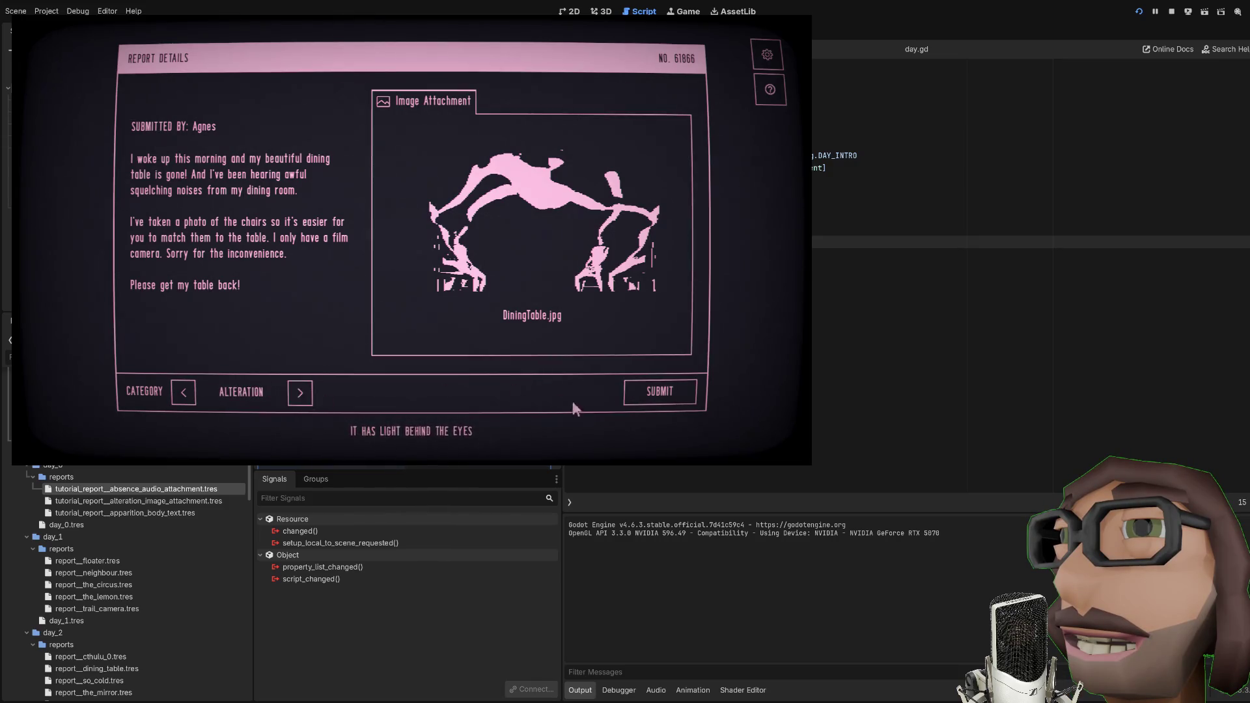
left_click(648, 395)
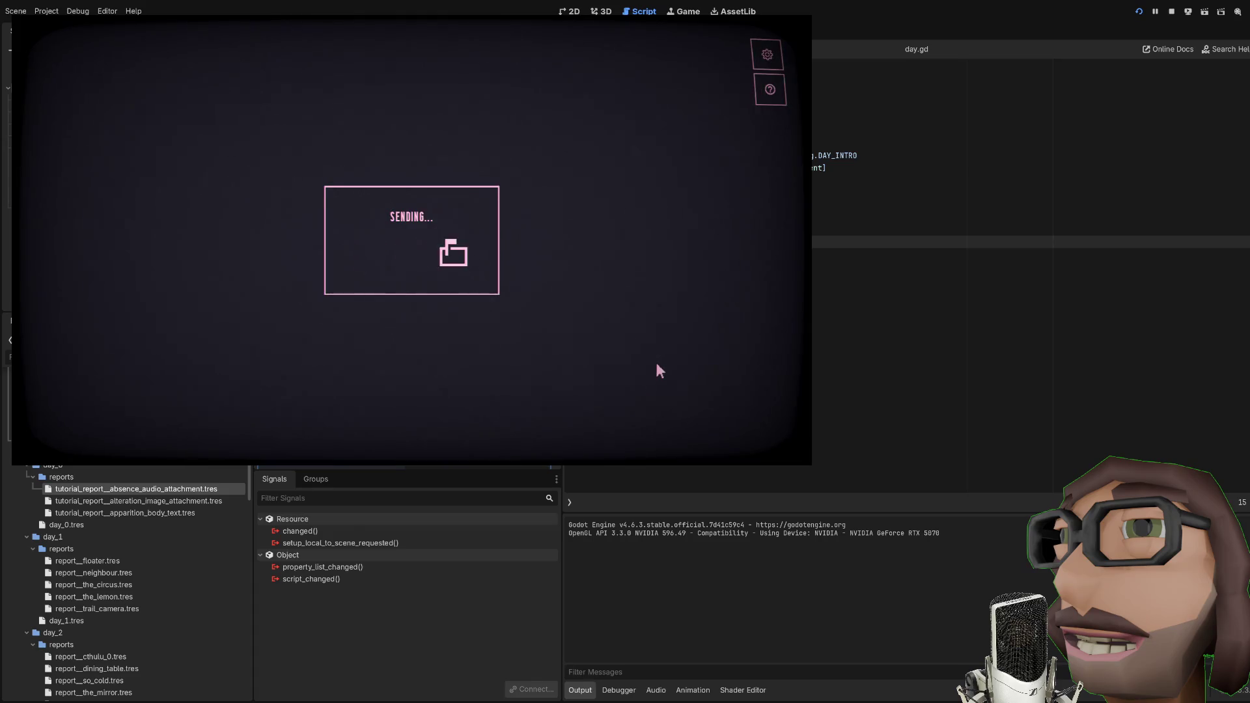
left_click(411, 276)
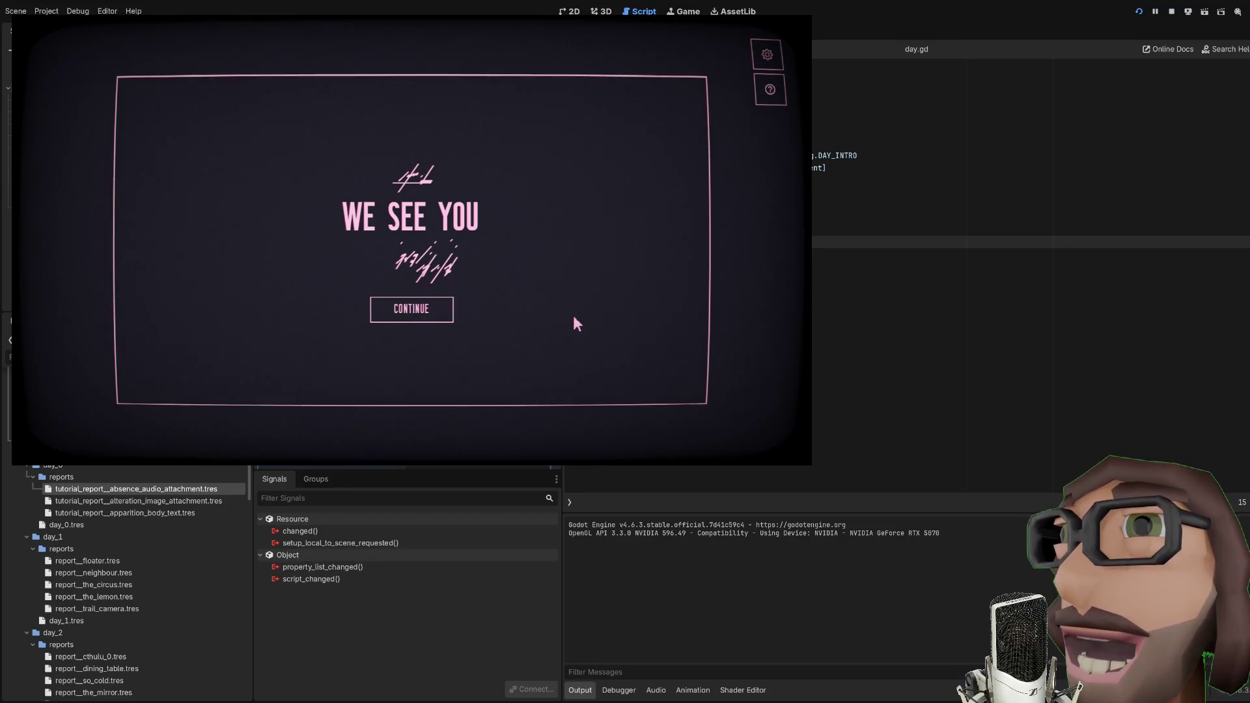
Continue from the WE SEE YOU screen to report 00000's details.
left_click(411, 310)
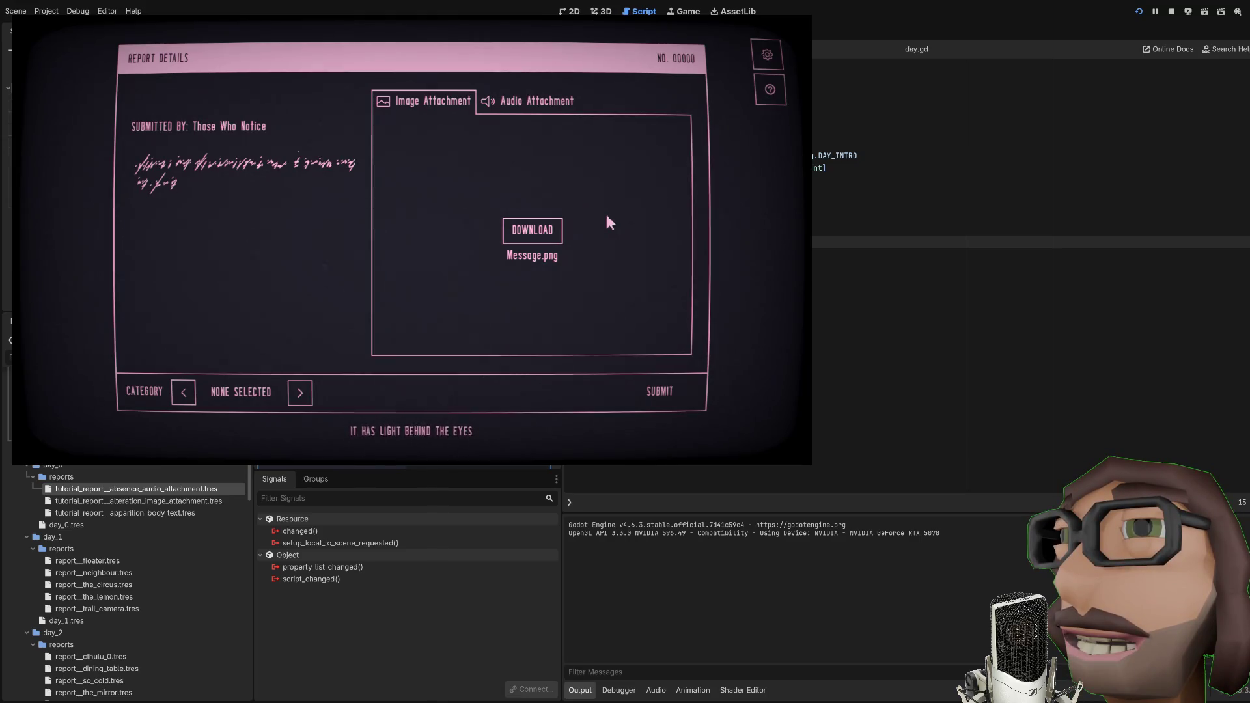
Download Message.png for report 00000, then play its Message.flak audio attachment.
left_click(559, 234)
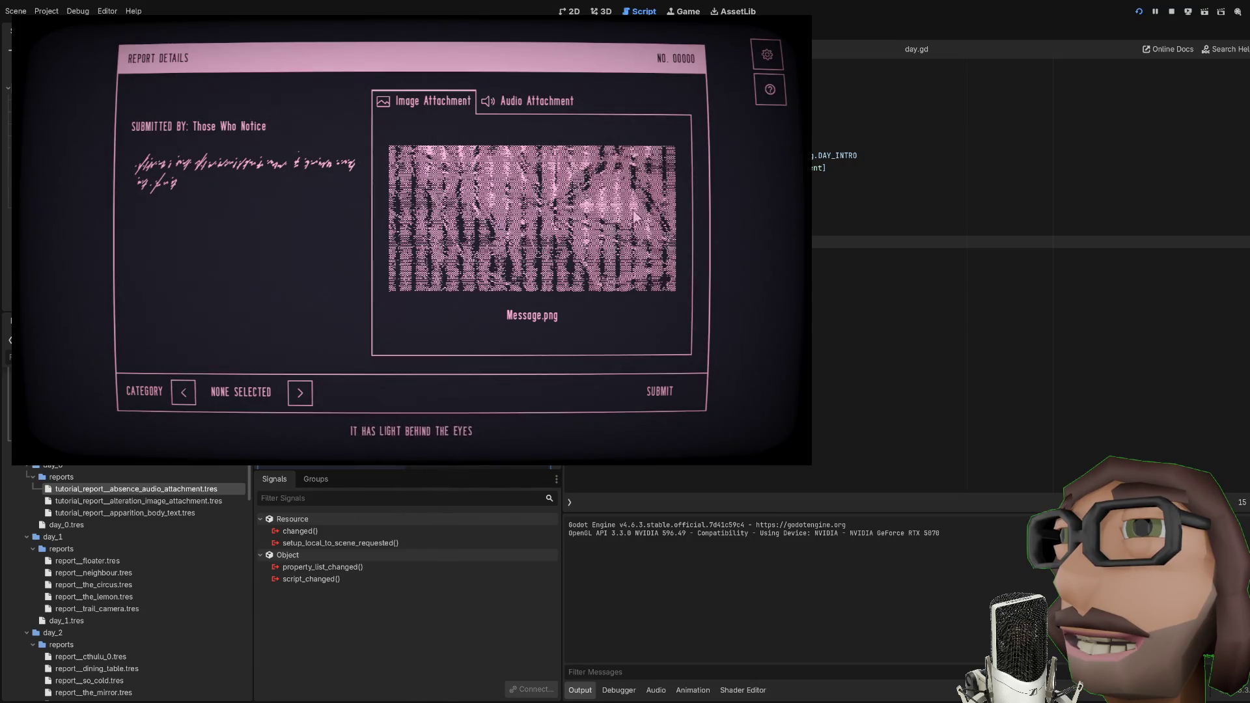
left_click(536, 102)
left_click(532, 263)
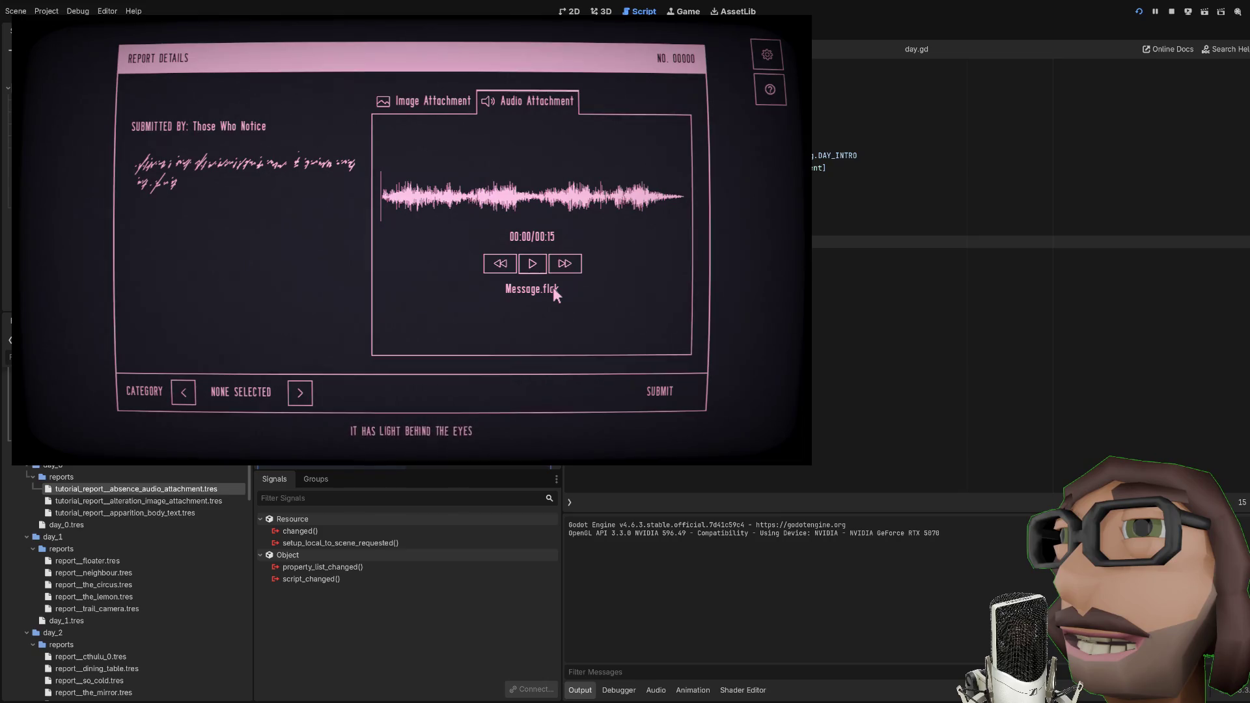
Switch report 00000 to the garbled category and send it as a RED ALERT.
left_click(301, 395)
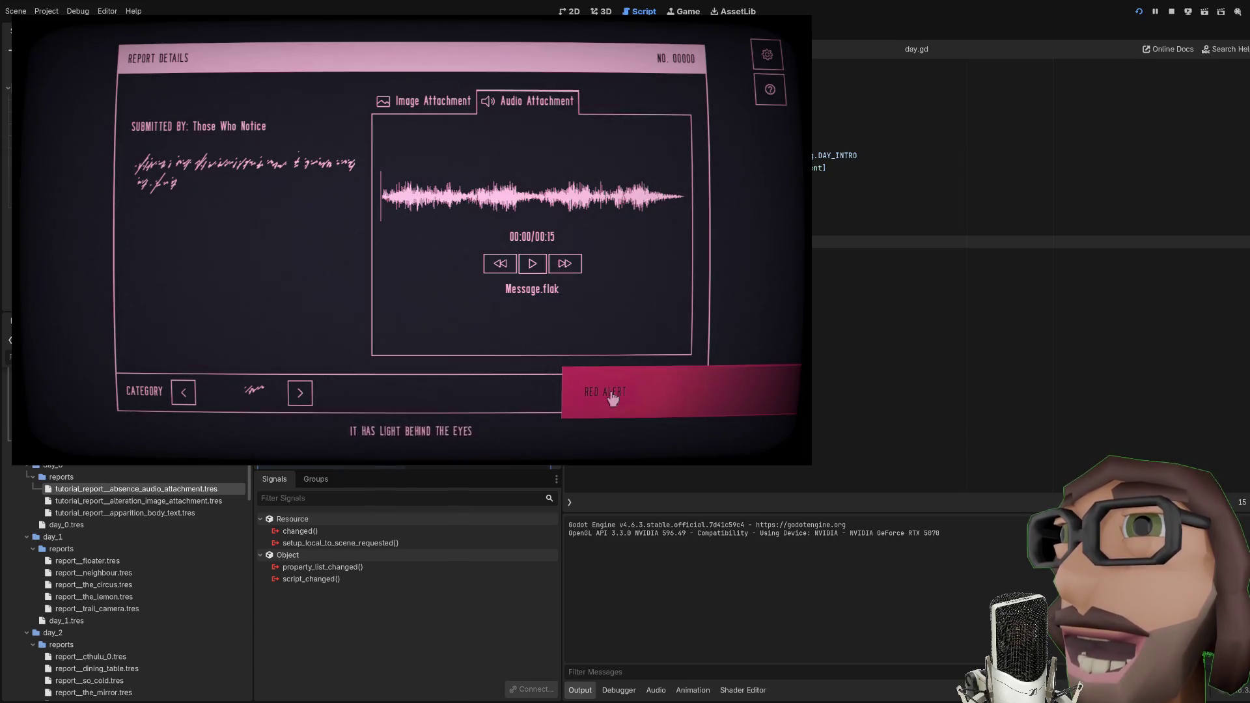
left_click(611, 395)
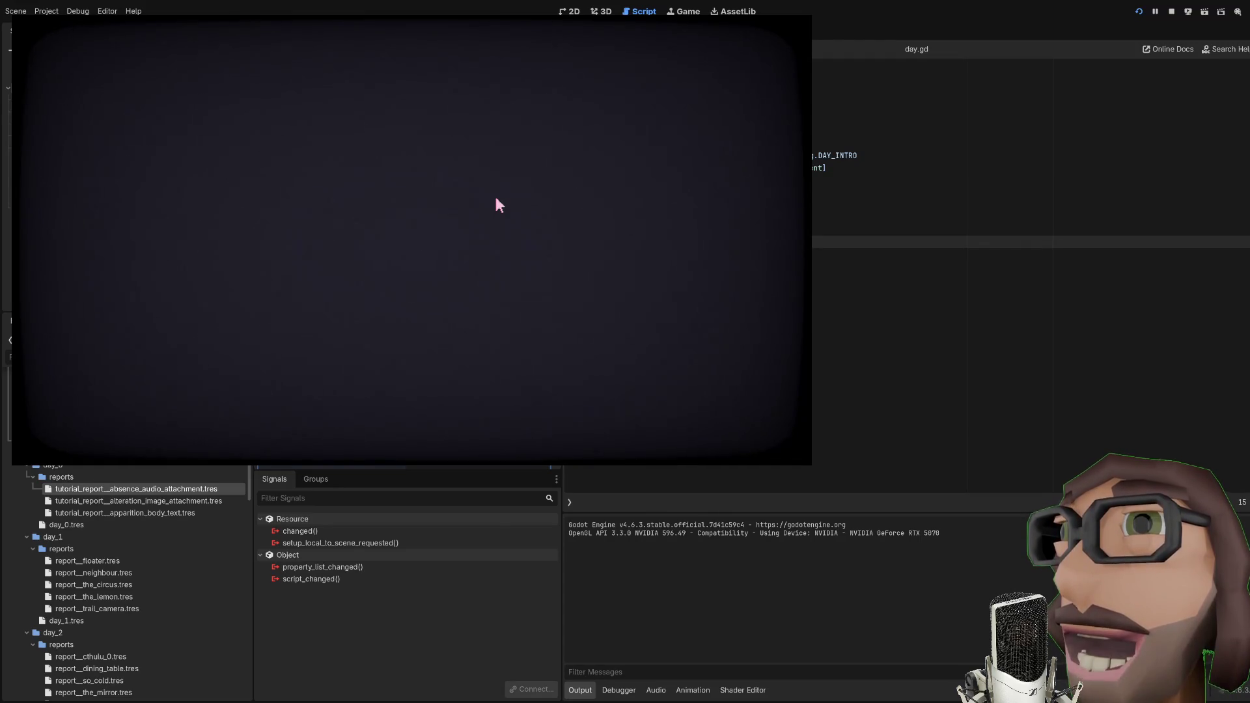
Stop the playtest with F8 and show the scene_manager scene in the 2D workspace.
key("F8")
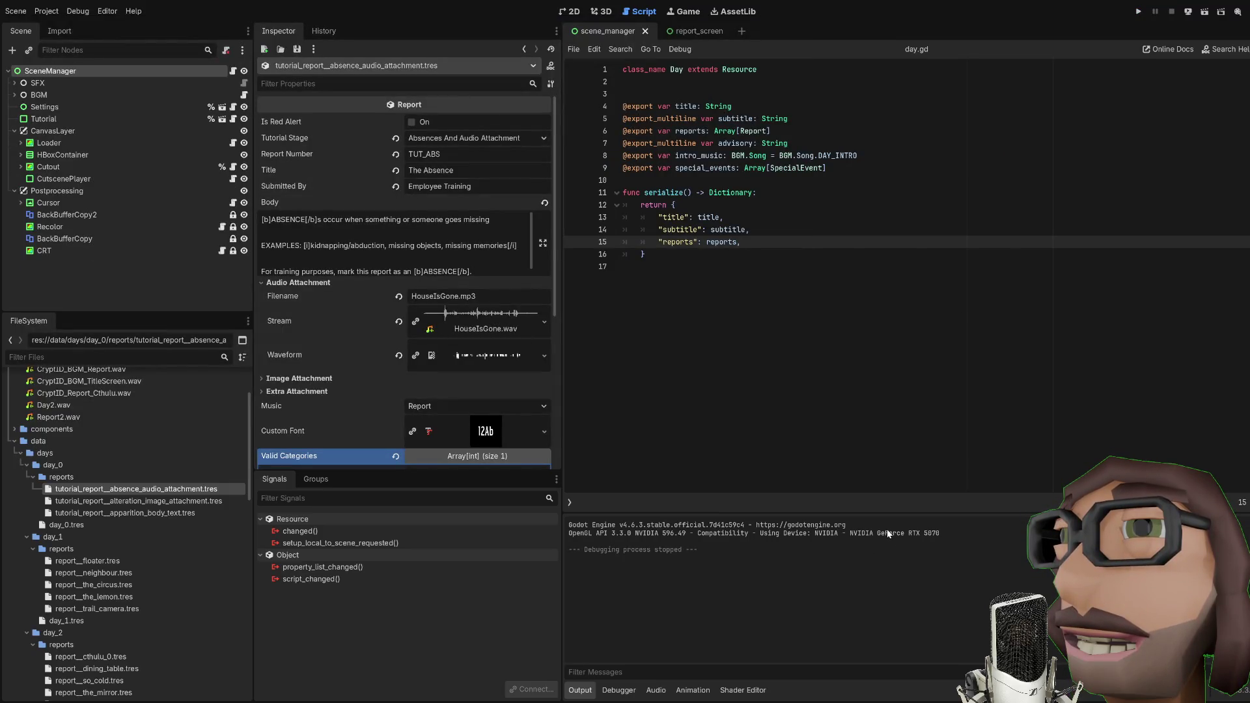
scroll(74, 478, "up", 3)
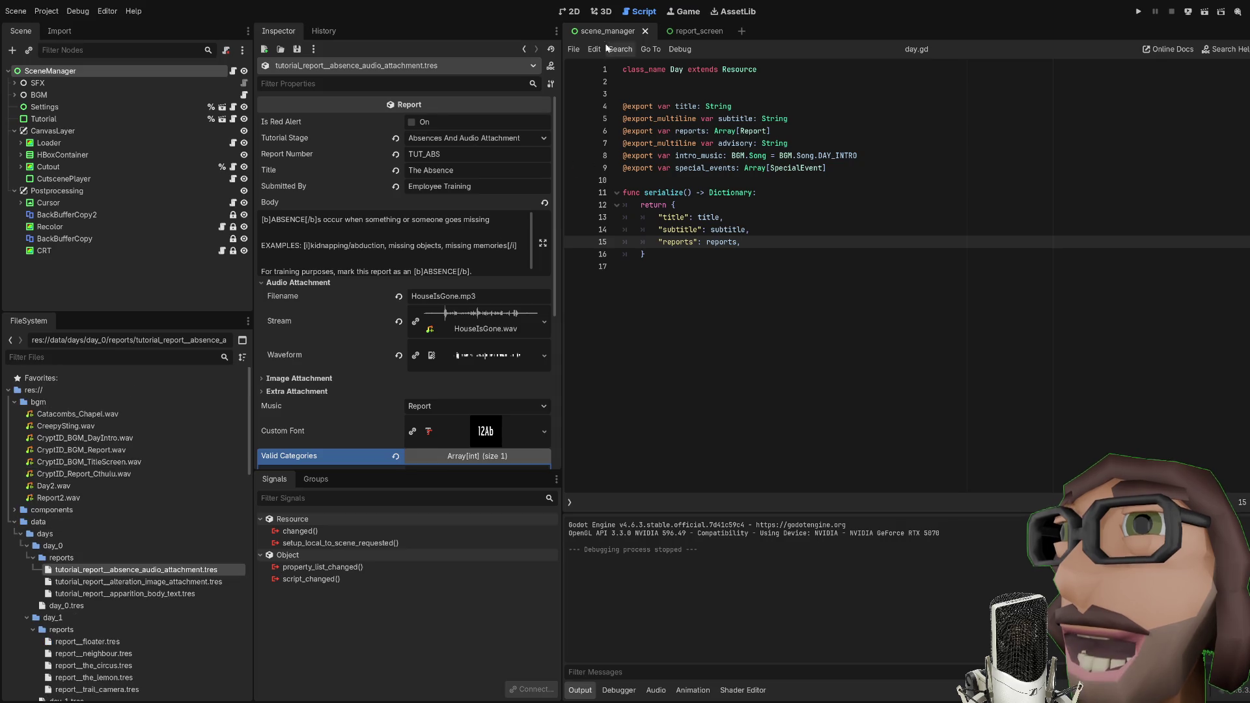
left_click(570, 11)
scroll(810, 244, "up", 2)
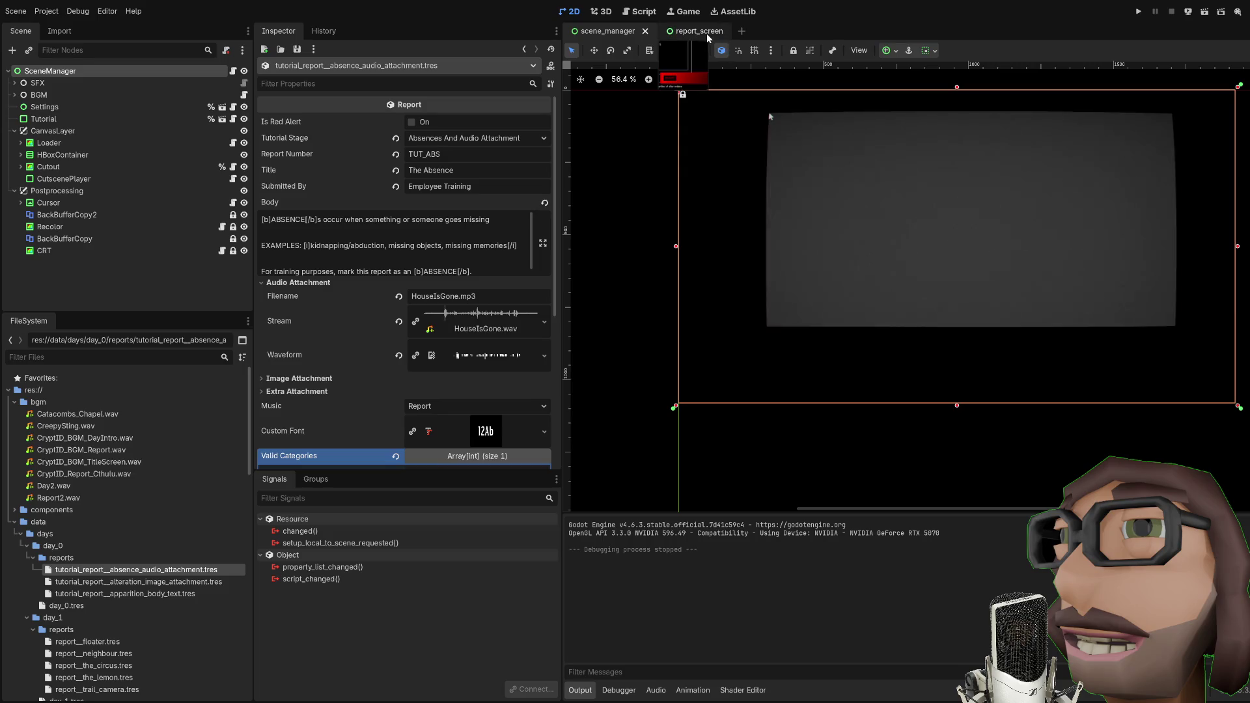
Select the CutscenePlayer node and open its cutscene_player scene in the editor.
left_click(69, 179)
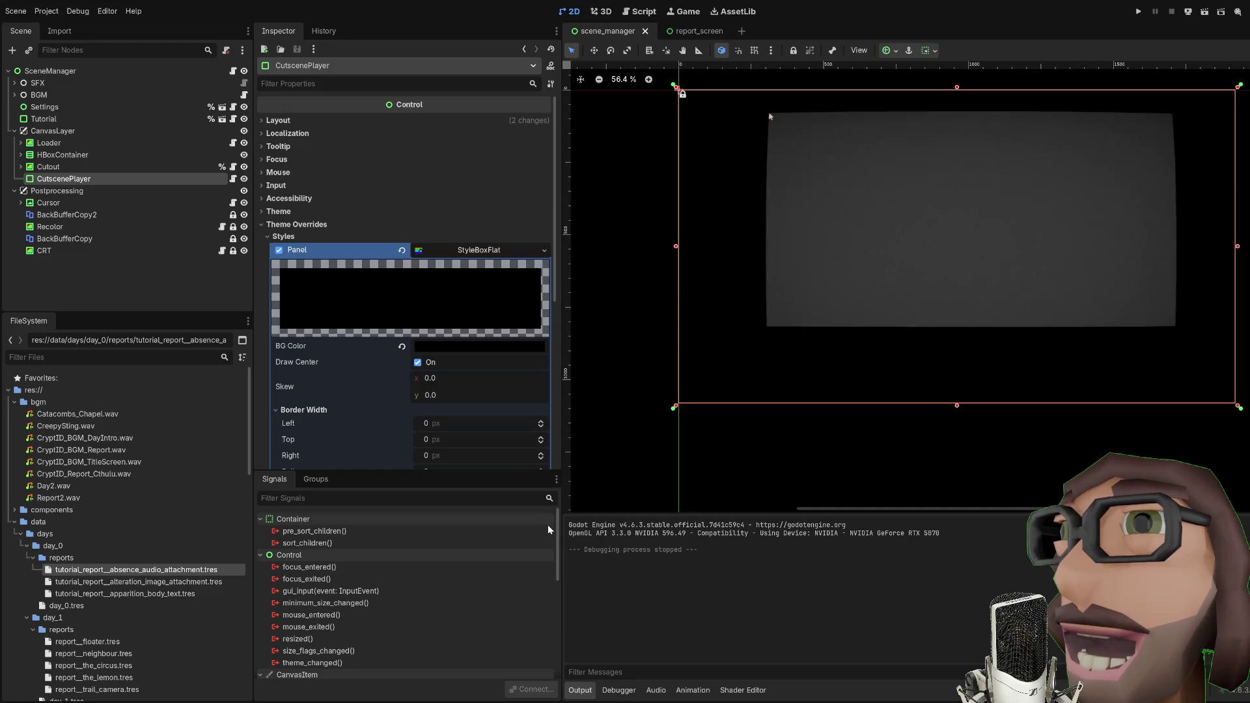
left_click(222, 178)
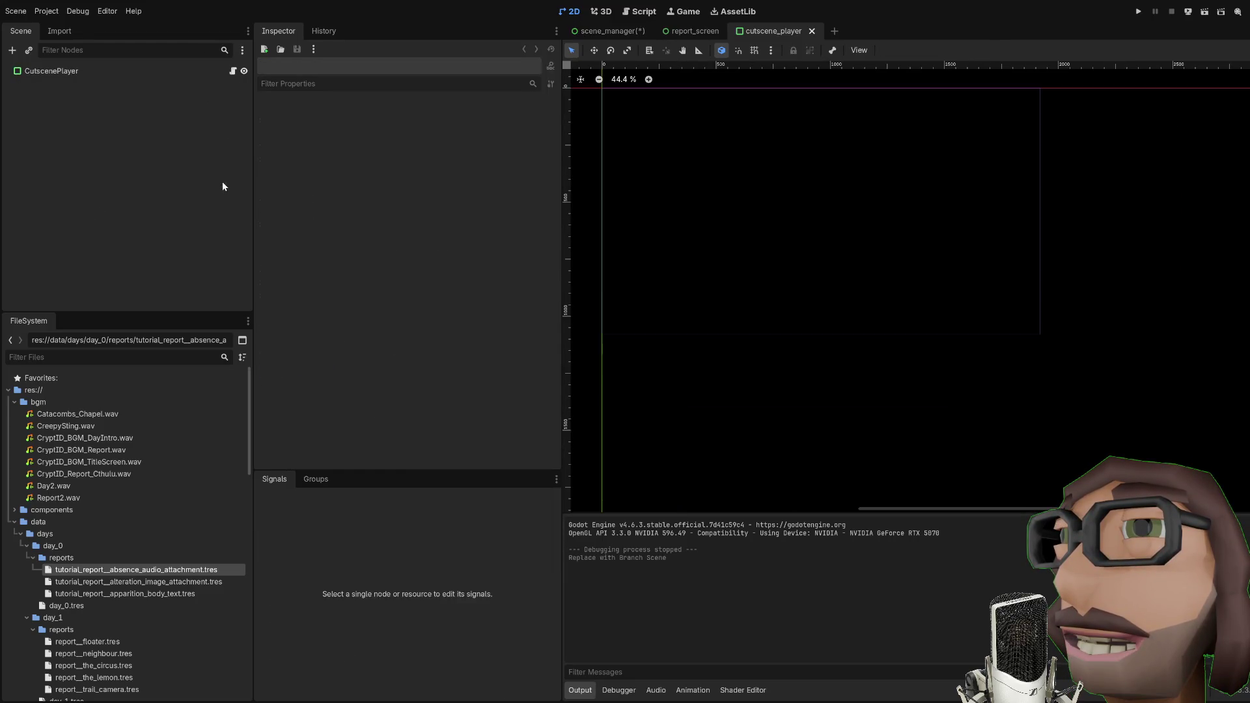
Add a TextureRect child node under the CutscenePlayer root.
left_click(100, 71)
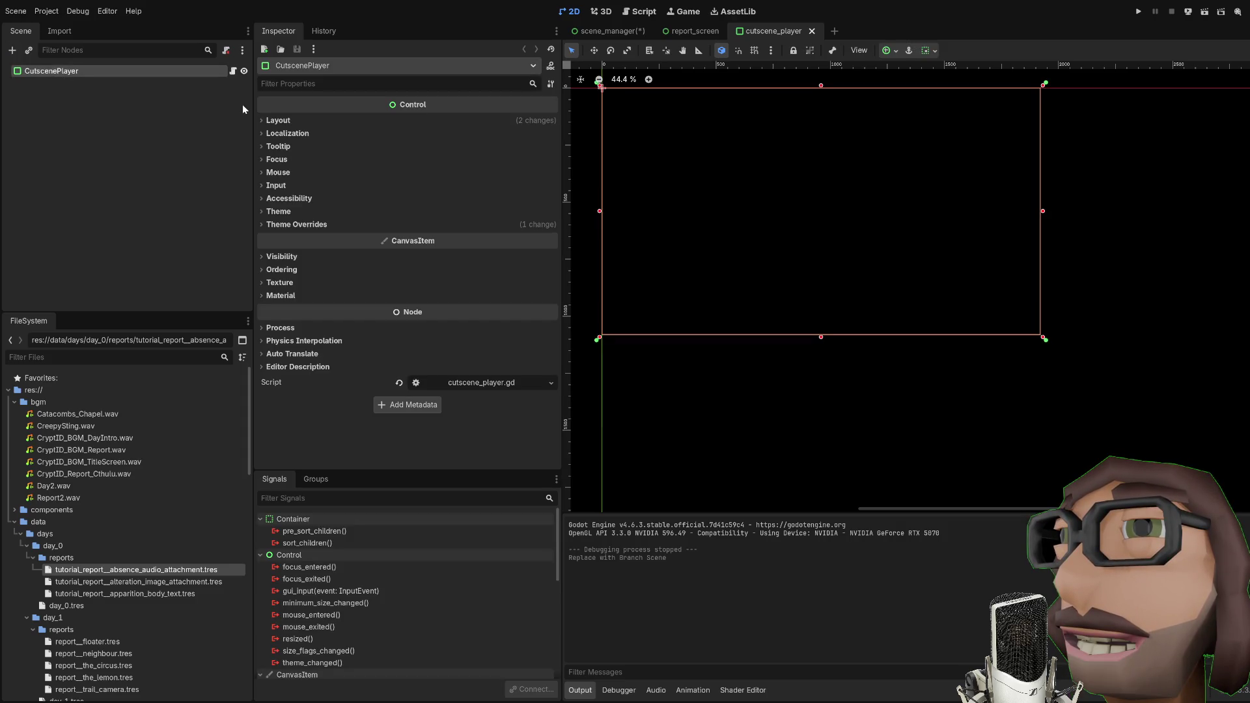
key("ctrl+a")
key("Return")
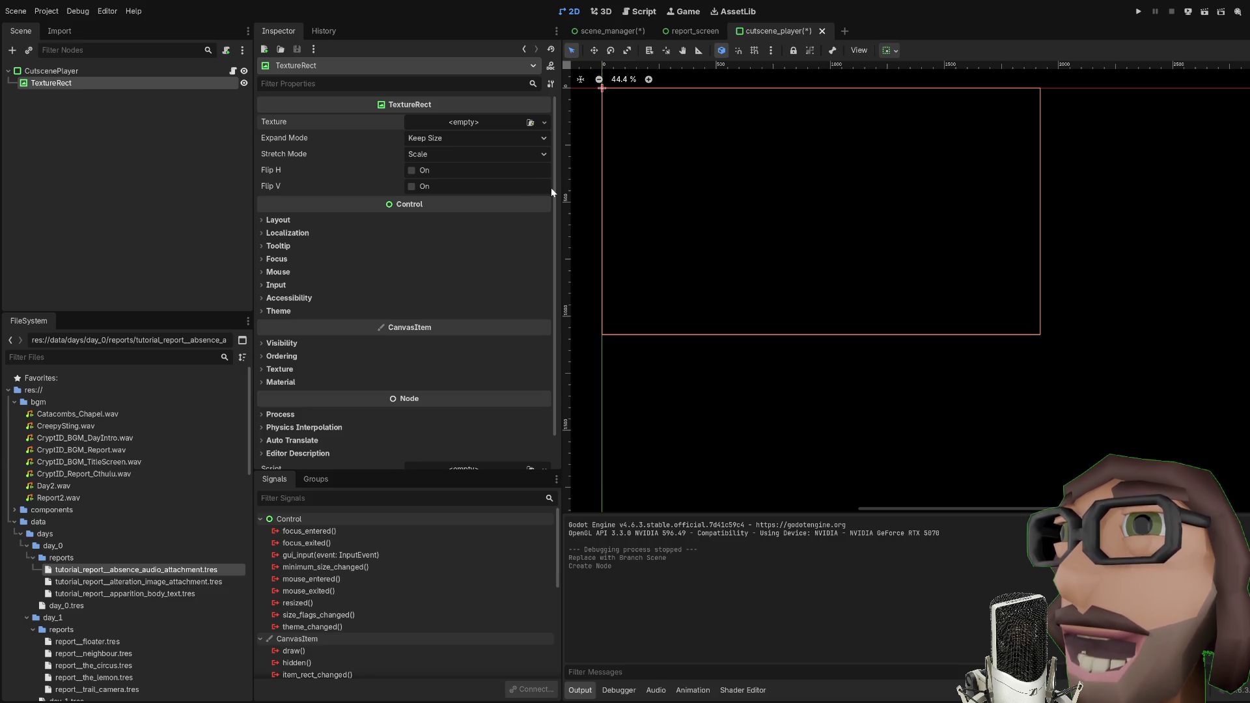
Assign the stick-figure image as the TextureRect's texture.
left_click_drag(551, 188, 485, 127)
left_click(495, 234)
scroll(908, 257, "up", 1)
scroll(908, 257, "up", 4)
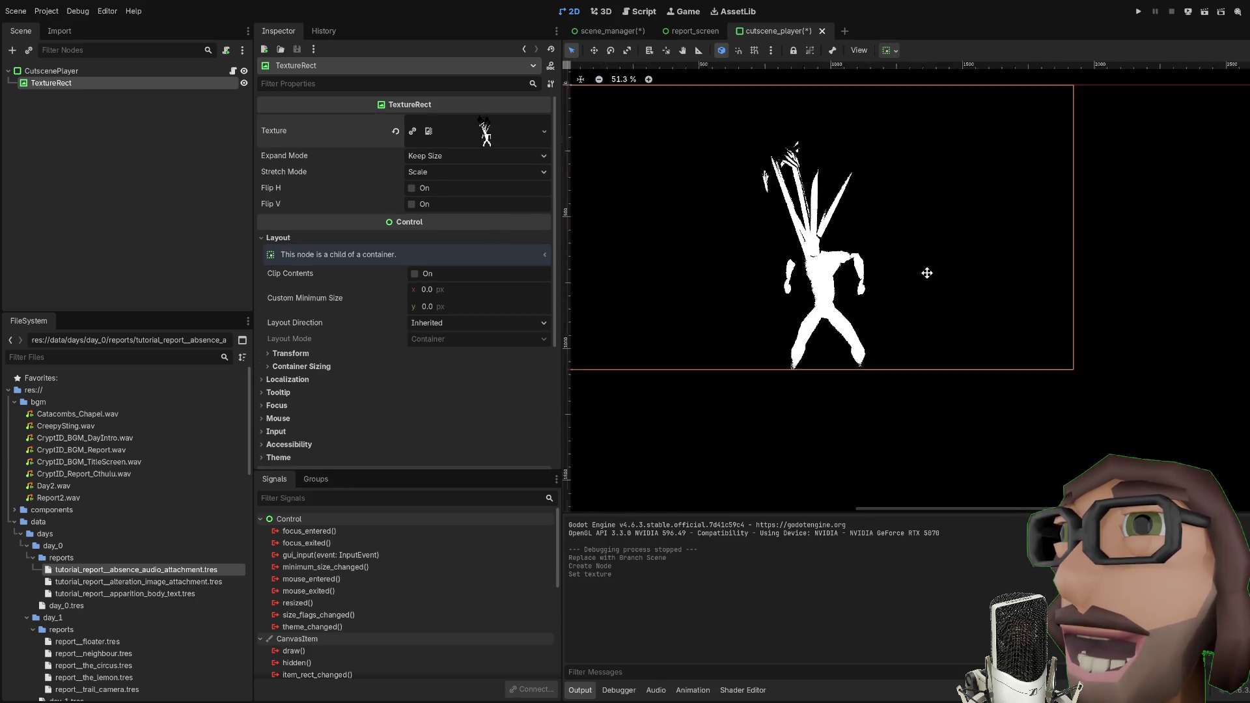
scroll(1095, 329, "down", 3)
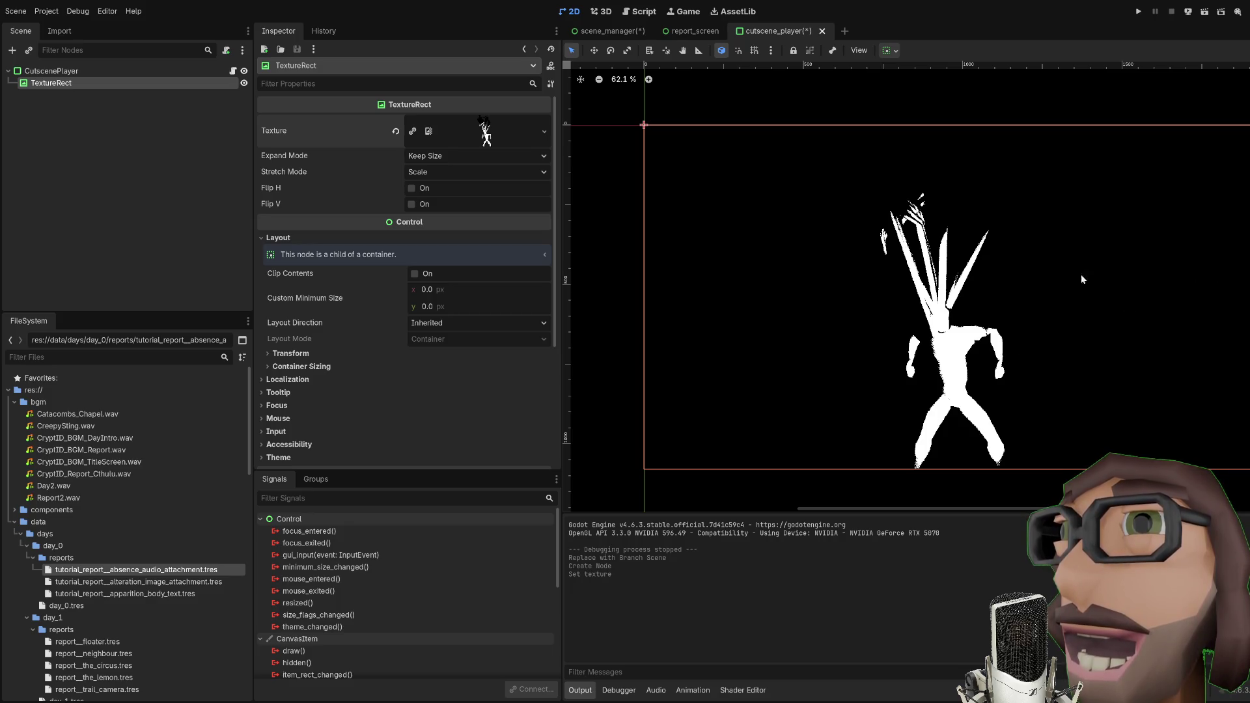
Save cutscene_player, return to scene_manager and bring up todo.md in the script editor.
left_click(853, 104)
key("ctrl+s")
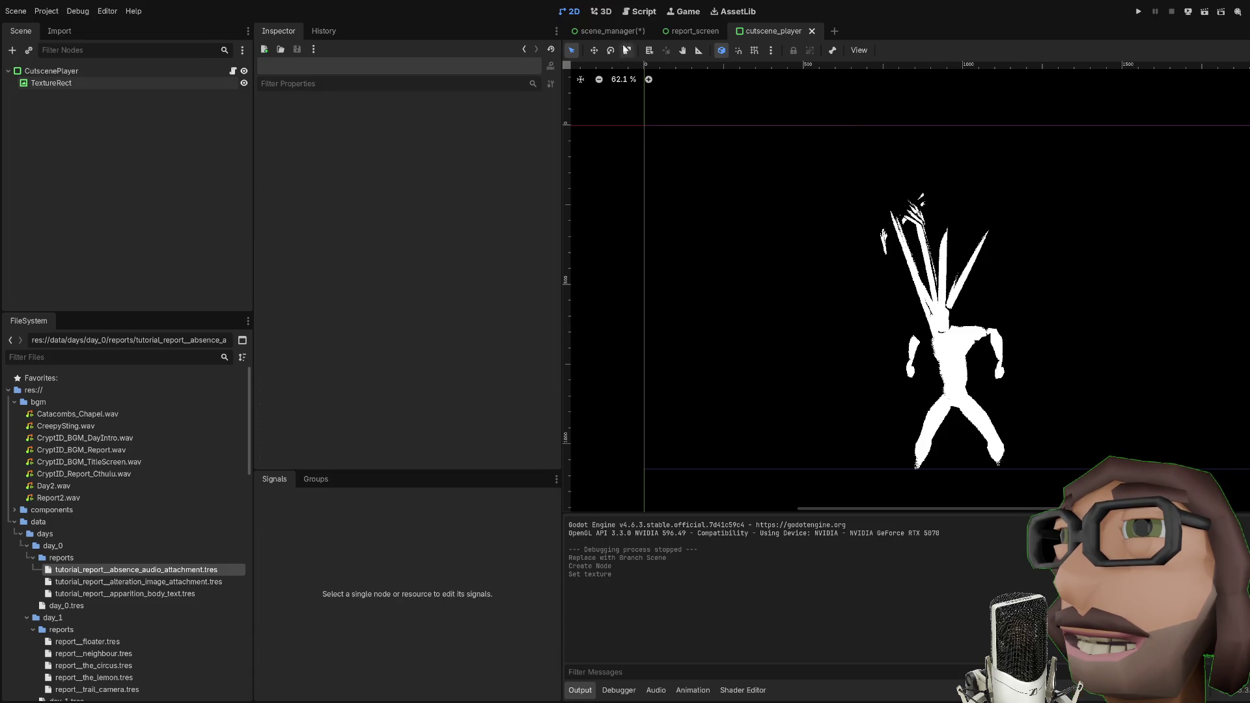
left_click(611, 31)
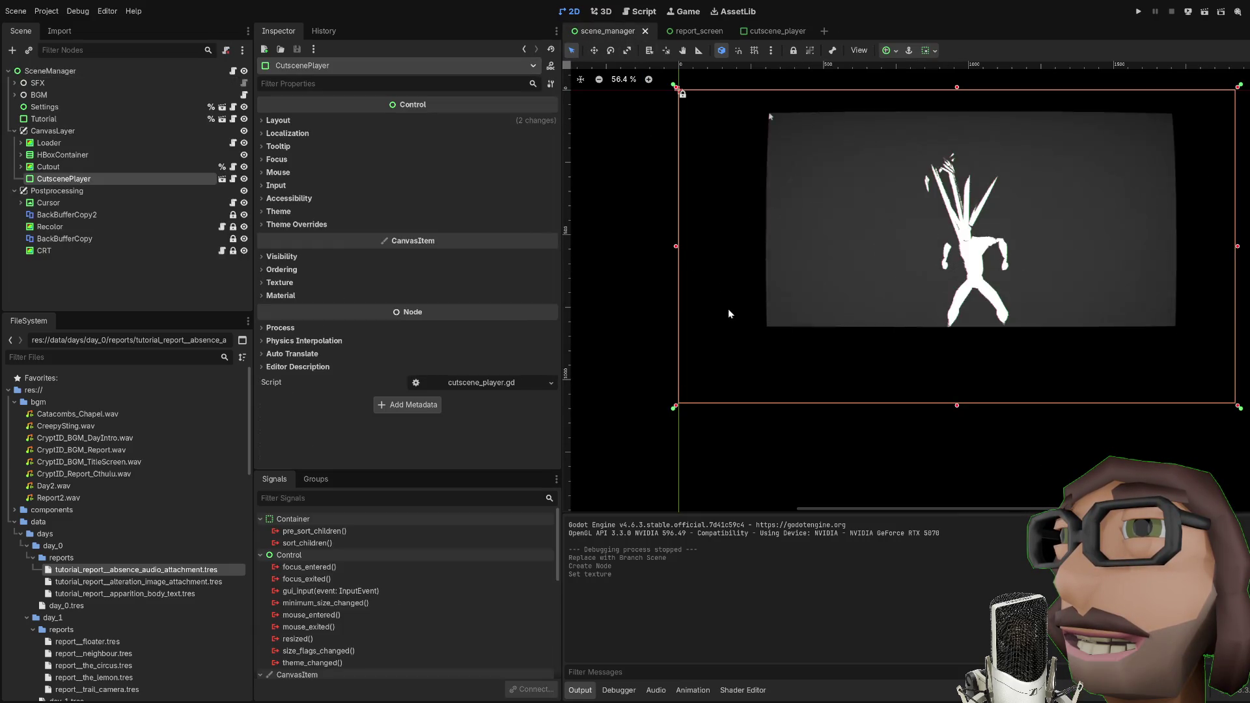
scroll(728, 309, "down", 1)
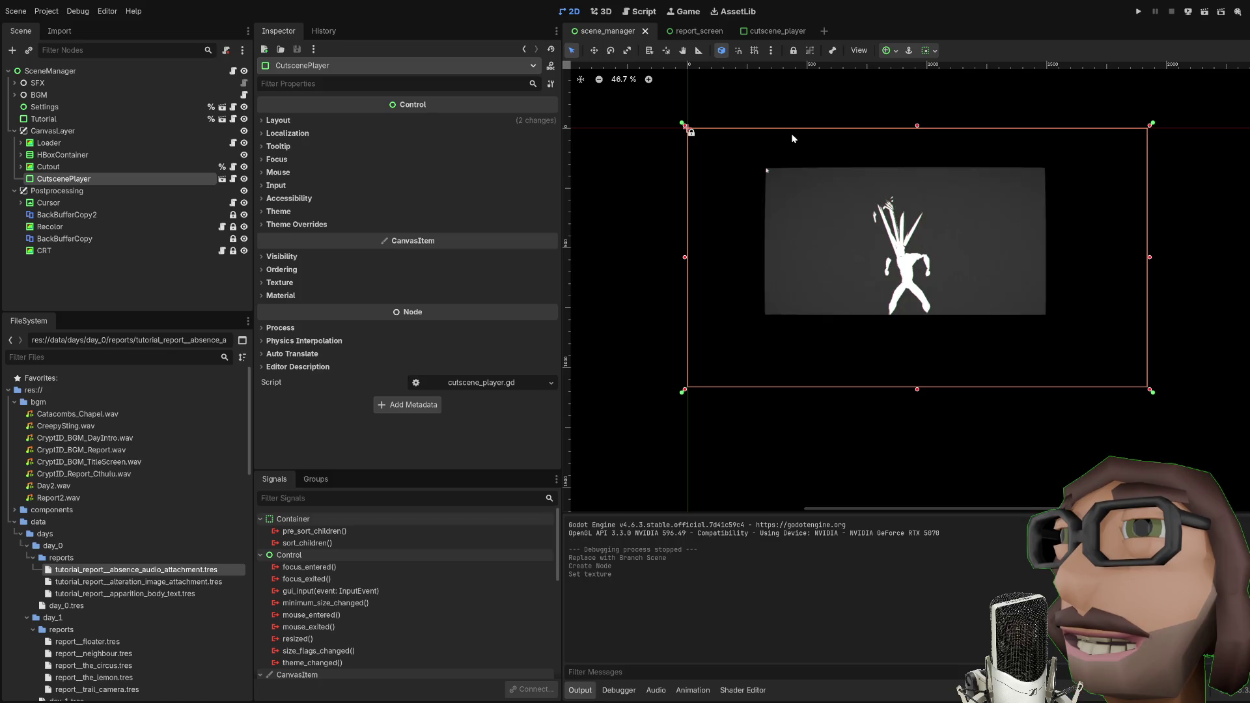
key("ctrl+F3")
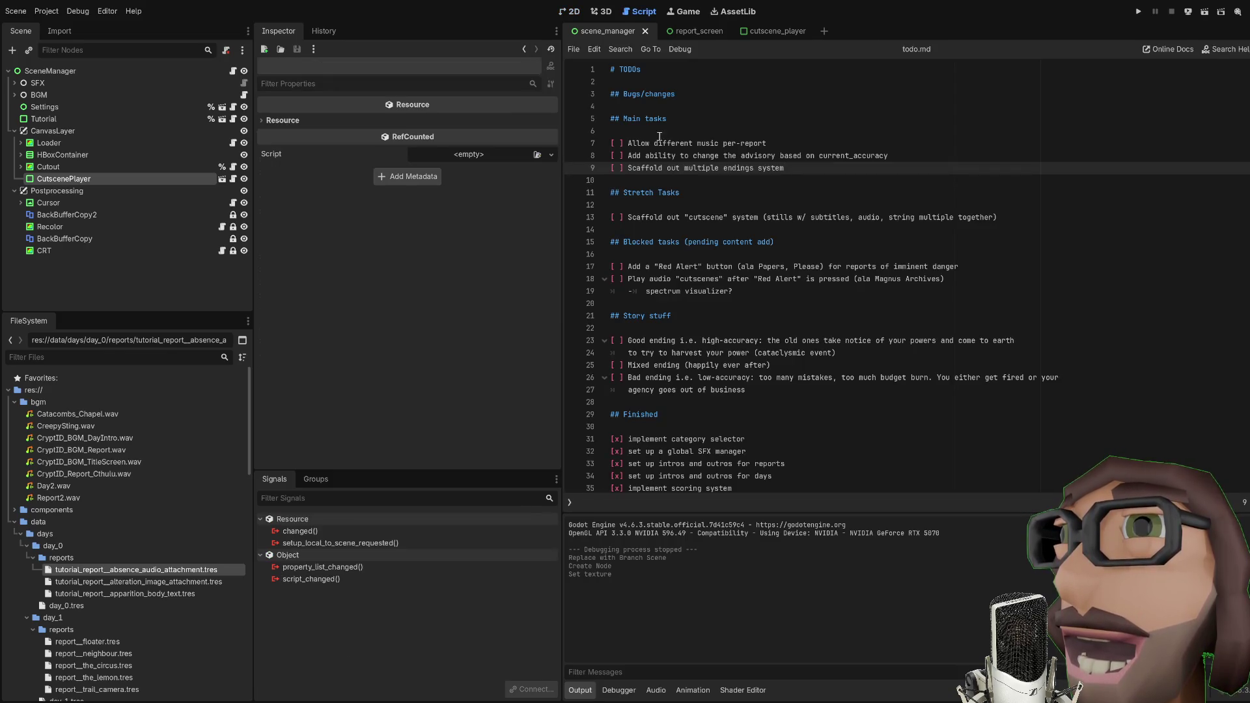
Mark line 7's 'Allow different music per-report' with x and move it to the Finished list's end.
left_click(652, 143)
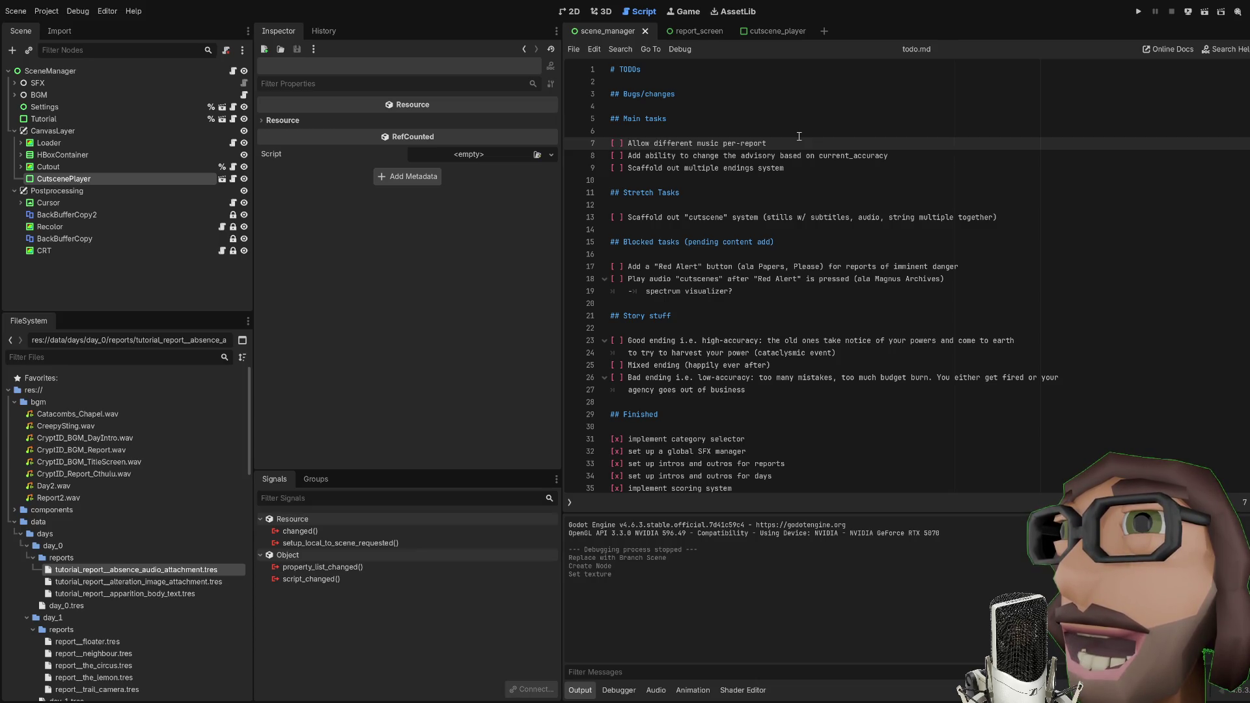
key("Delete")
type("x")
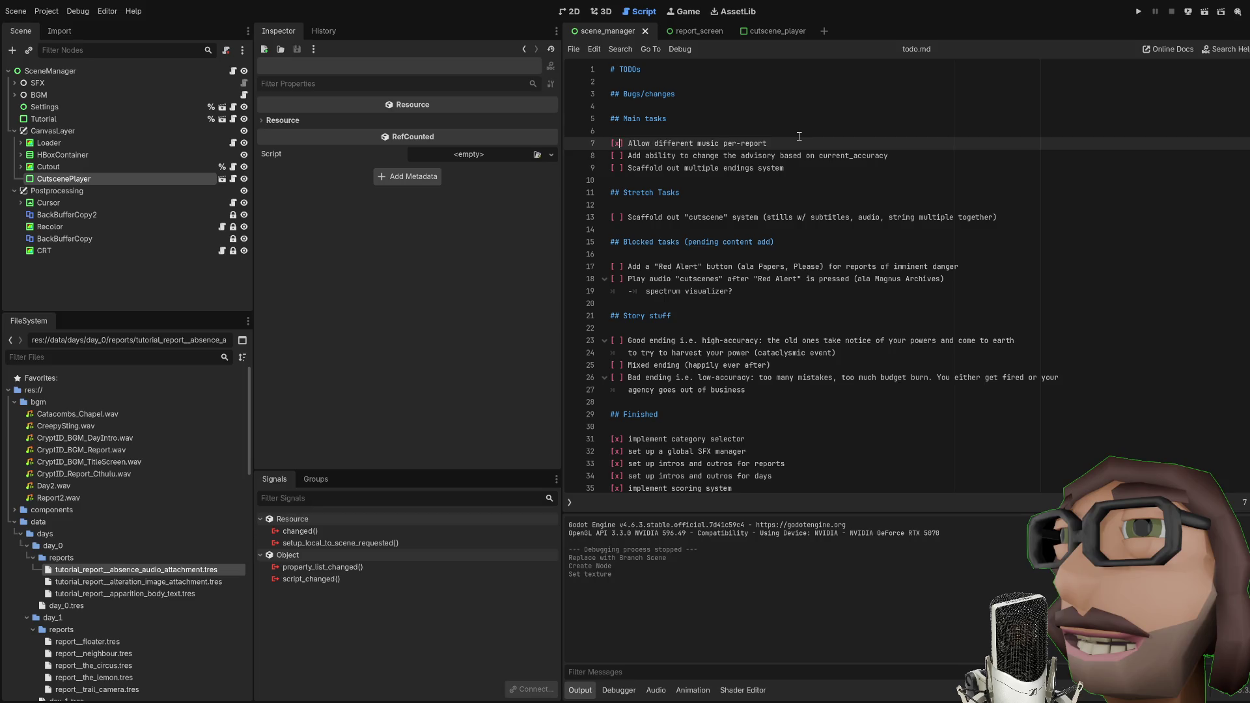
key("alt+Down")
key("alt+Down")
key("alt+Down")
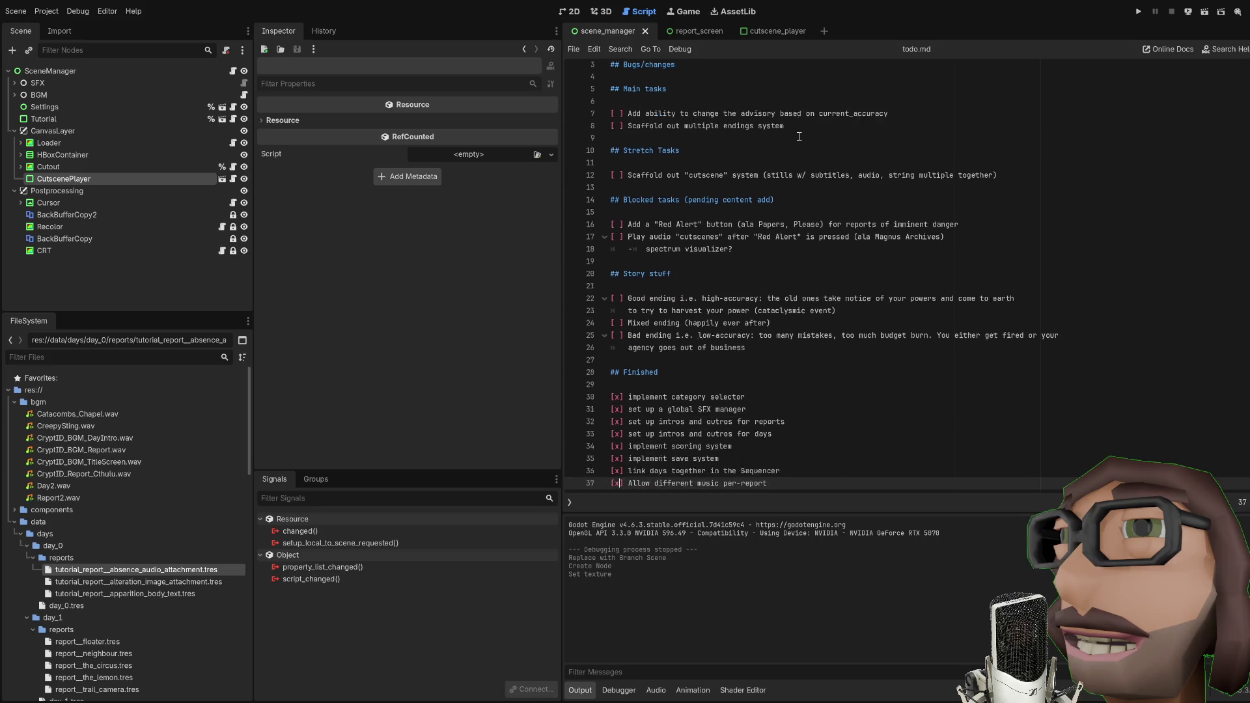
key("alt+Down")
key("alt+Down")
key("alt+Down")
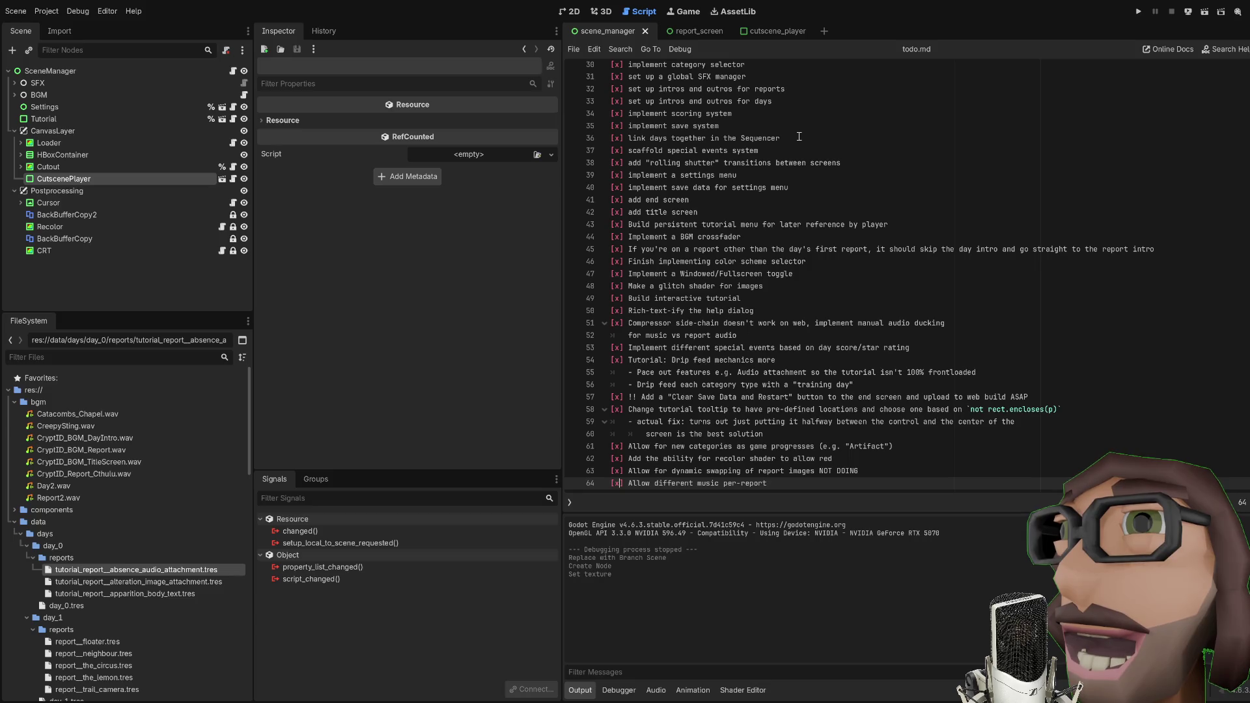
key("alt+Down")
key("alt+Down")
key("alt+Down")
key("alt+Up")
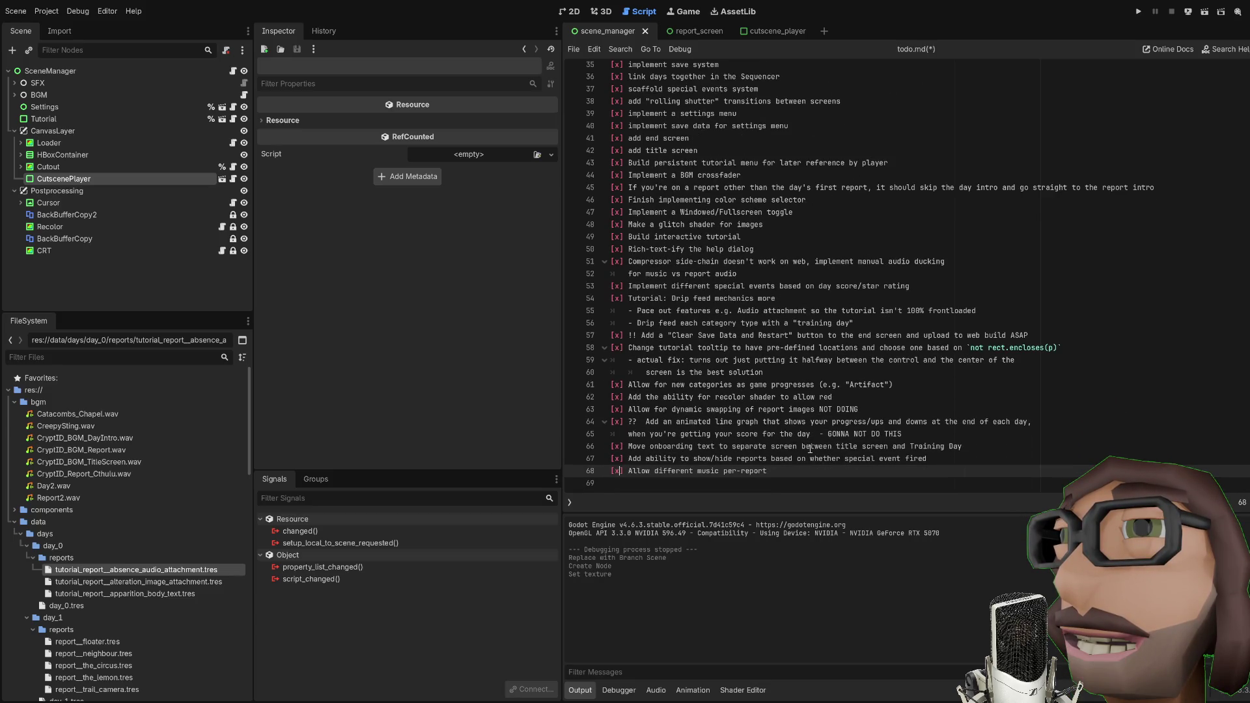
scroll(873, 370, "up", 10)
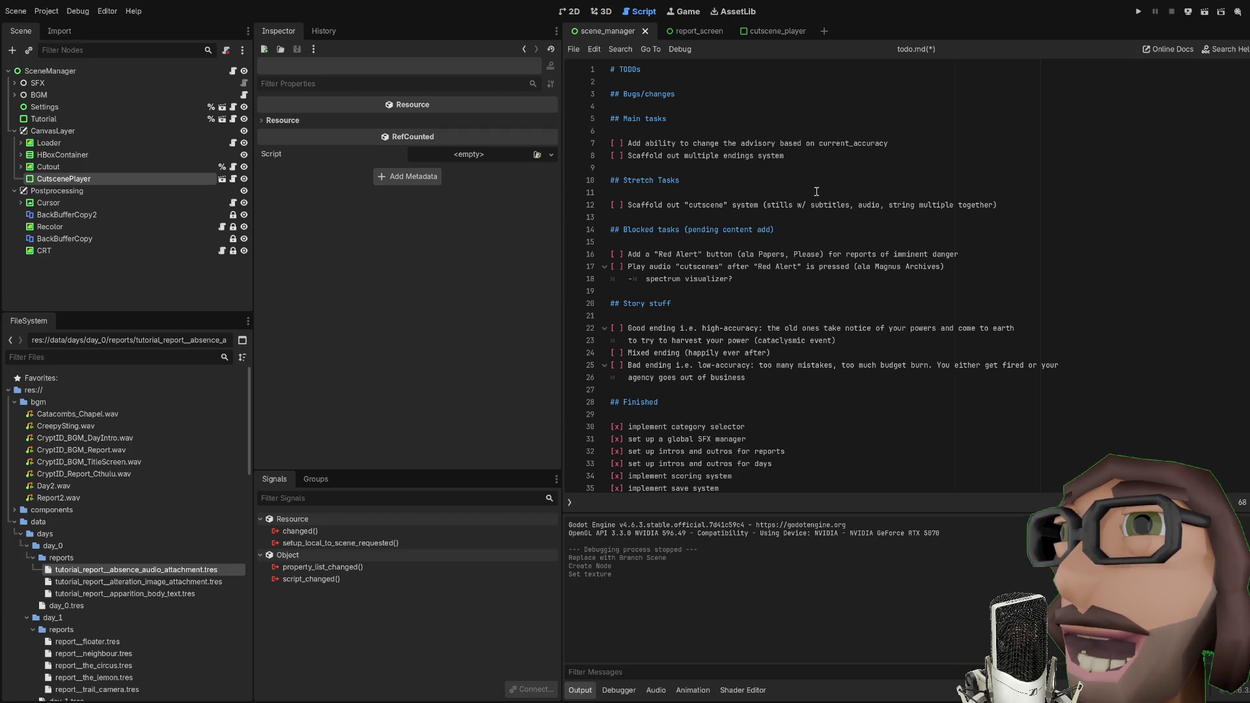
Review the advisory task and the cutscene system stretch task in todo.md.
left_click(677, 146)
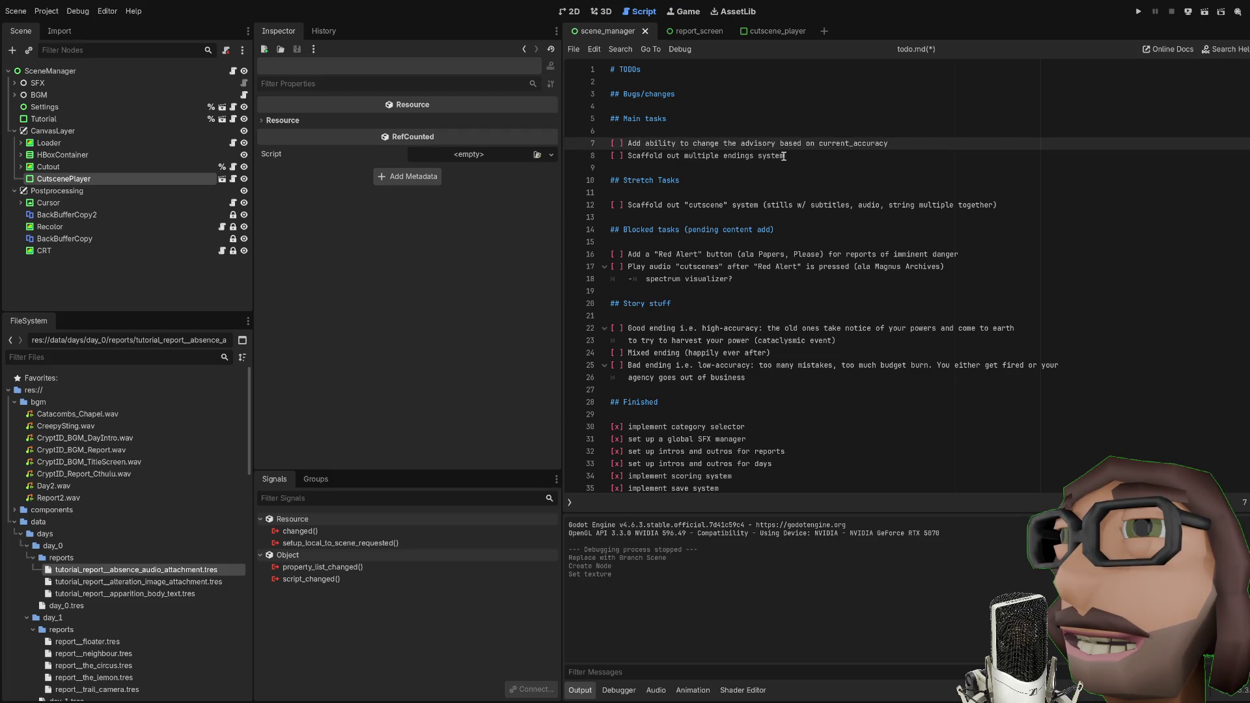
left_click(860, 146)
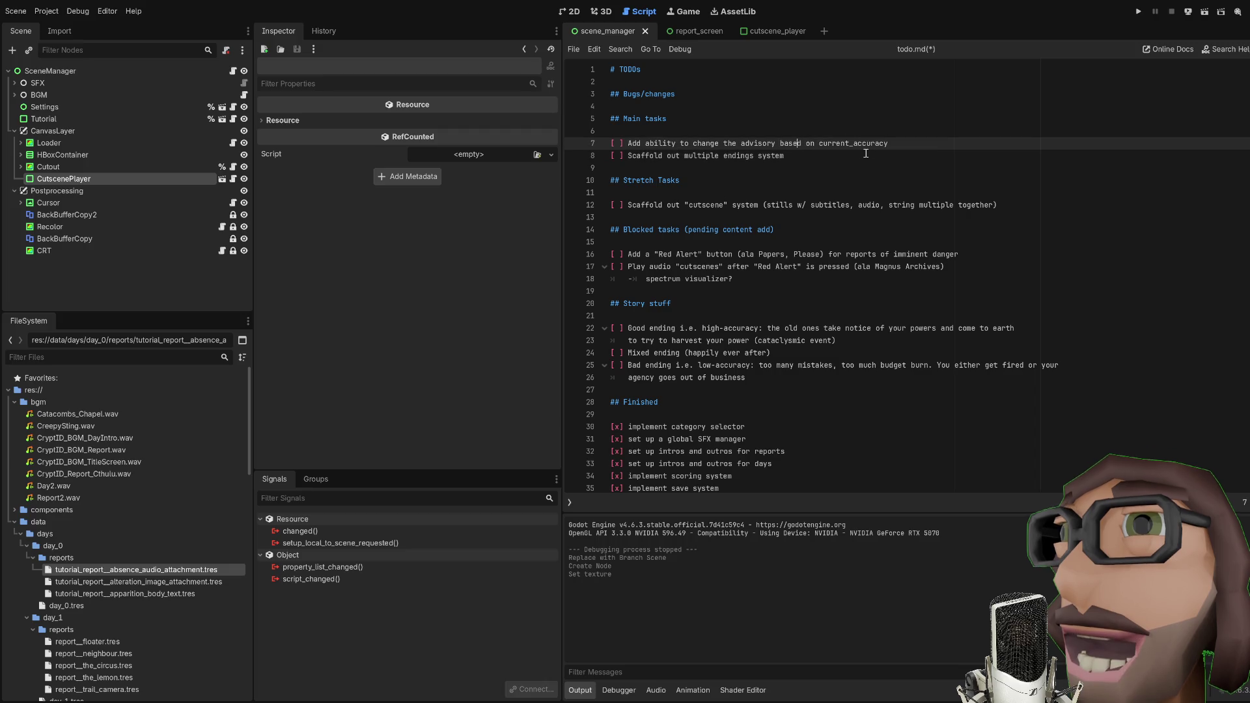
key("Down")
key("Up")
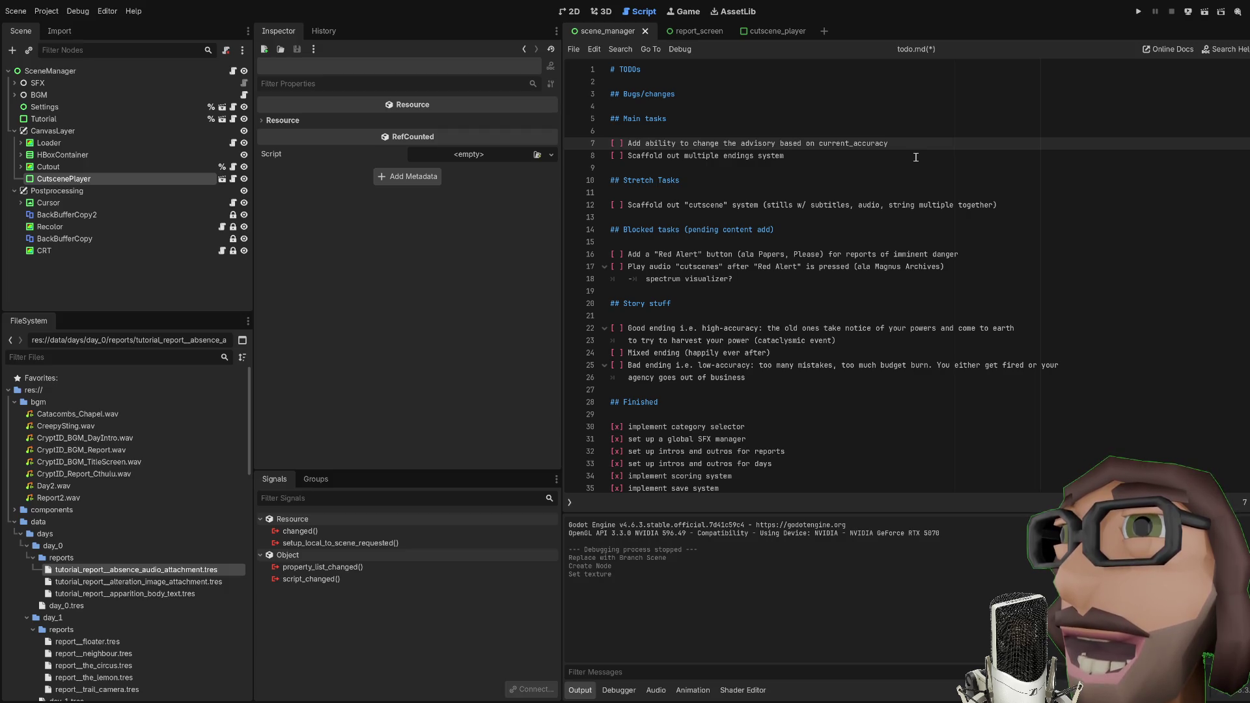
left_click_drag(624, 204, 1014, 207)
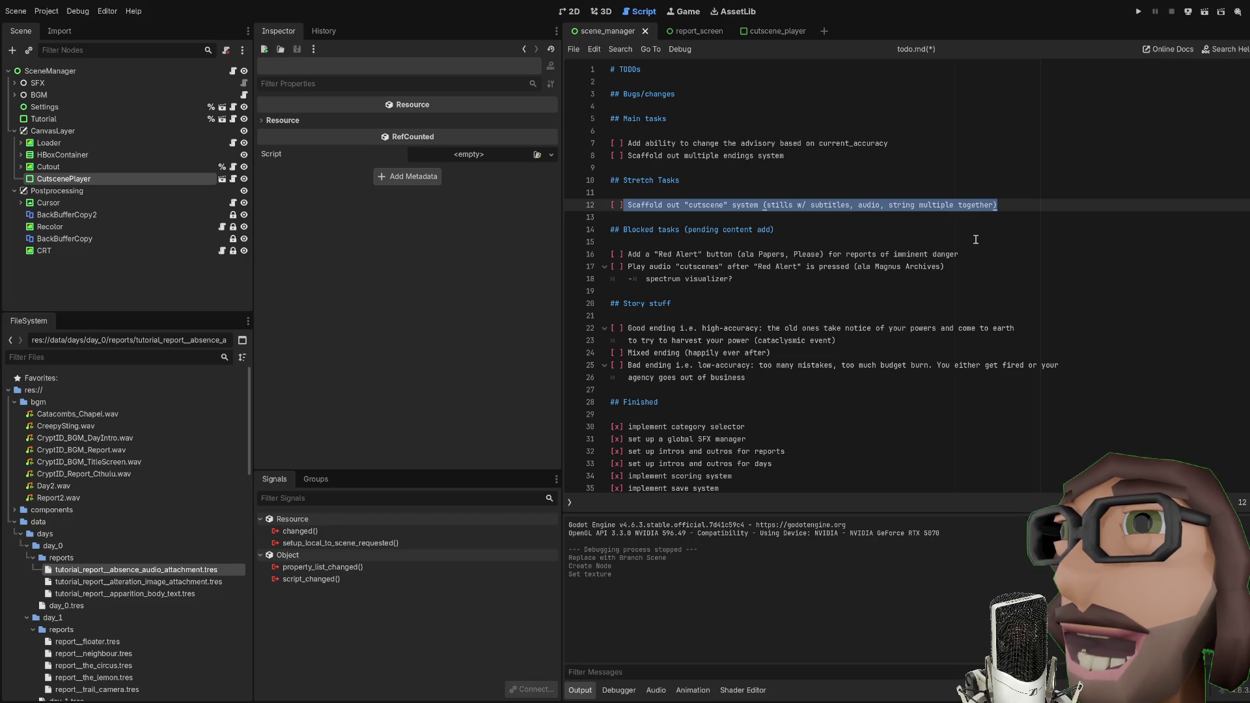
left_click(732, 158)
left_click(733, 144)
key("Down")
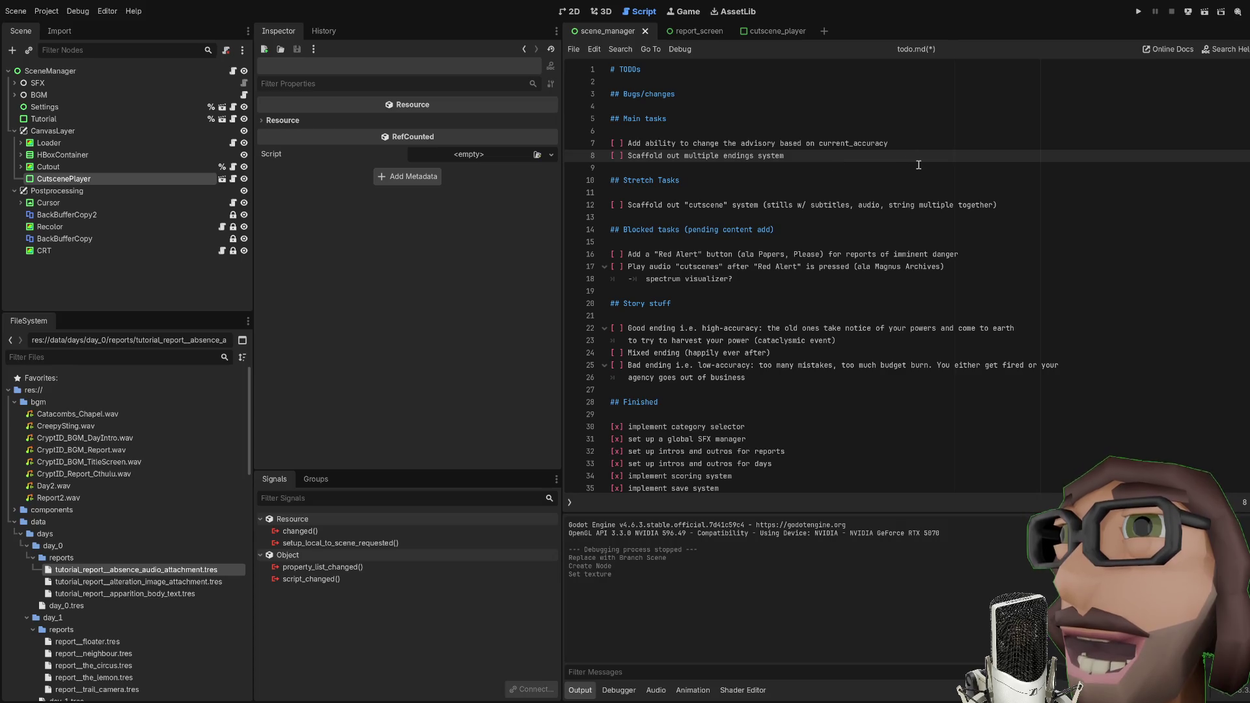
Select the whole advisory task on line 7, then go to sequencer.gd's render_report.
scroll(919, 165, "up", 2, "ctrl")
scroll(919, 165, "up", 1, "ctrl")
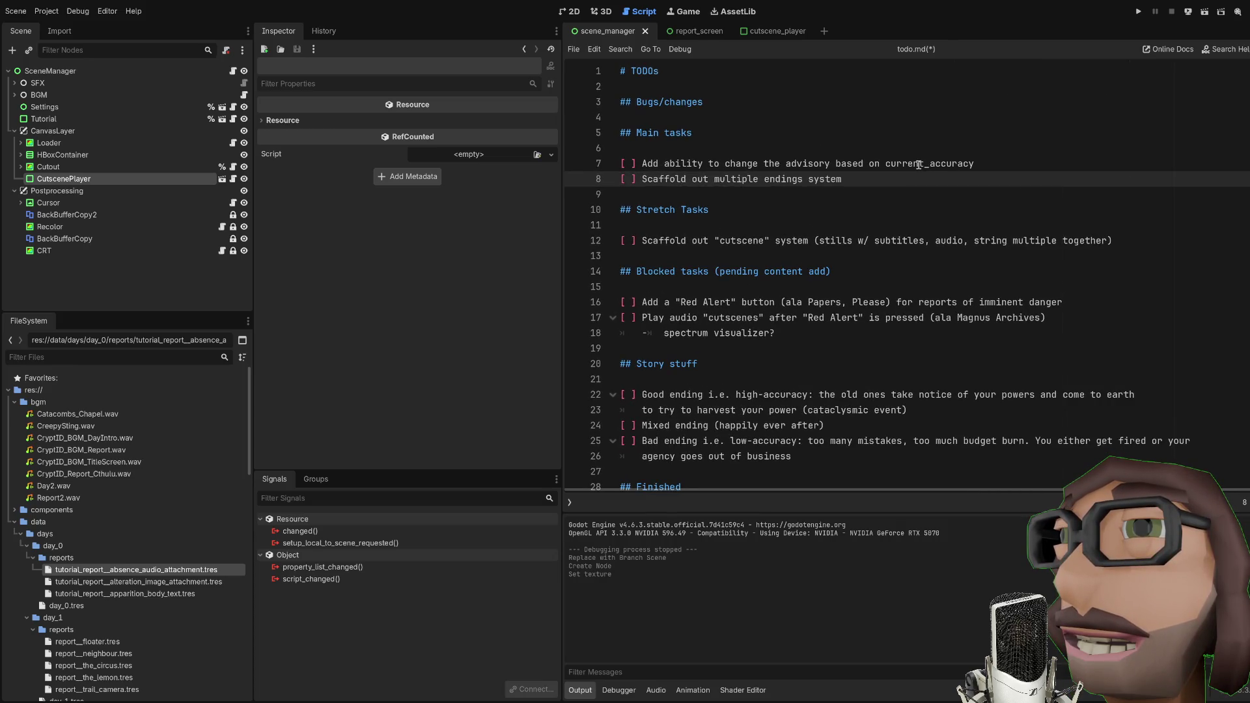
mouse_move(642, 164)
left_mouse_down()
mouse_move(944, 175)
mouse_move(1011, 163)
left_mouse_up()
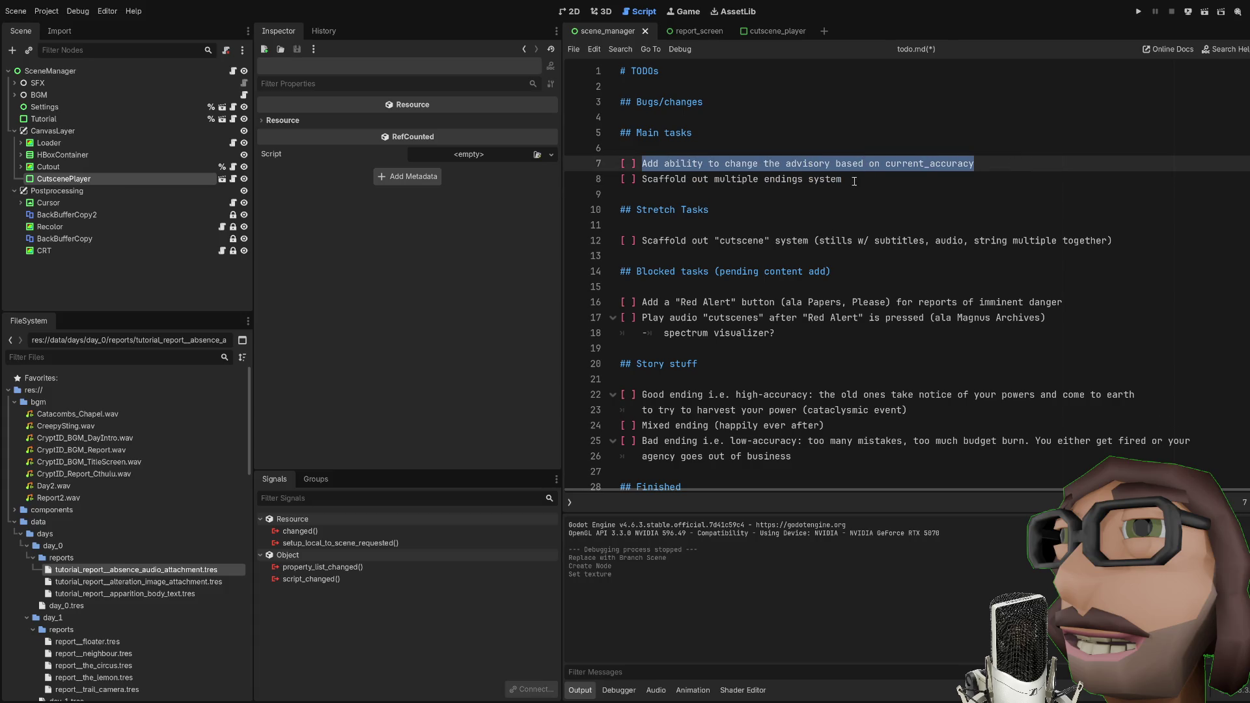
left_click(879, 181)
left_click_drag(644, 166, 980, 161)
key("alt+Left")
key("alt+Left")
key("alt+Left")
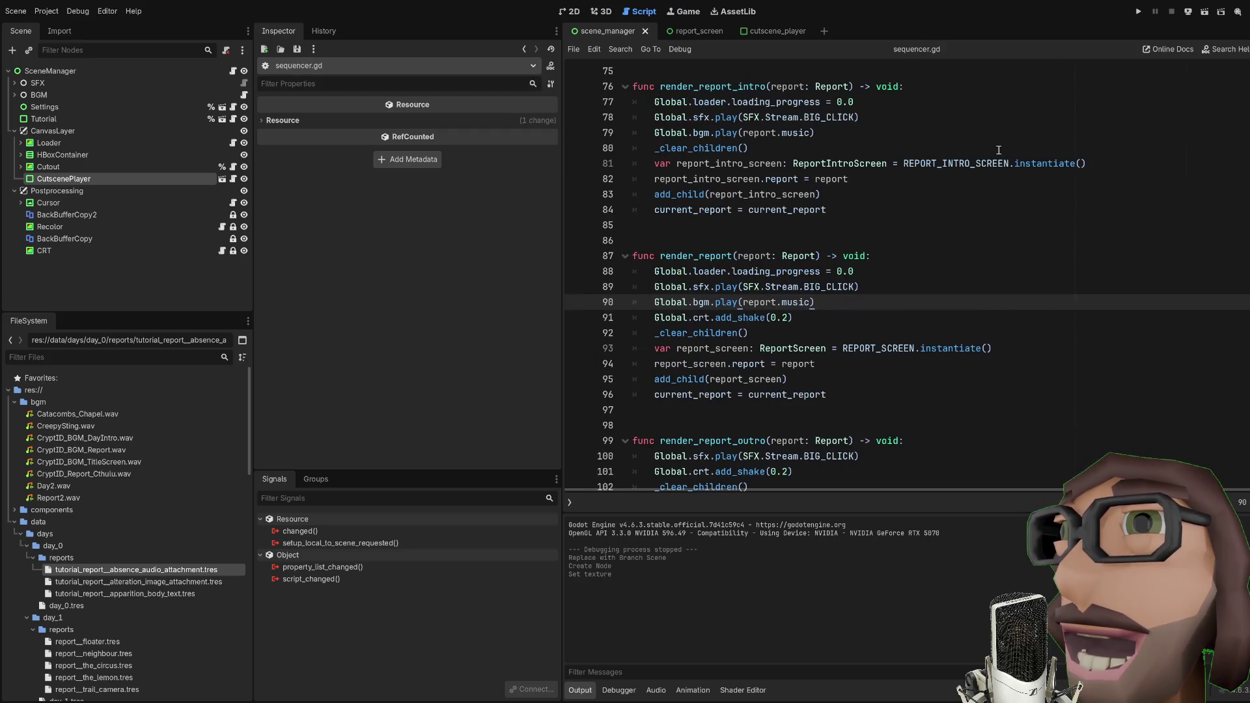
Inspect the Global.bgm.play(report.music) call in render_report on line 90.
scroll(881, 324, "down", 4)
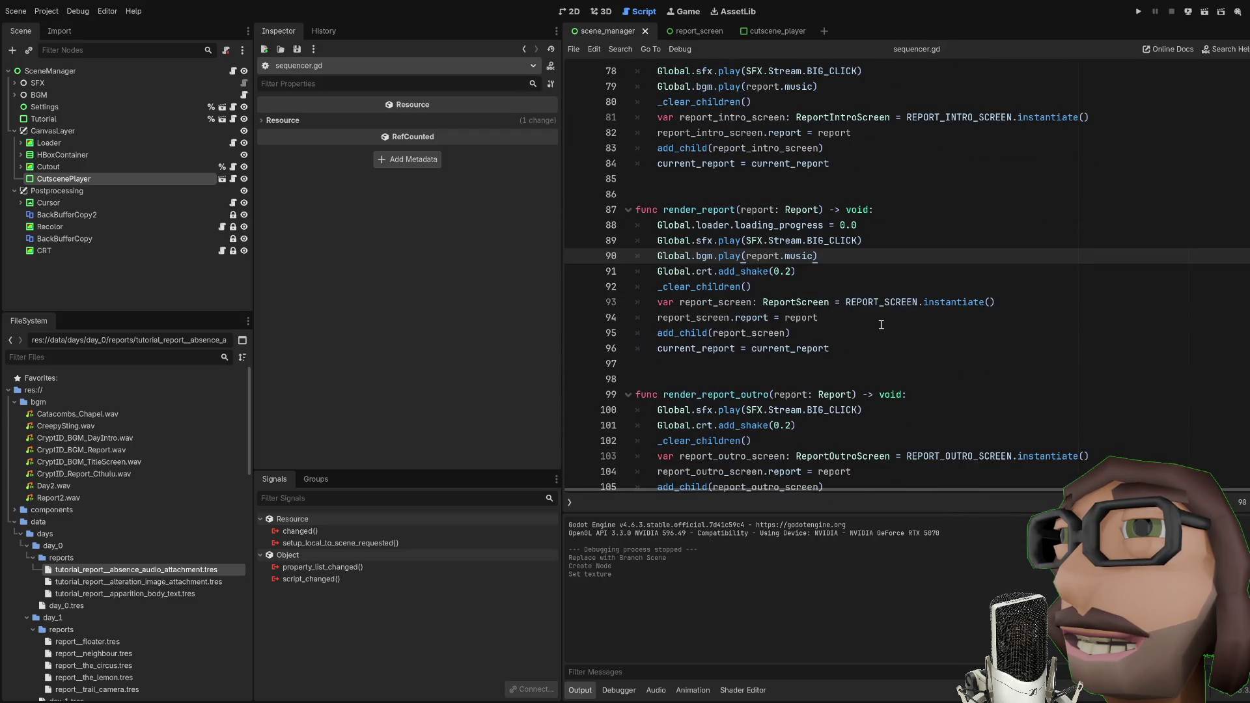
scroll(896, 306, "up", 2)
key("alt+Left")
key("alt+Left")
key("alt+Left")
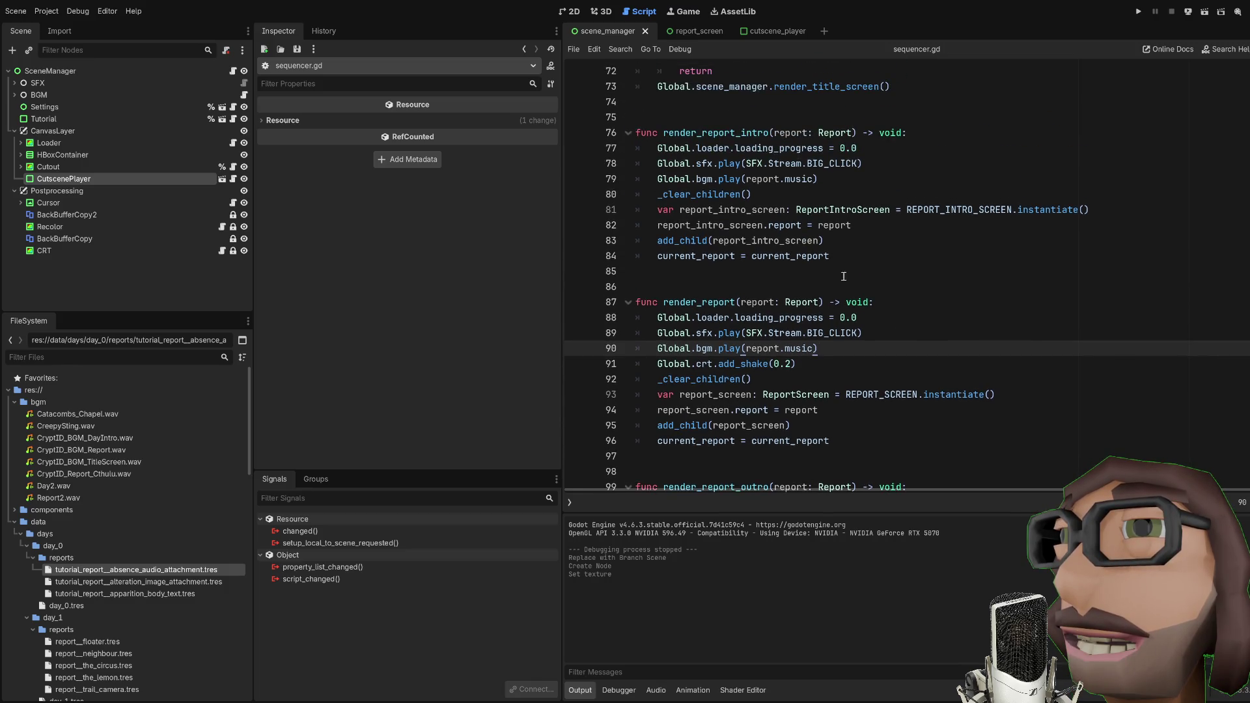
double_click(715, 300)
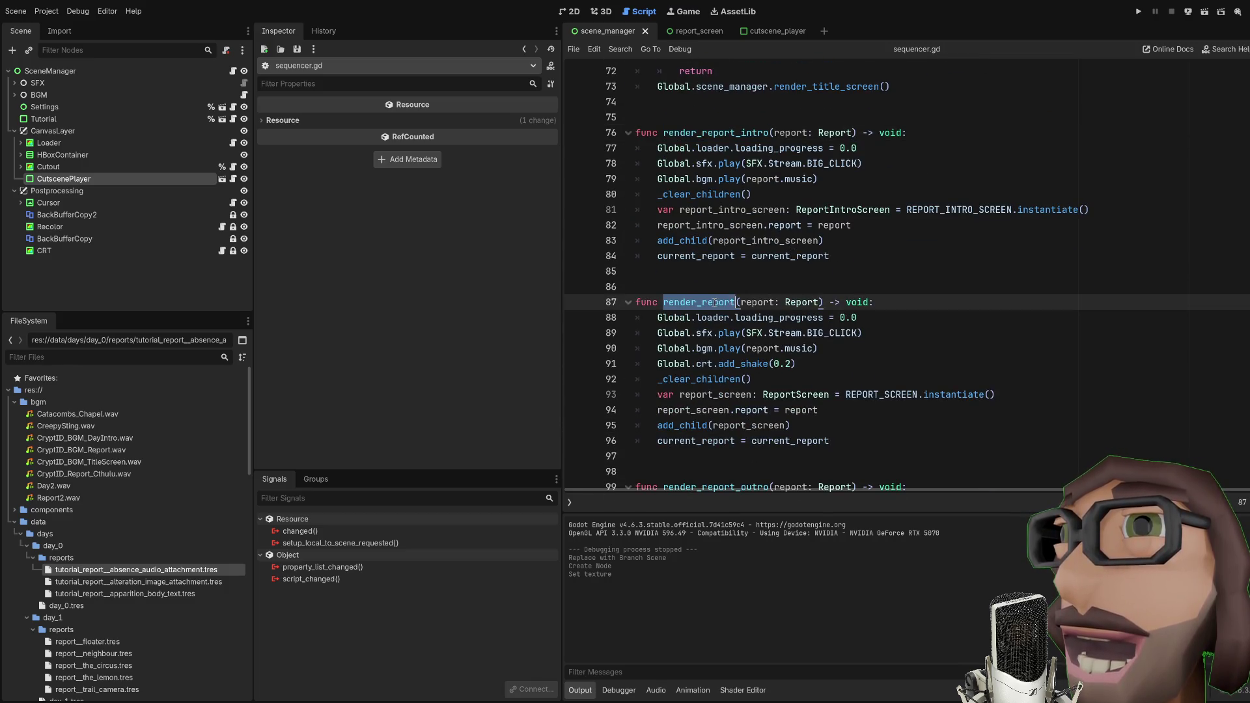
scroll(715, 296, "down", 1)
left_click(651, 303)
left_click_drag(651, 303, 713, 302)
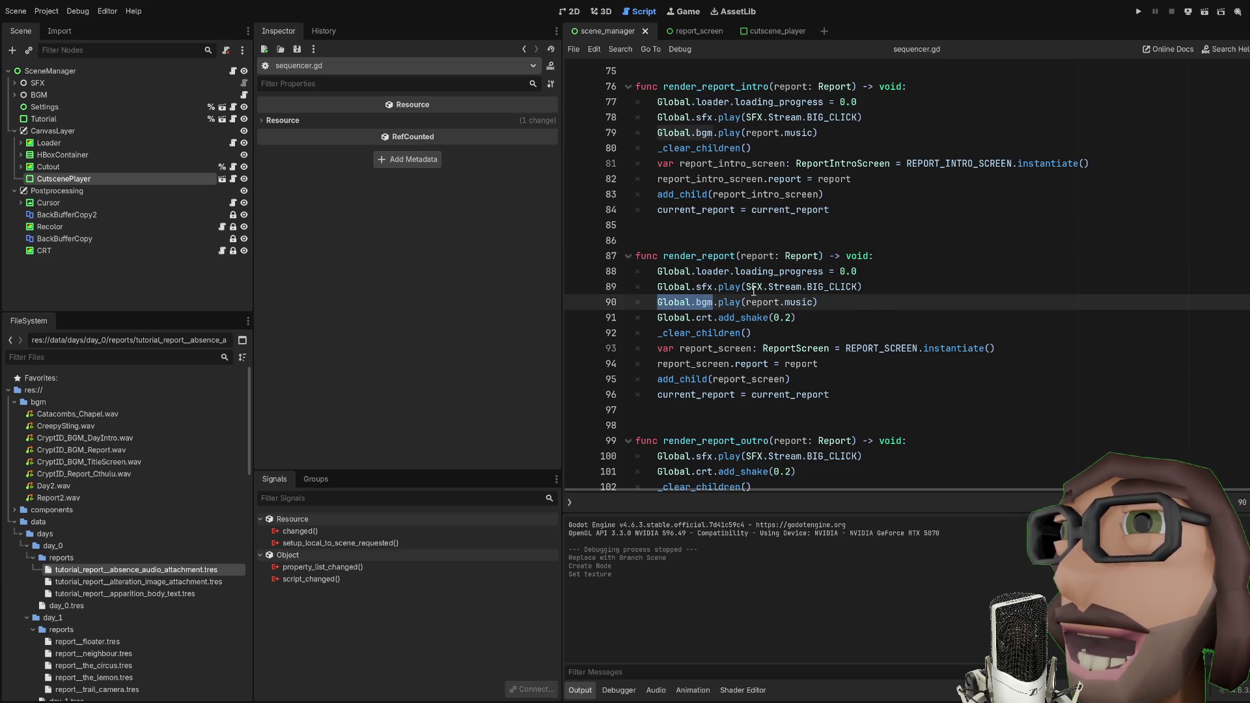
double_click(730, 302)
left_click_drag(746, 303, 813, 303)
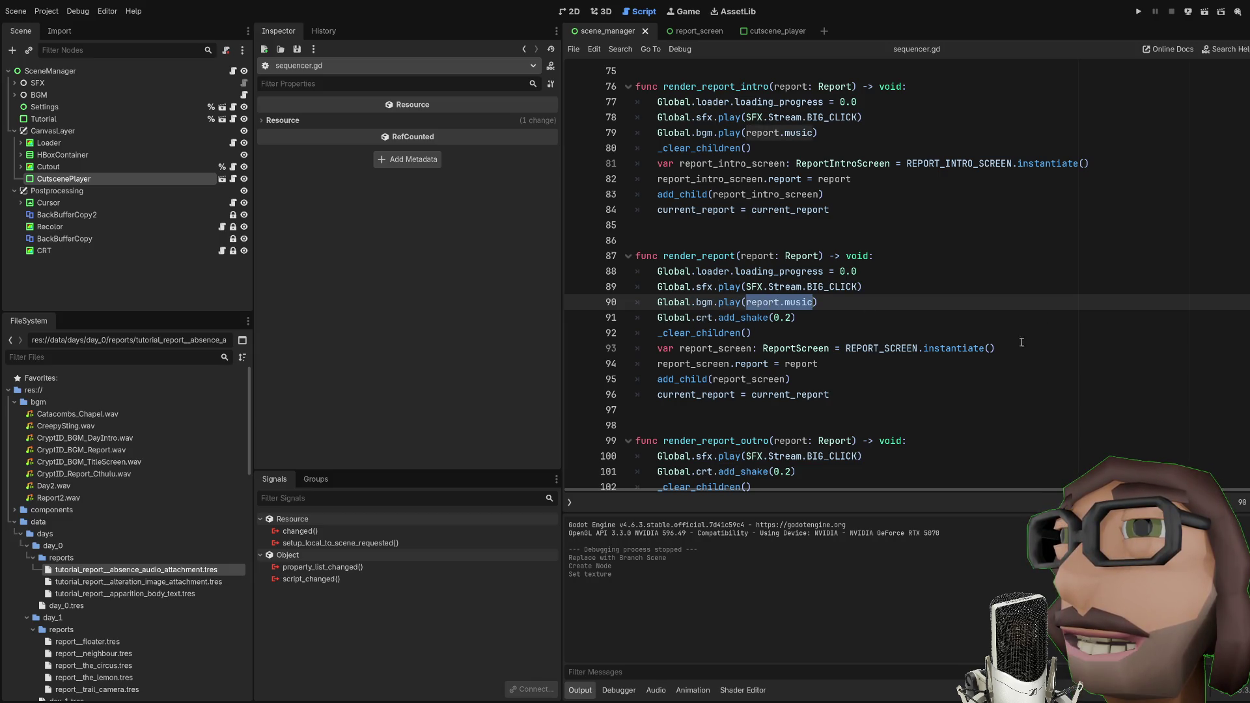
double_click(670, 303)
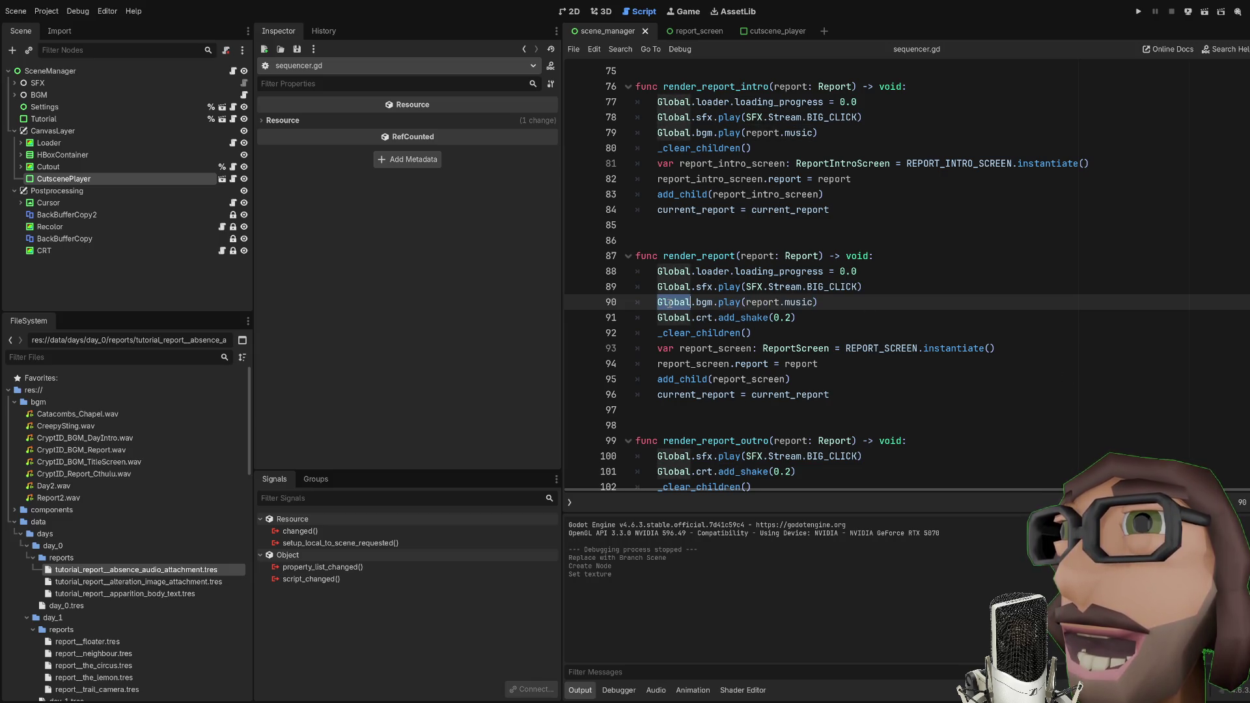
double_click(705, 303)
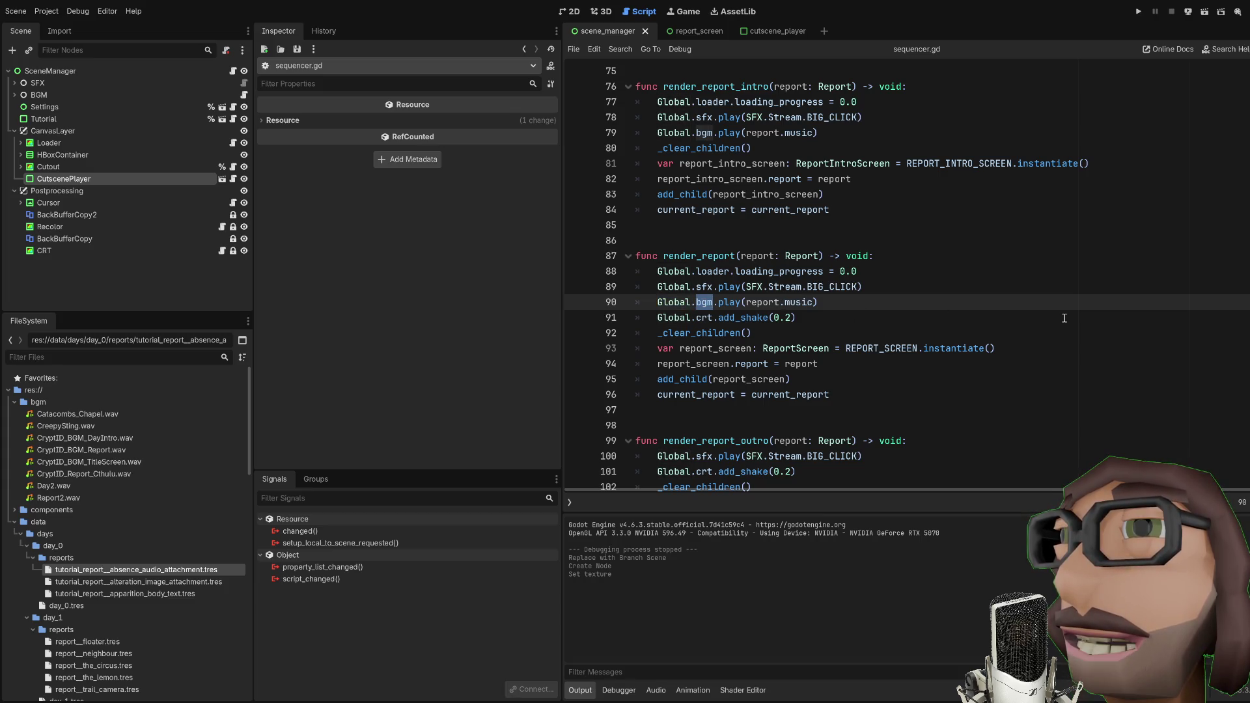
Compare the play(report.music) calls on lines 79 and 90, then return to todo.md.
key("ctrl+z")
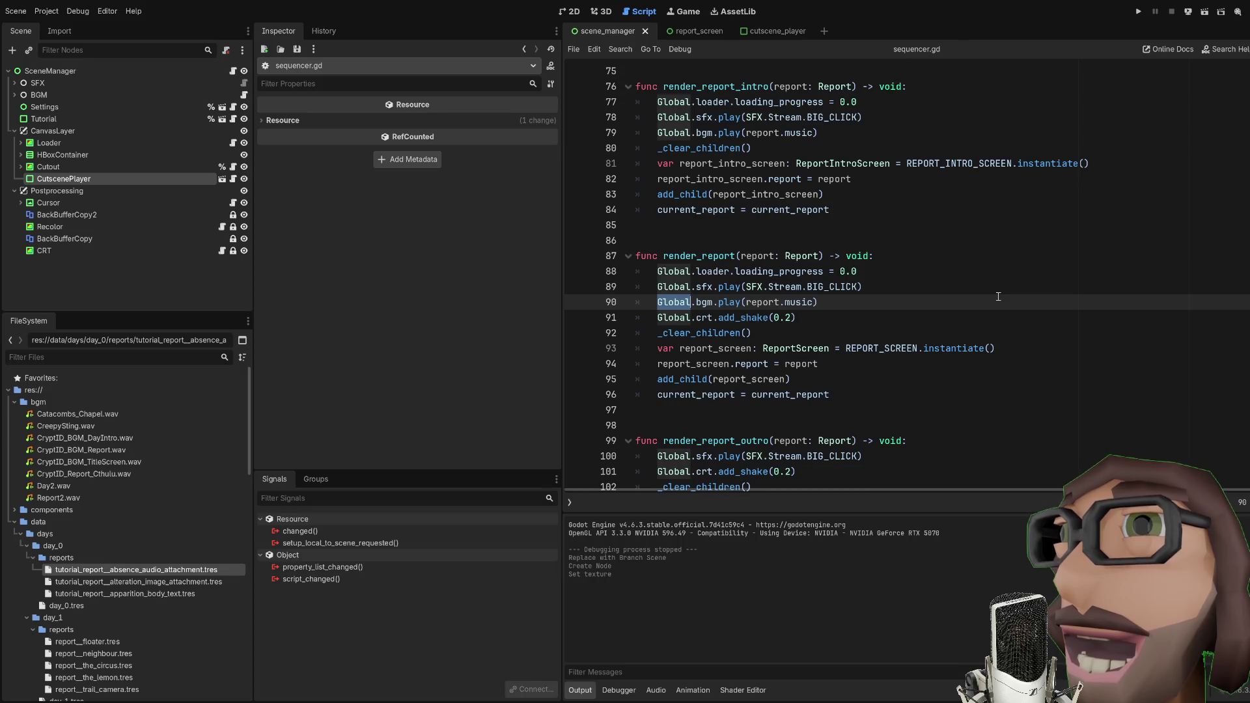
double_click(738, 303)
left_click(719, 303)
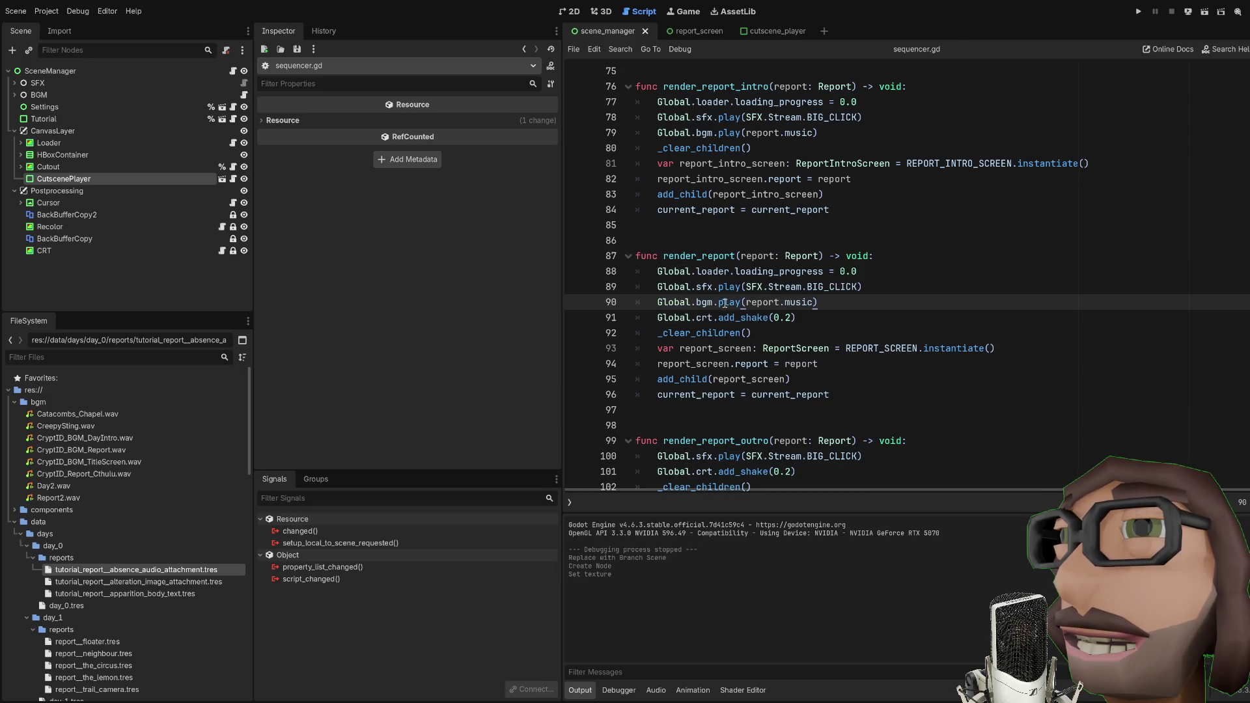
left_click_drag(720, 302, 825, 301)
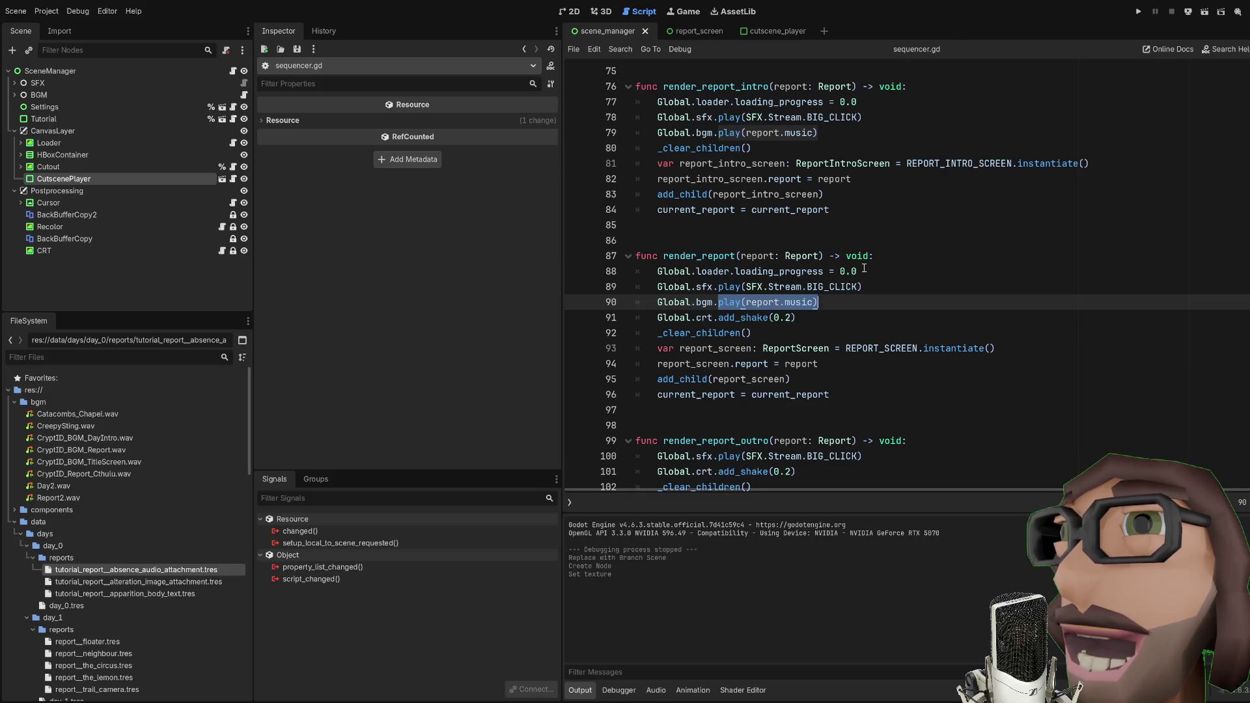
scroll(865, 268, "up", 2)
left_click_drag(719, 226, 829, 228)
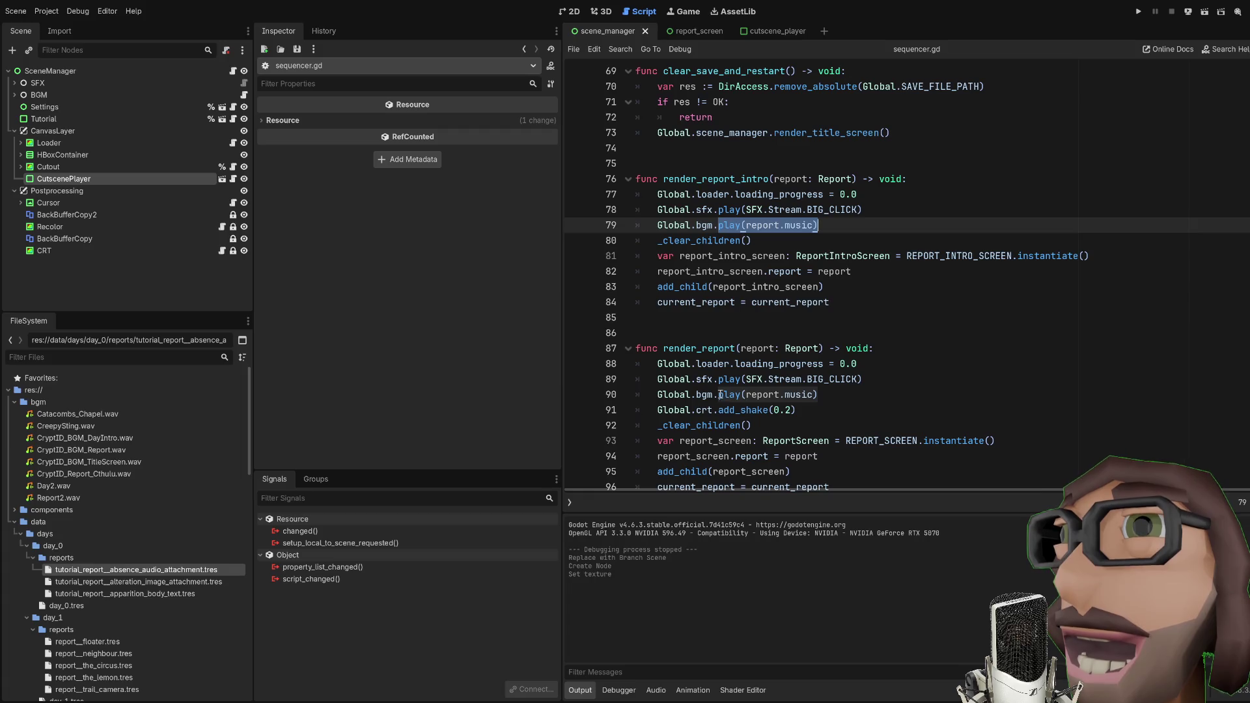
left_click_drag(720, 395, 823, 391)
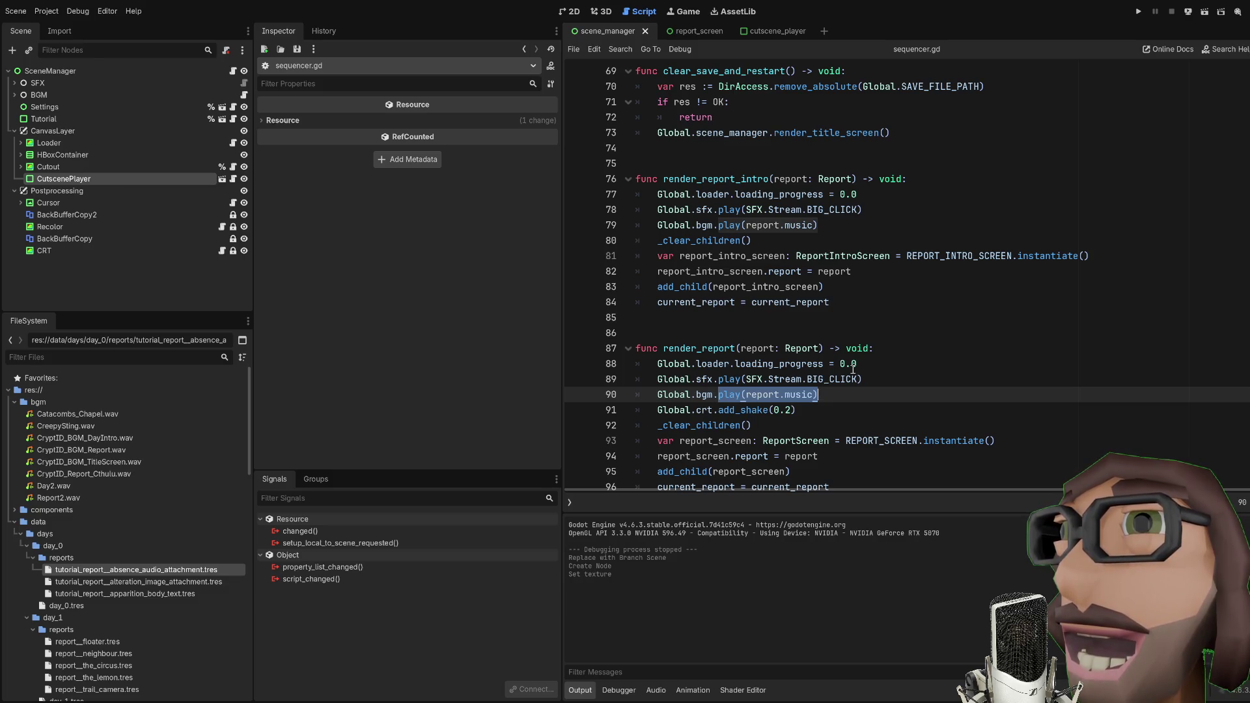
left_click_drag(716, 226, 819, 226)
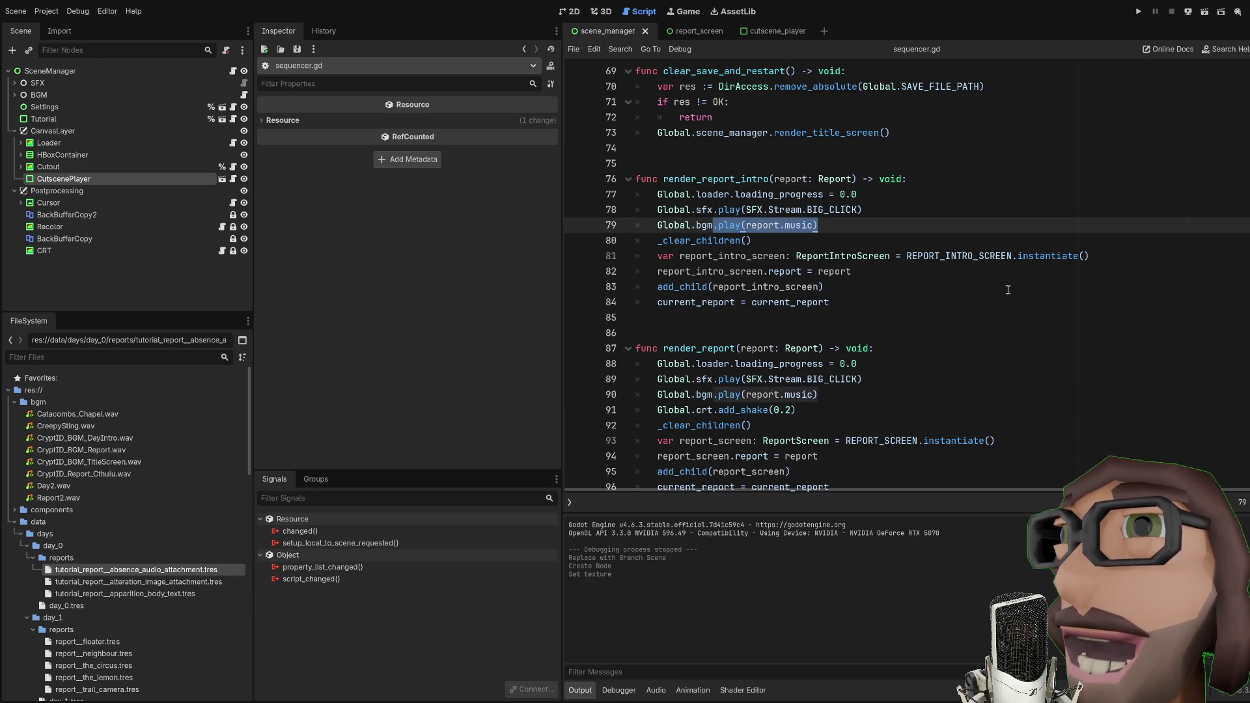
left_click_drag(740, 395, 819, 395)
scroll(873, 355, "up", 5)
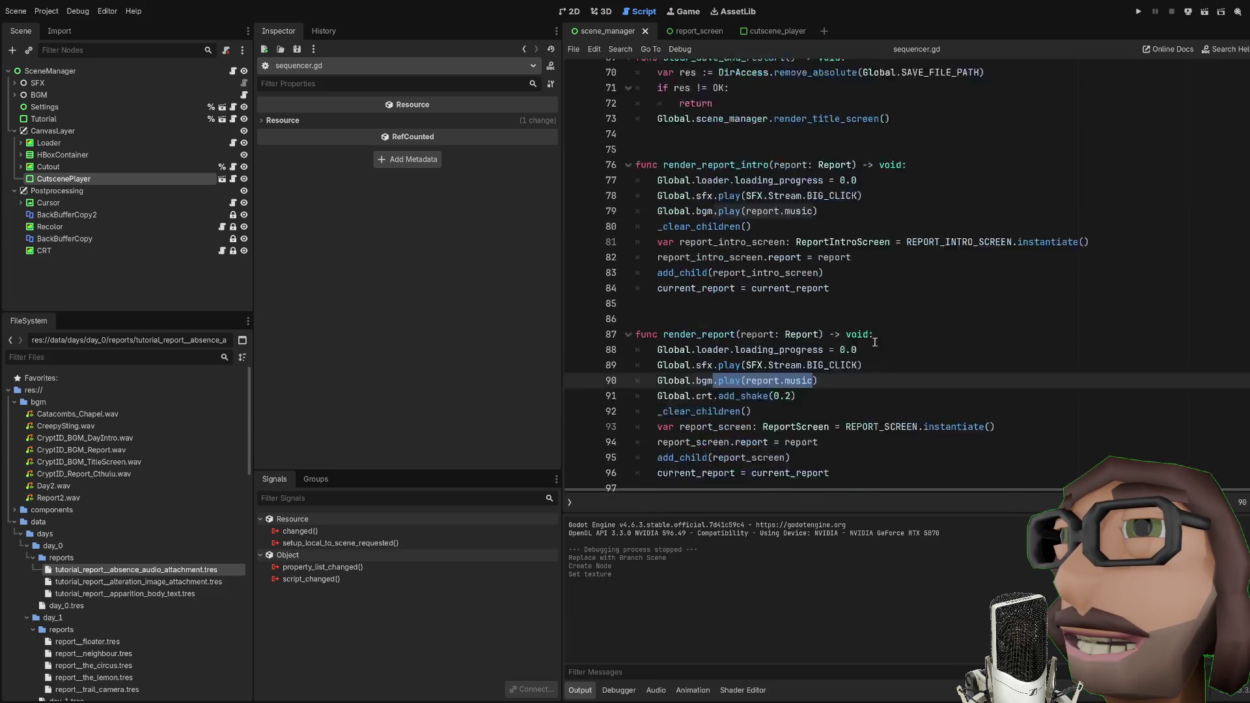
scroll(873, 355, "up", 4)
scroll(881, 334, "down", 10)
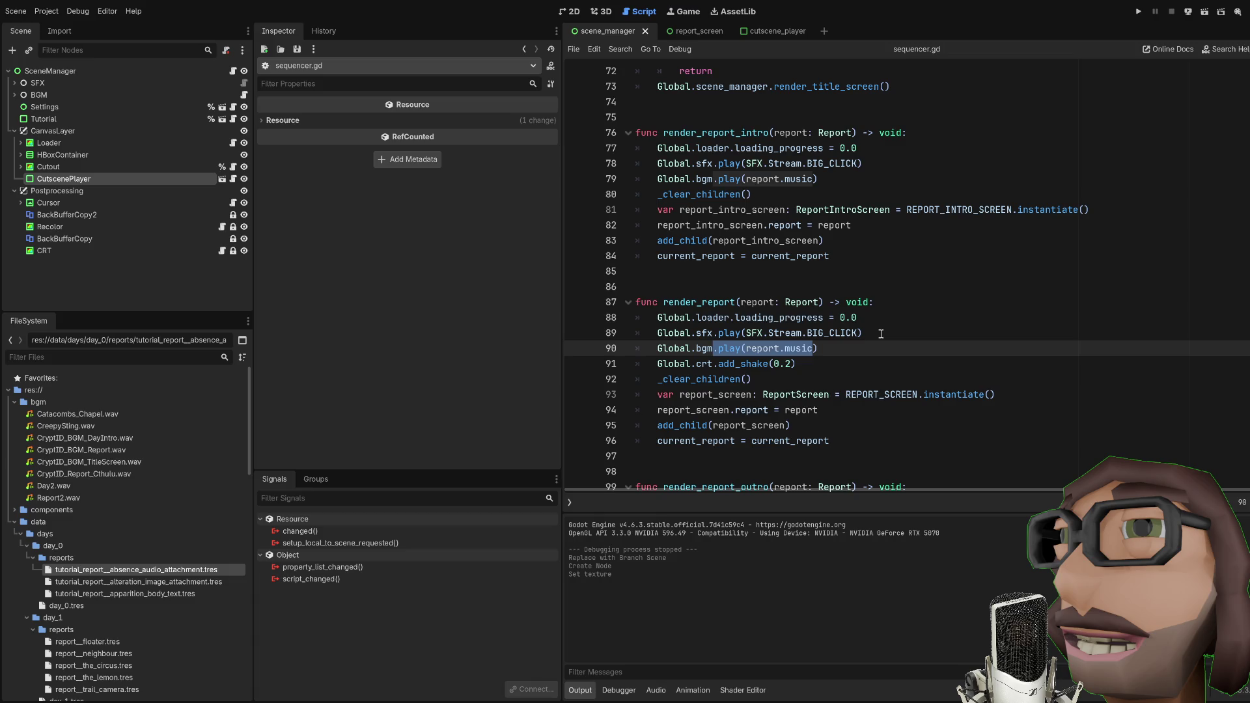
key("alt+Left")
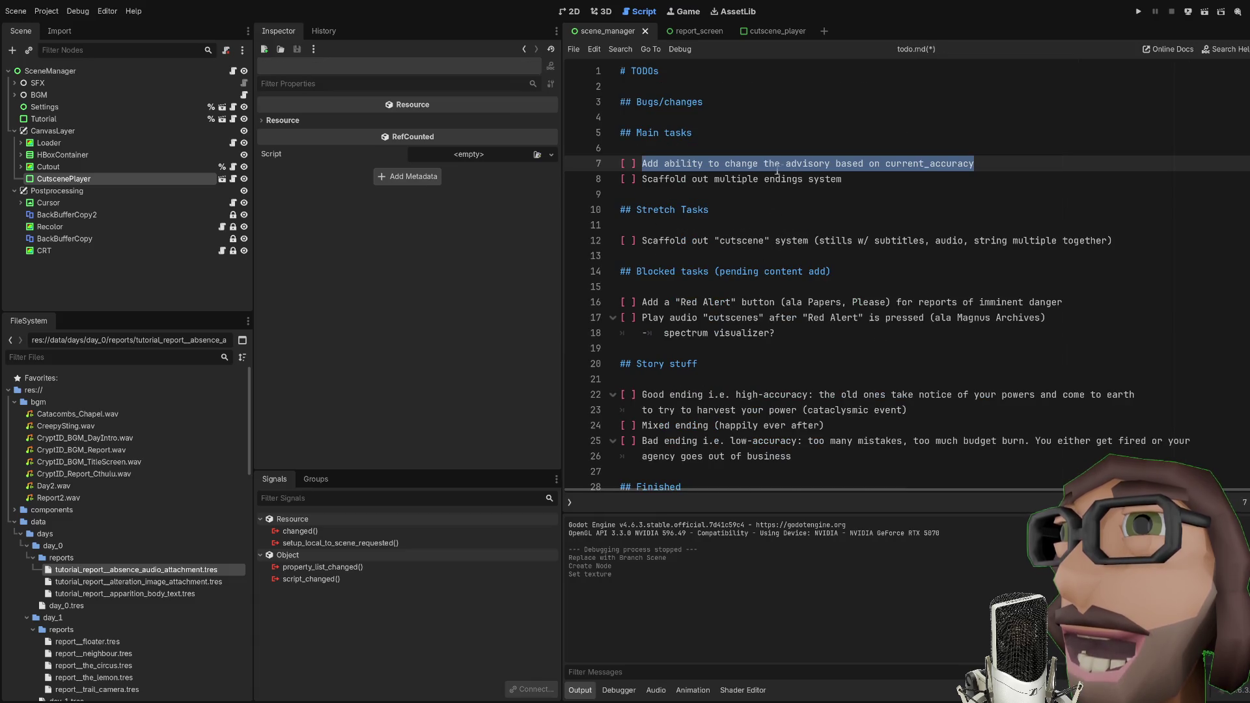
Select the advisory task text on line 7, then show scene_manager on the 2D canvas.
key("ctrl+Left")
key("ctrl+Left")
key("ctrl+Left")
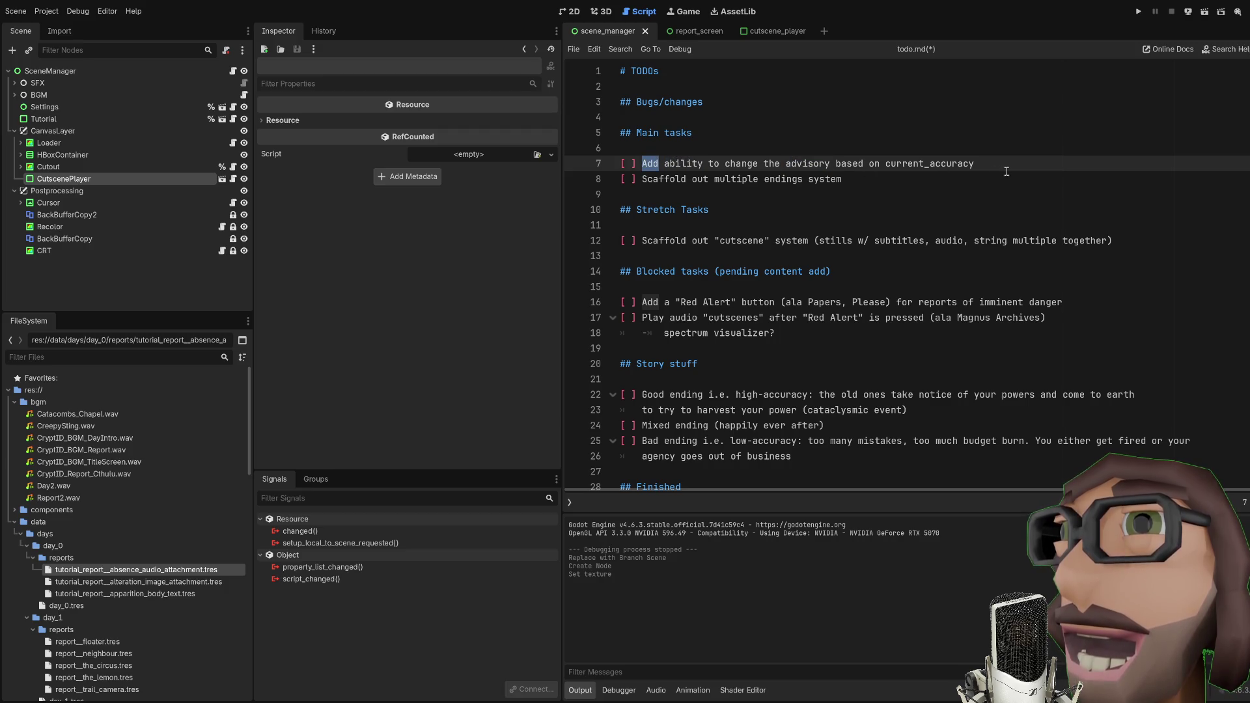
key("shift+End")
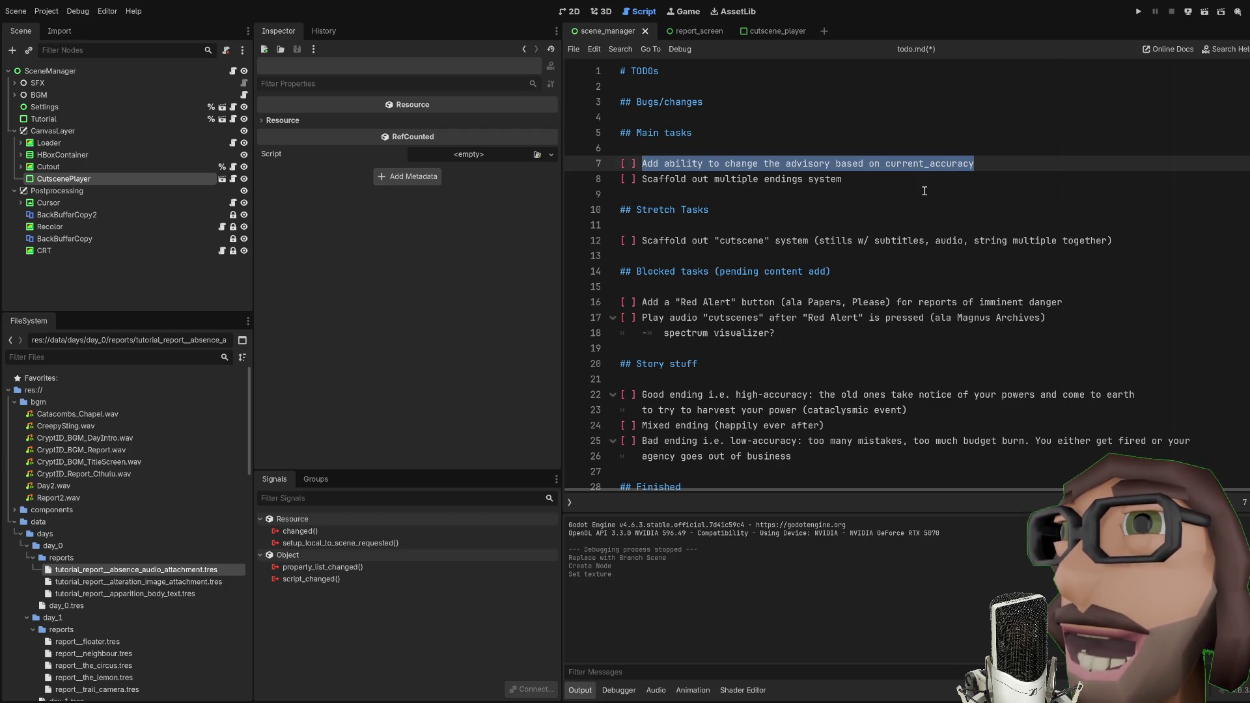
key("Down")
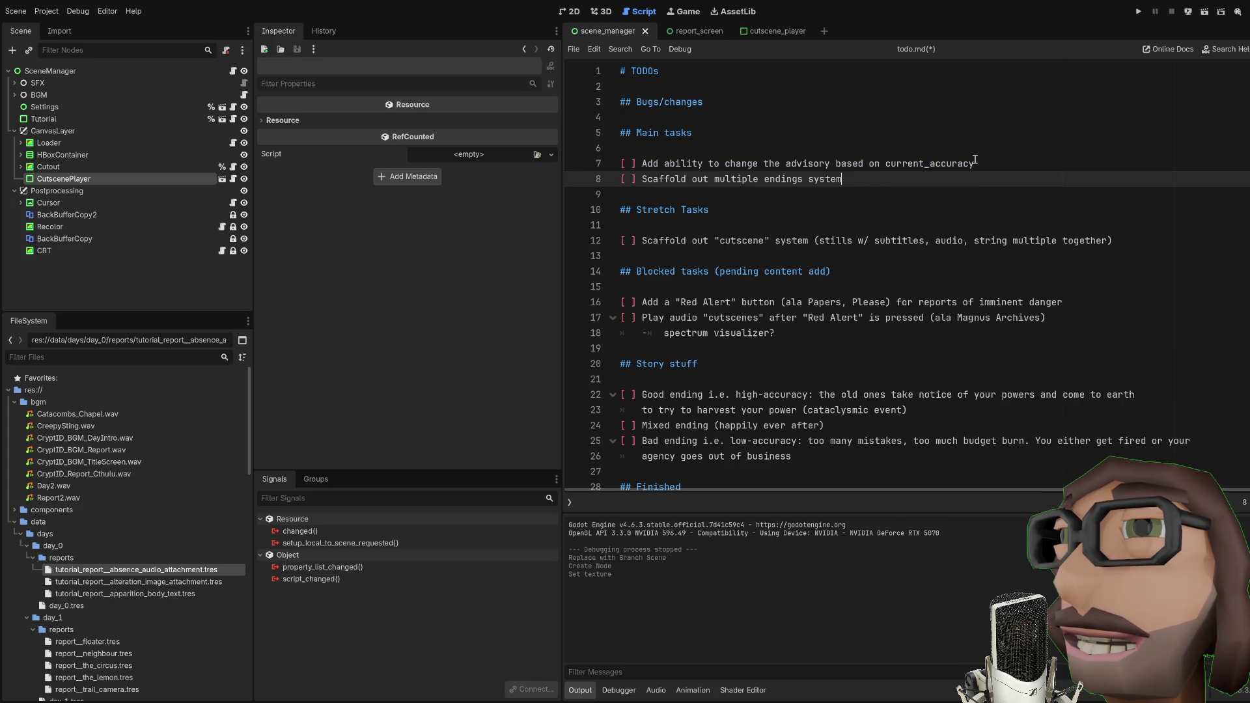
left_click(633, 28)
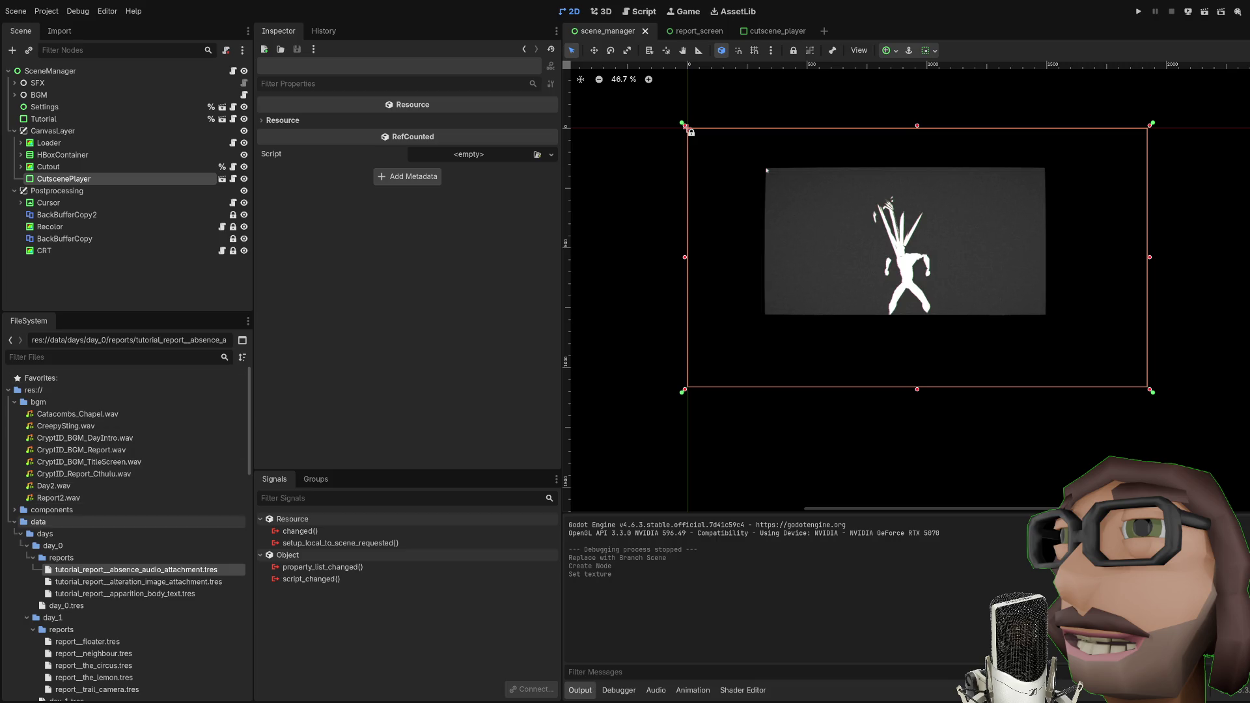
scroll(130, 541, "down", 3)
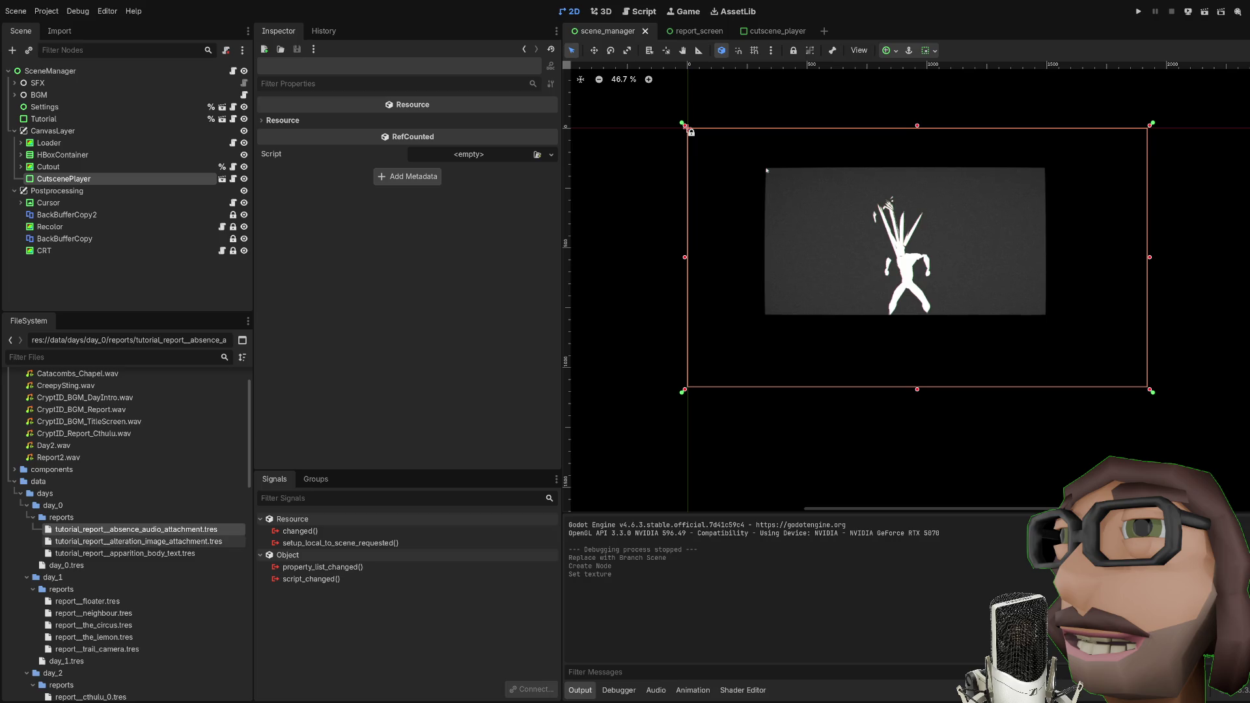
Move the day_2 load line above day_0 so load_game loads day 2 first.
scroll(130, 457, "up", 3)
left_click(851, 409)
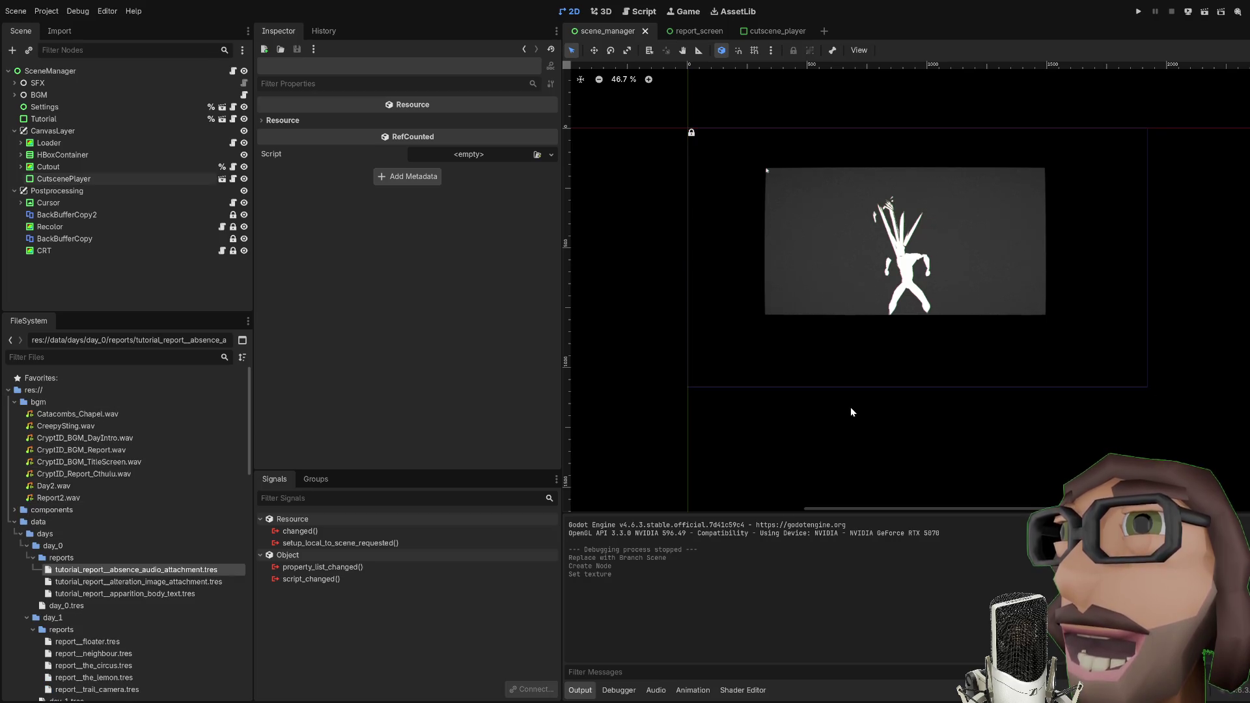
scroll(851, 408, "up", 15)
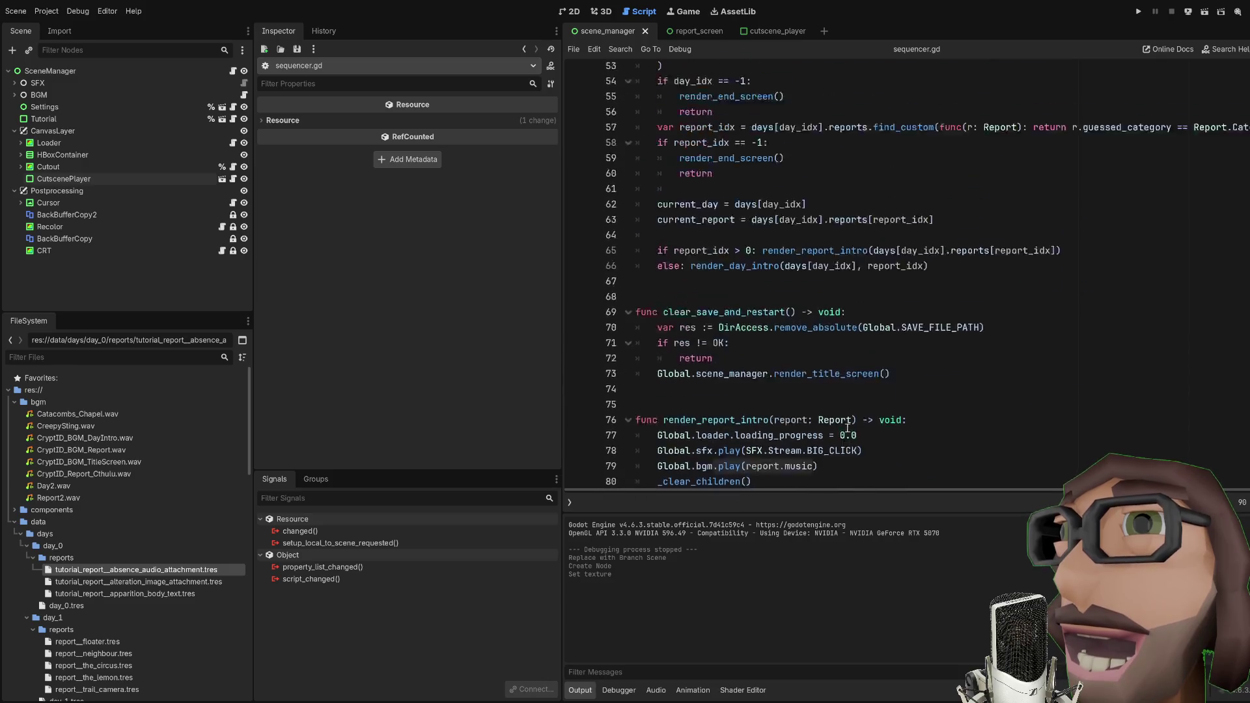
left_click(792, 288)
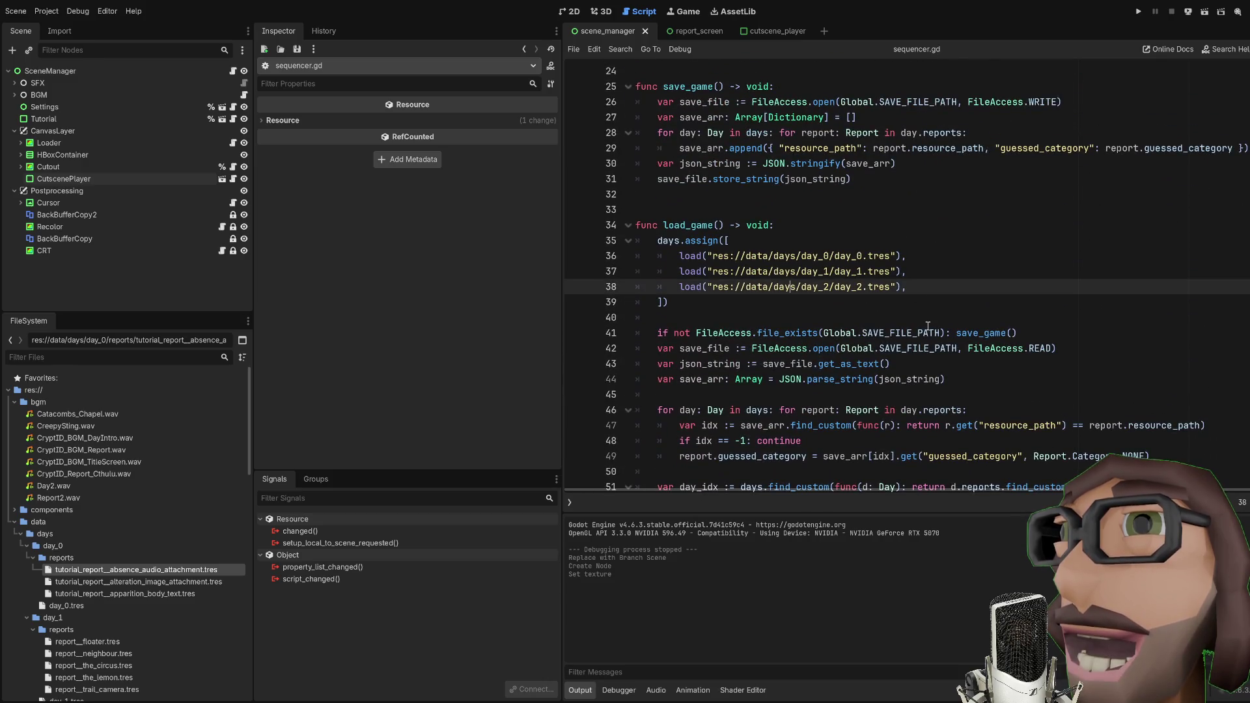
key("alt+Up")
key("alt+Up")
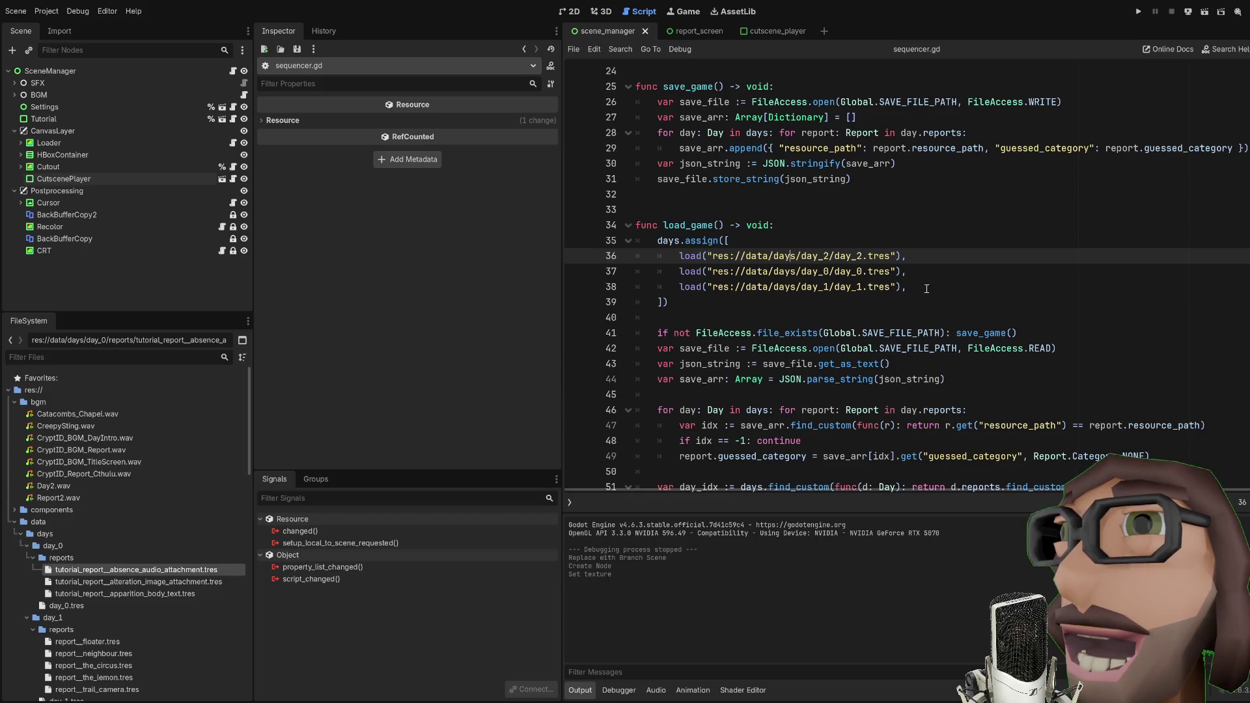
left_click(922, 271)
key("alt+Down")
key("alt+Up")
key("alt+Up")
key("alt+Down")
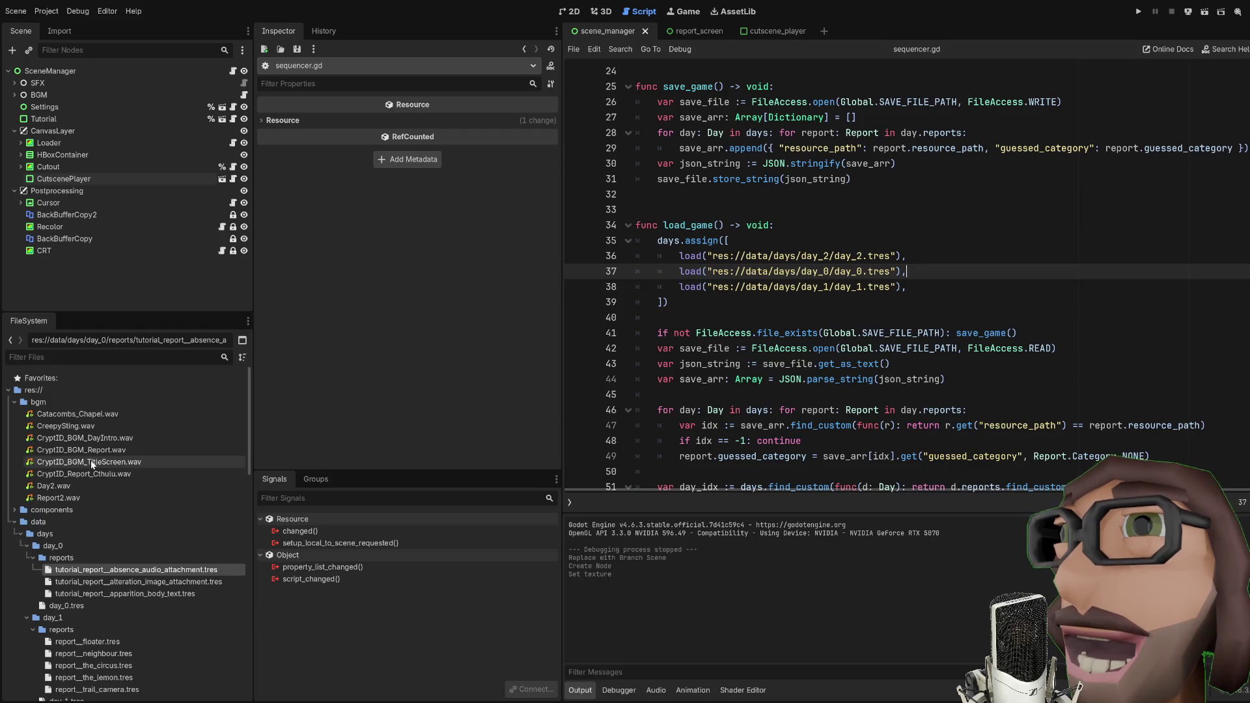
In day_2.tres, move the cthulu_0 report to the end of Reports, then run the game.
scroll(78, 586, "down", 5)
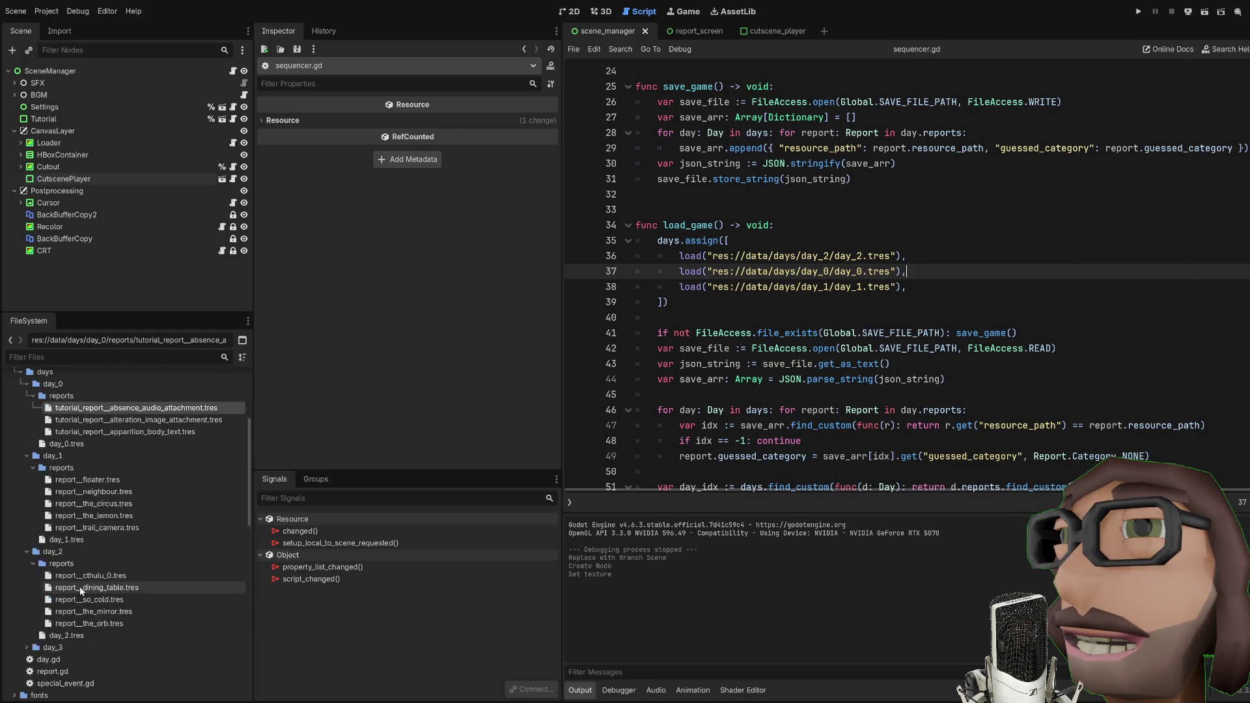
left_click(65, 595)
double_click(65, 595)
left_click_drag(266, 269, 266, 318)
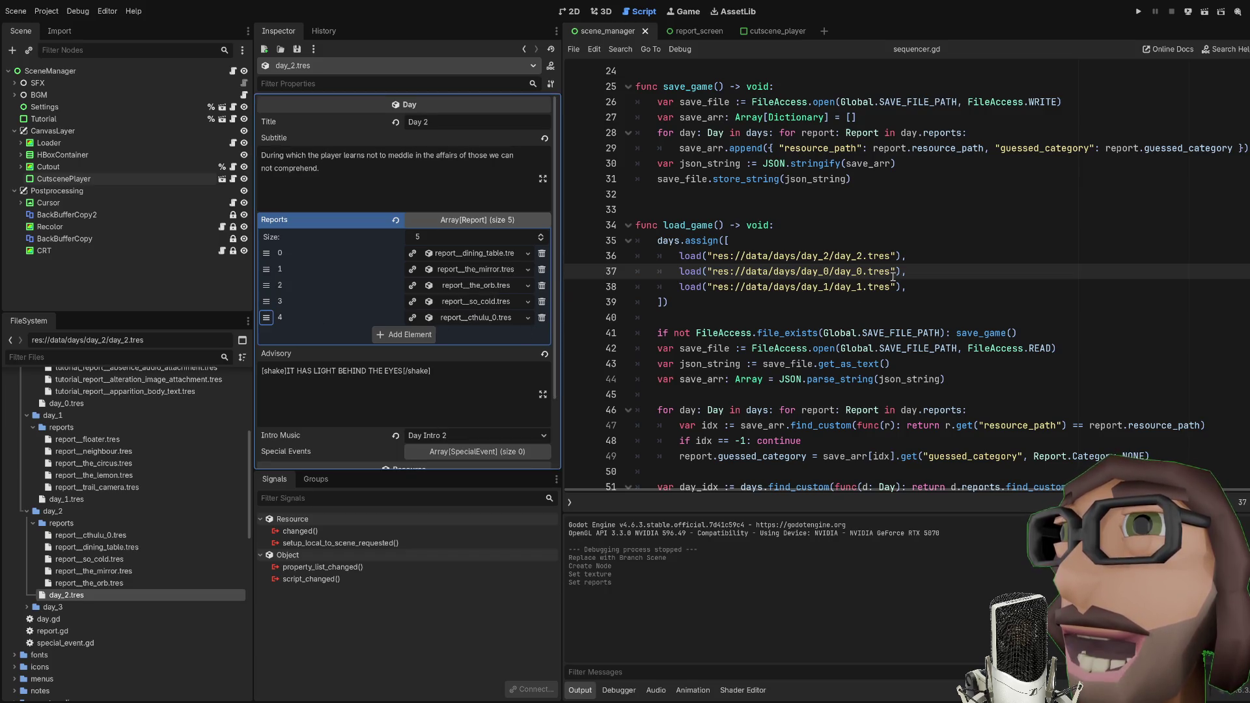
left_click(964, 287)
key("F5")
key("F5")
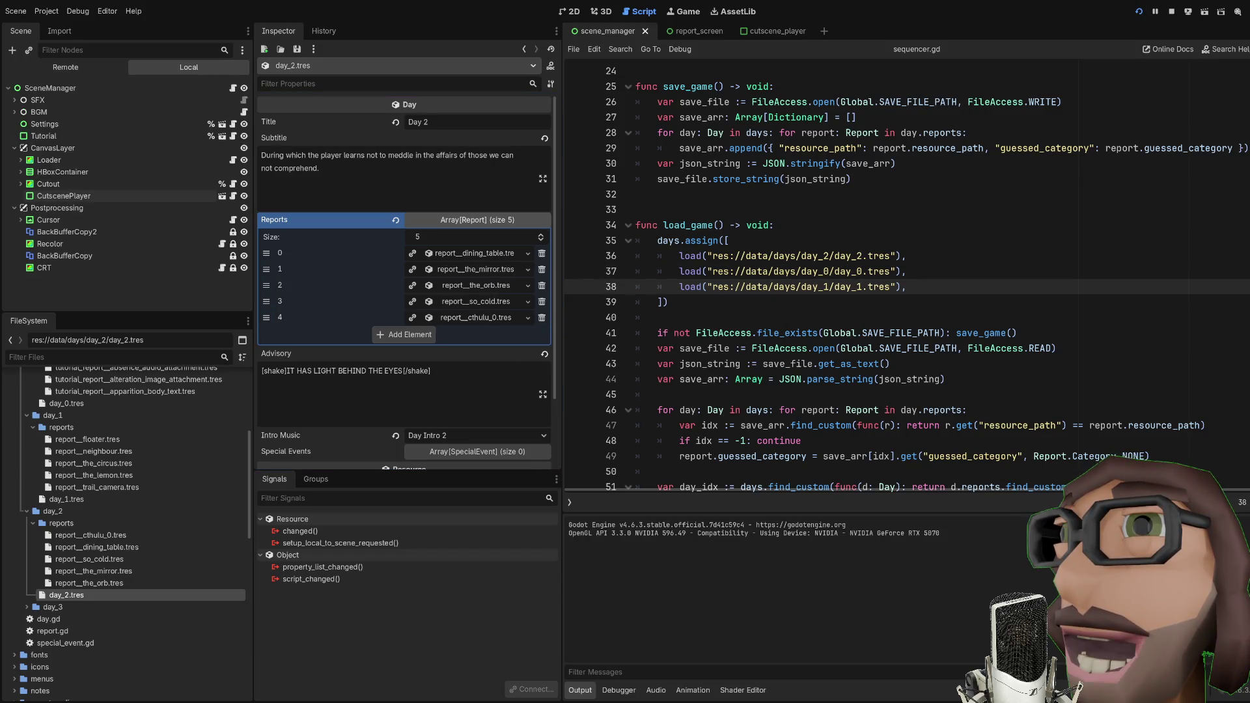
Start a new game, open settings, set master volume back to 5 and mute the music.
left_click(325, 306)
left_click(774, 64)
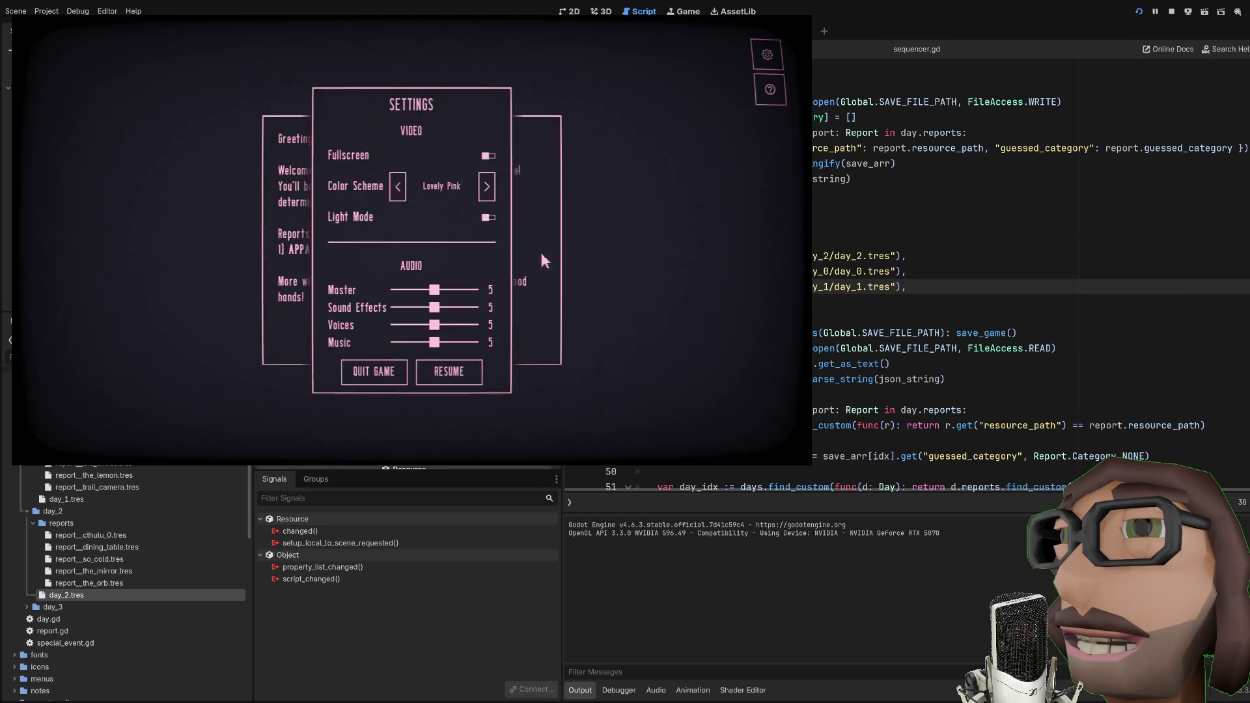
left_click(398, 290)
left_click(435, 290)
left_click(420, 342)
left_click(397, 342)
Cycle through the colour schemes: Cool Green, Black & White, Groovy B&W, Lovely Pink, Groovy Blue.
left_click(486, 190)
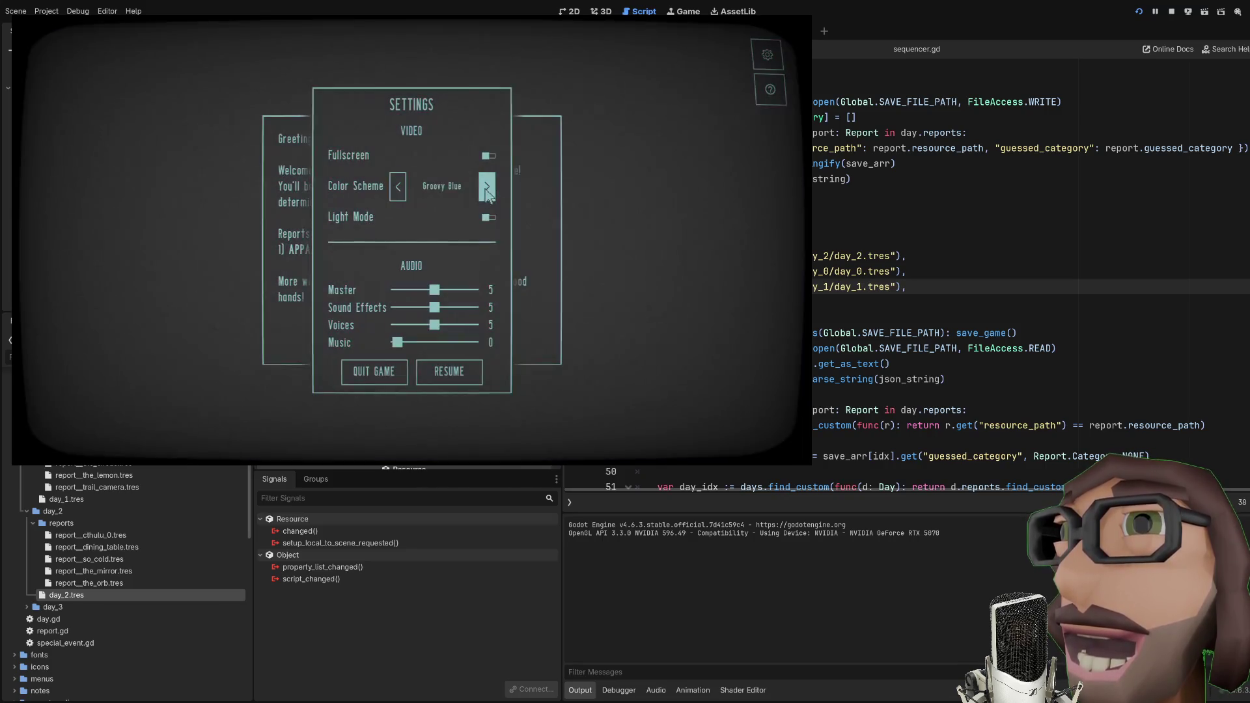
left_click(486, 190)
left_click(486, 190)
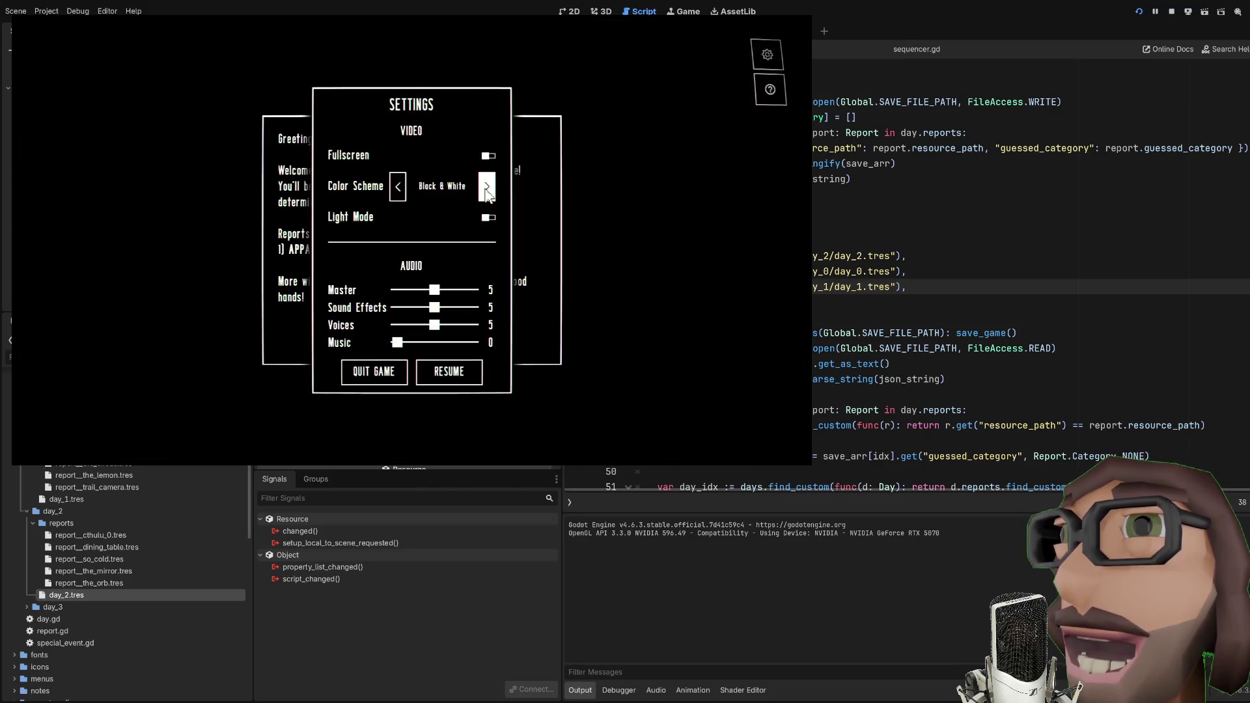
left_click(486, 190)
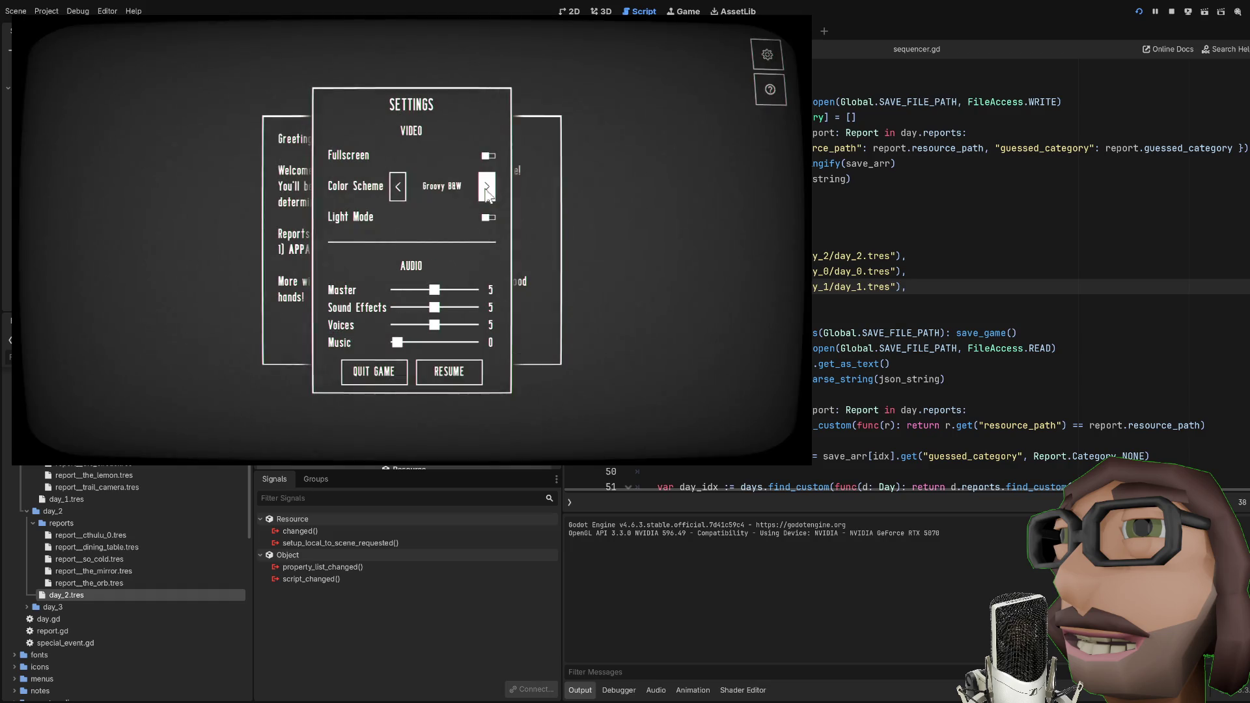
left_click(487, 191)
left_click(486, 191)
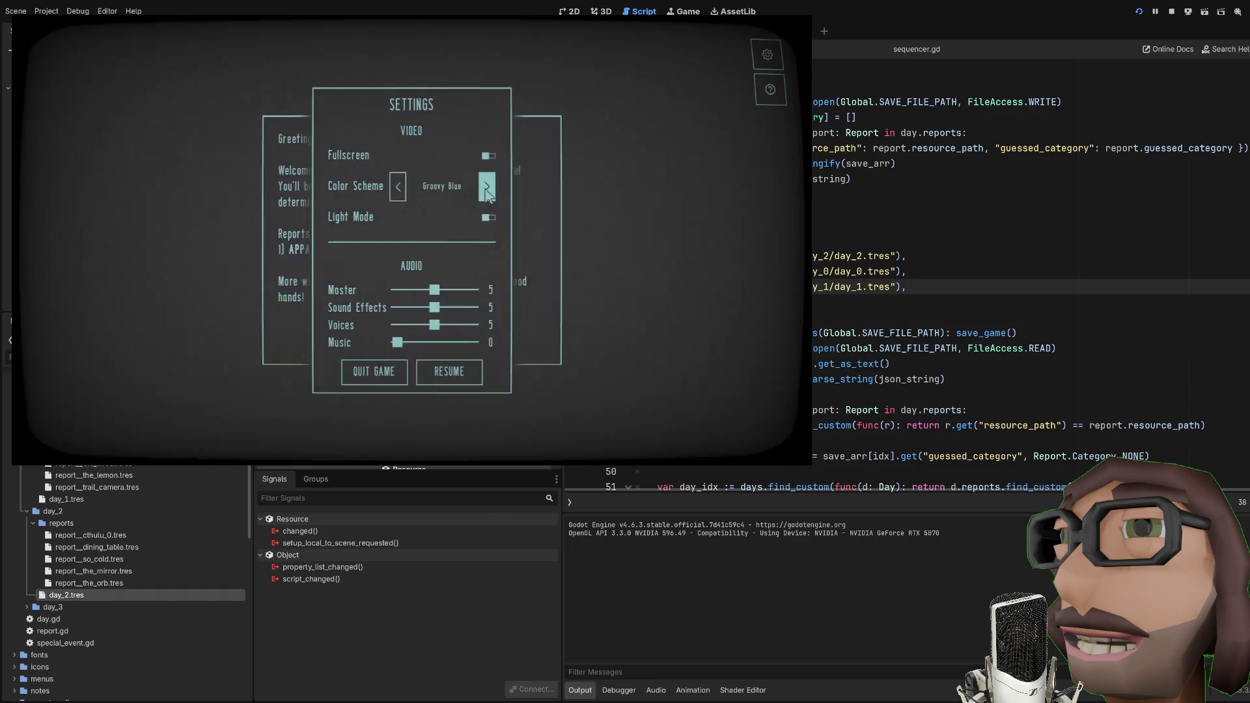
left_click(487, 190)
left_click(486, 190)
left_click(486, 190)
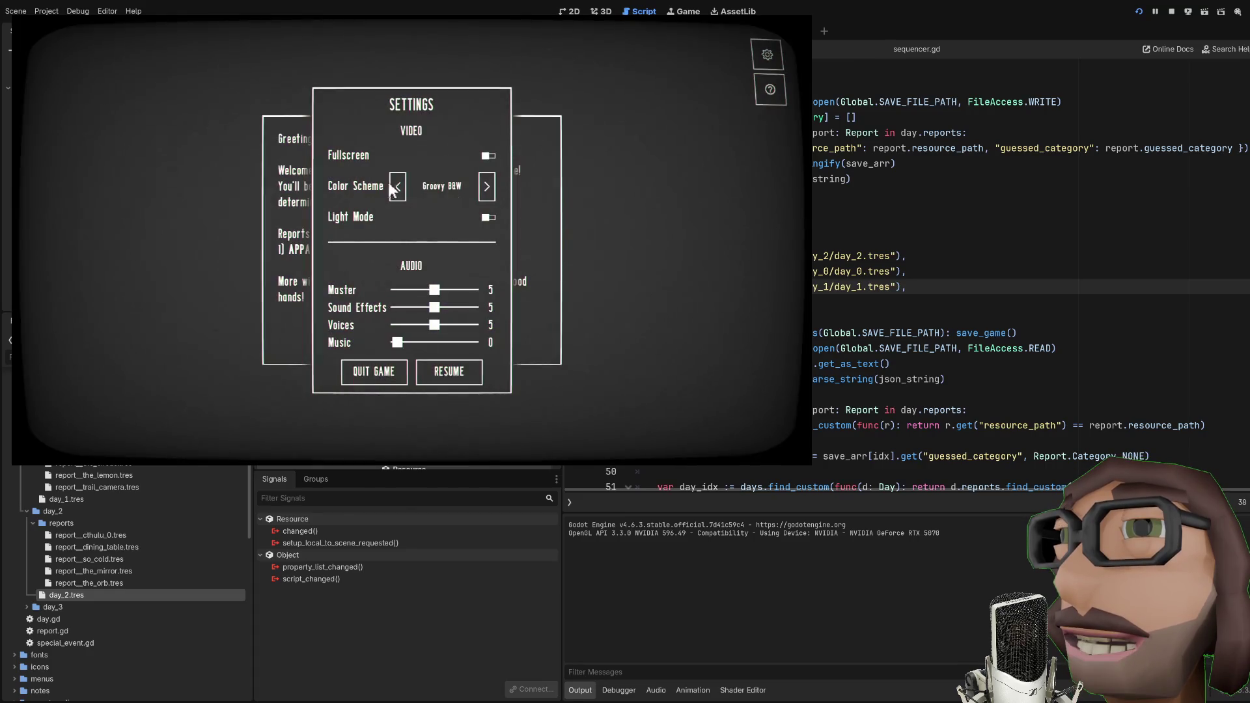
left_click(487, 194)
left_click(487, 190)
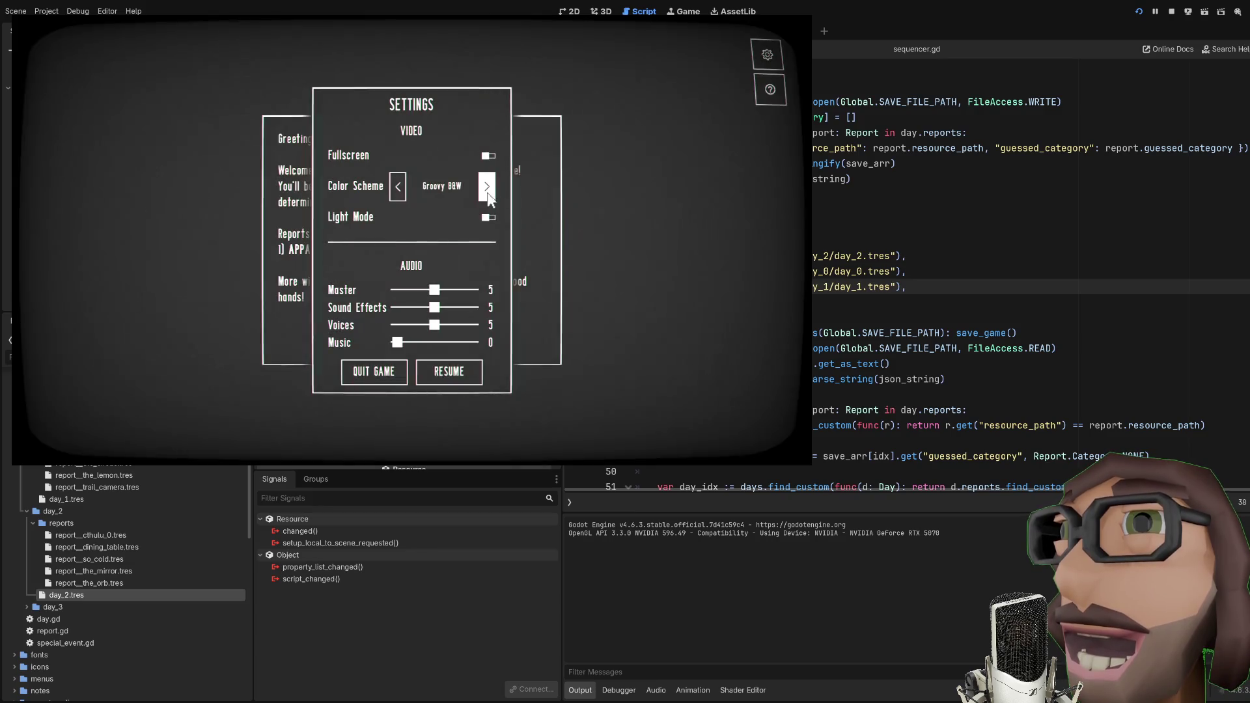
left_click(488, 191)
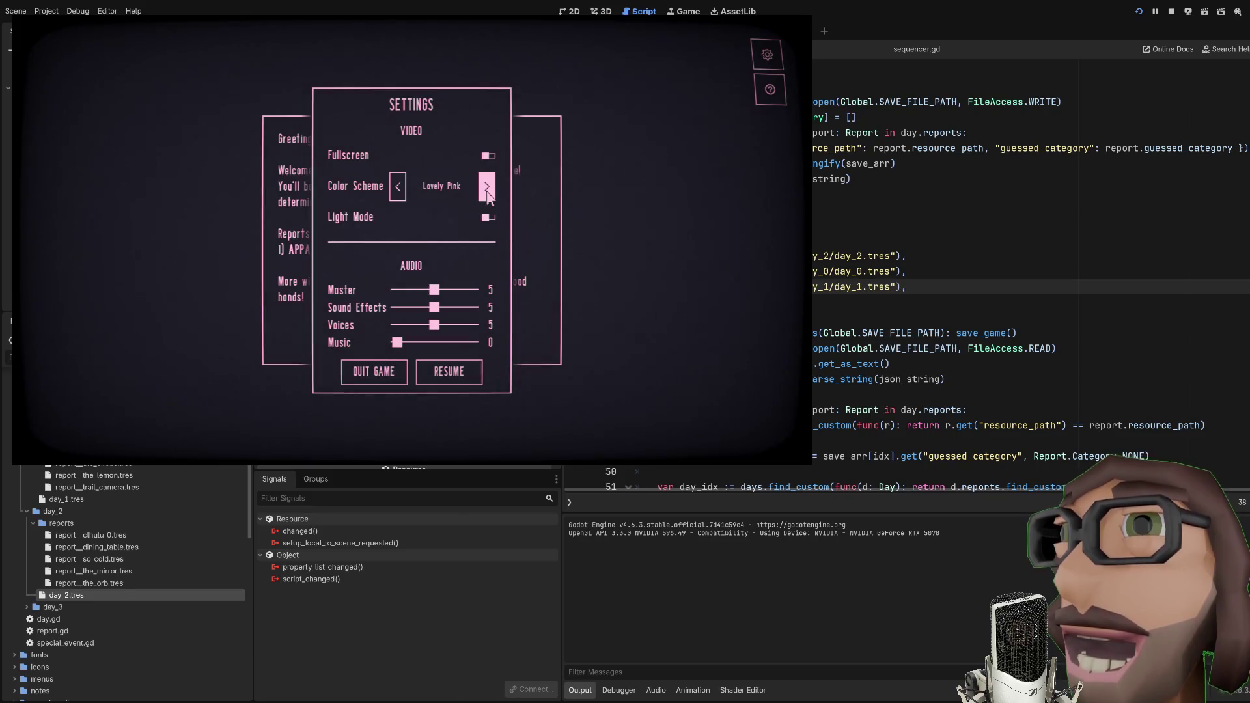
left_click(488, 191)
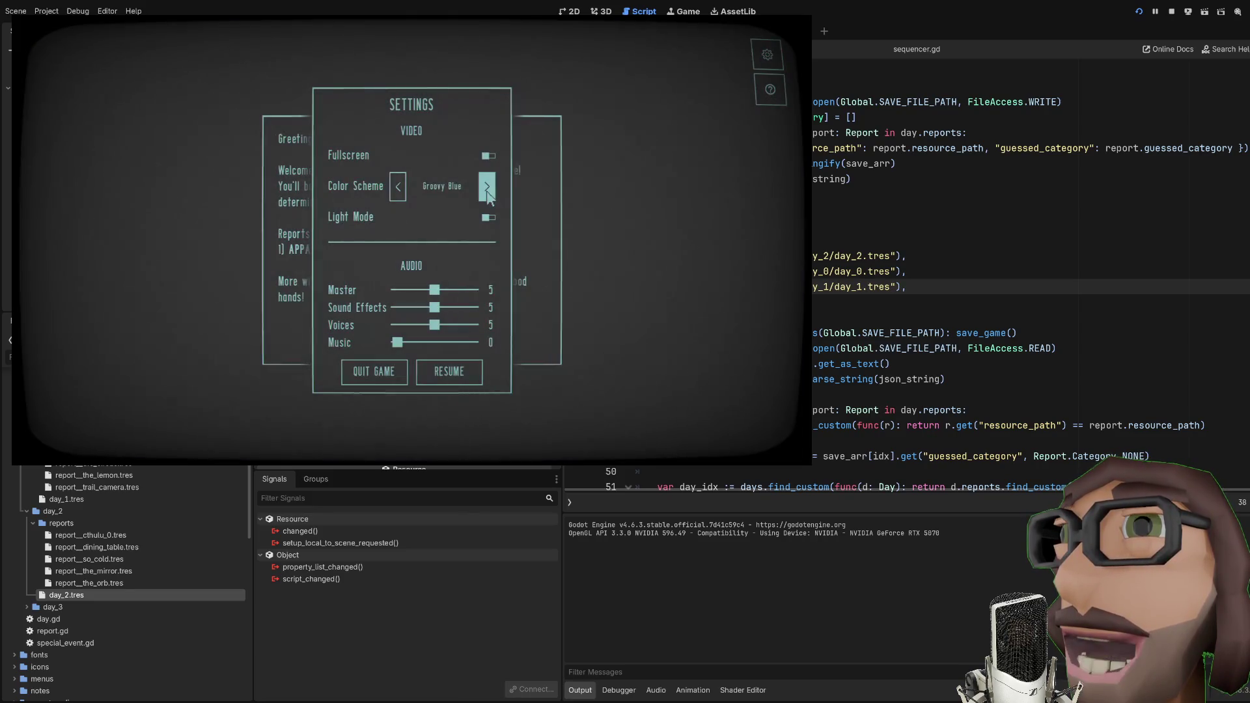
left_click(488, 191)
left_click(488, 190)
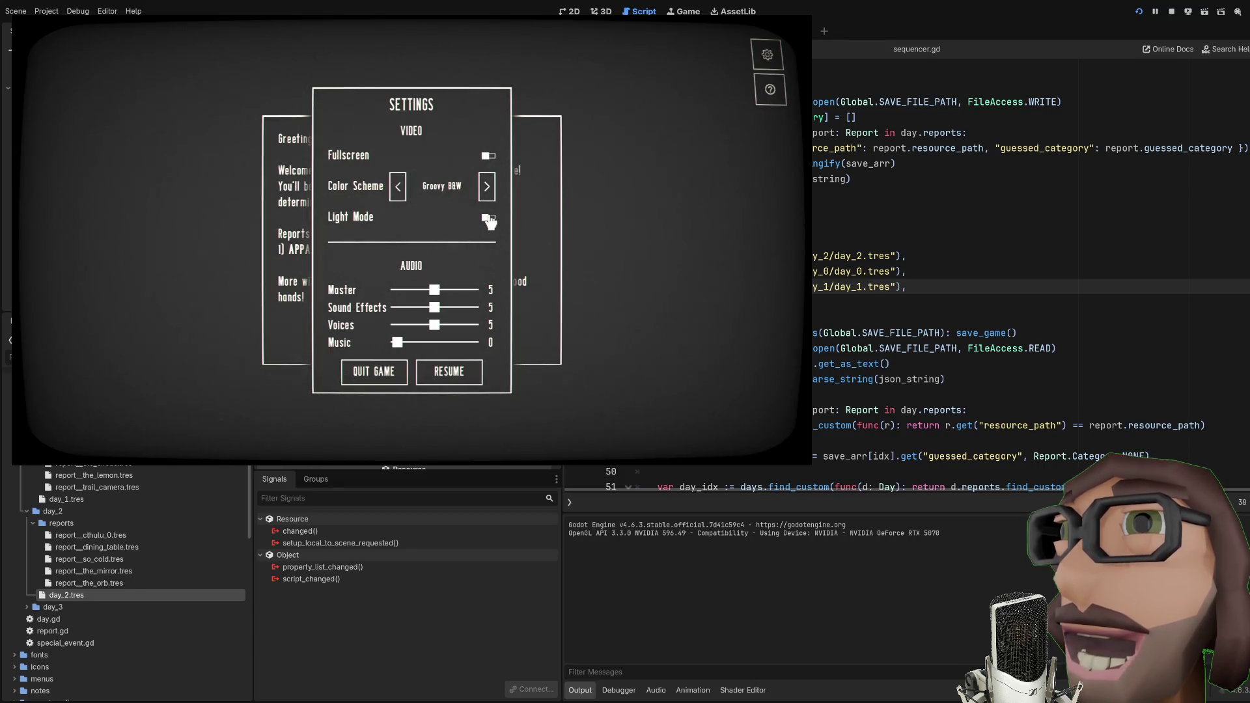
Toggle light mode on and off, settle on the Lovely Pink scheme and resume the game.
left_click(488, 220)
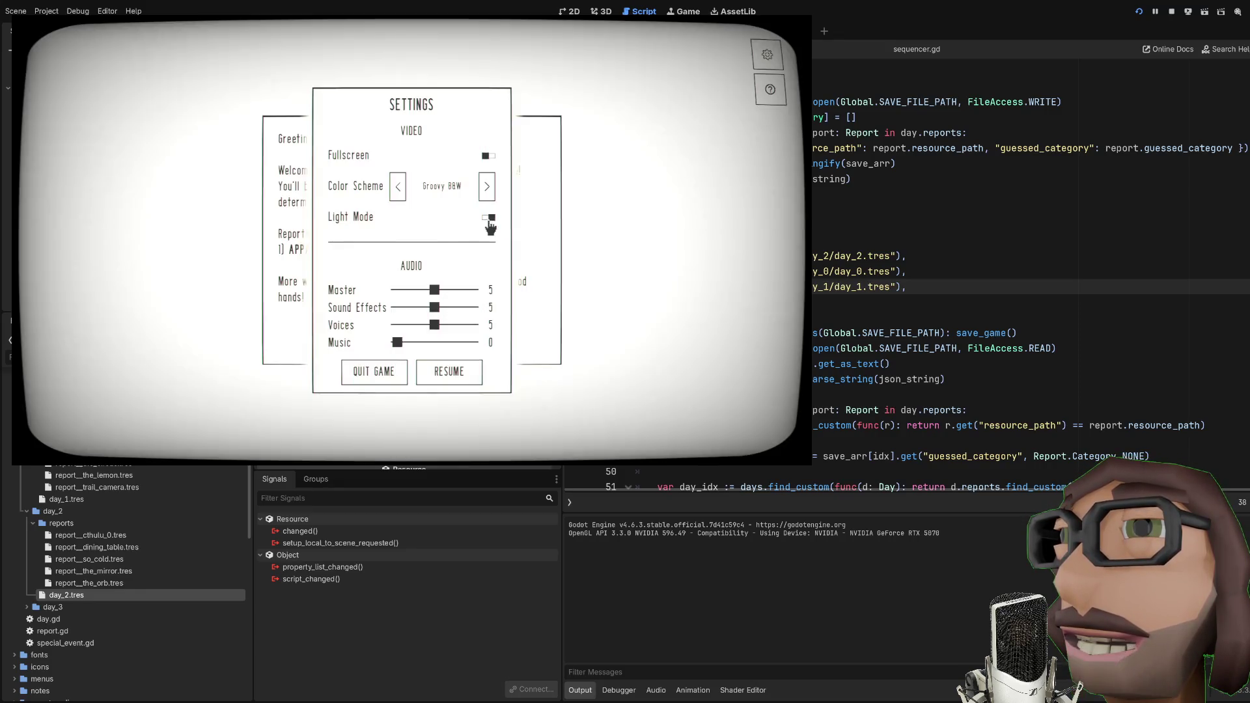
left_click(488, 189)
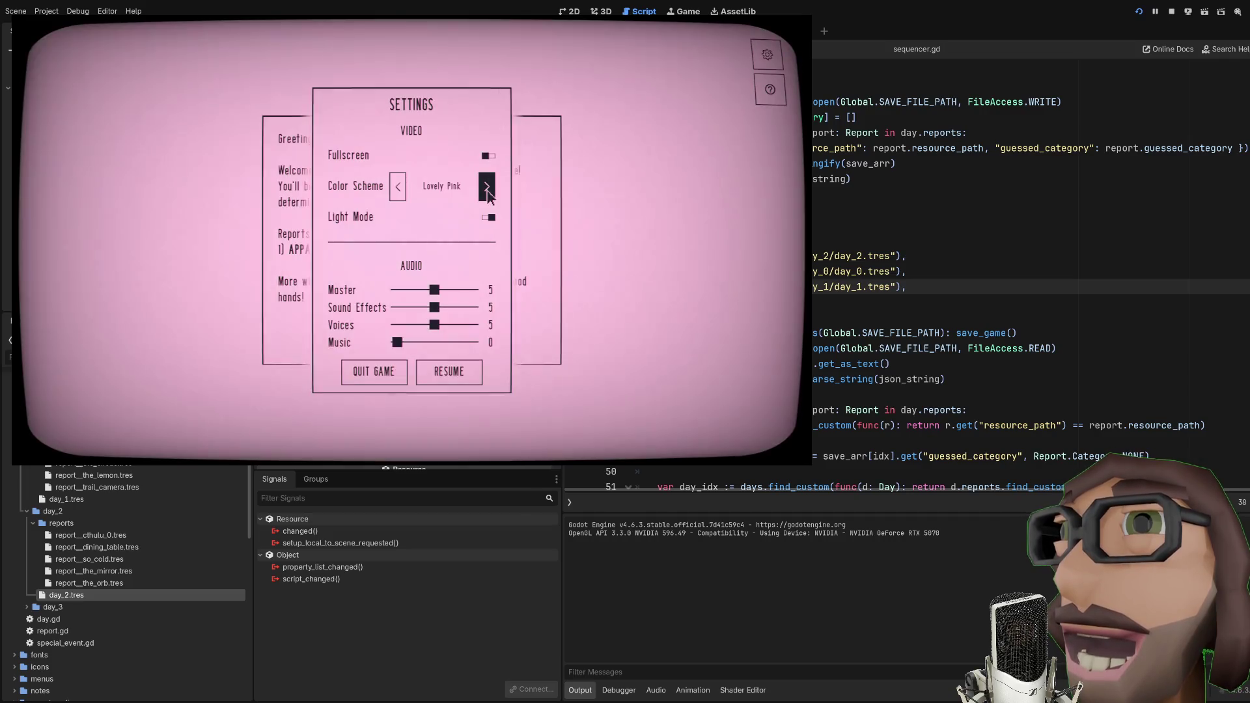
left_click(487, 192)
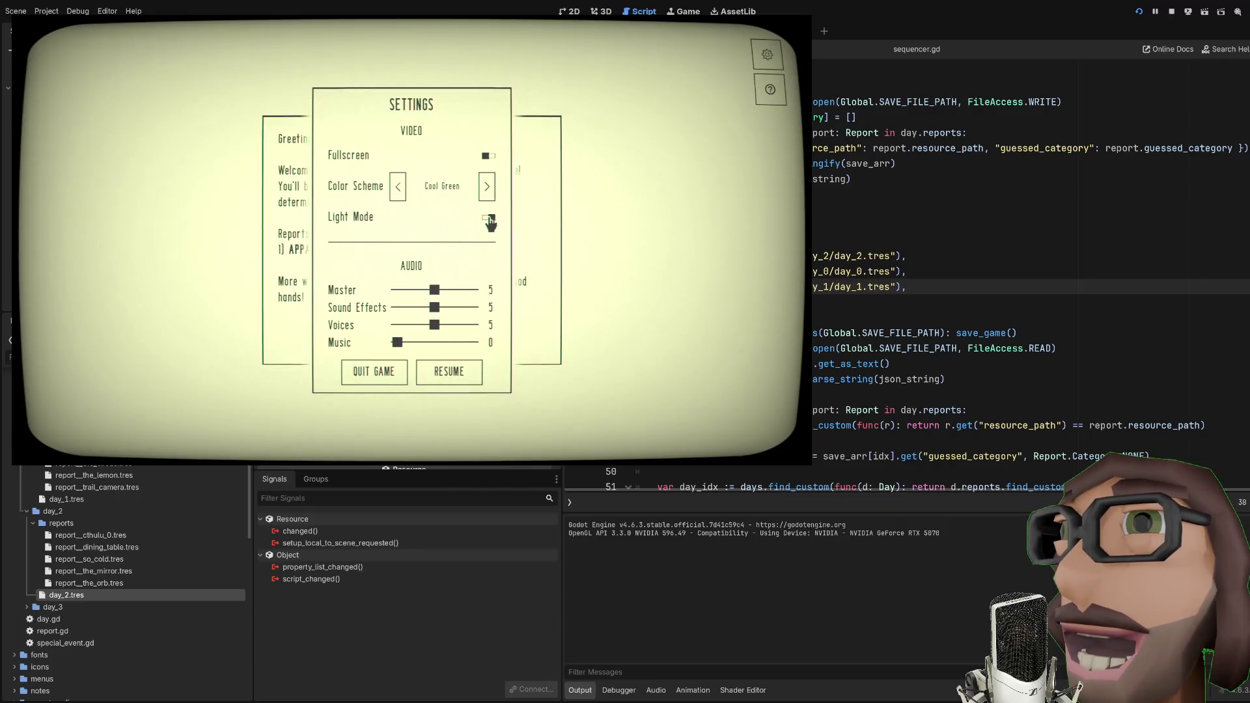
left_click(490, 221)
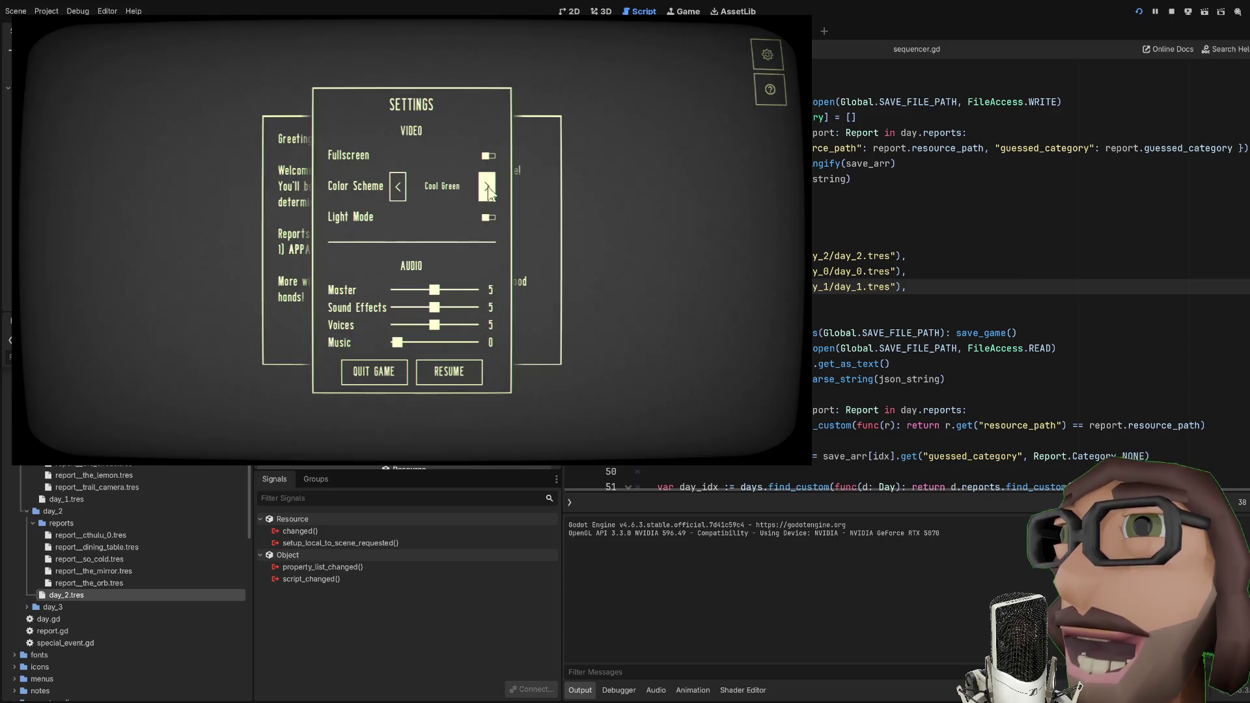
left_click(488, 190)
left_click(488, 191)
left_click(488, 190)
left_click(488, 190)
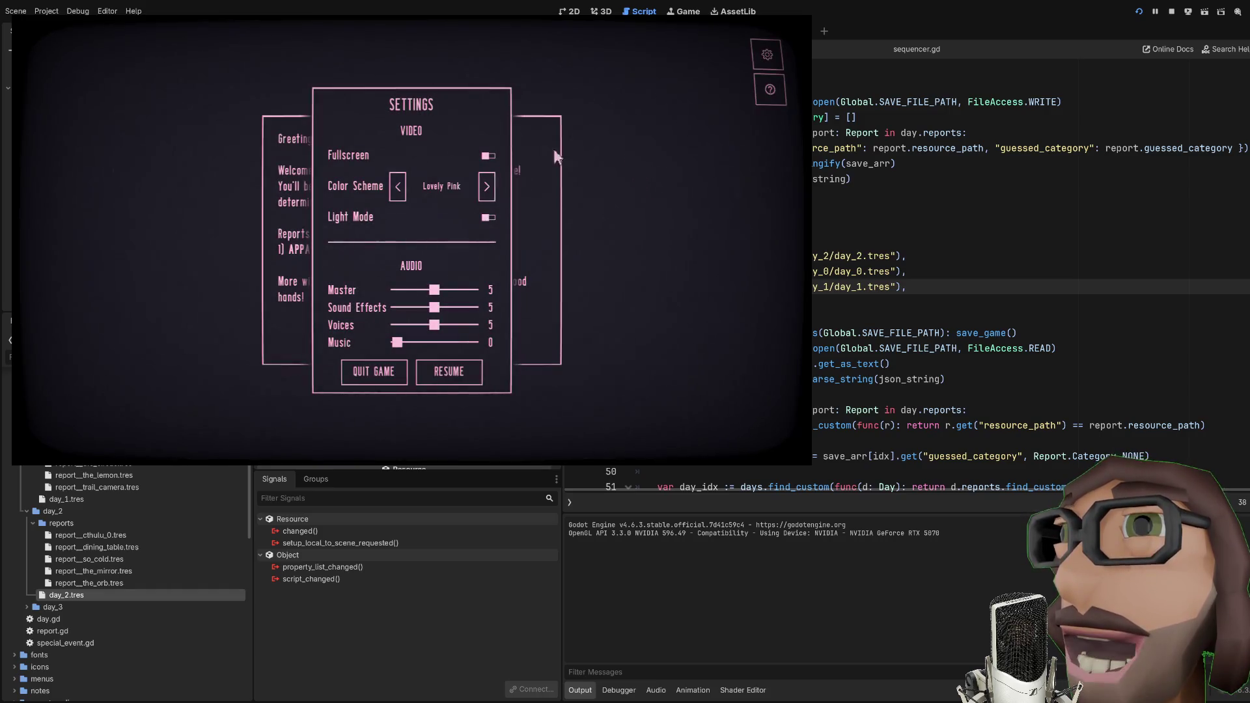
left_click(491, 175)
left_click(491, 175)
left_click(491, 176)
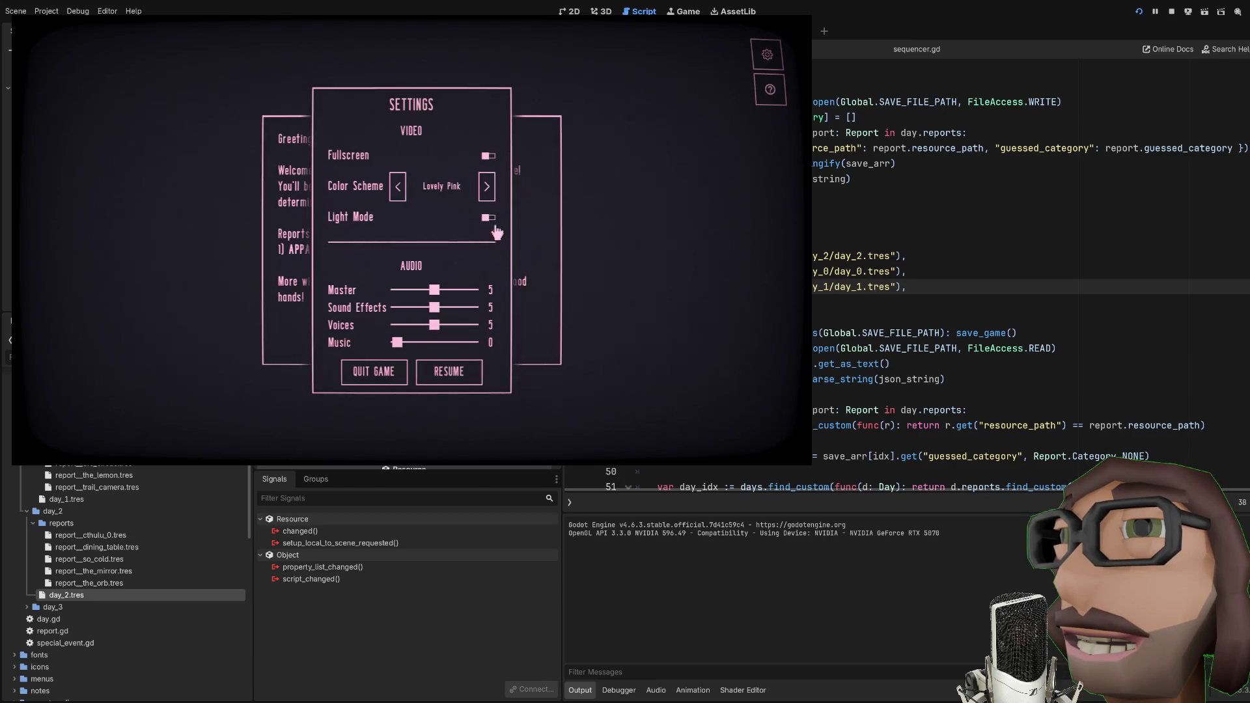
left_click(448, 373)
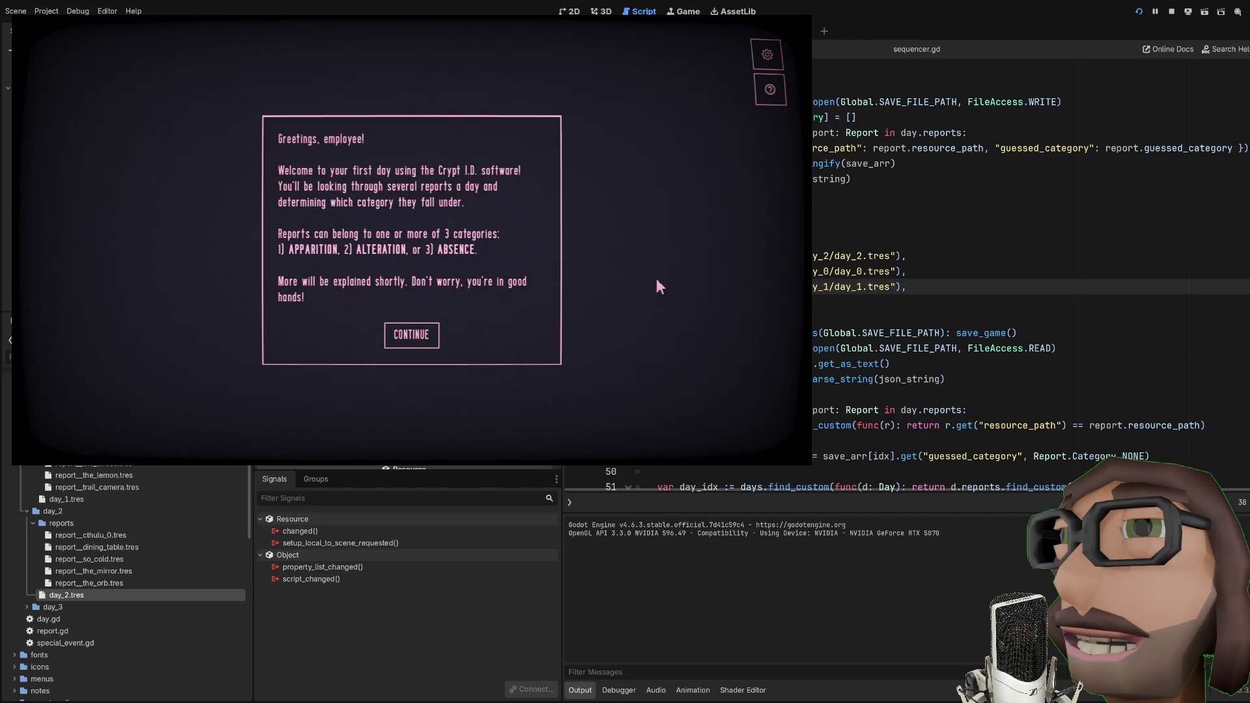
Continue past the greeting and Day 2 intro, open The Dining Table report, and download DiningTable.jpg.
left_click(425, 336)
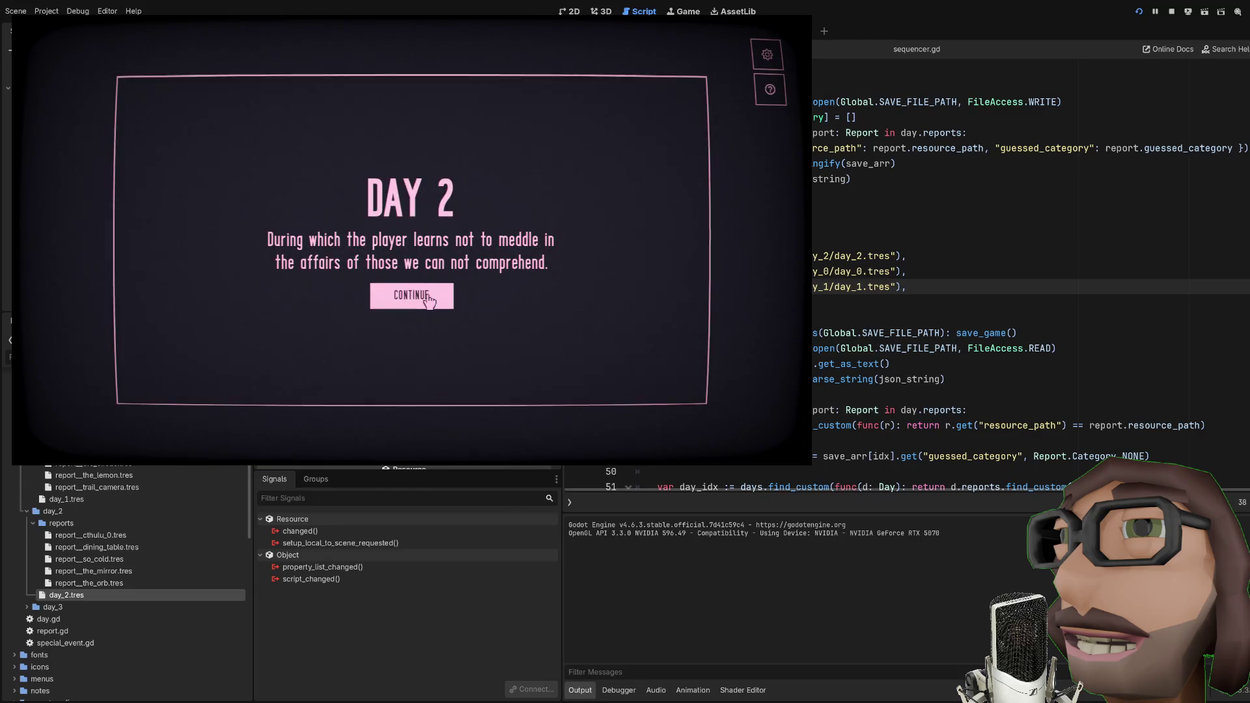
left_click(429, 301)
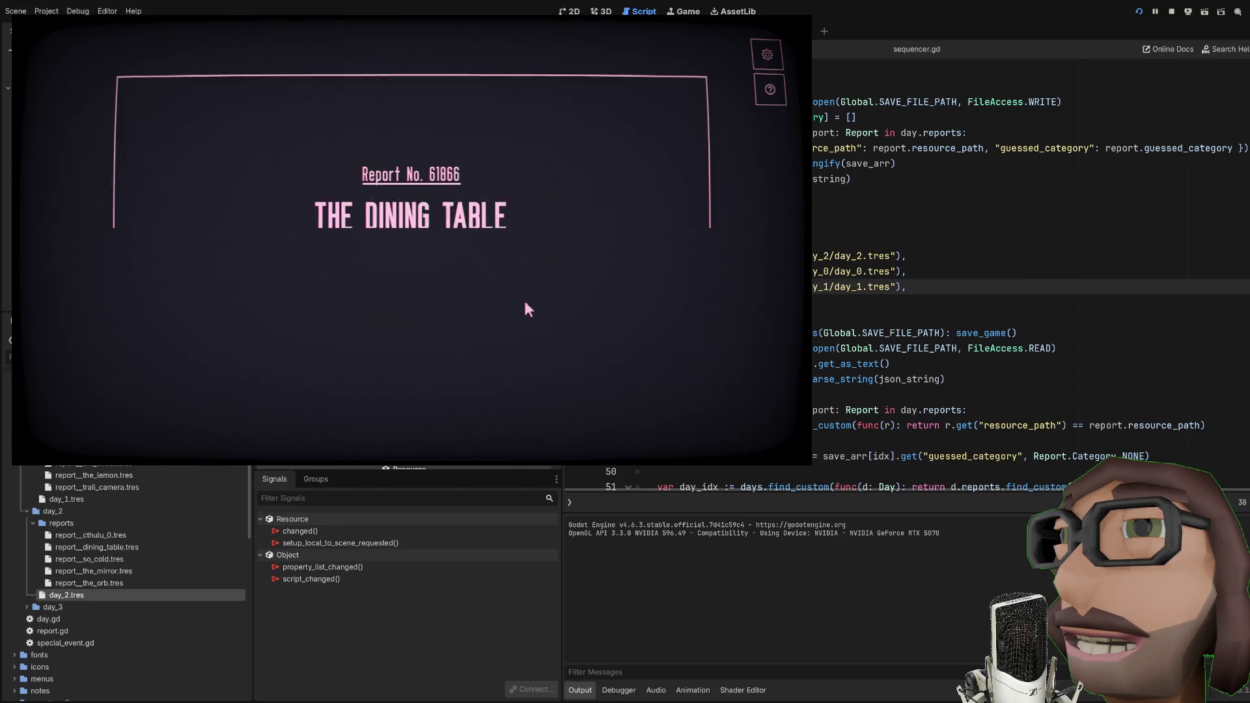
left_click(440, 307)
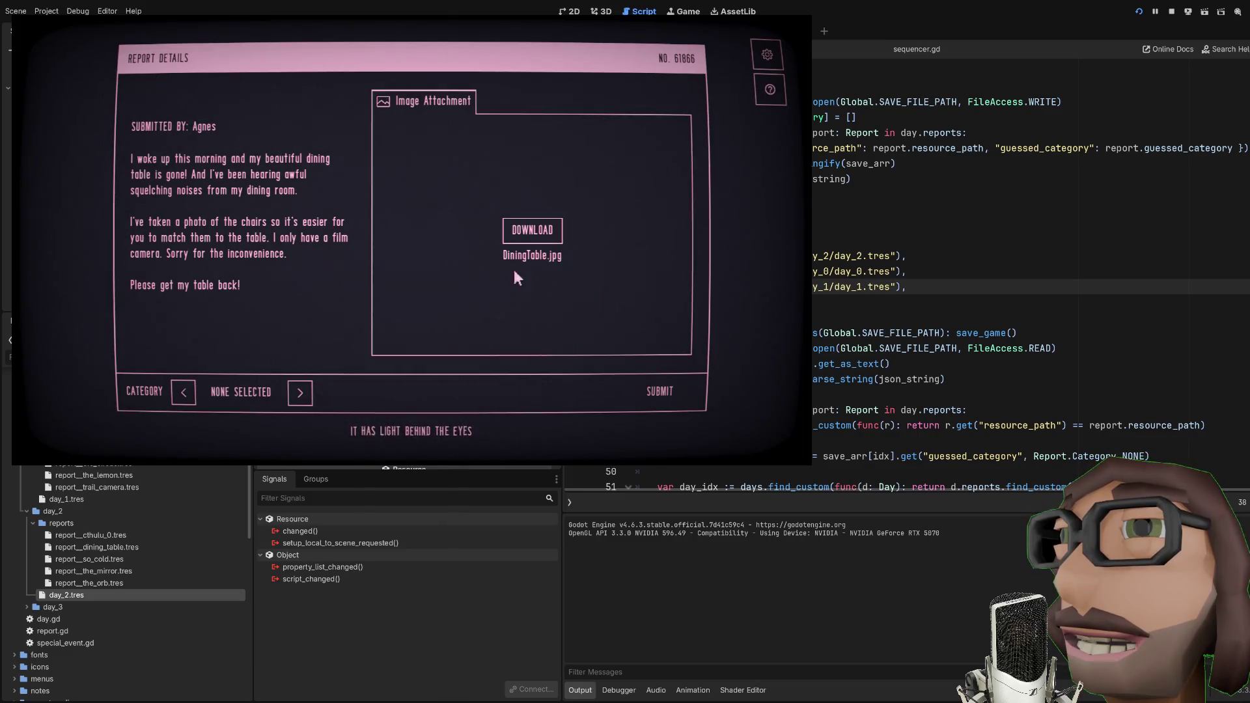
left_click(531, 230)
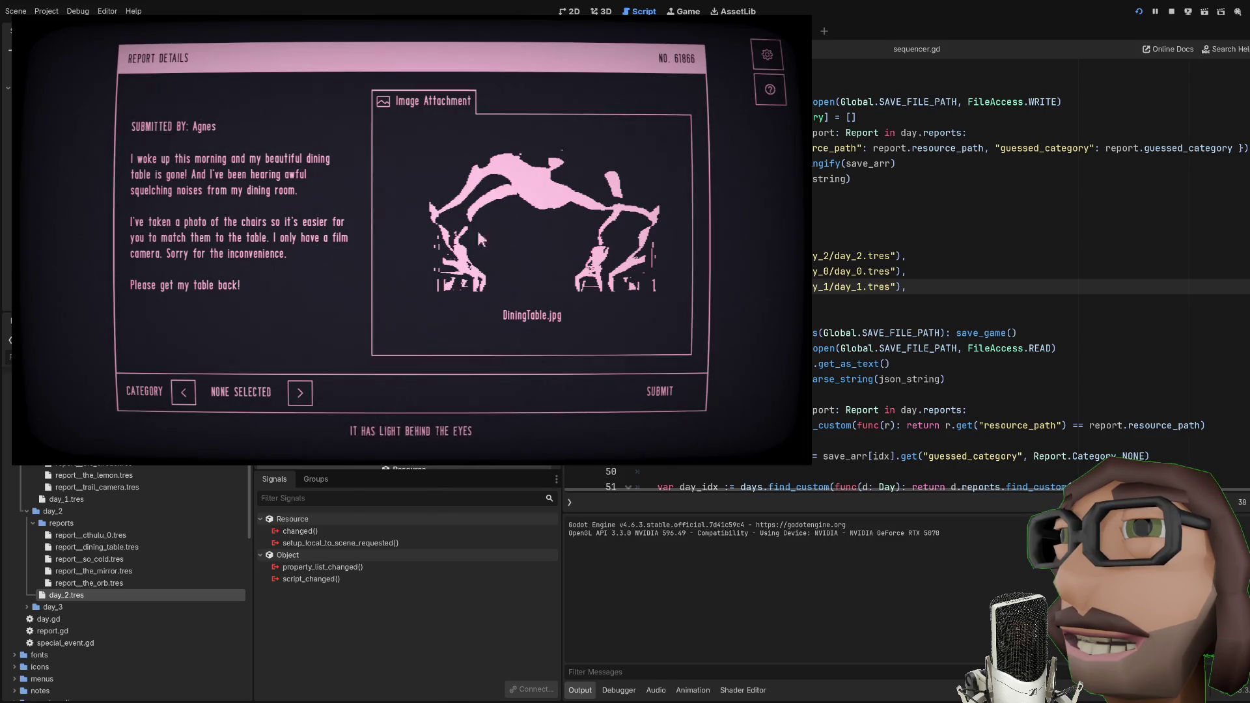
Stop the running playtest with F8.
key("F8")
Browse the FileSystem report folders and open report.gd in the script editor.
left_click(980, 226)
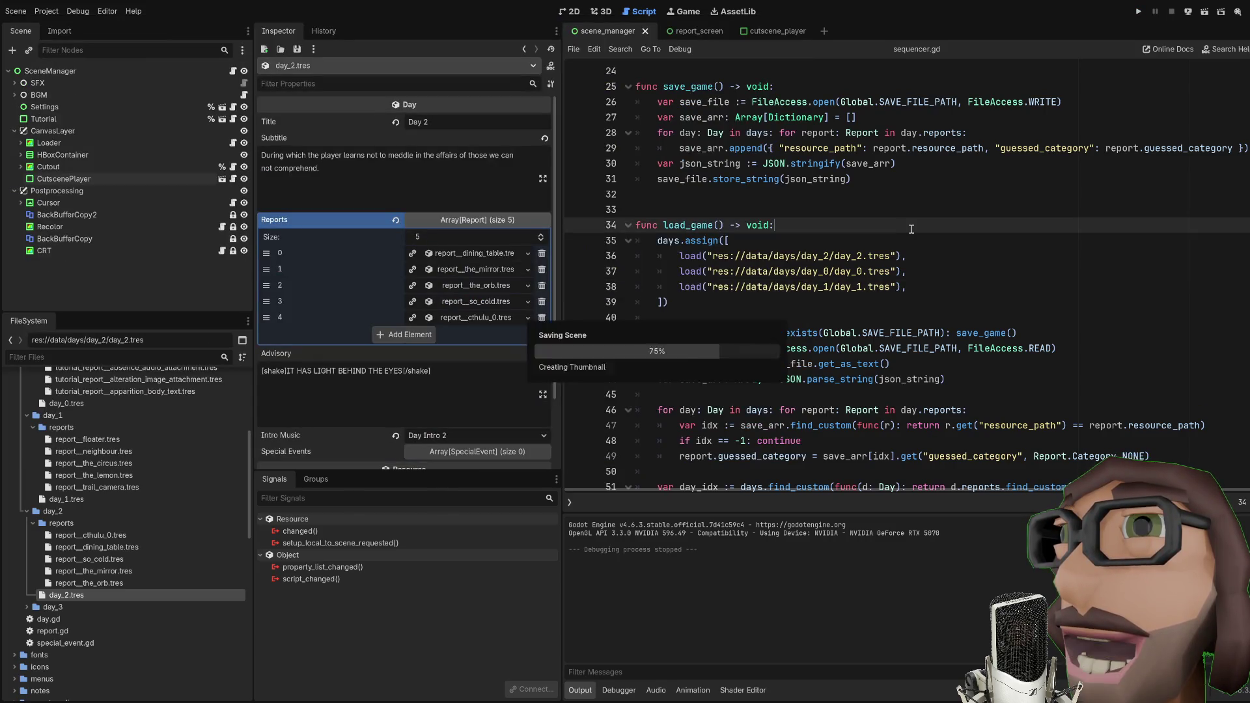
scroll(176, 440, "up", 5)
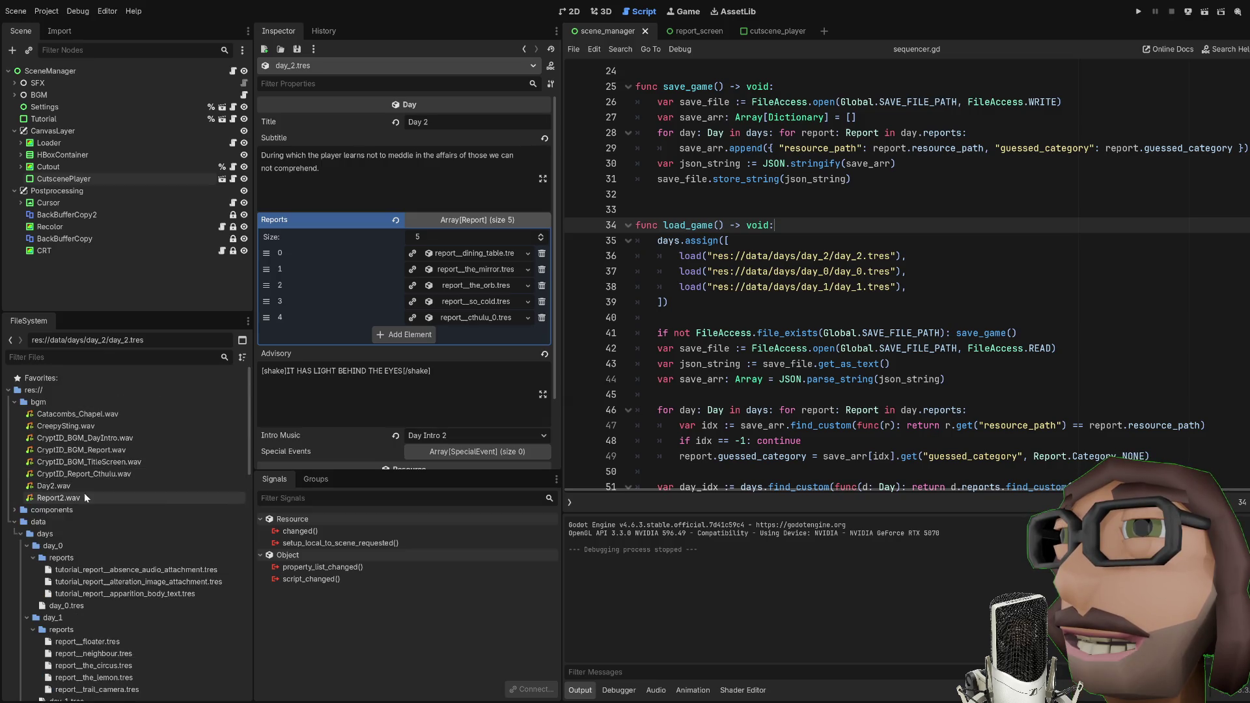
left_click(33, 558)
left_click(33, 558)
scroll(39, 521, "down", 1)
scroll(71, 481, "down", 6)
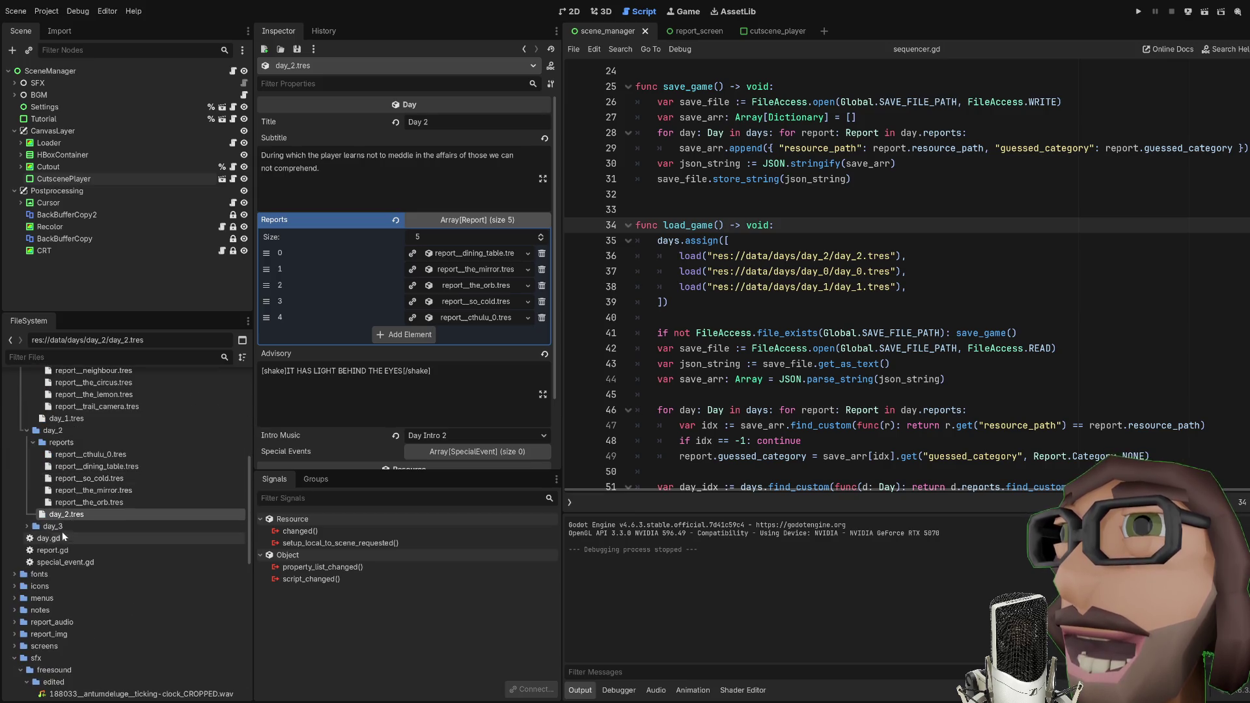
left_click(67, 553)
double_click(67, 553)
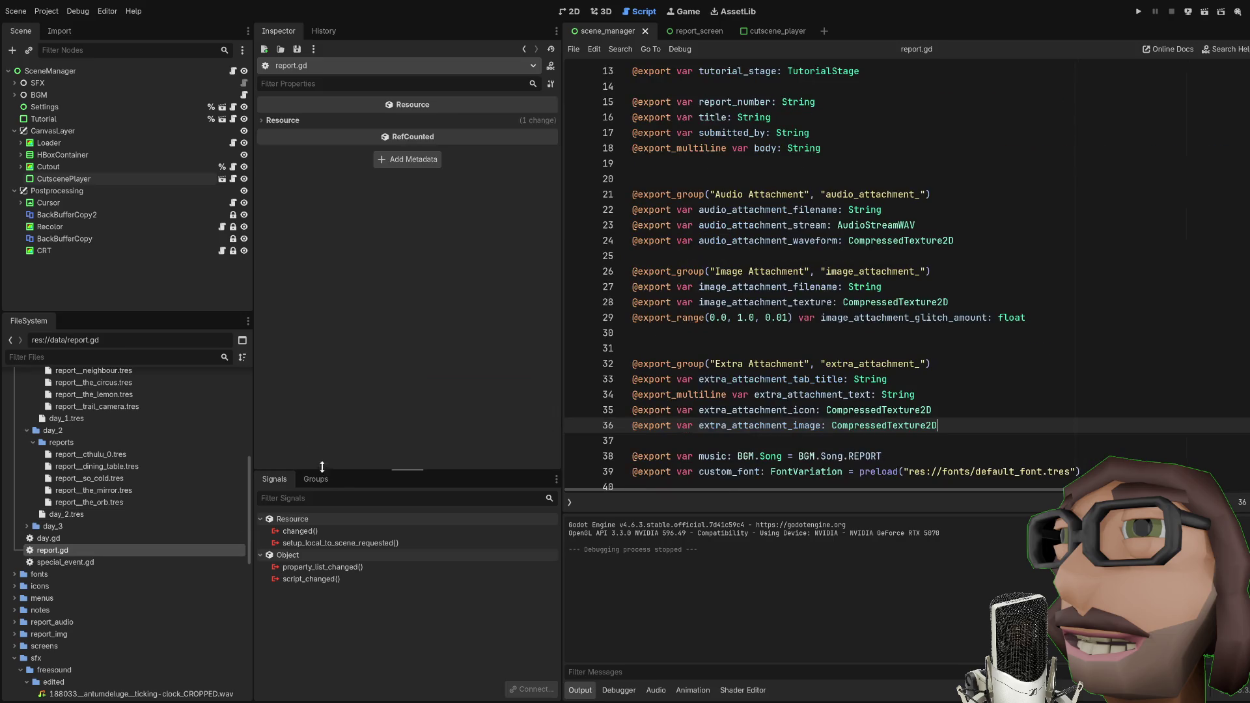
Collapse the day_0 and days folders and select the data folder.
scroll(720, 362, "down", 3)
scroll(720, 362, "up", 3)
scroll(720, 362, "up", 4)
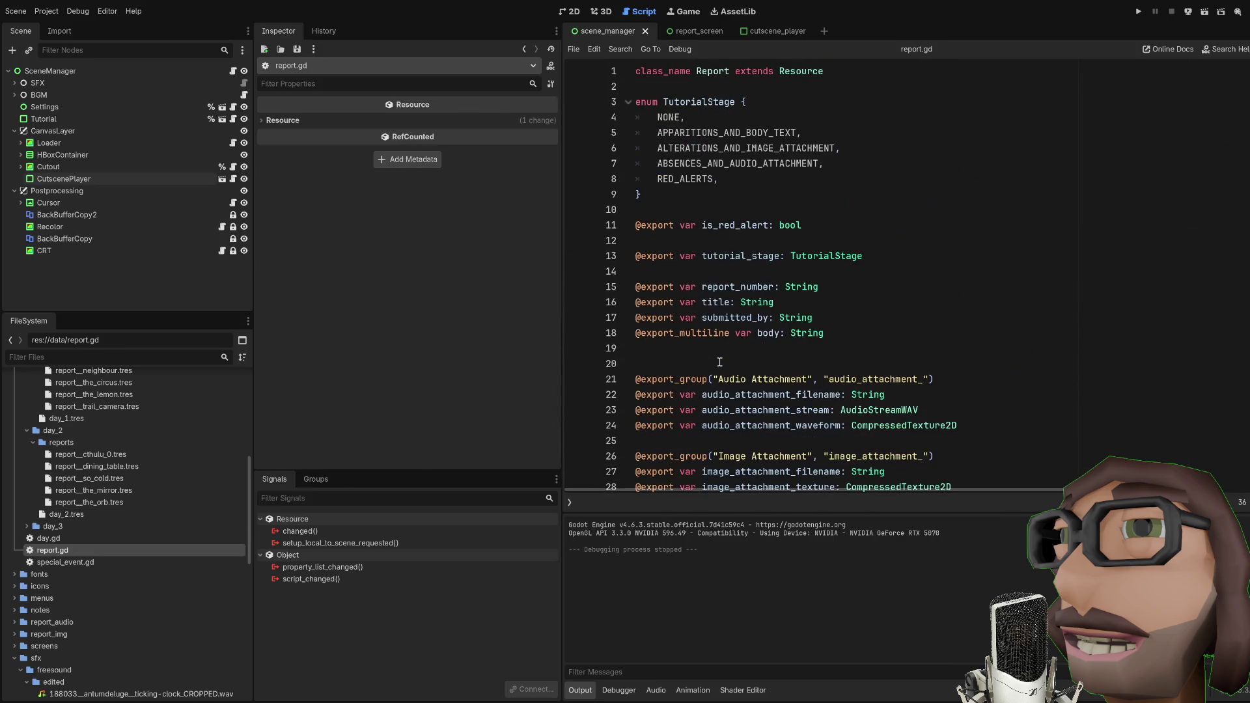
scroll(65, 567, "up", 5)
left_click(27, 425)
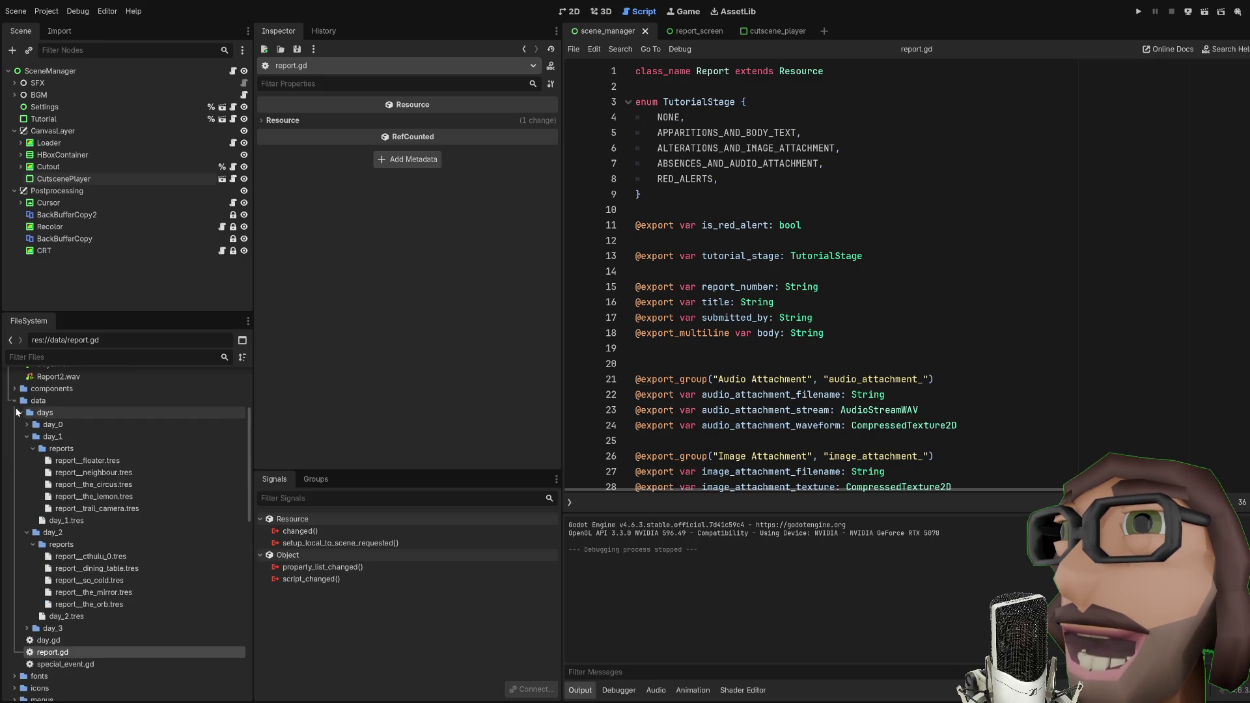
left_click(21, 413)
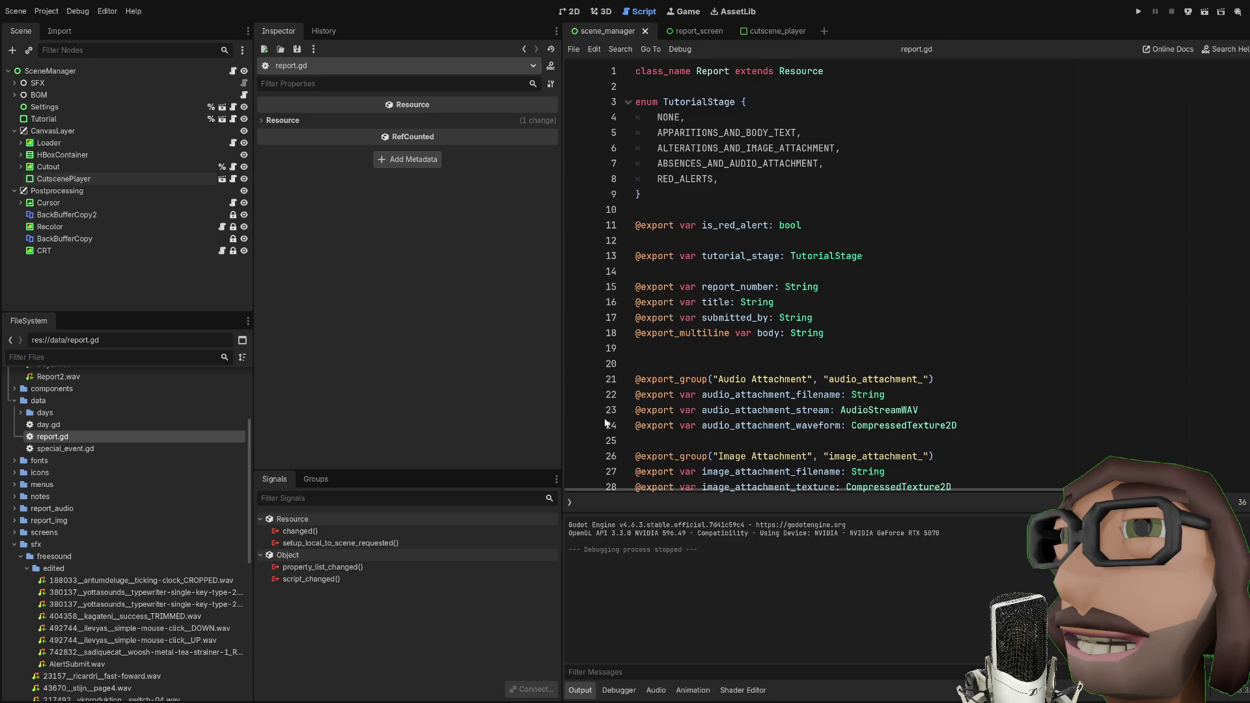
left_click(38, 400)
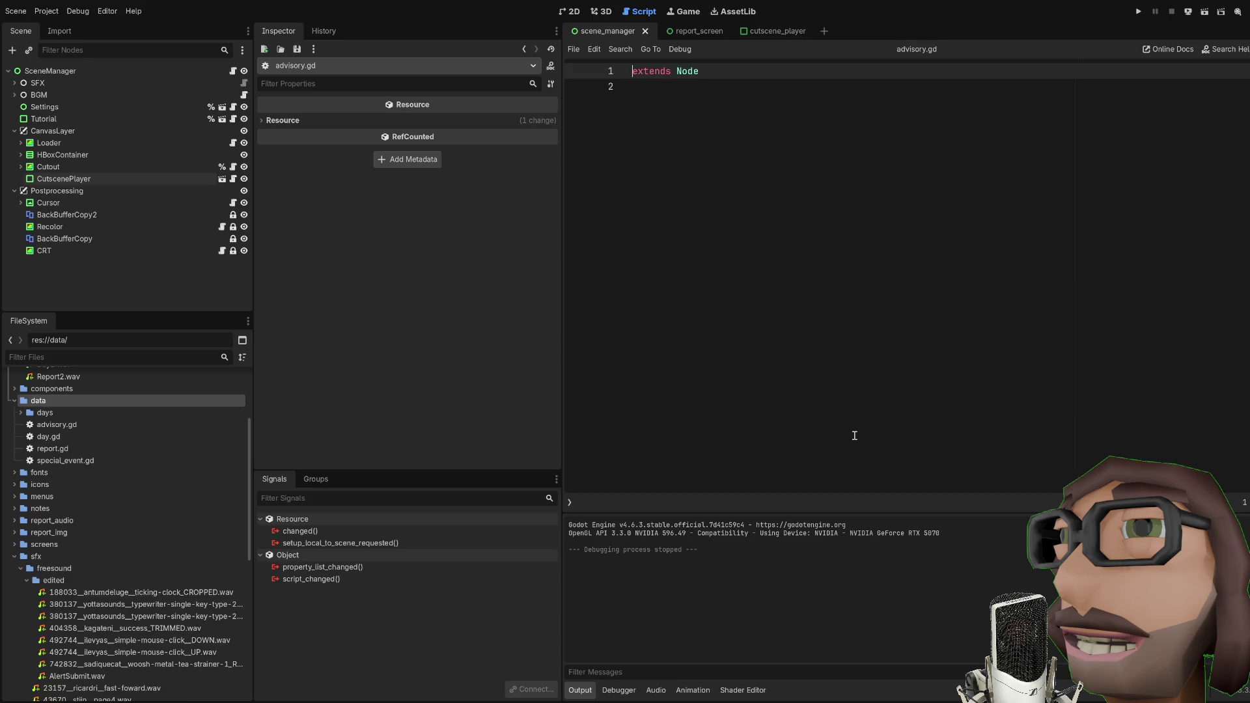
Write 'class_name Advisory extends Resource' as the first line of advisory.gd.
type("class_name AS")
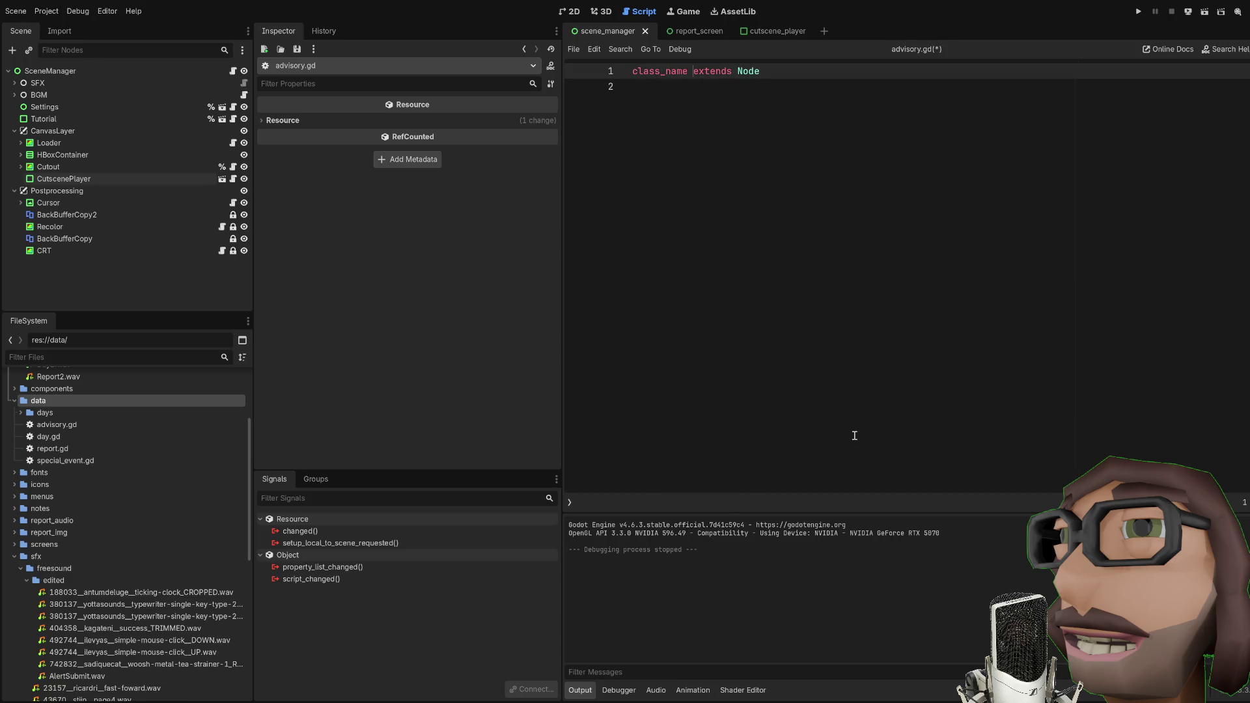
type("visory ")
type("Resource")
key("Return")
key("Return")
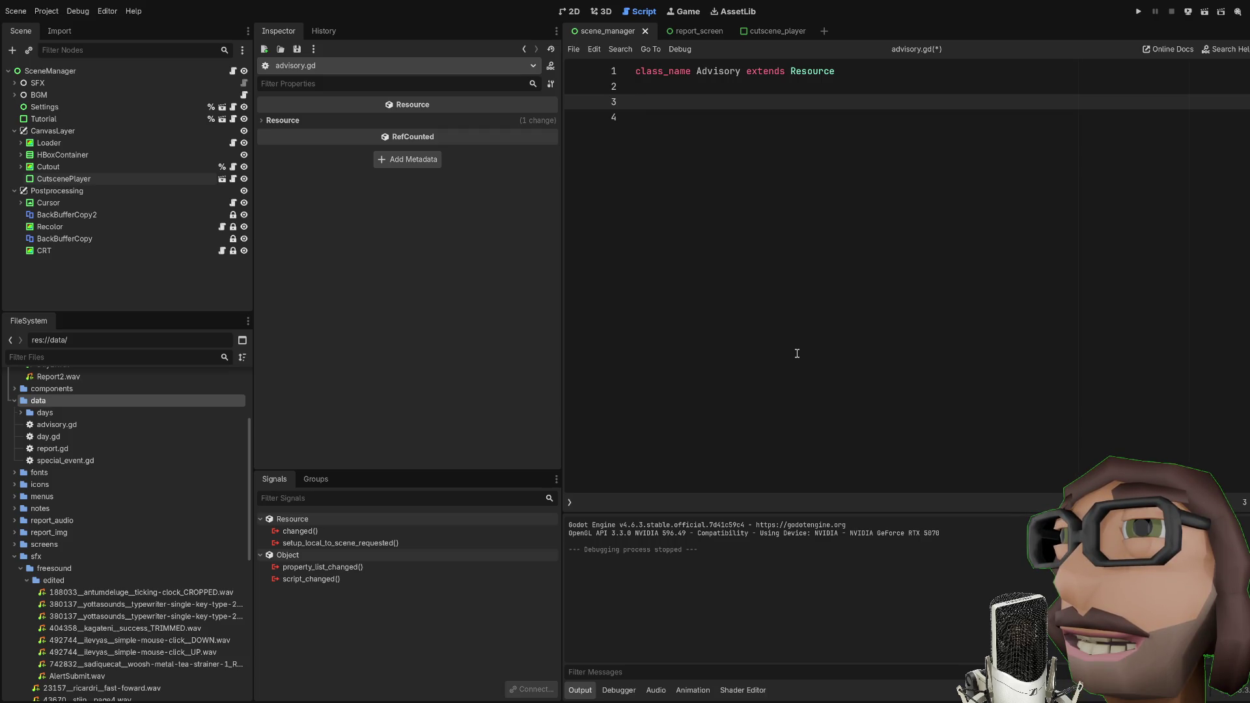
type("@export var ")
type("minimum_acc")
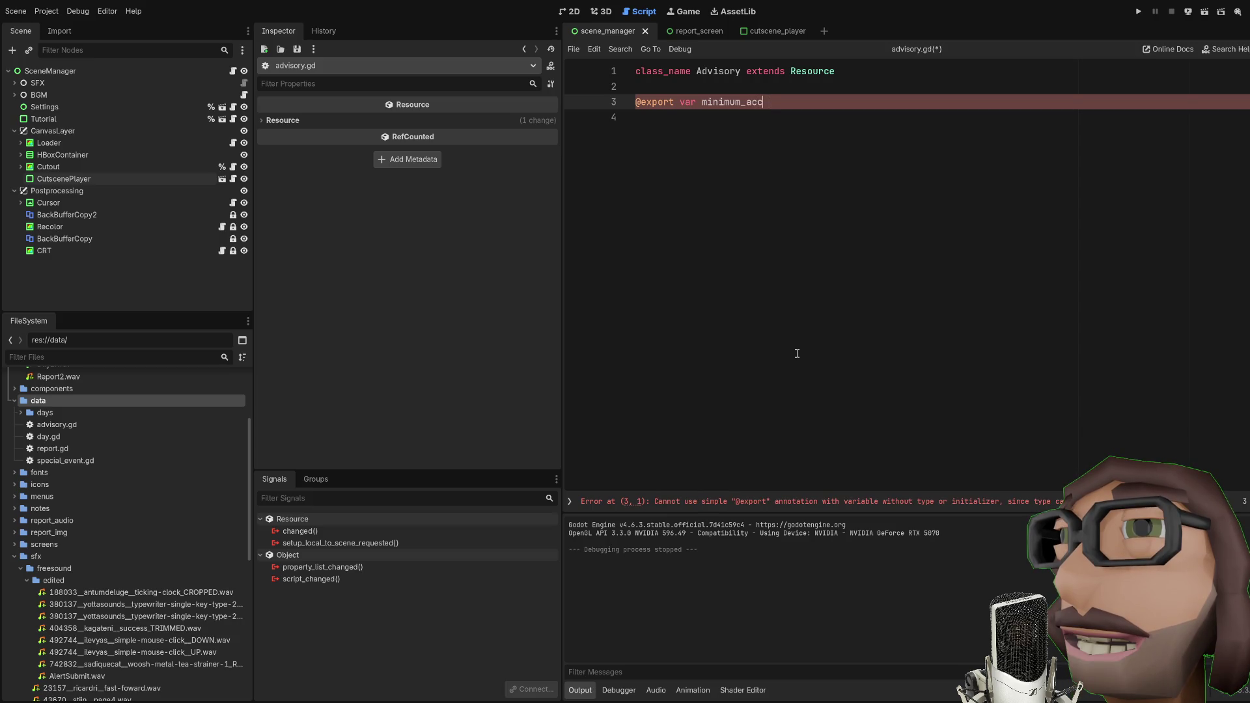
key("BackSpace")
type("uracy: float ")
type("@e")
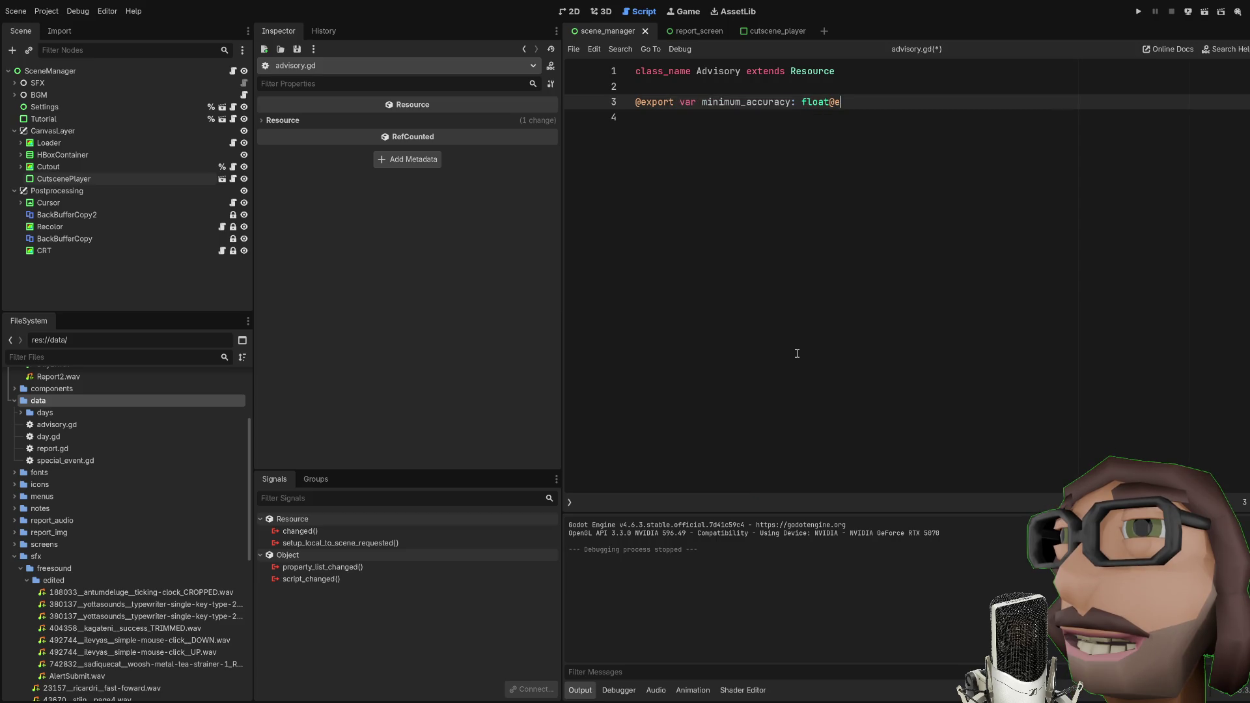
key("BackSpace")
key("Return")
type("@de")
key("BackSpace")
key("BackSpace")
type("xport var text")
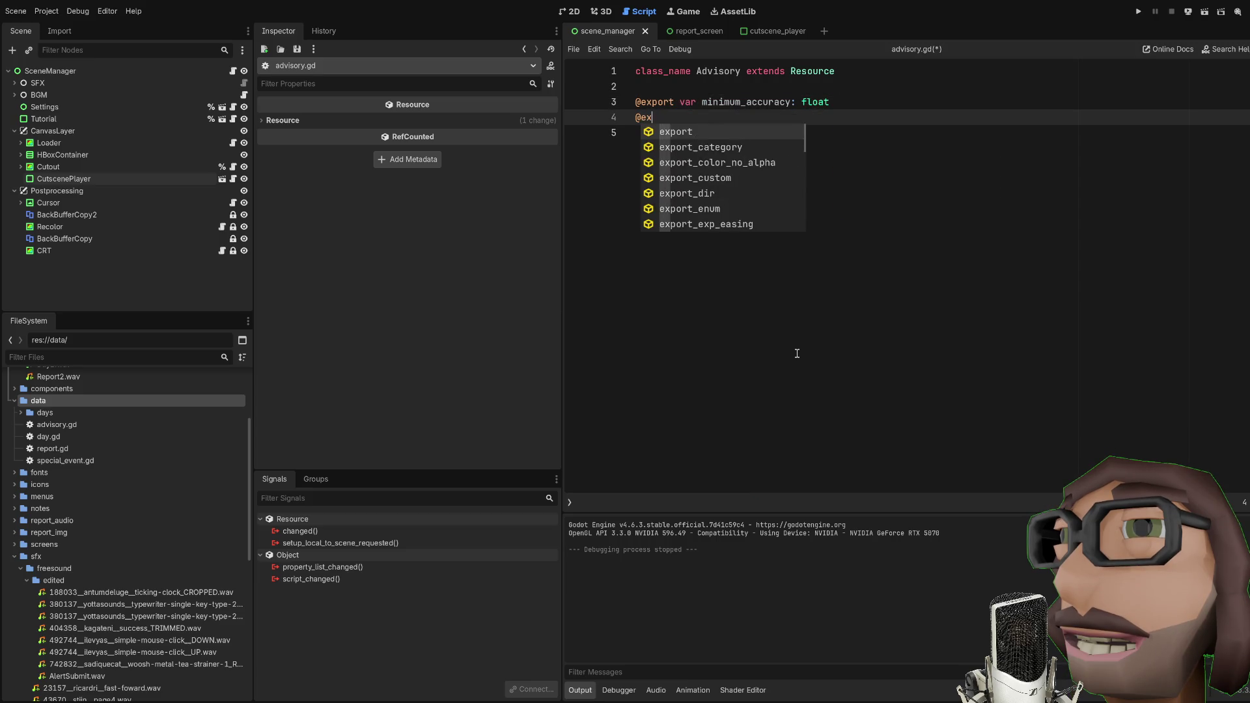
type(": ")
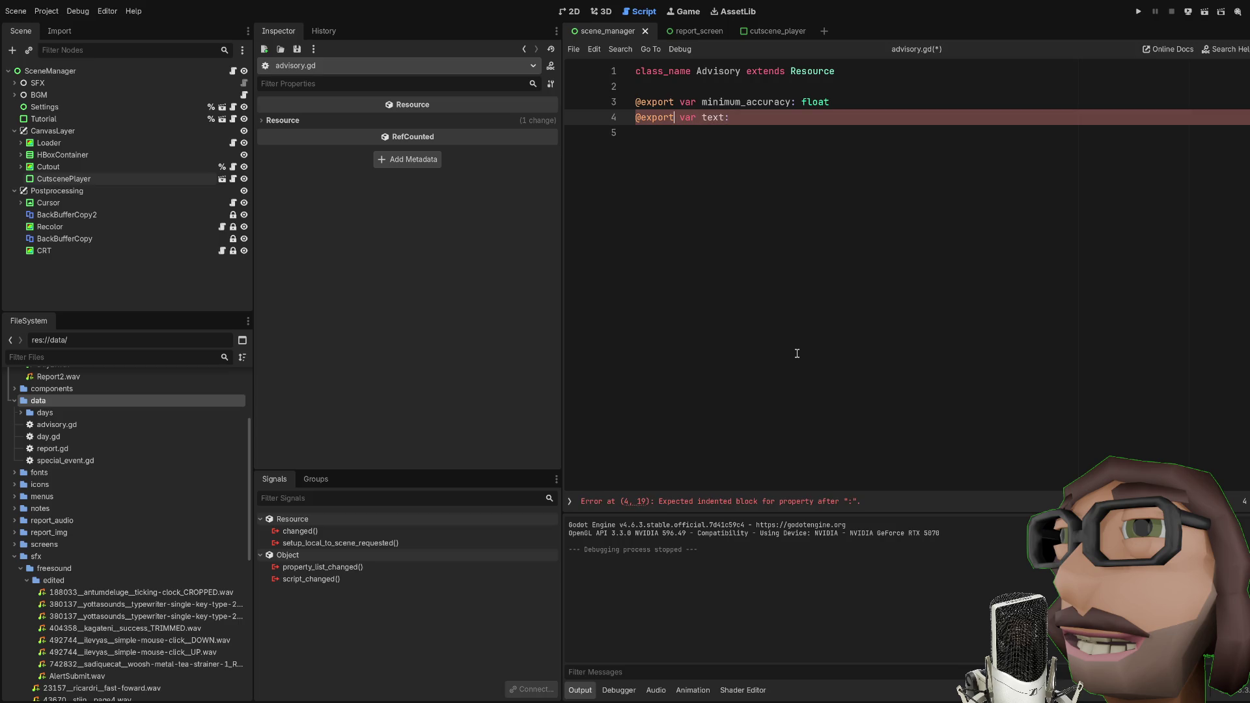
type("_multi")
type("line")
type(" var text: String")
key("ctrl+s")
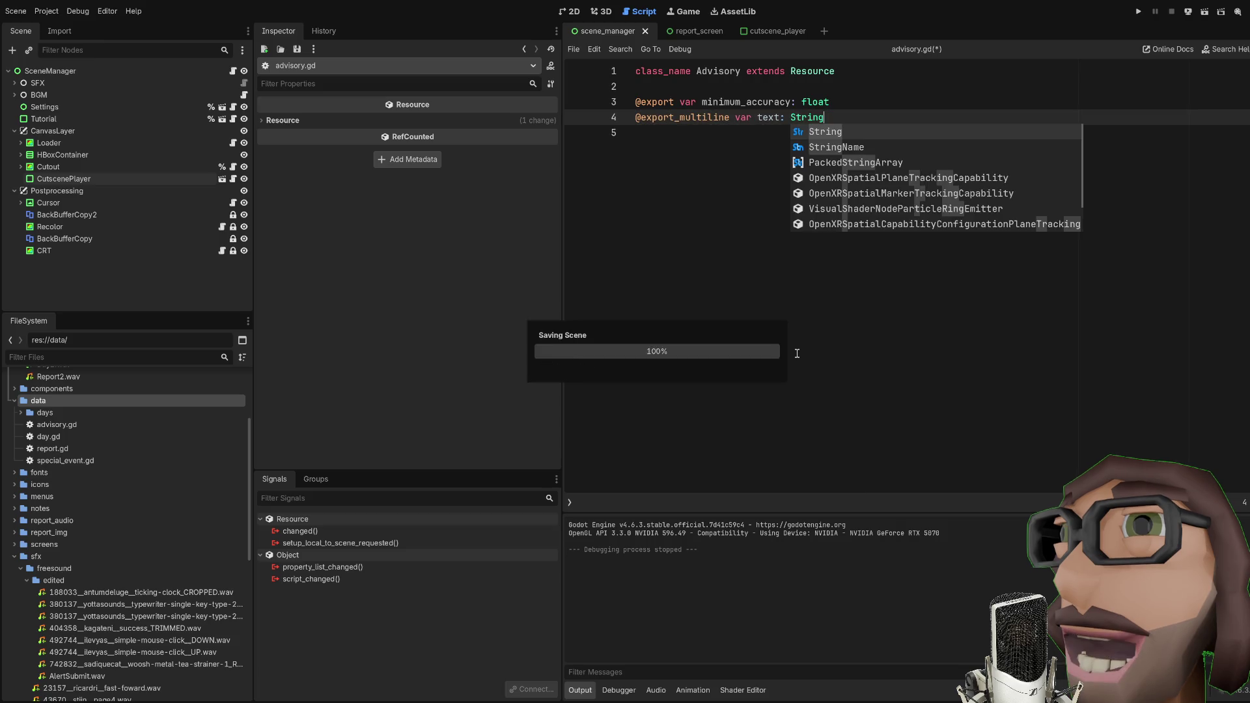
Open report.gd from the FileSystem dock.
left_click(729, 151)
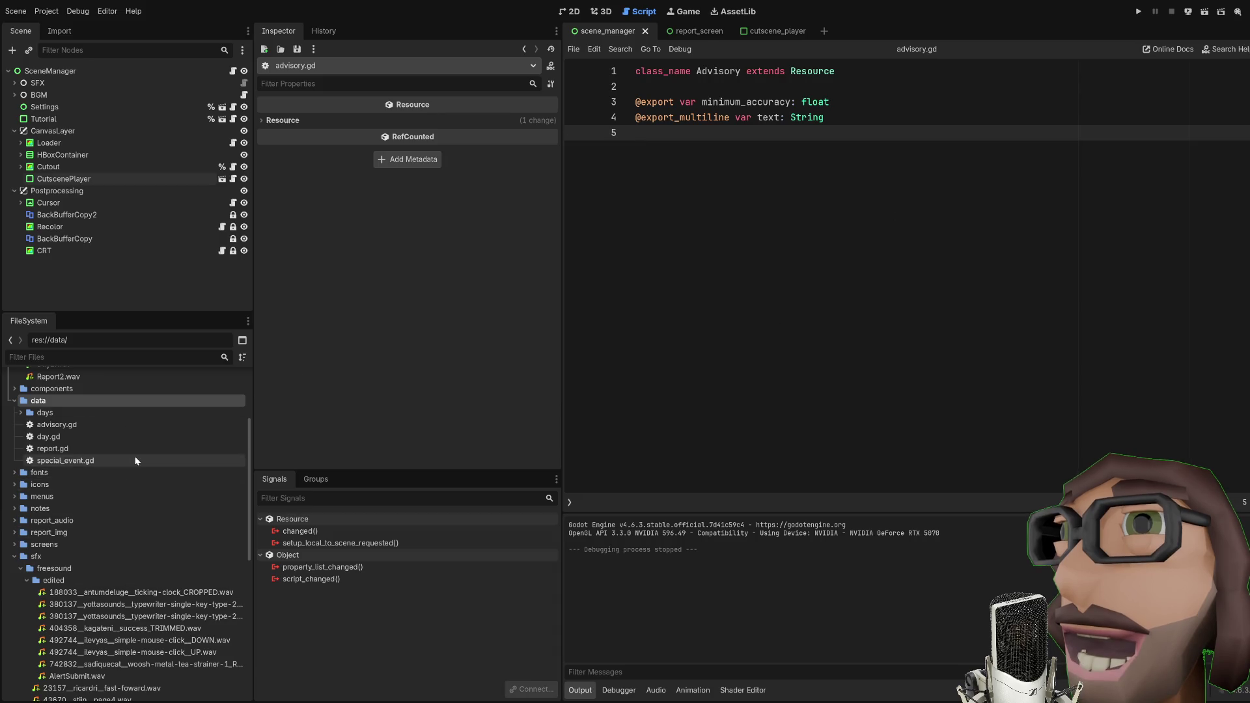
scroll(135, 460, "up", 3)
double_click(53, 529)
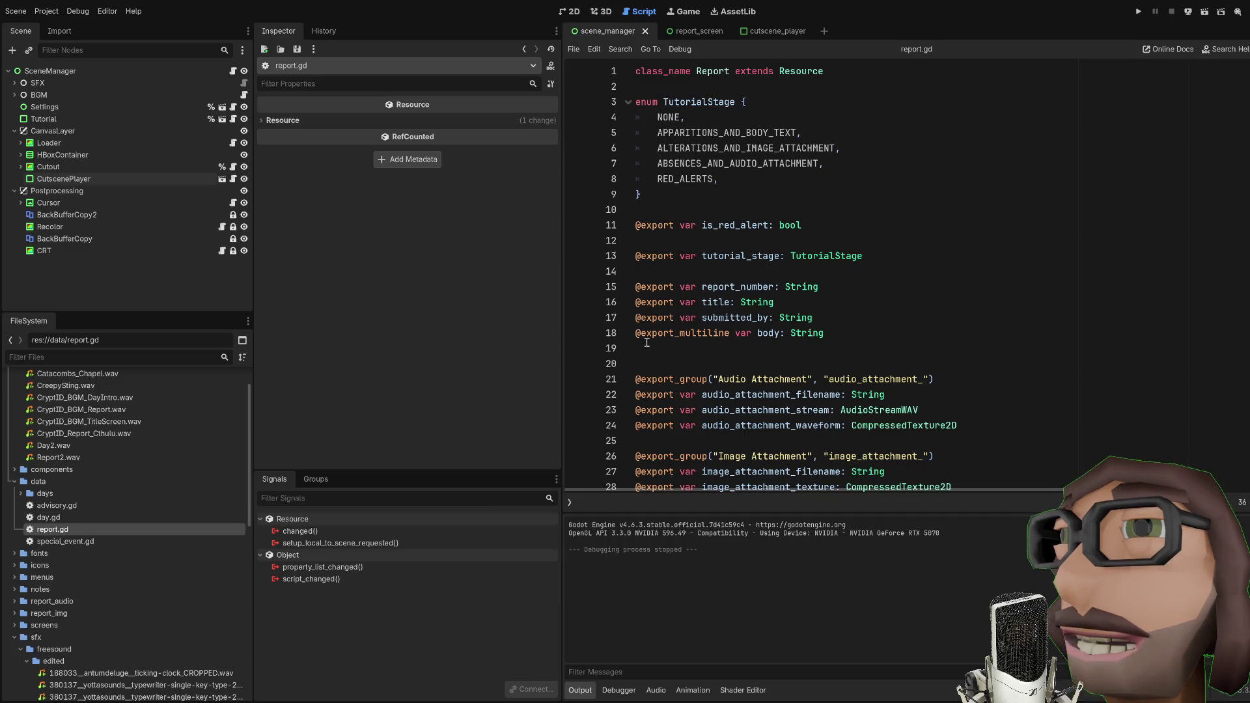
scroll(647, 343, "down", 3)
double_click(93, 519)
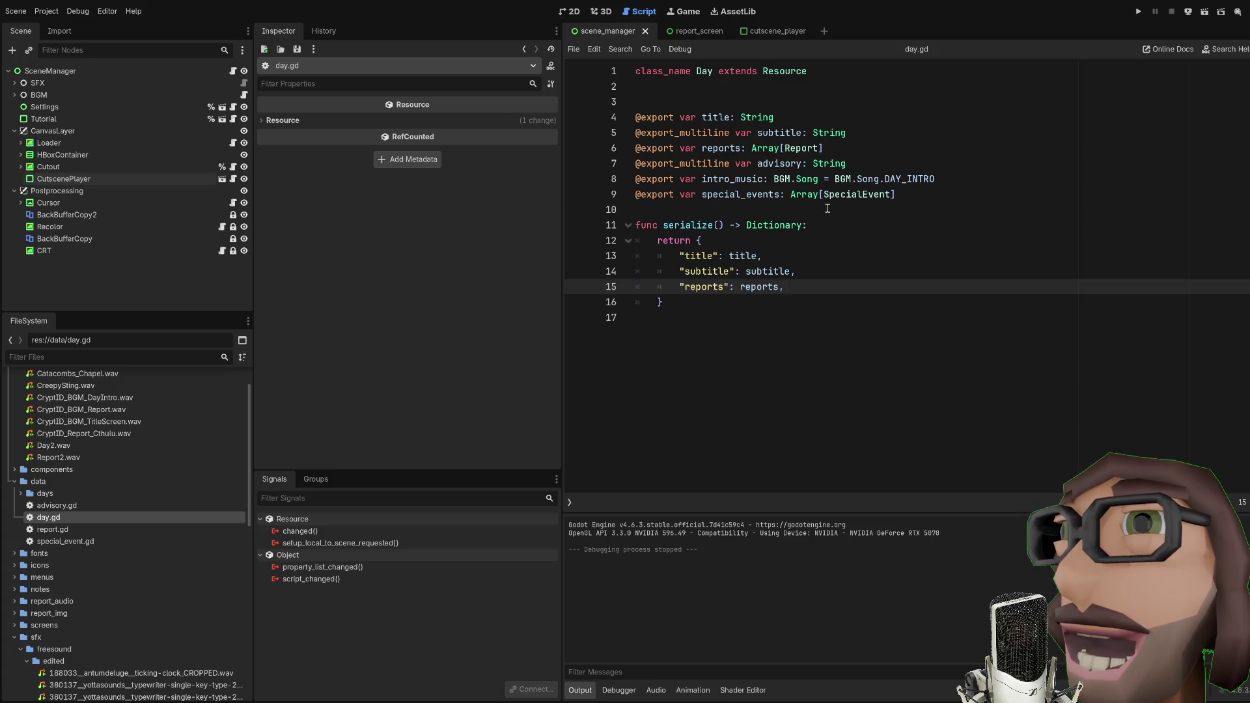
left_click(966, 209)
key("Return")
key("Up")
type("@ee")
key("BackSpace")
type("xport var ad")
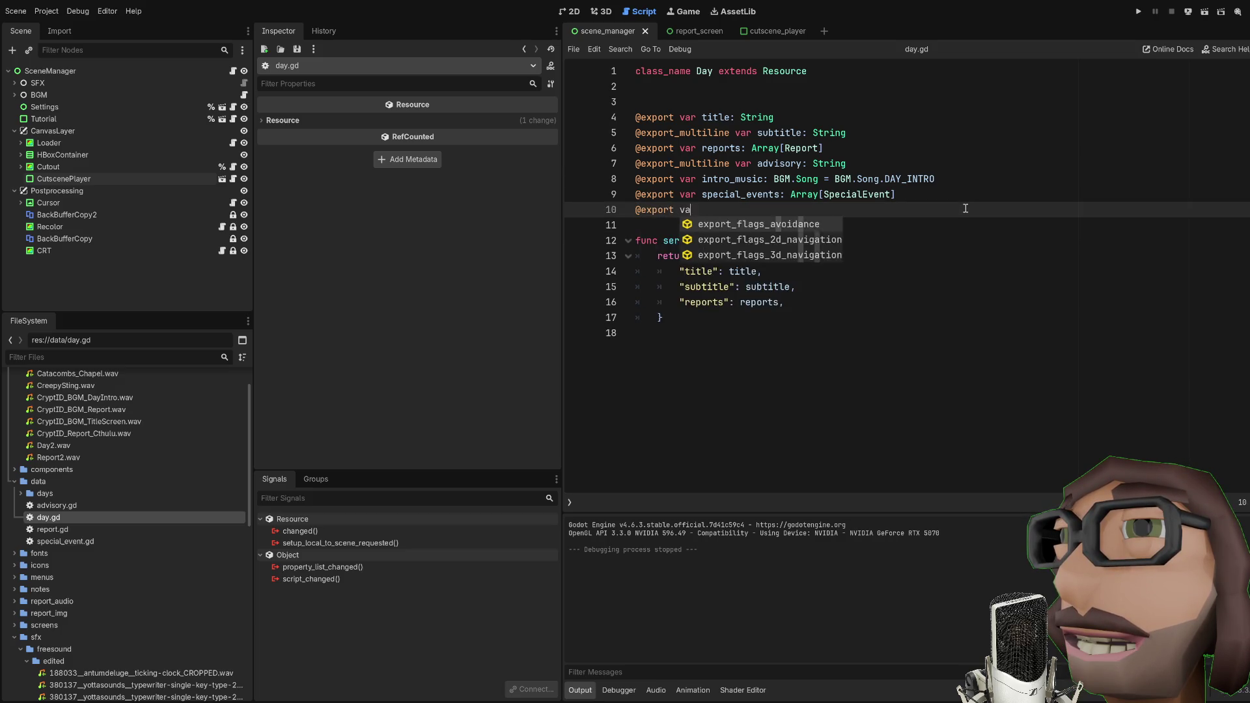
type("visories:")
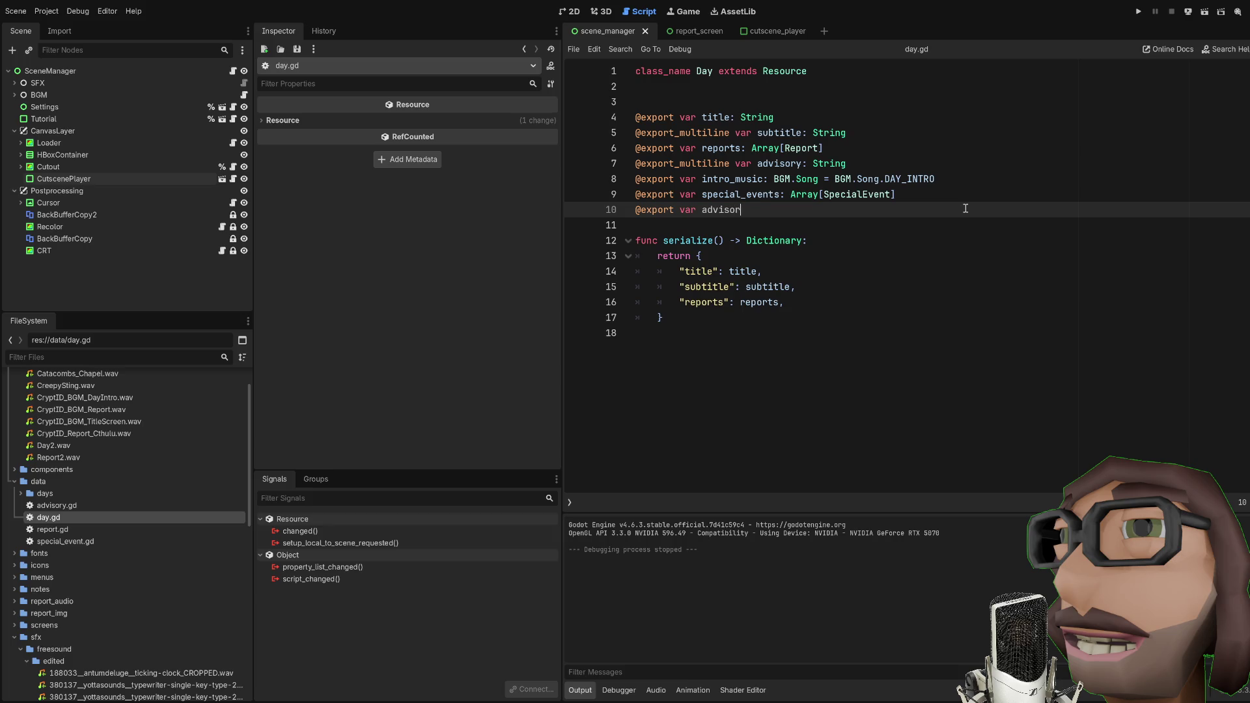
type(" Array[")
type("Ad")
key("Return")
left_click(888, 165)
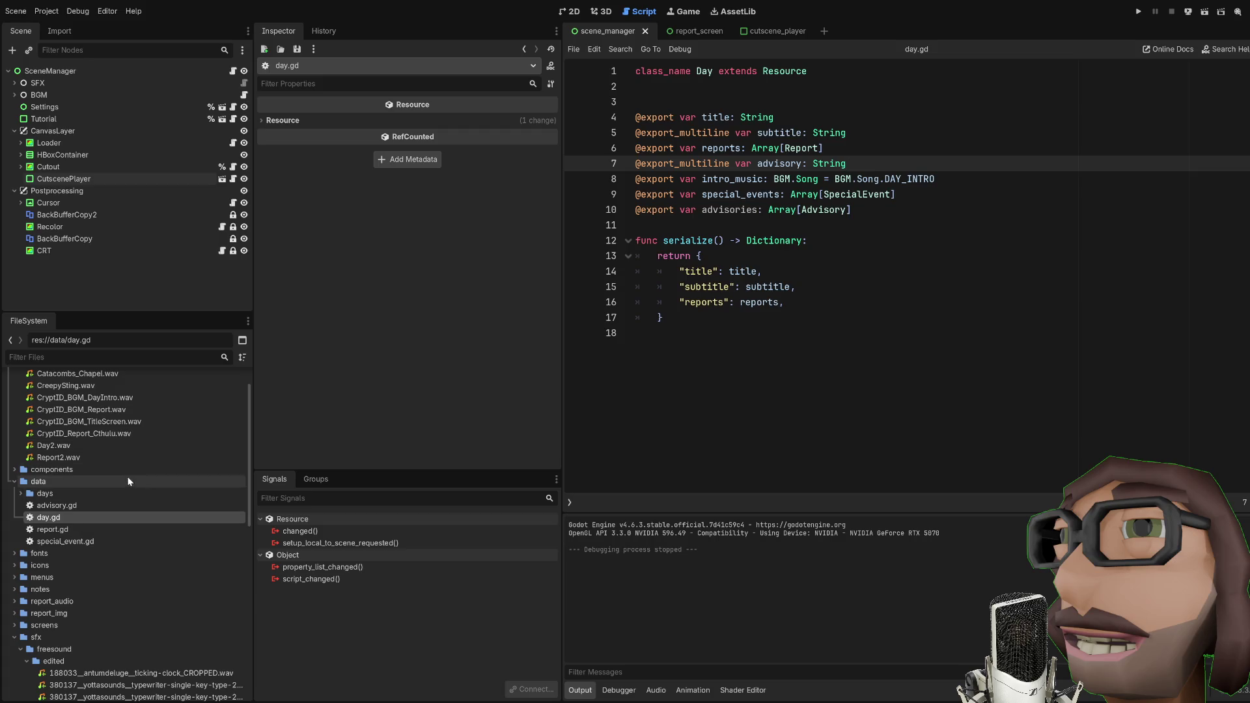
scroll(158, 502, "down", 2)
Expand the days and day_0 folders and open day_0.tres.
scroll(130, 498, "up", 4)
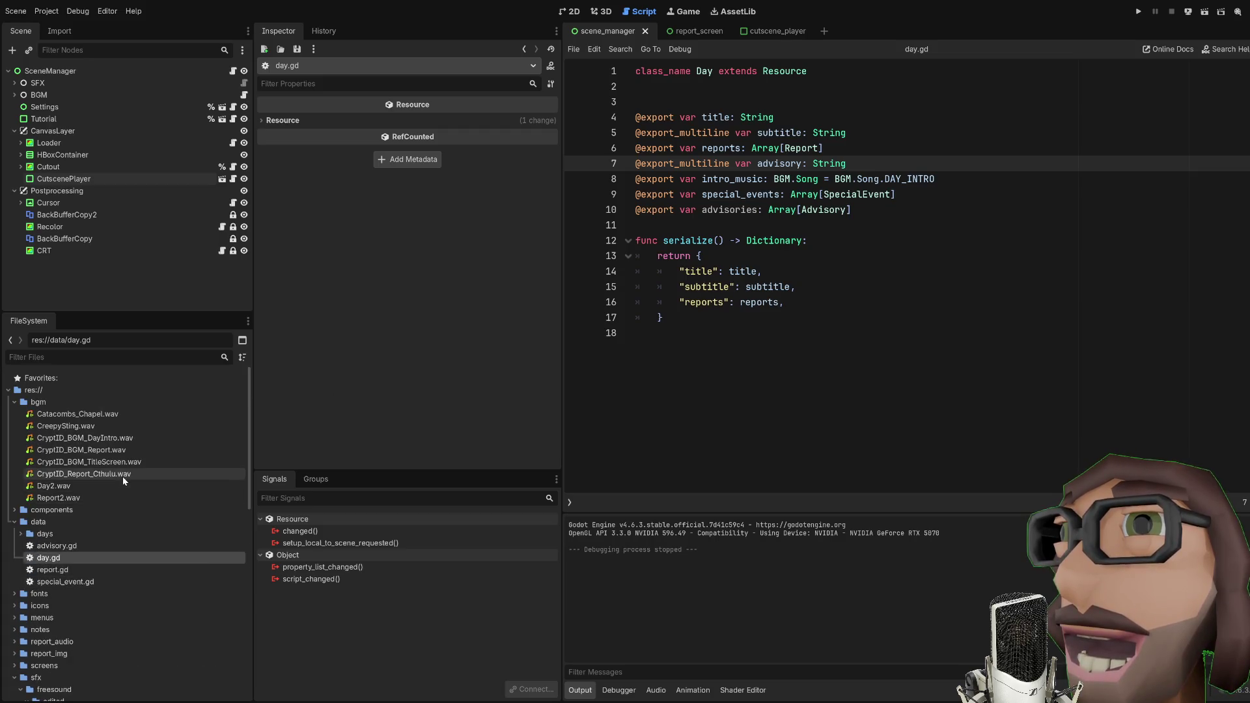
double_click(43, 535)
double_click(46, 545)
double_click(60, 558)
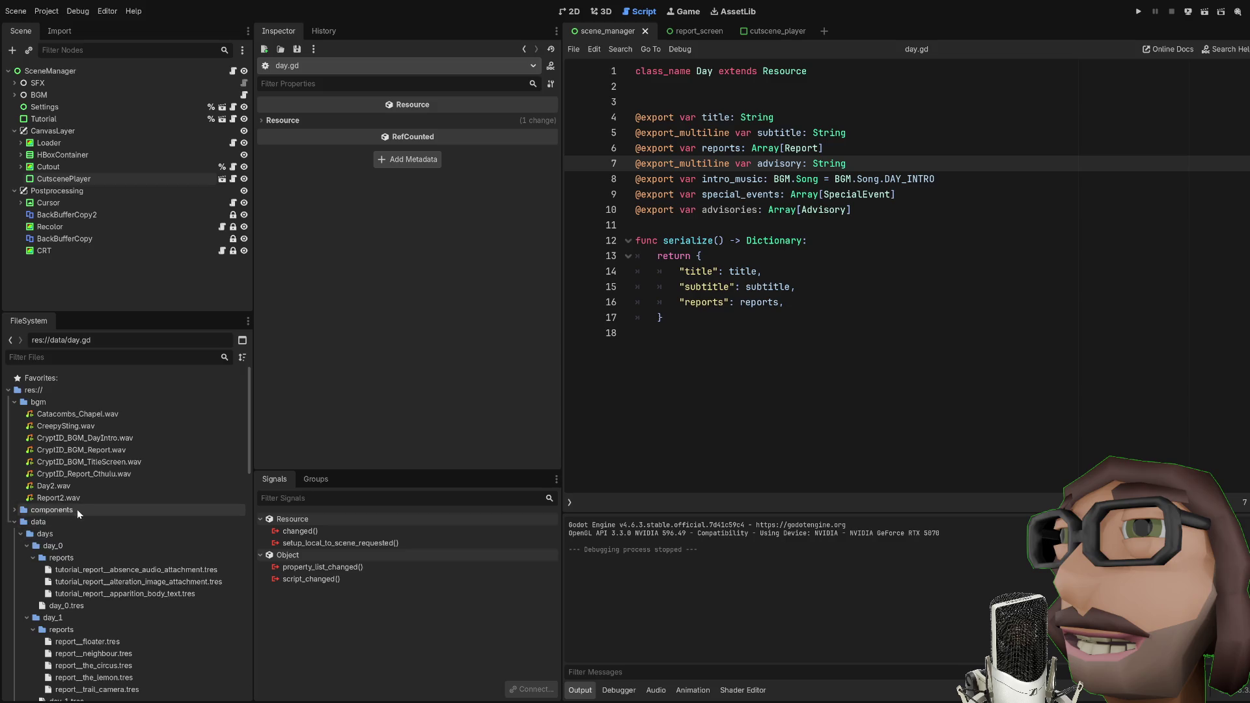
scroll(58, 566, "down", 2)
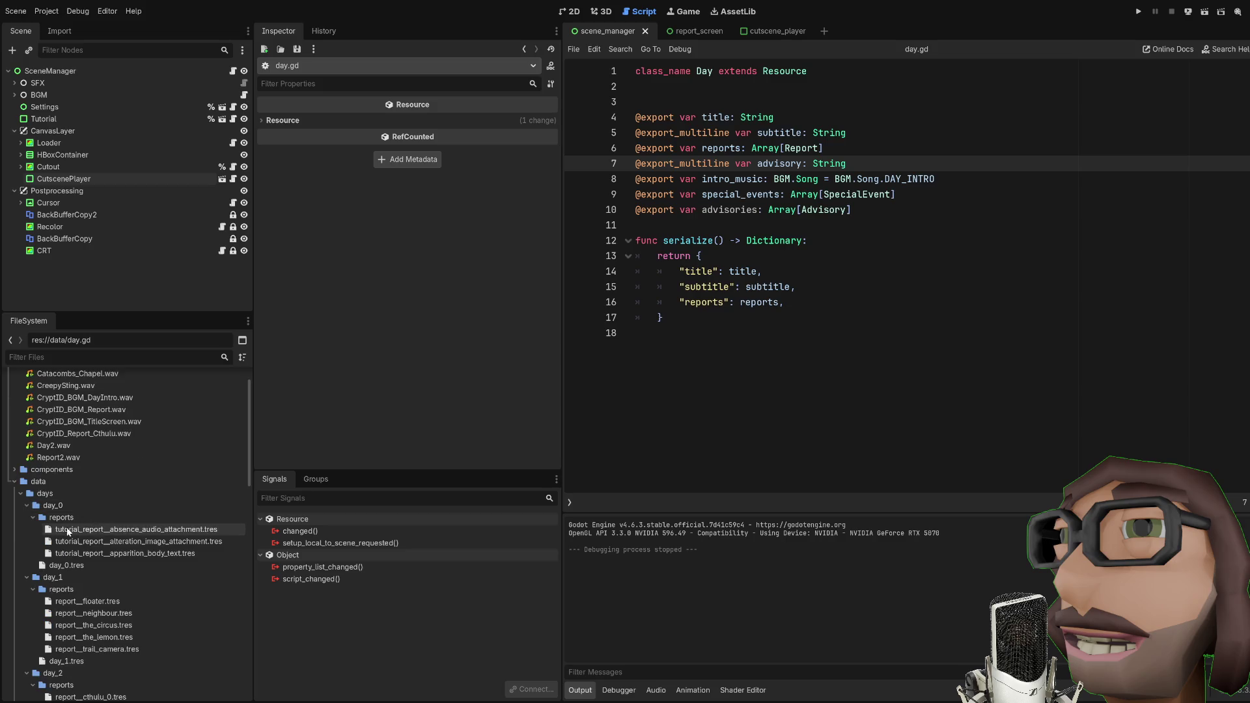
left_click(71, 567)
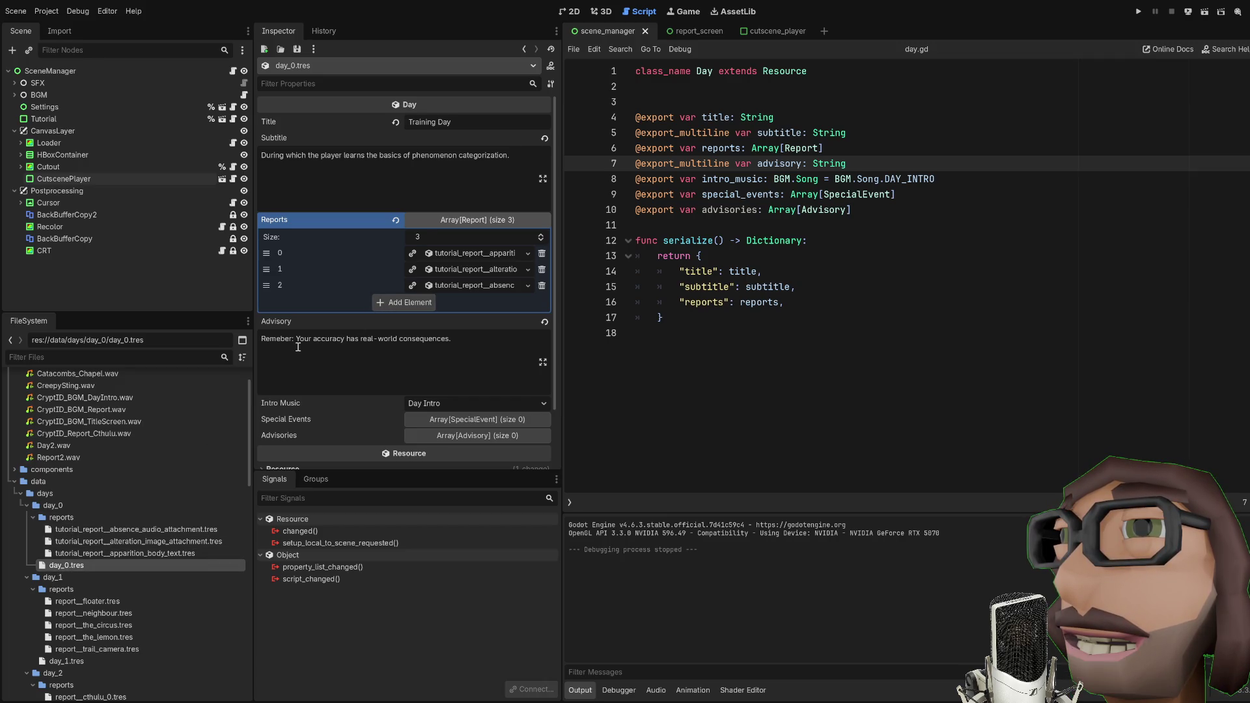
Add a new Advisory to day_0's Advisories and paste its advisory message into Text.
scroll(298, 347, "down", 2)
left_click(430, 389)
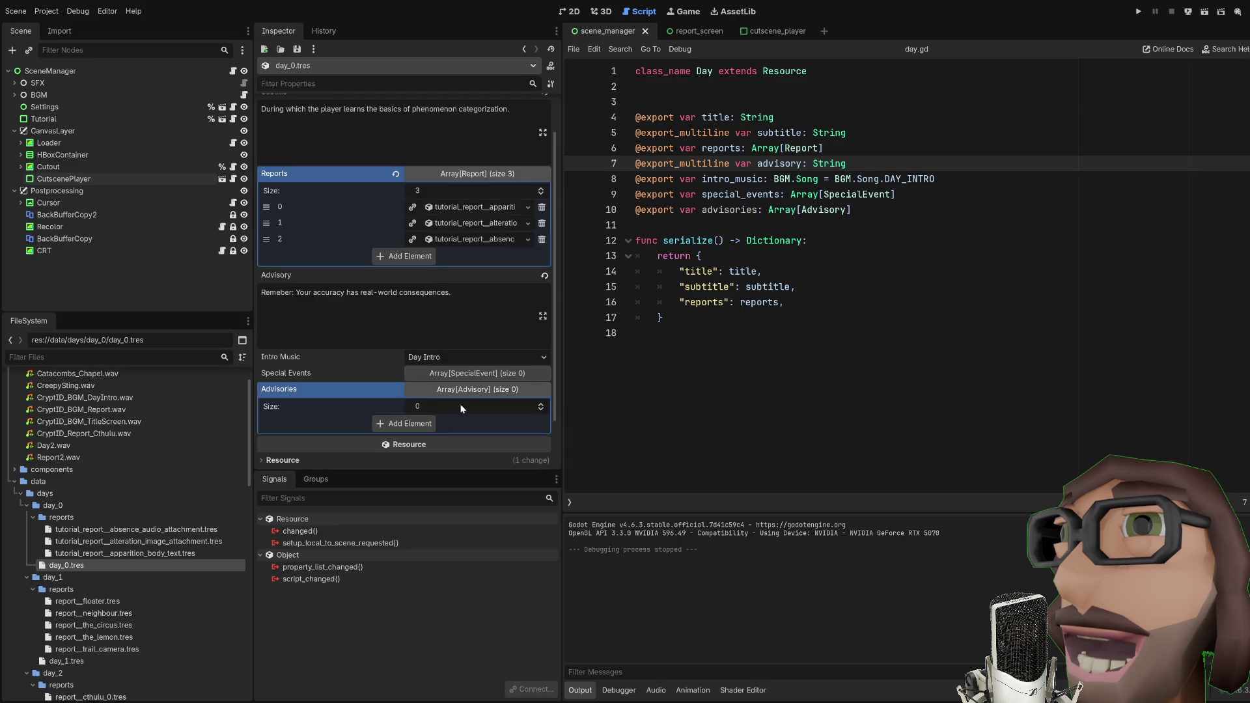
left_click(411, 424)
left_click(474, 423)
left_click(479, 435)
scroll(430, 312, "down", 2)
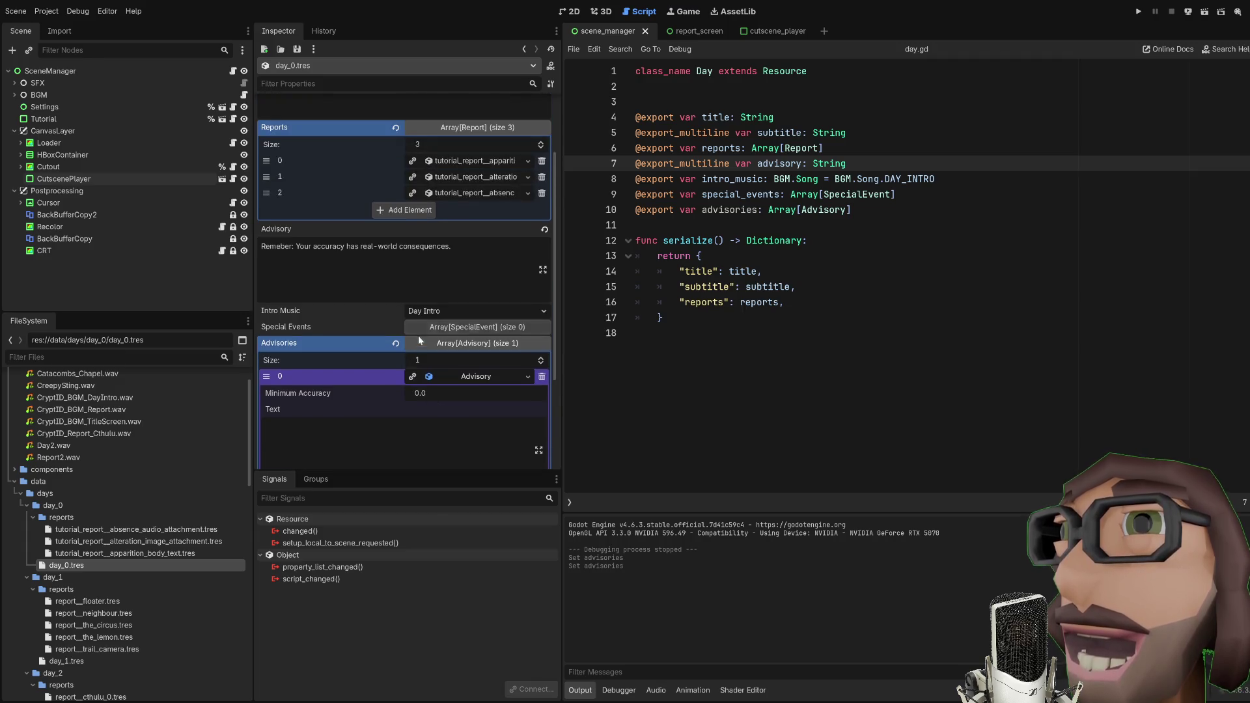
triple_click(355, 247)
key("ctrl+c")
scroll(364, 303, "down", 5)
left_click(363, 302)
key("ctrl+v")
scroll(459, 308, "up", 5)
scroll(459, 308, "down", 4)
left_click(794, 306)
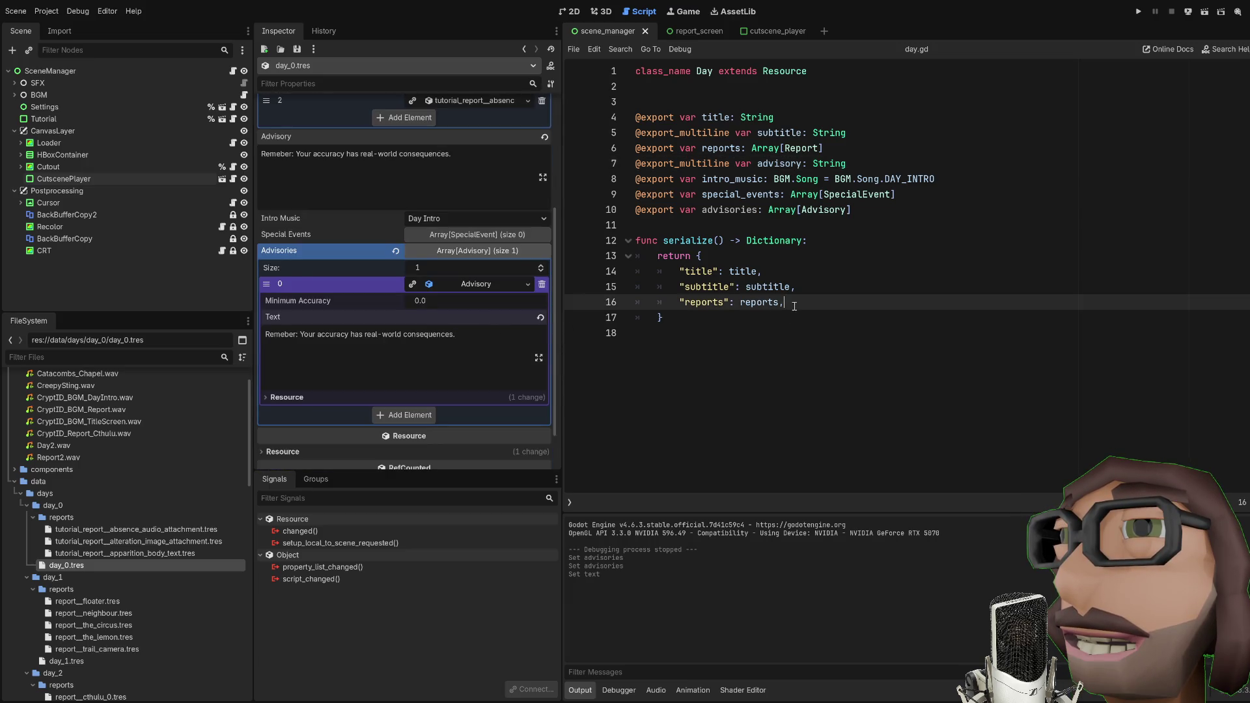
scroll(118, 521, "down", 4)
Give day_1.tres one new Advisory containing its copied advisory message.
left_click(119, 539)
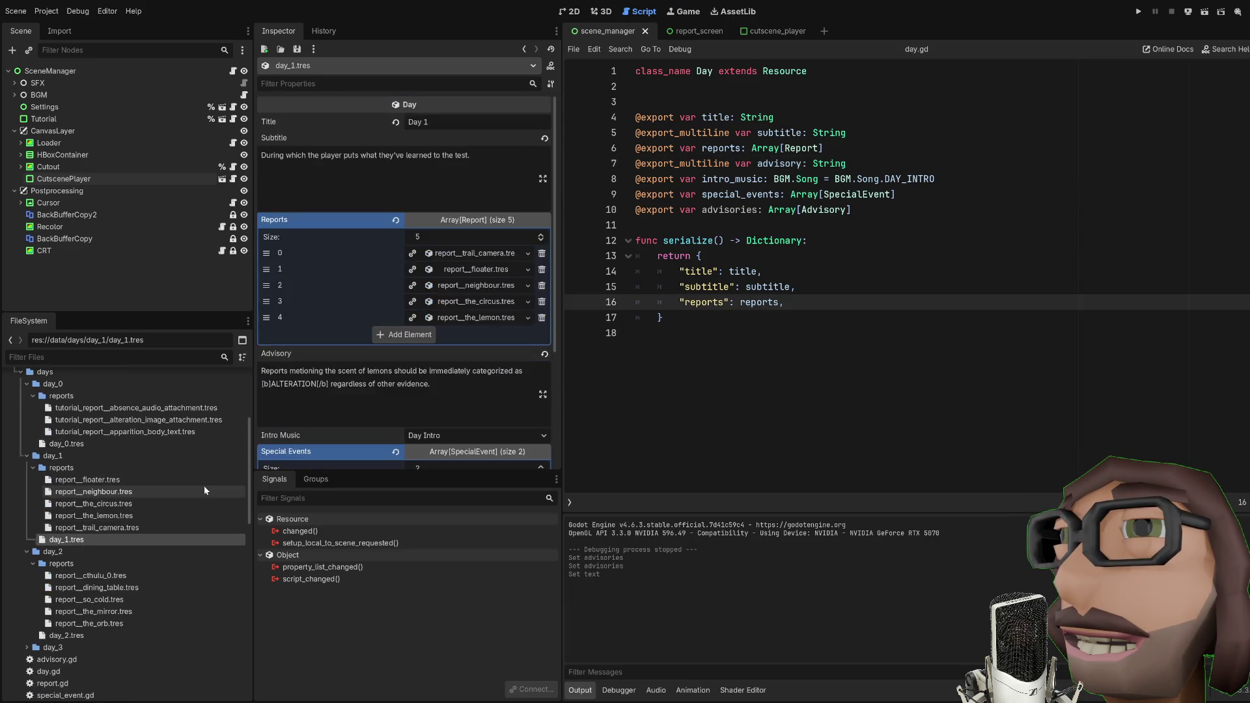
scroll(420, 392, "down", 3)
scroll(462, 400, "down", 2)
left_click(491, 403)
scroll(491, 400, "down", 3)
left_click(541, 347)
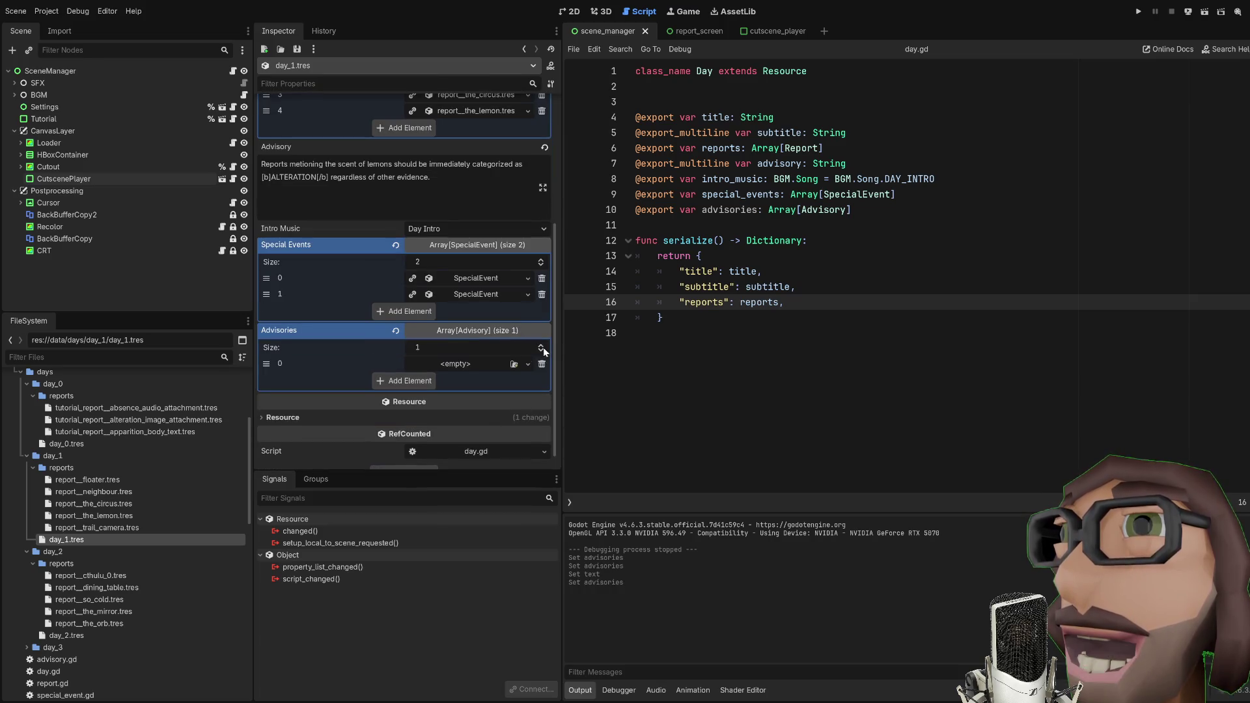
left_click(528, 364)
left_click(508, 381)
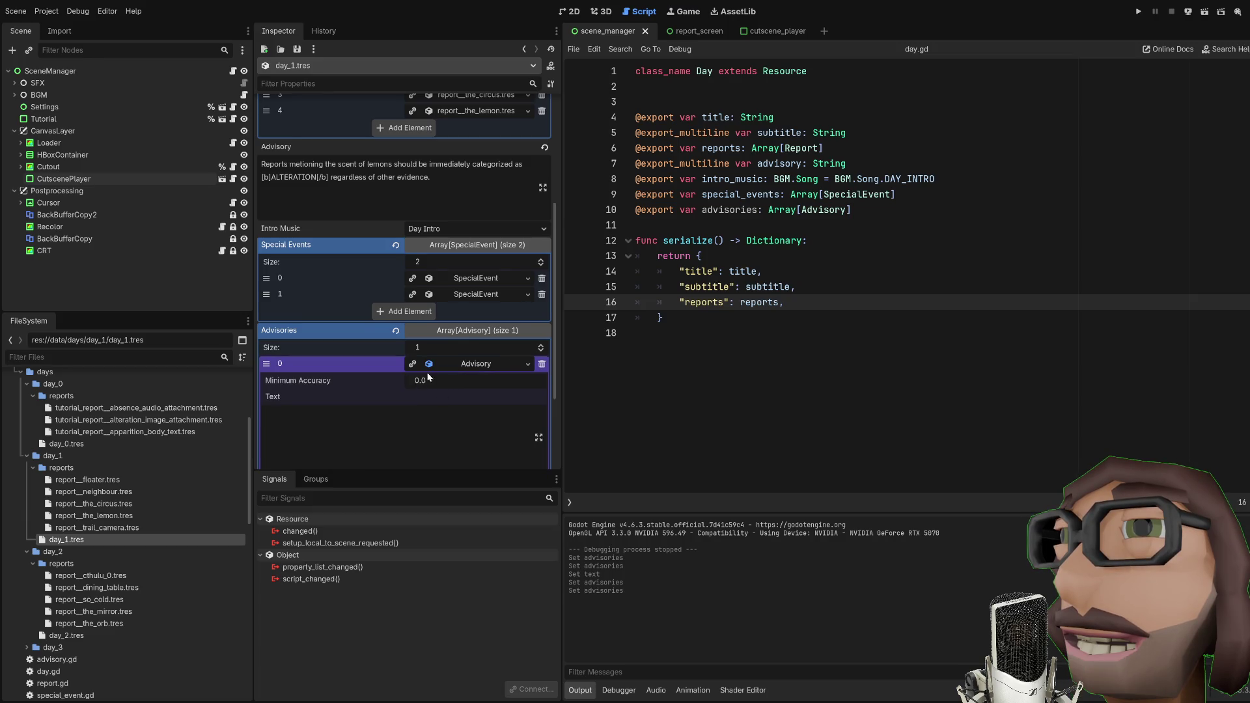
triple_click(386, 168)
key("ctrl+c")
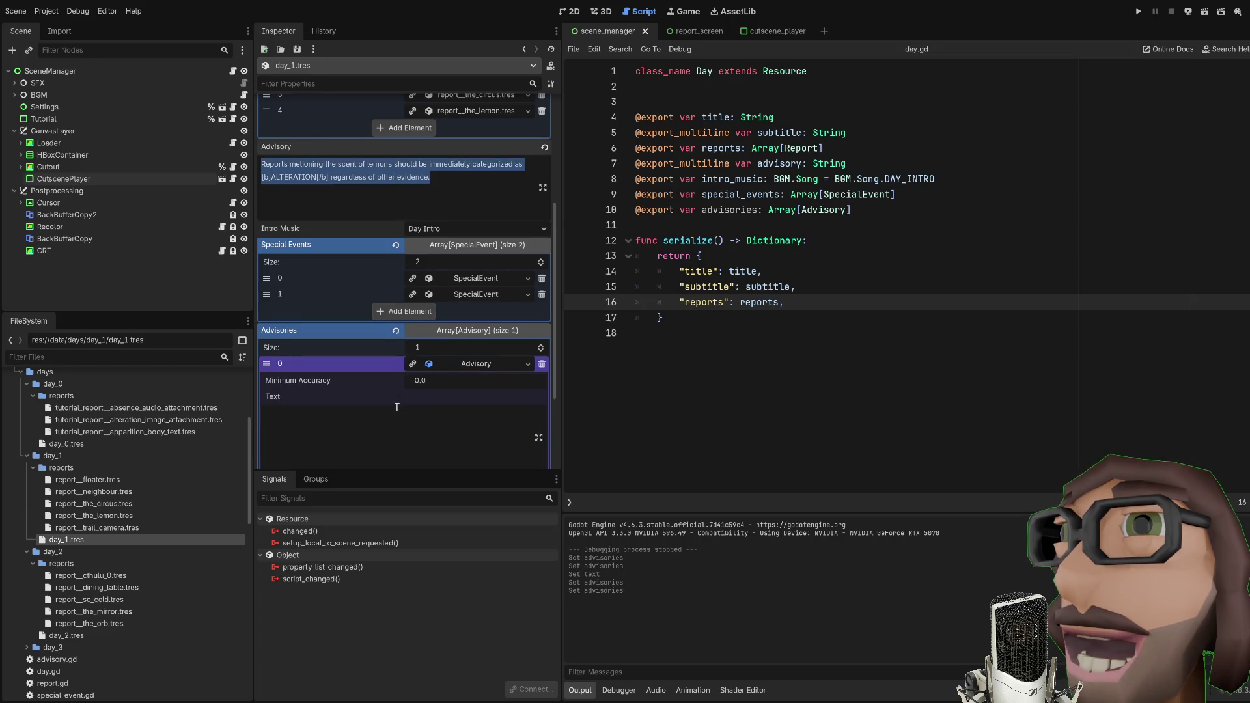
left_click(396, 407)
key("ctrl+v")
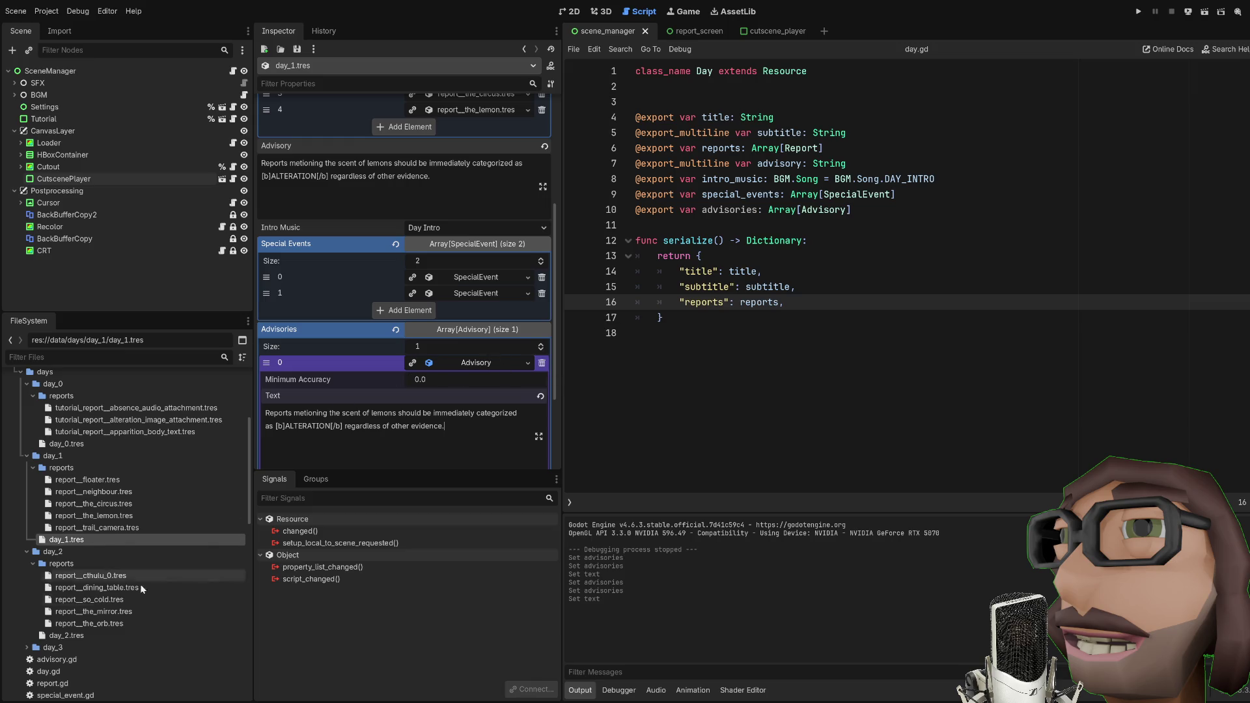
left_click(78, 636)
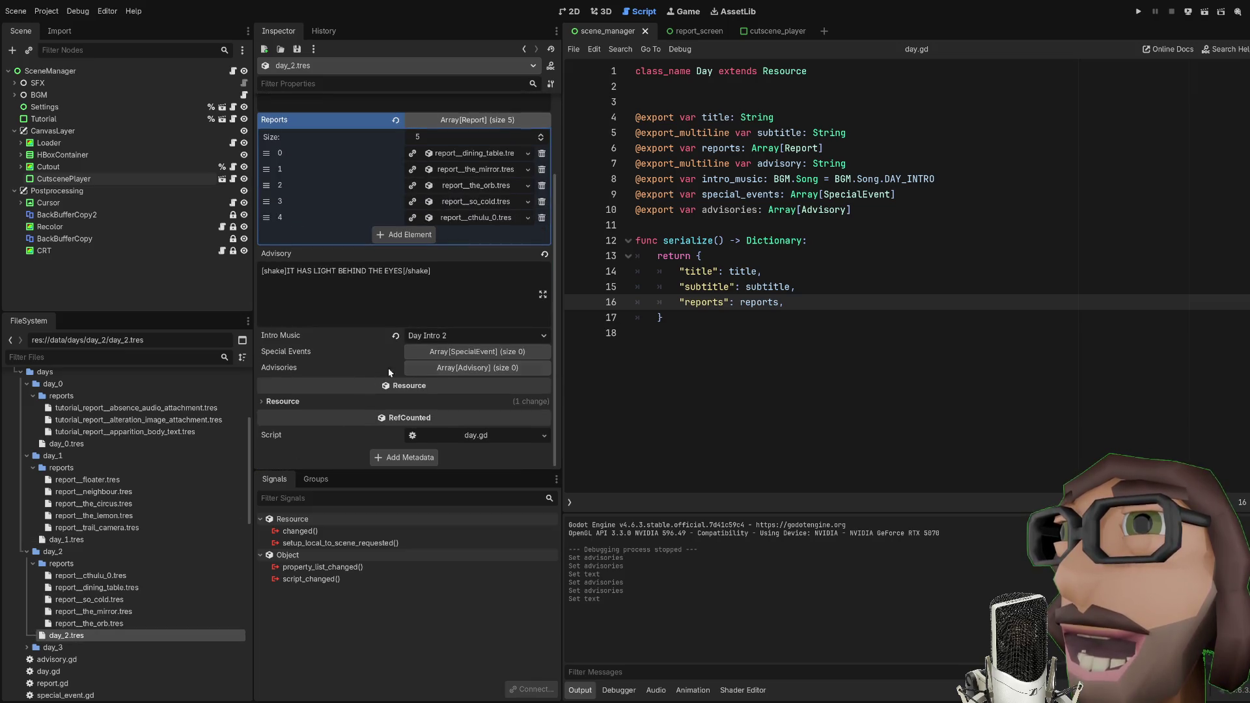
Give Day 2 two advisory slots, the first a new Advisory with Minimum Accuracy 0.5.
left_click(477, 368)
double_click(541, 385)
scroll(516, 337, "down", 2)
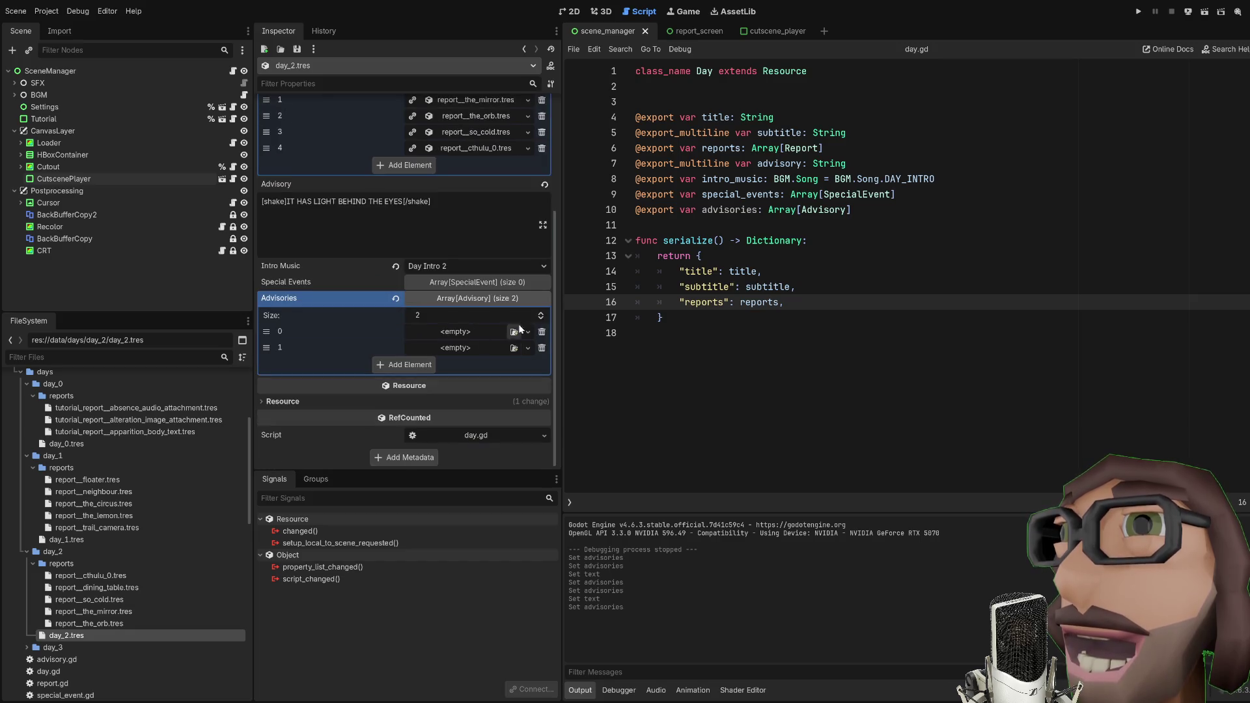
left_click(501, 363)
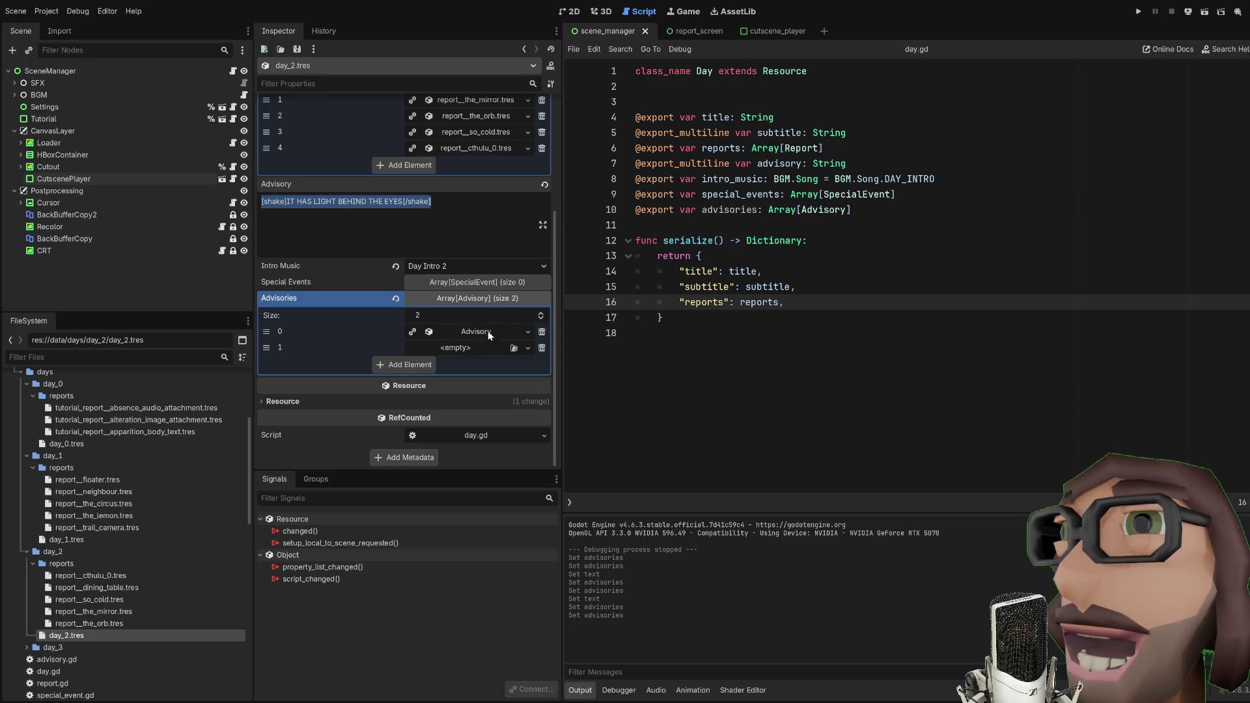
left_click(476, 298)
left_click(464, 368)
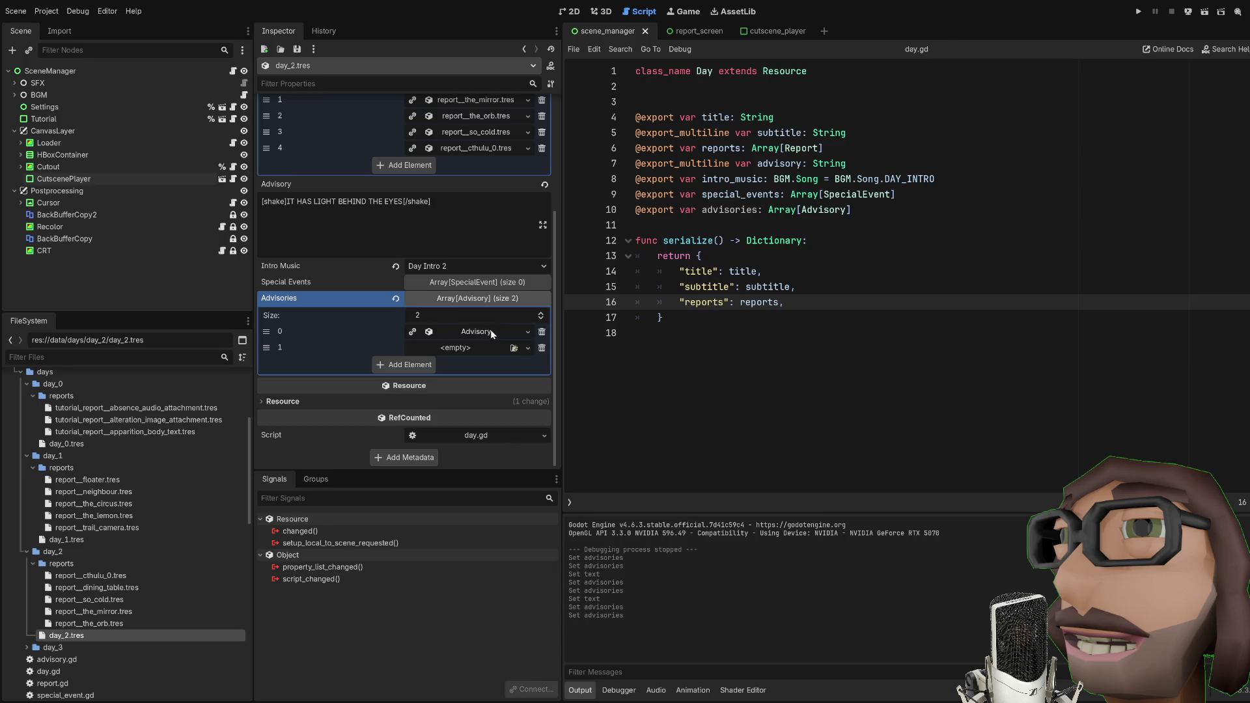
left_click(491, 329)
left_click(470, 349)
type("0.5")
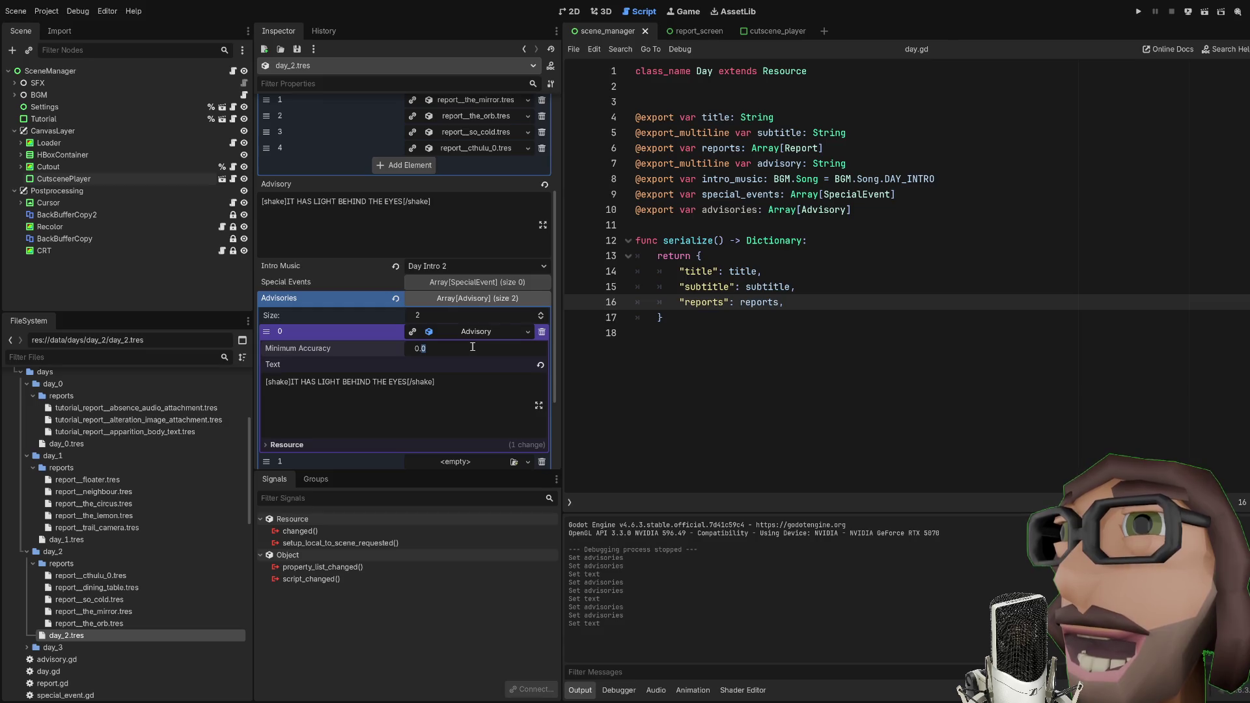
left_click(682, 317)
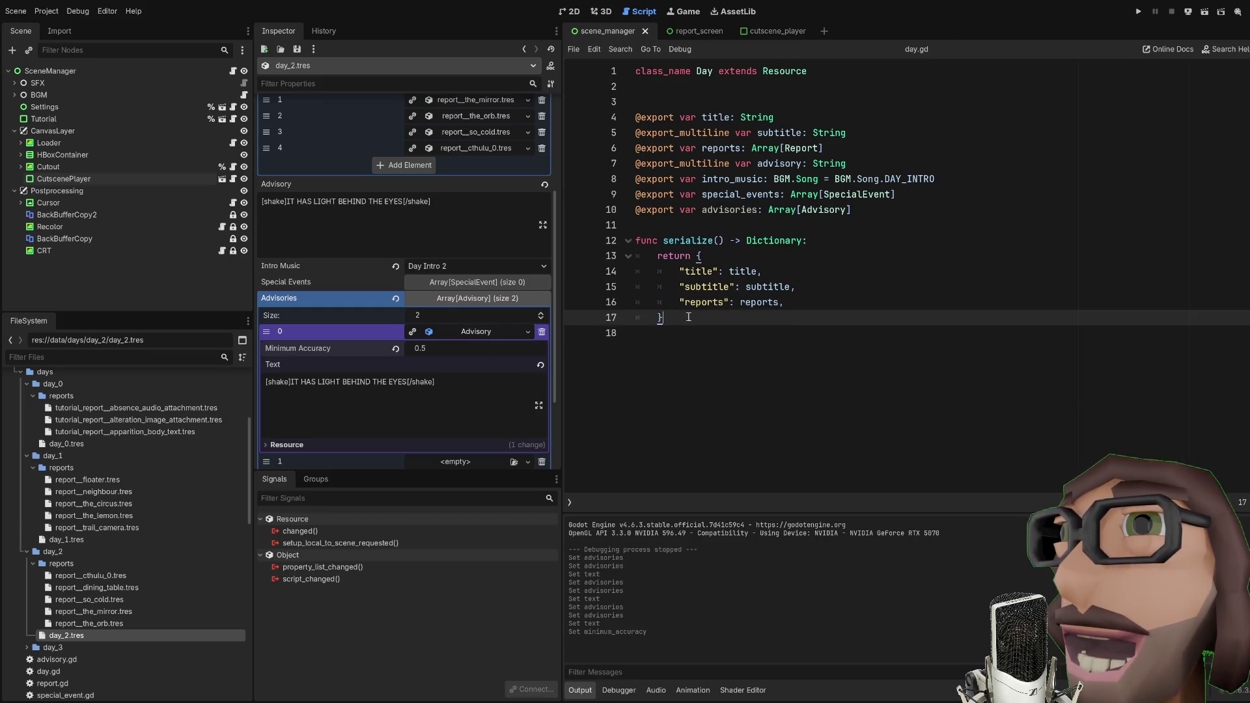
left_click(469, 331)
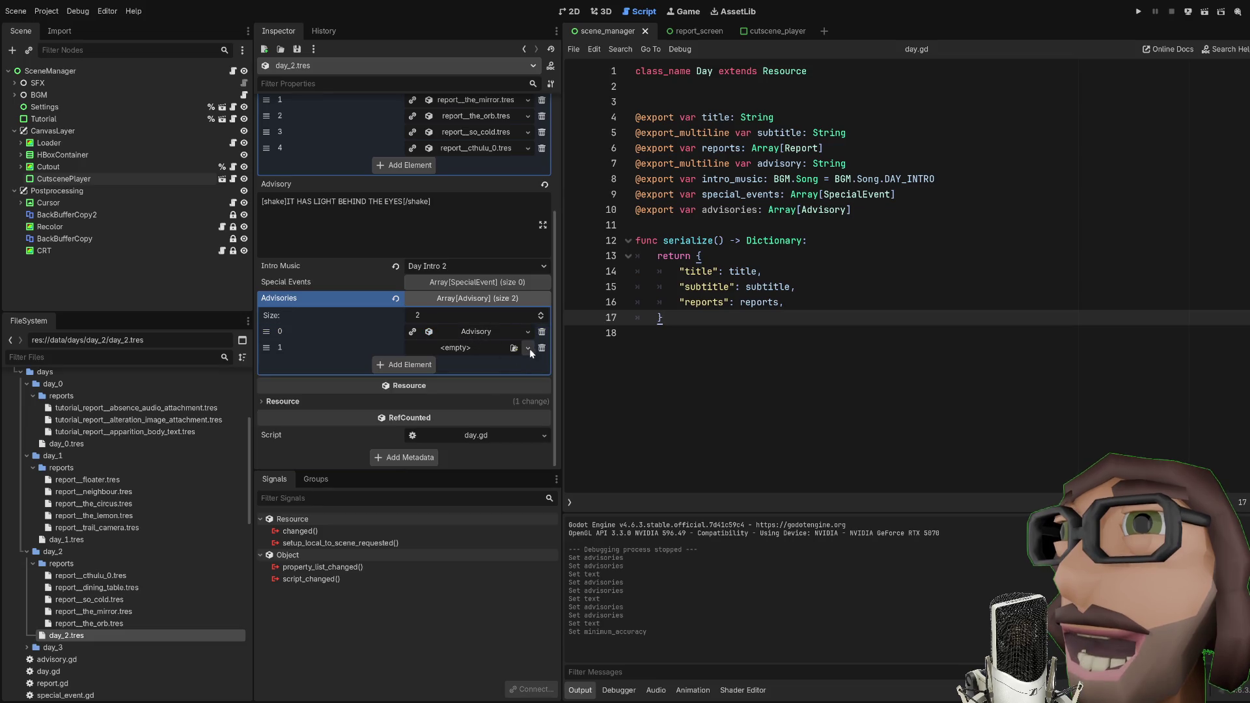
Create a new Advisory in Day 2's second advisories slot.
scroll(478, 322, "up", 3)
scroll(478, 322, "up", 1)
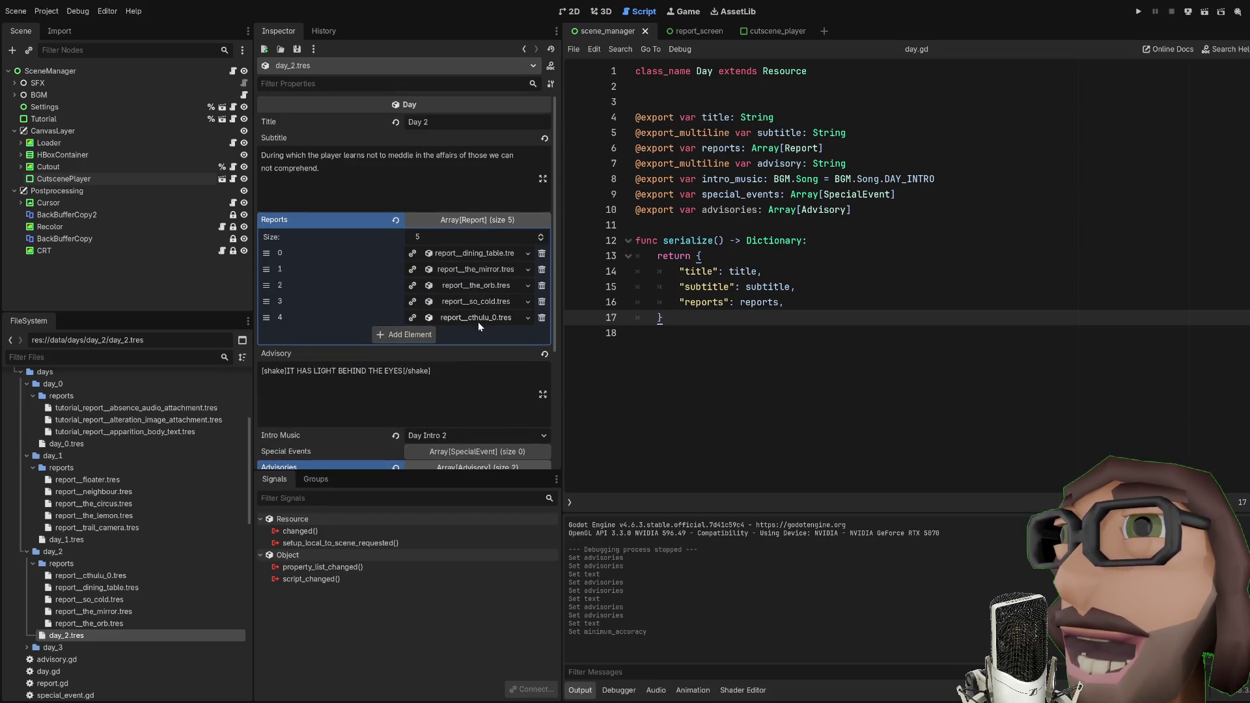
scroll(478, 321, "down", 2)
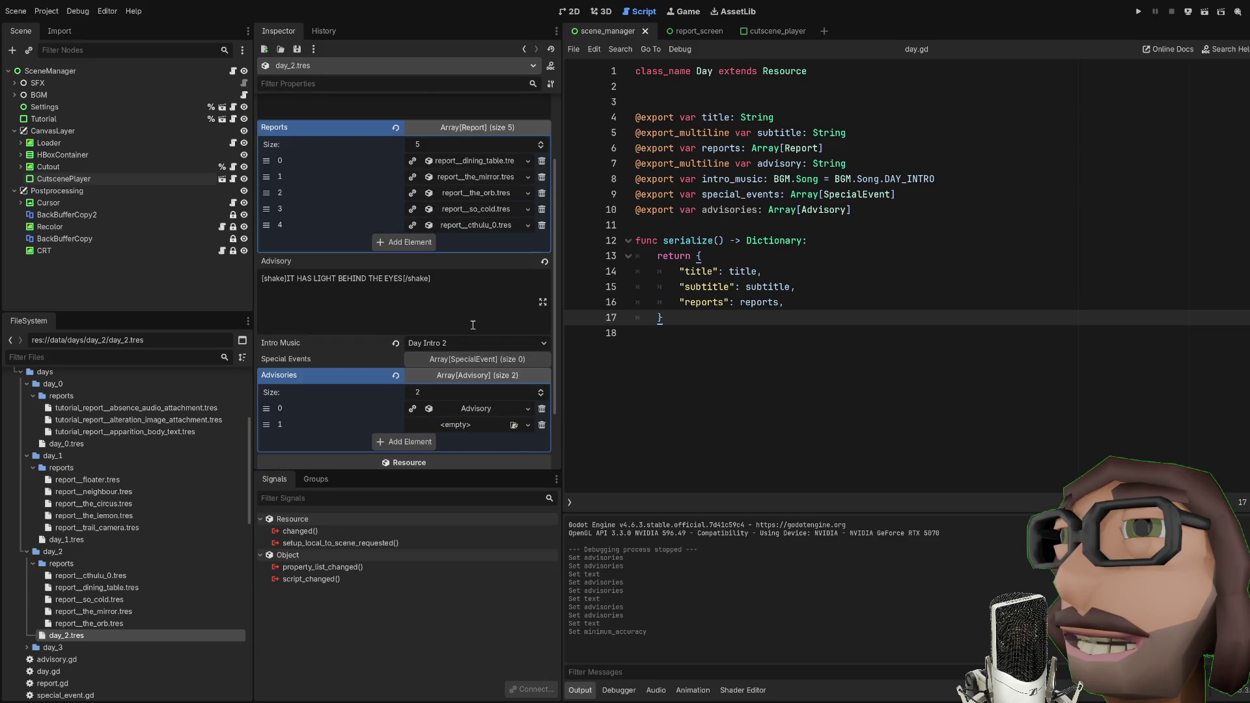
scroll(473, 325, "down", 2)
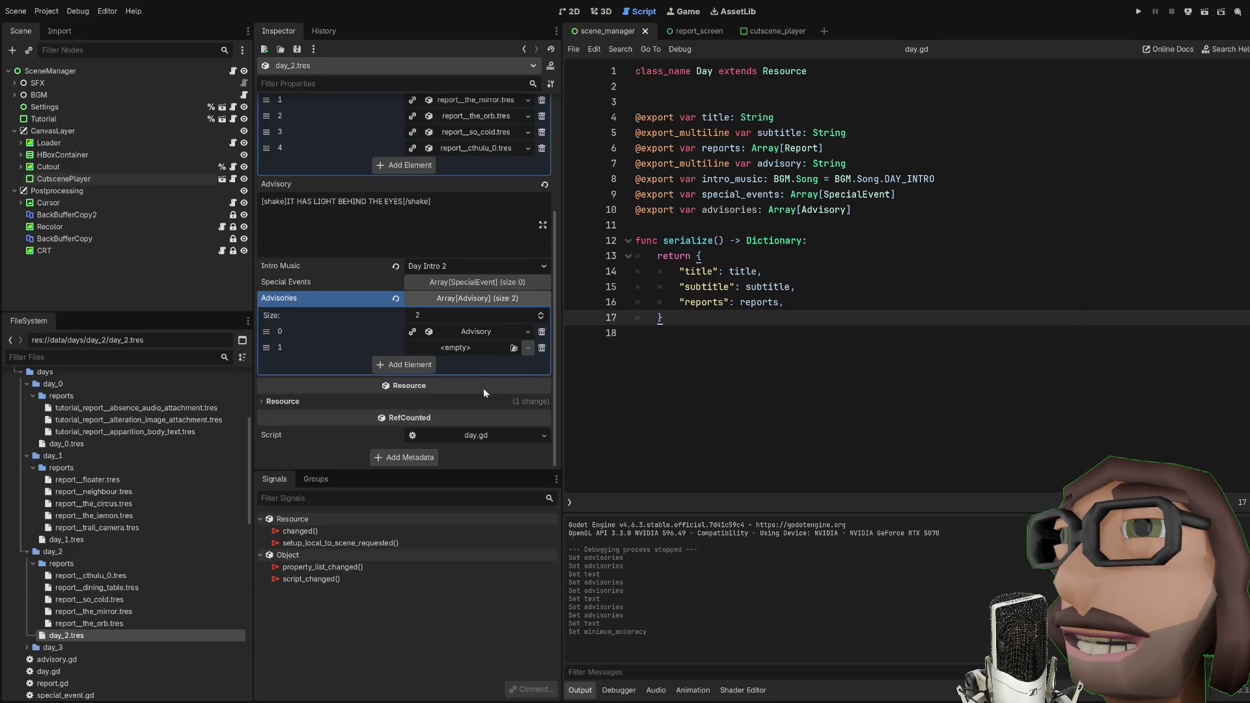
left_click(528, 347)
left_click(469, 377)
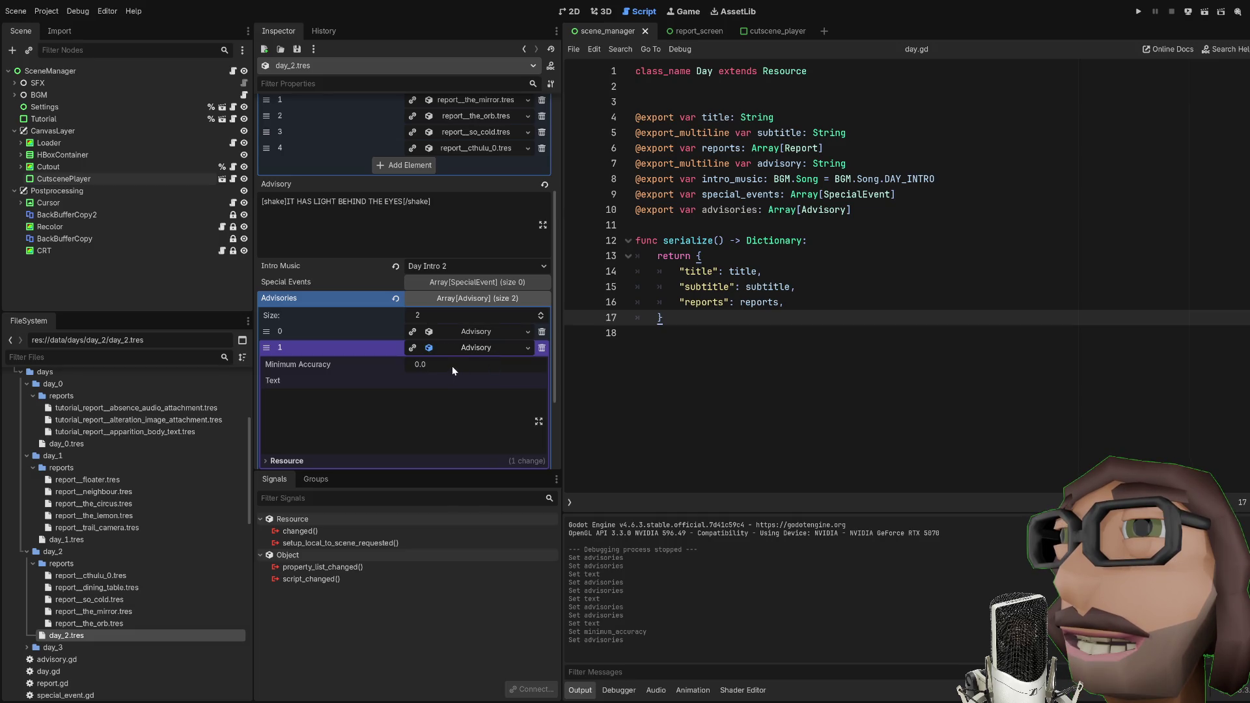
left_click(433, 397)
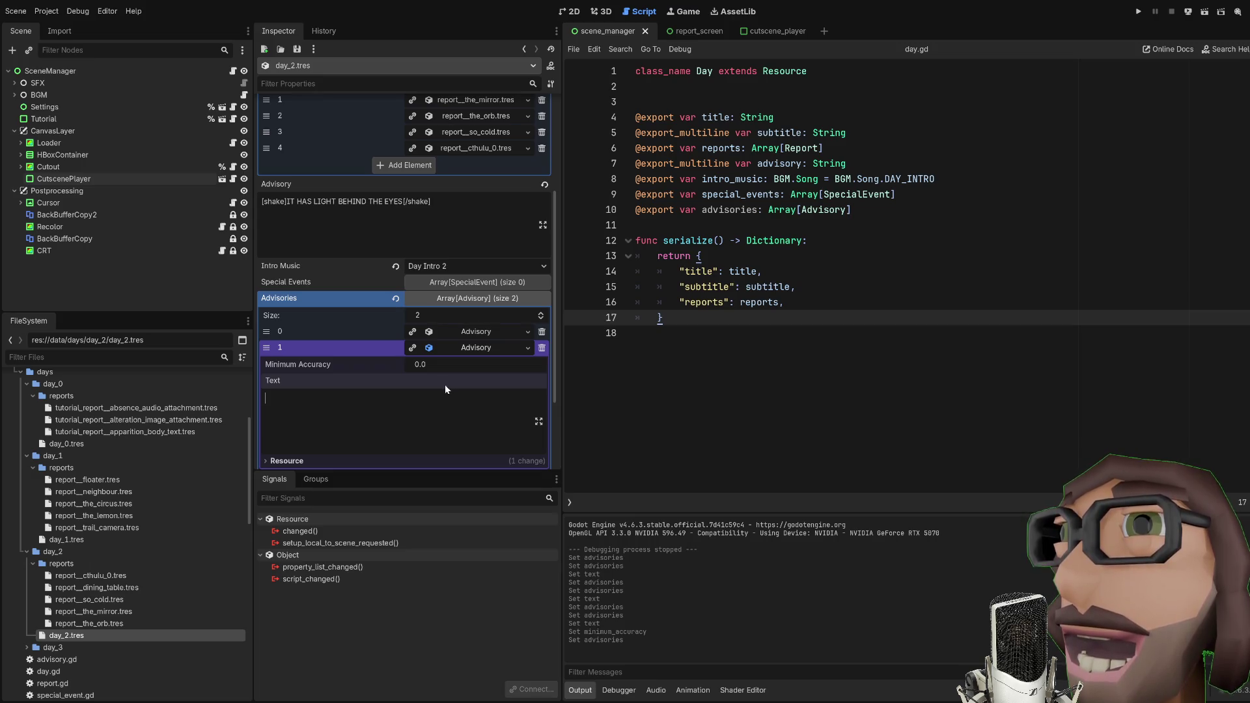
left_click(439, 364)
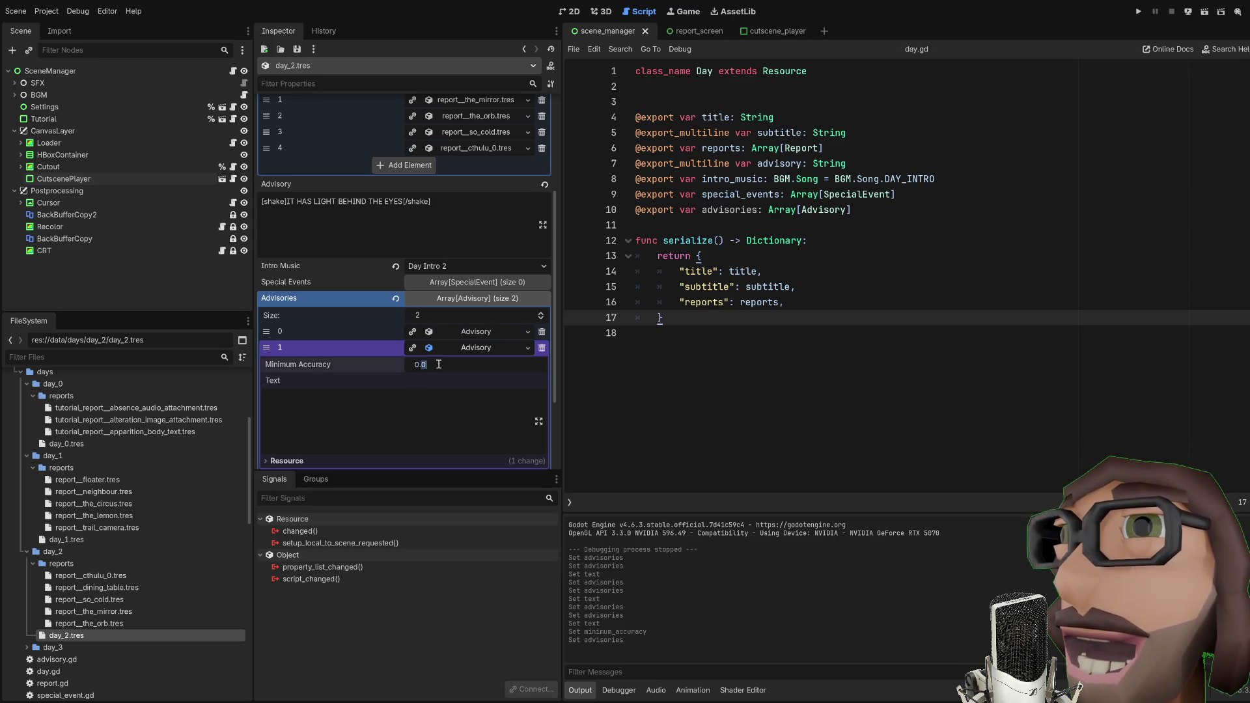
left_click(358, 381)
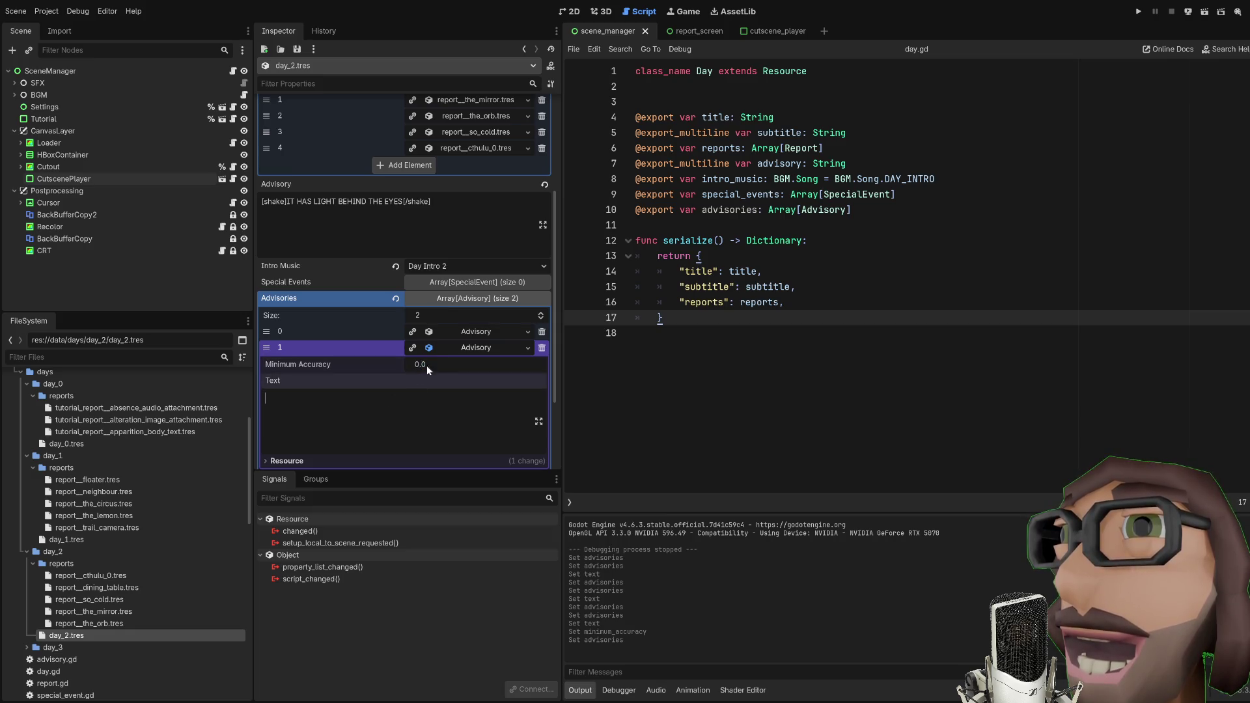
Check Day 0's advisory wording, then expand Day 2's second advisory for editing its text.
scroll(405, 365, "down", 2)
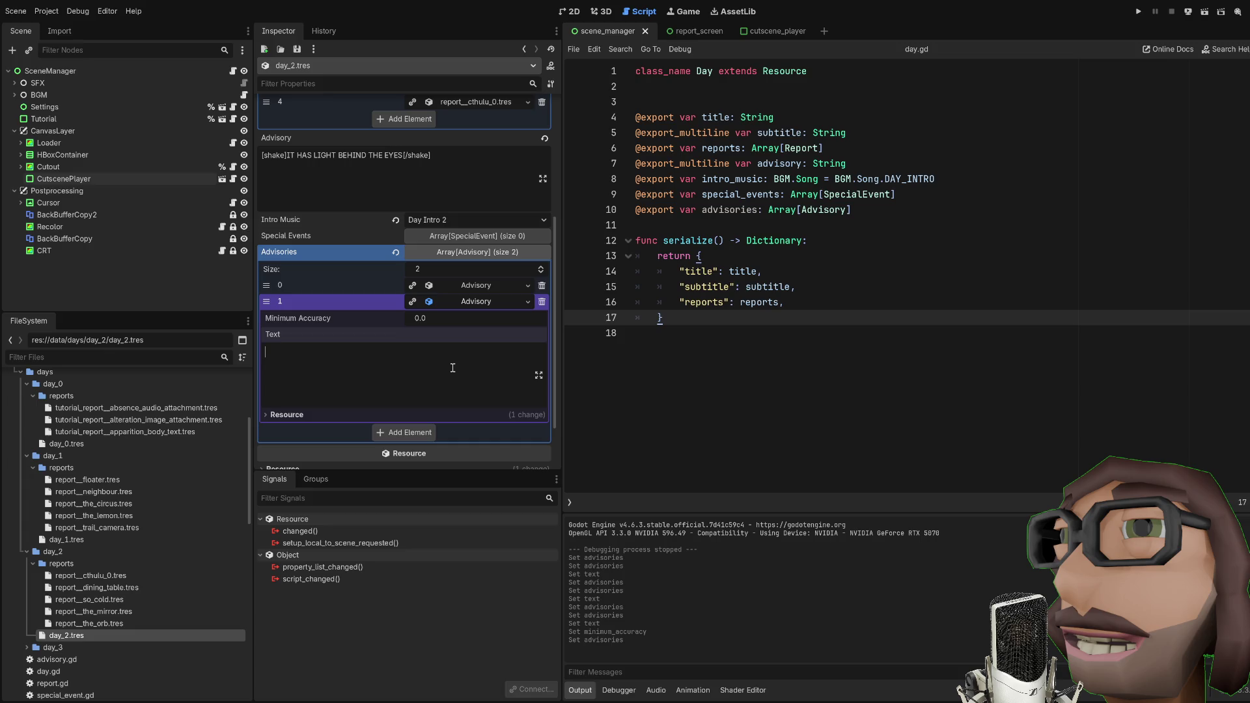
left_click(66, 444)
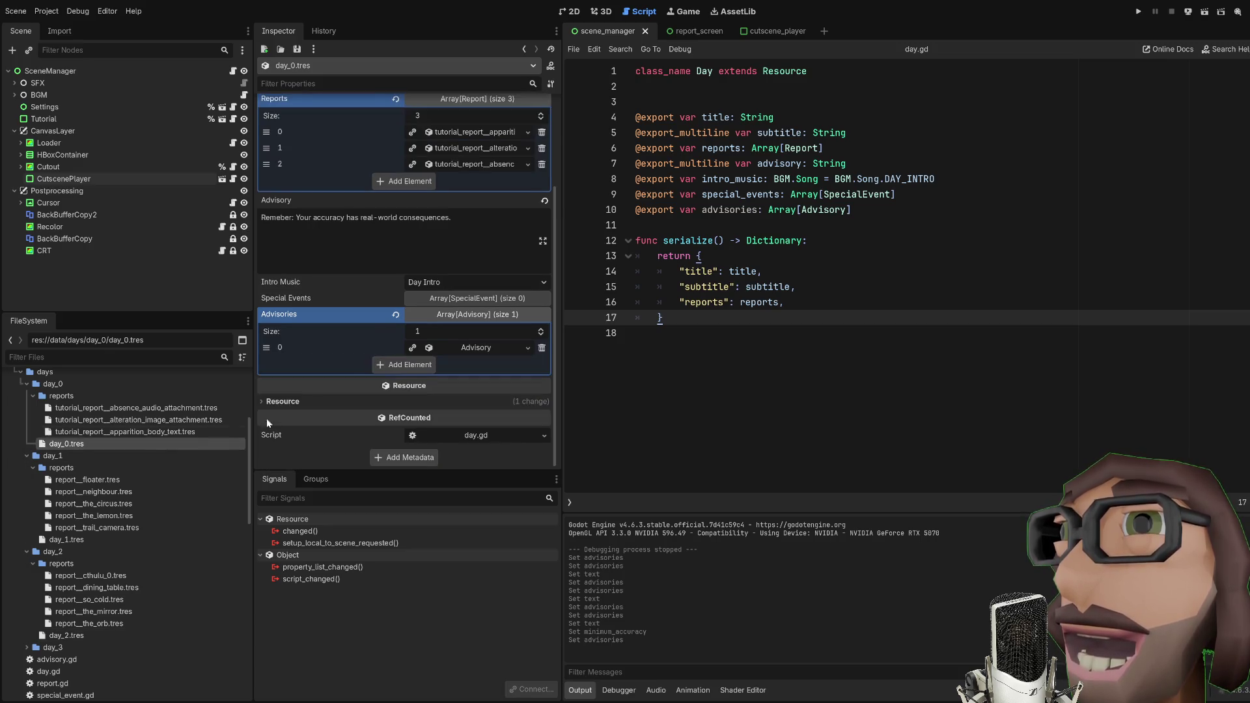
left_click_drag(278, 219, 377, 219)
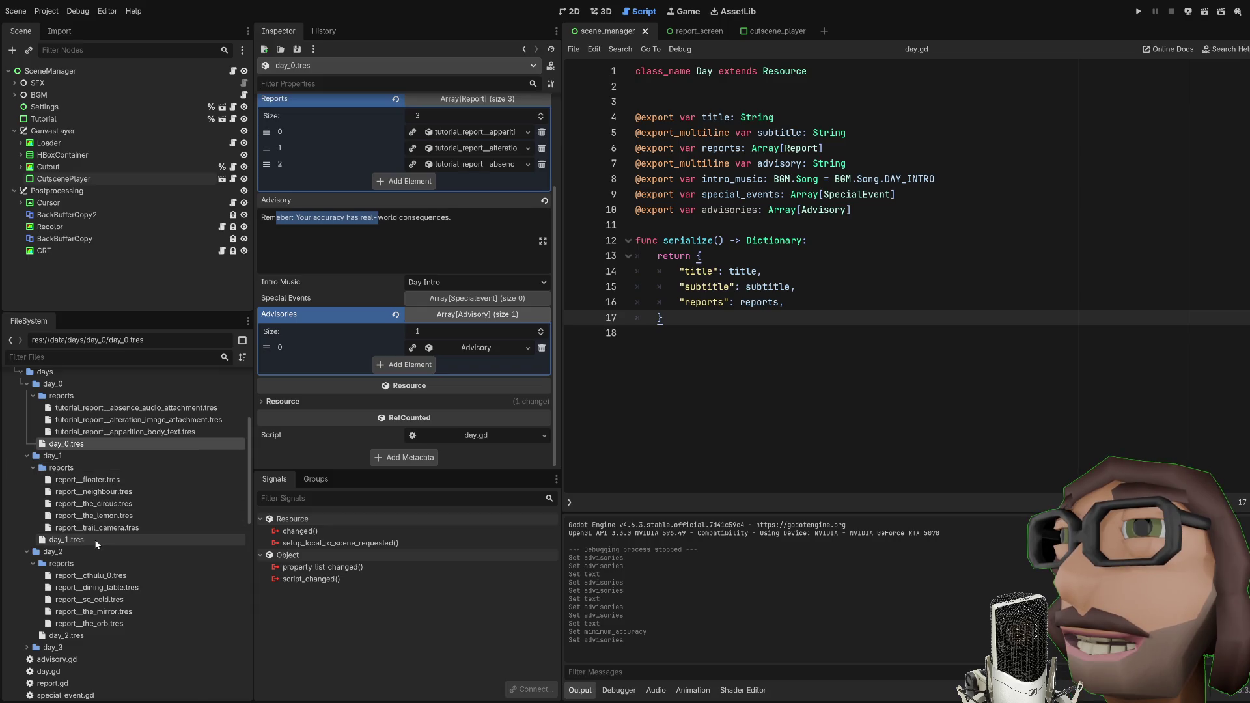
left_click(87, 631)
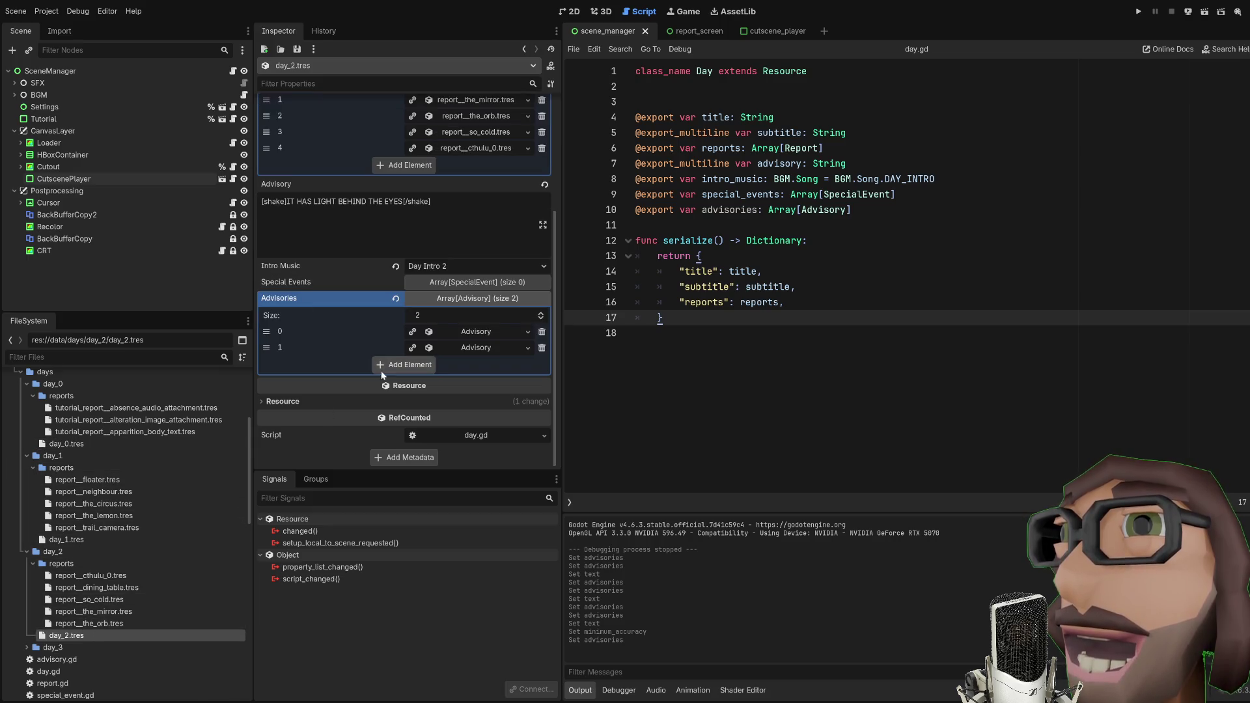
left_click(467, 349)
left_click(464, 398)
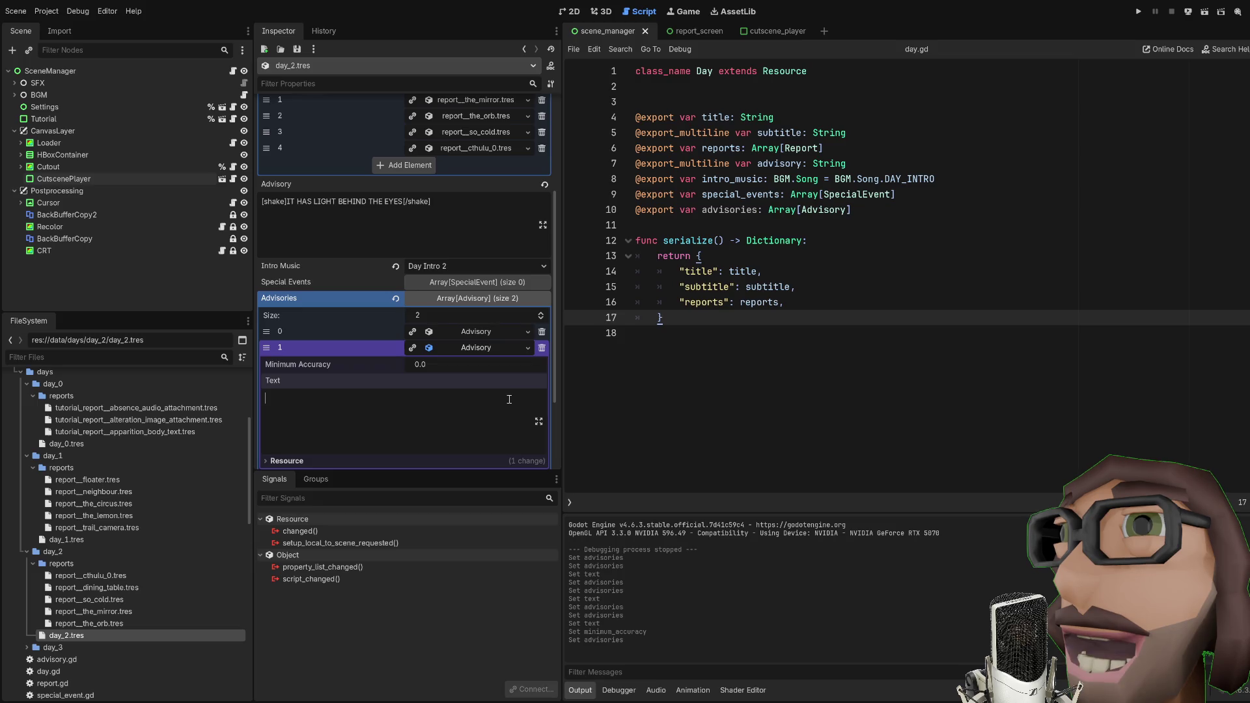
Type 'An employee's pay is decided by their overall accuracy for each day' into the second advisory's Text.
type("Employee ")
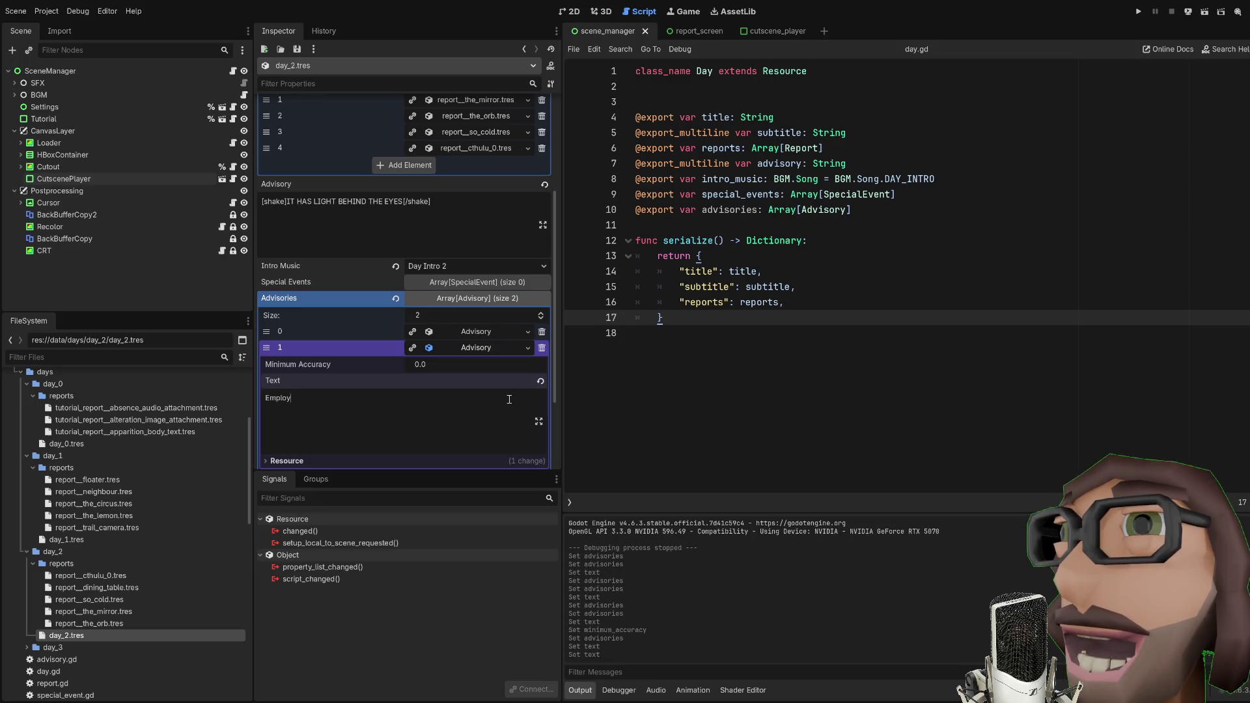
type("pay is ")
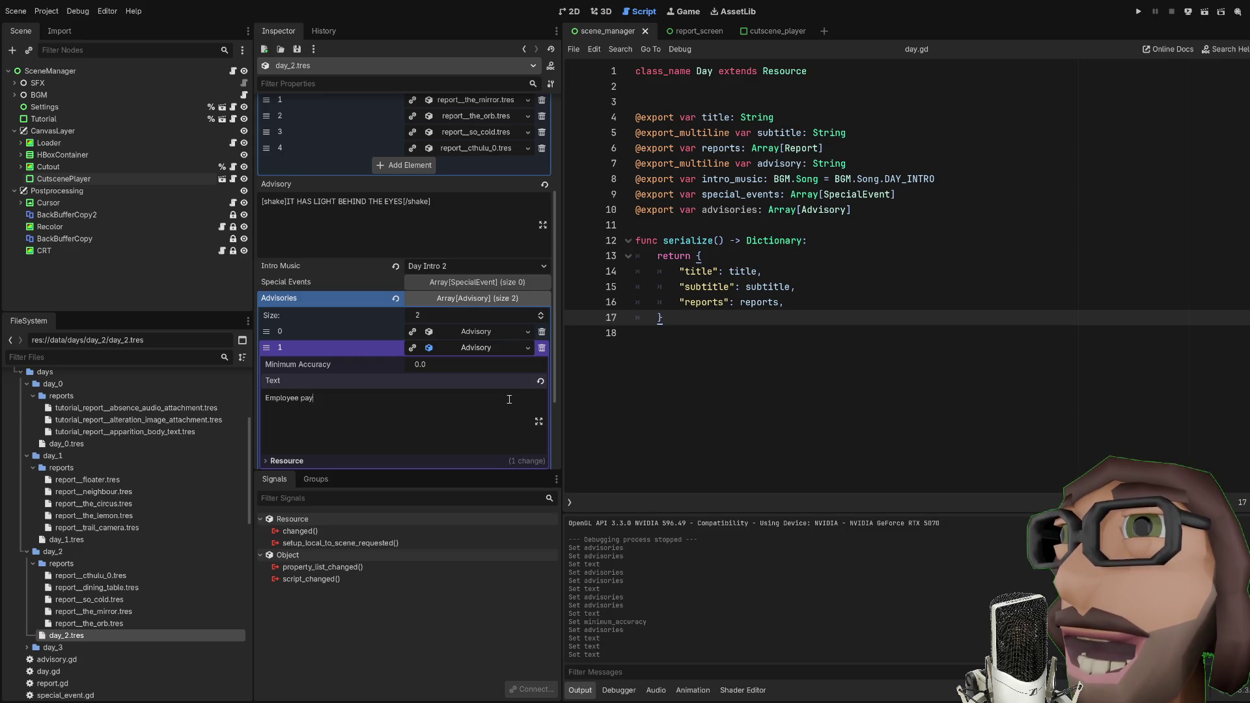
type("directly ")
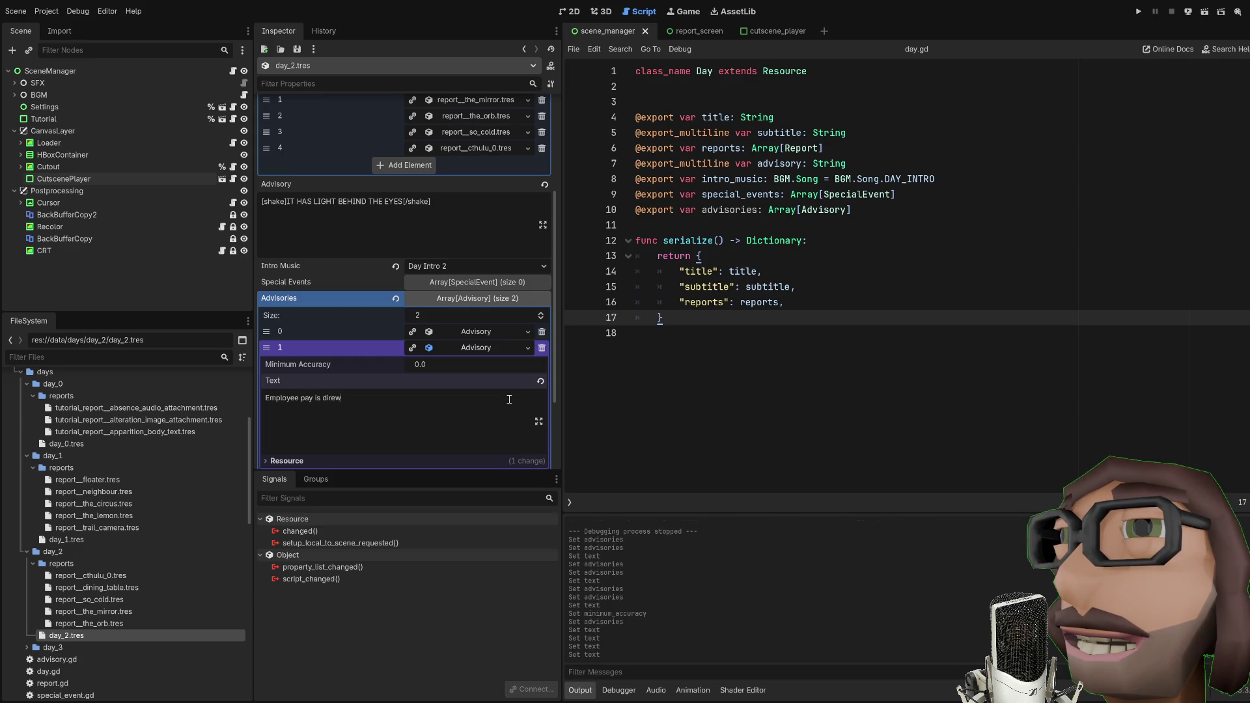
type("c")
key("BackSpace")
key("BackSpace")
key("BackSpace")
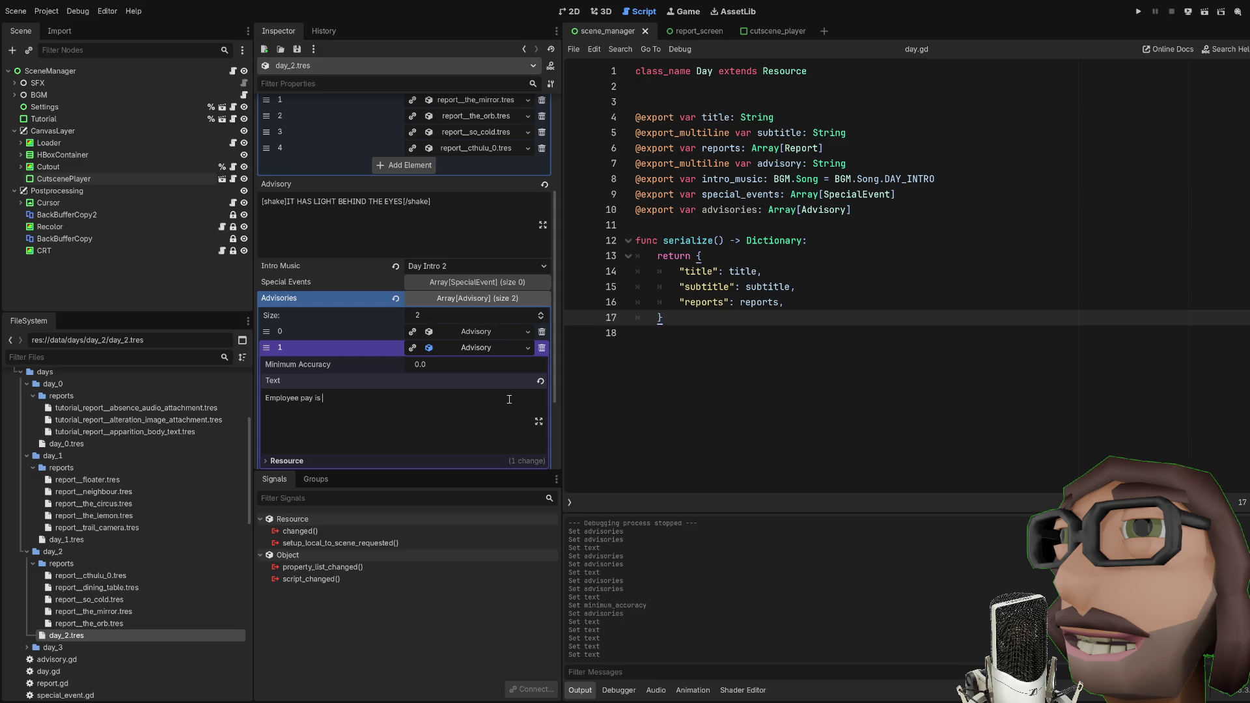
type("directly")
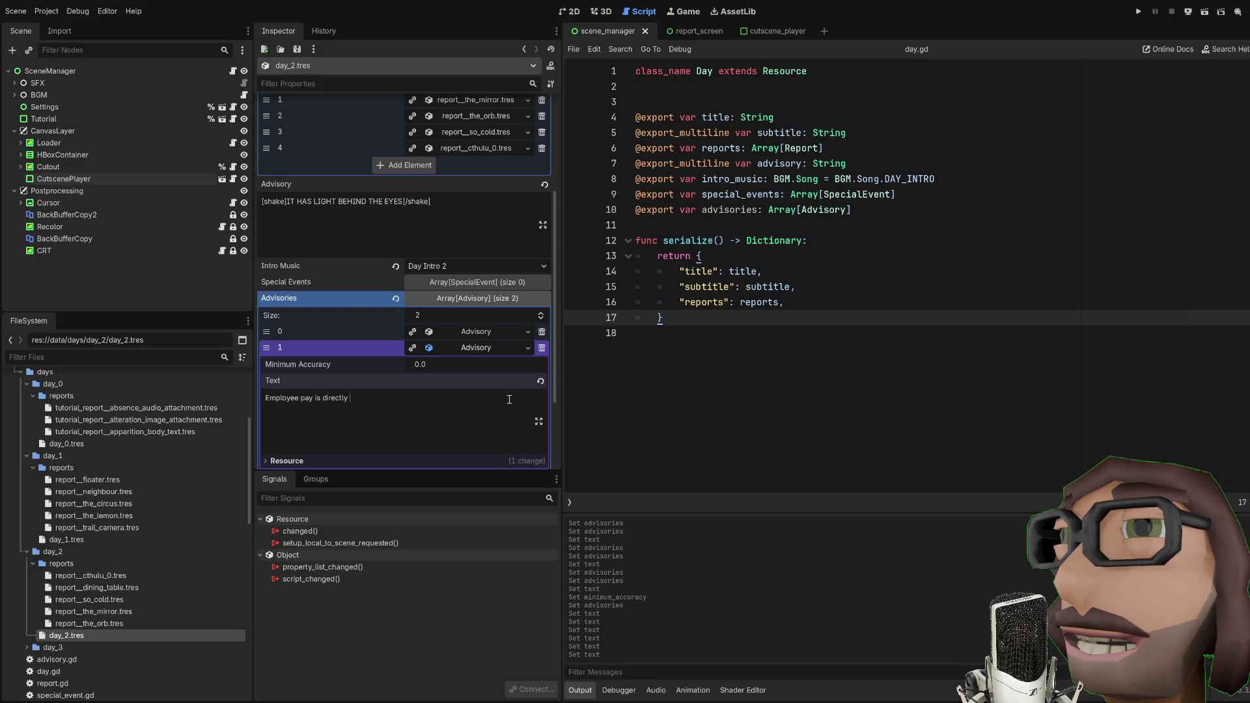
key("BackSpace")
key("BackSpace")
key("BackSpace")
type("tied to ")
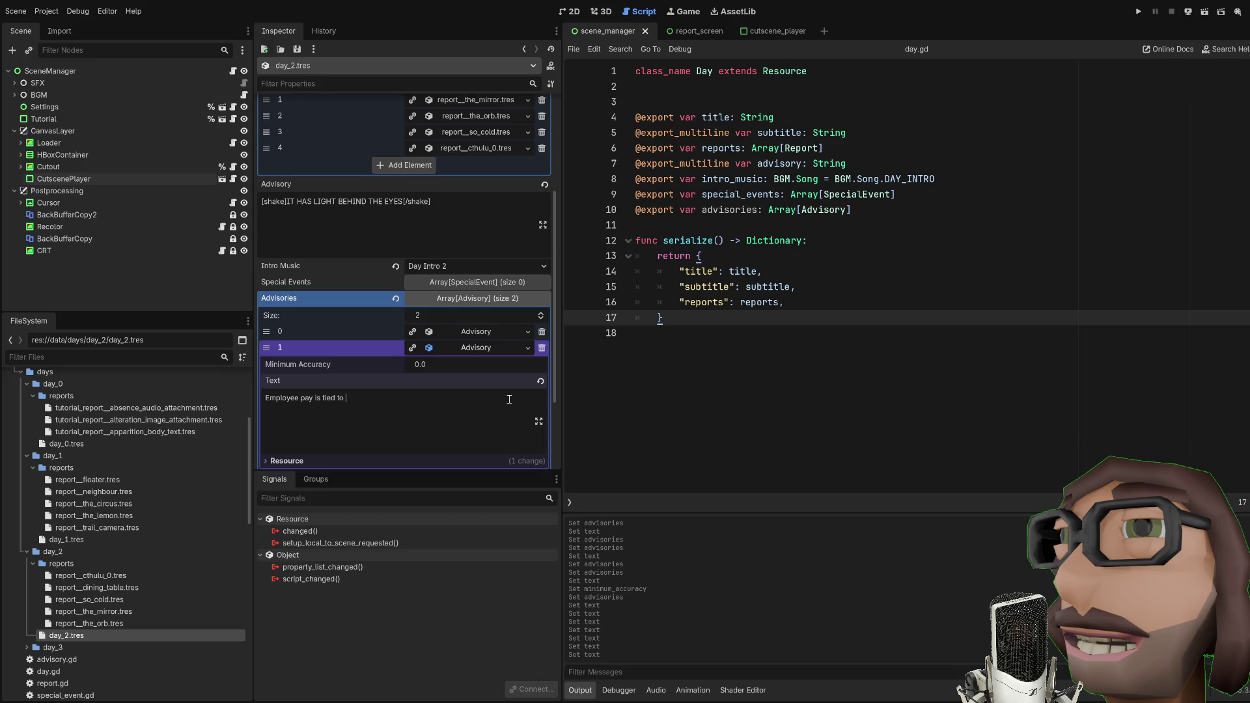
type("acc")
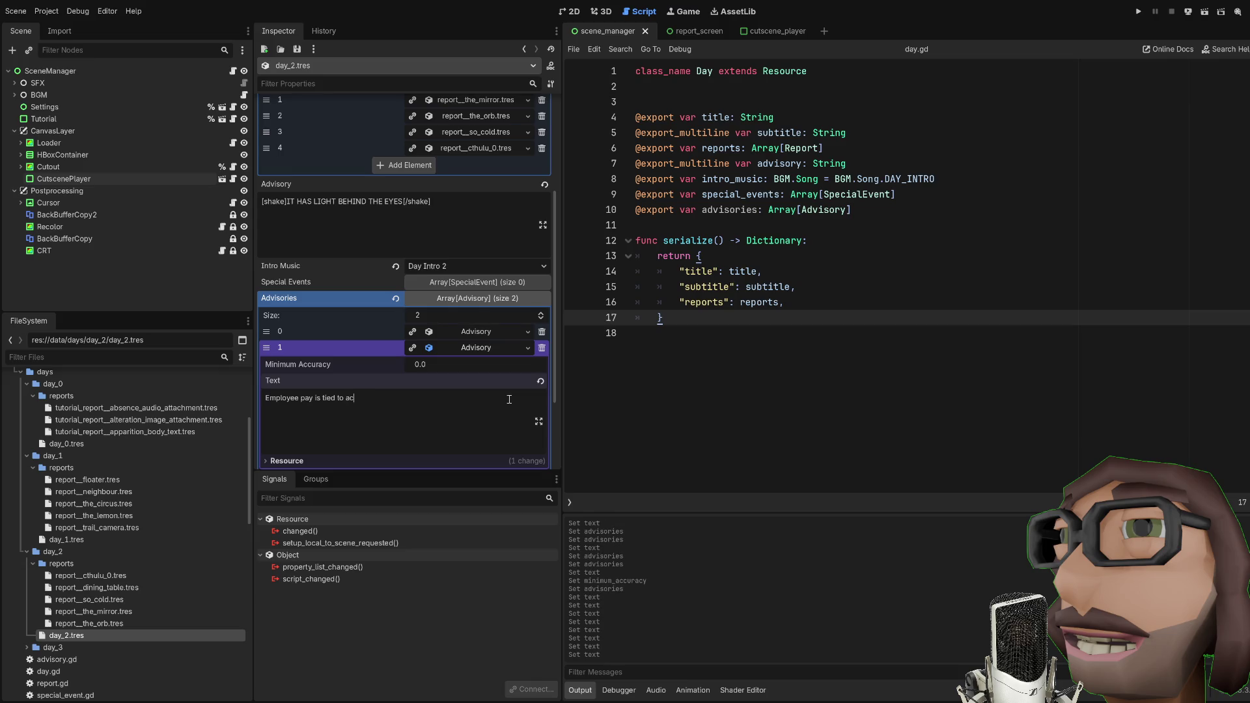
key("ctrl+BackSpace")
key("ctrl+BackSpace")
key("ctrl+BackSpace")
type("AN")
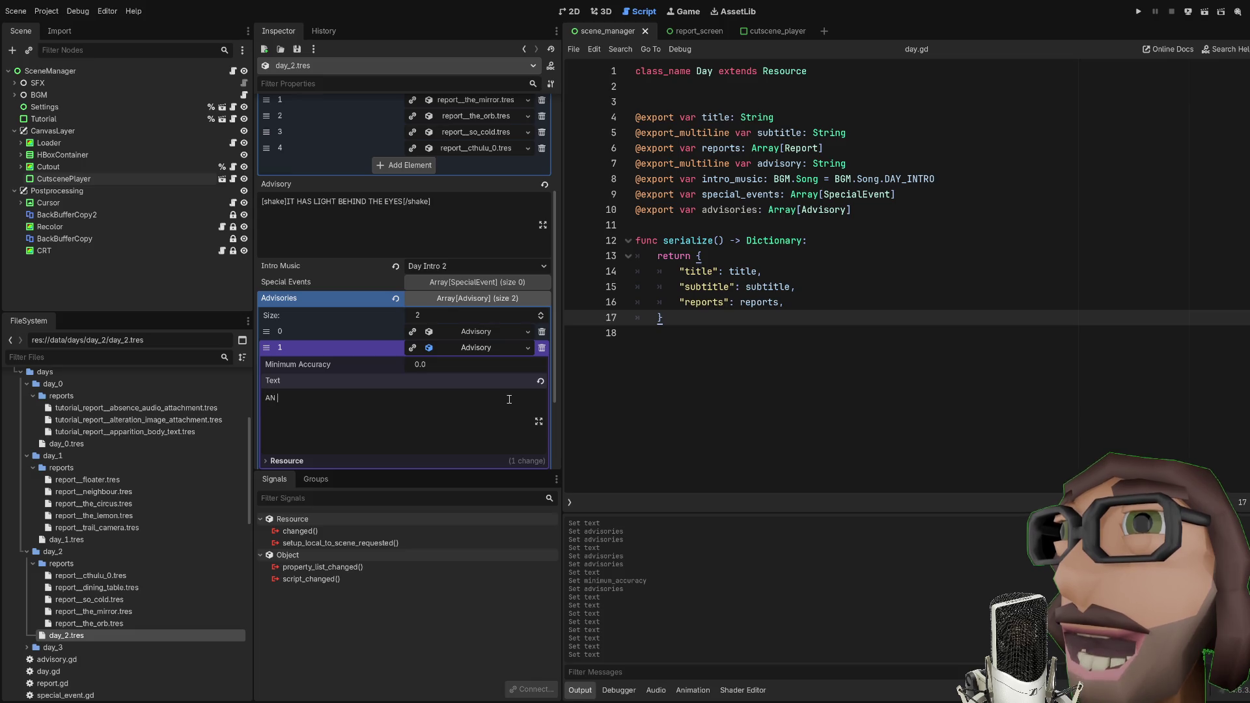
key("BackSpace")
key("BackSpace")
type("n employee's pay is")
type("decided ")
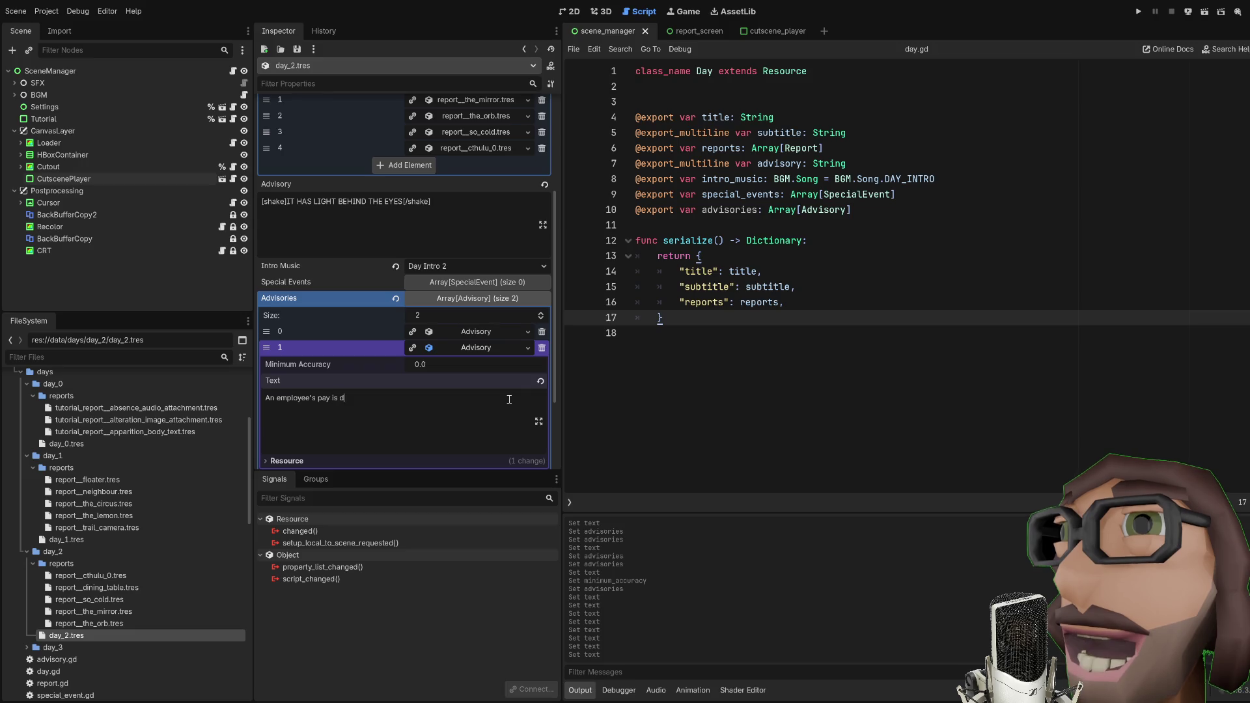
type("byu th")
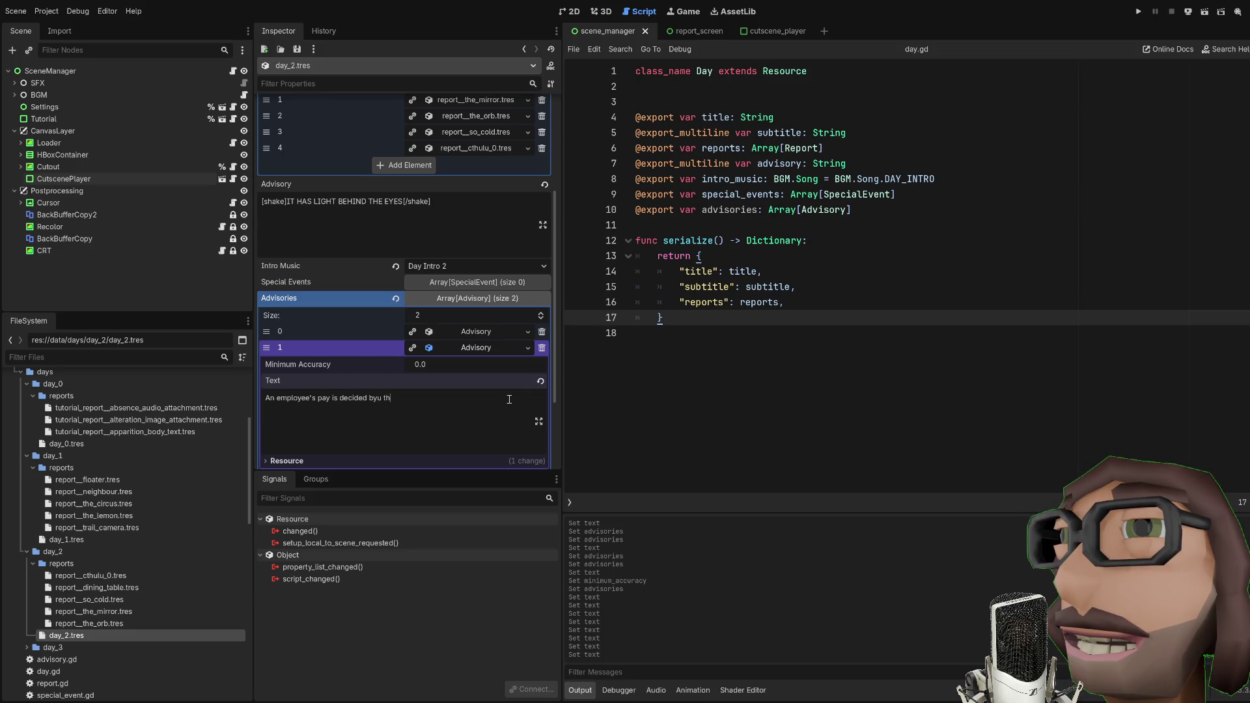
key("BackSpace")
type("their overall a")
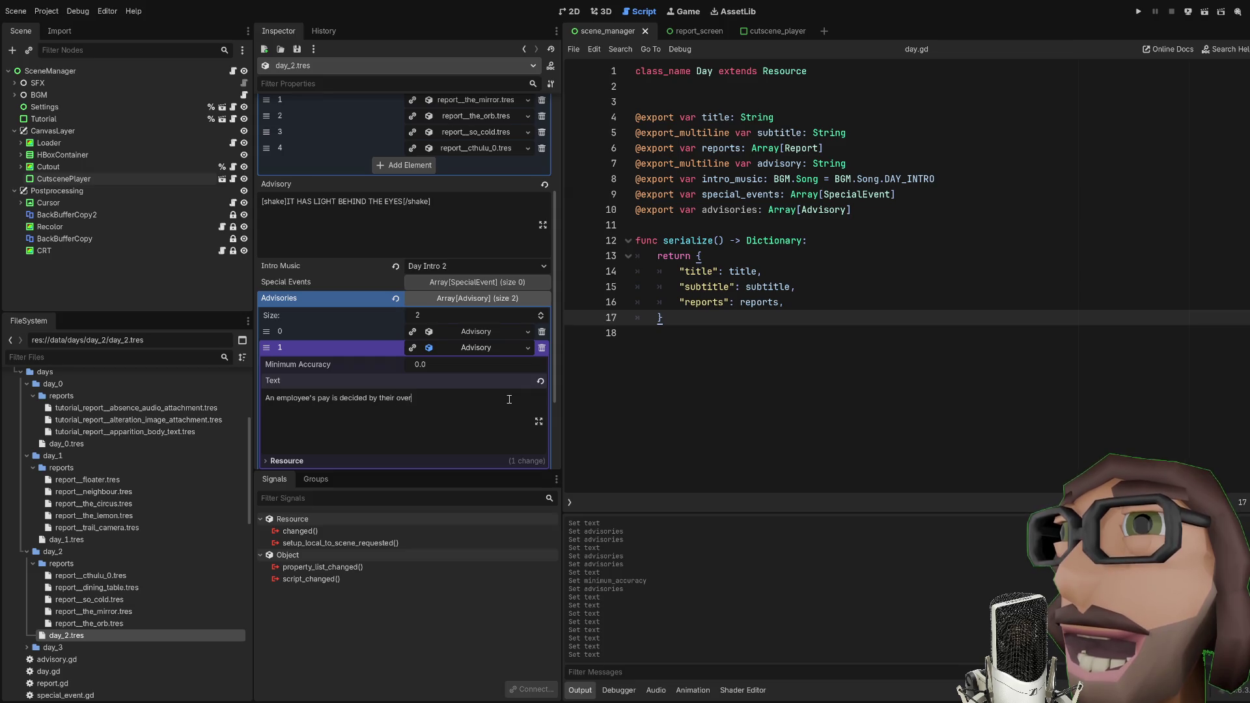
type("ccuracy for ")
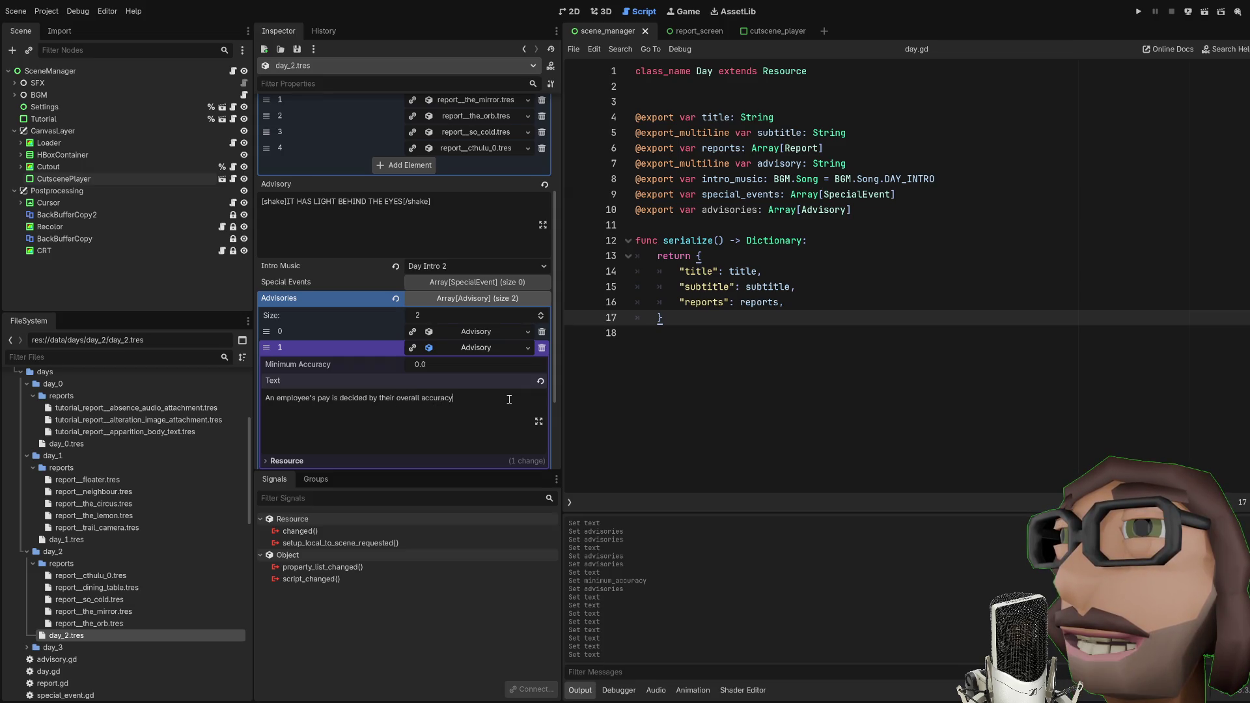
type("each day")
left_click(468, 349)
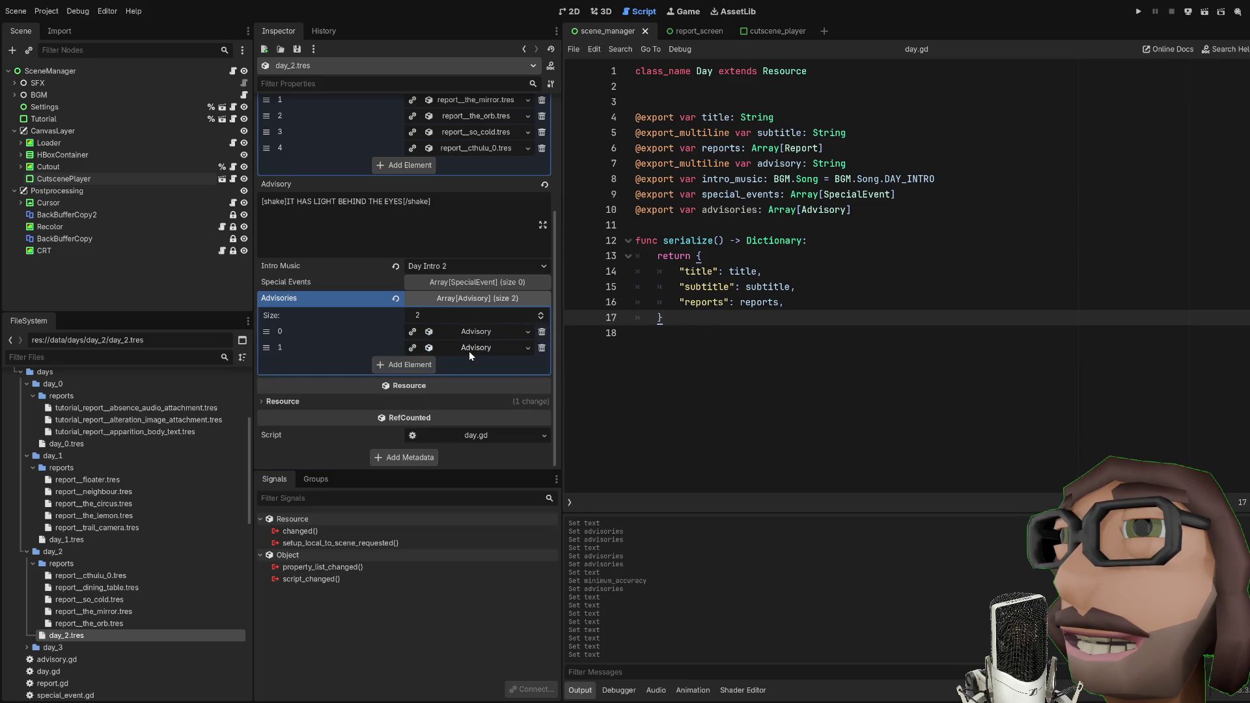
Expand and collapse Day 2's two advisories to compare their texts.
left_click(469, 349)
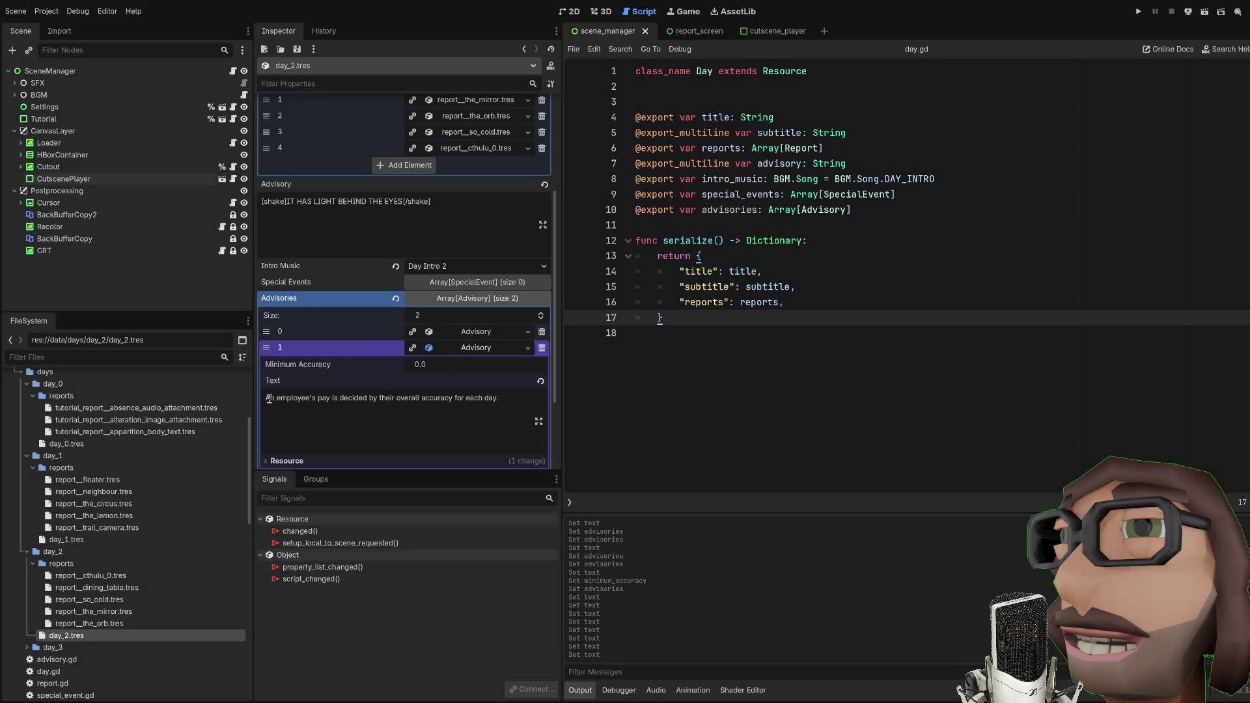
left_click(472, 347)
left_click(474, 332)
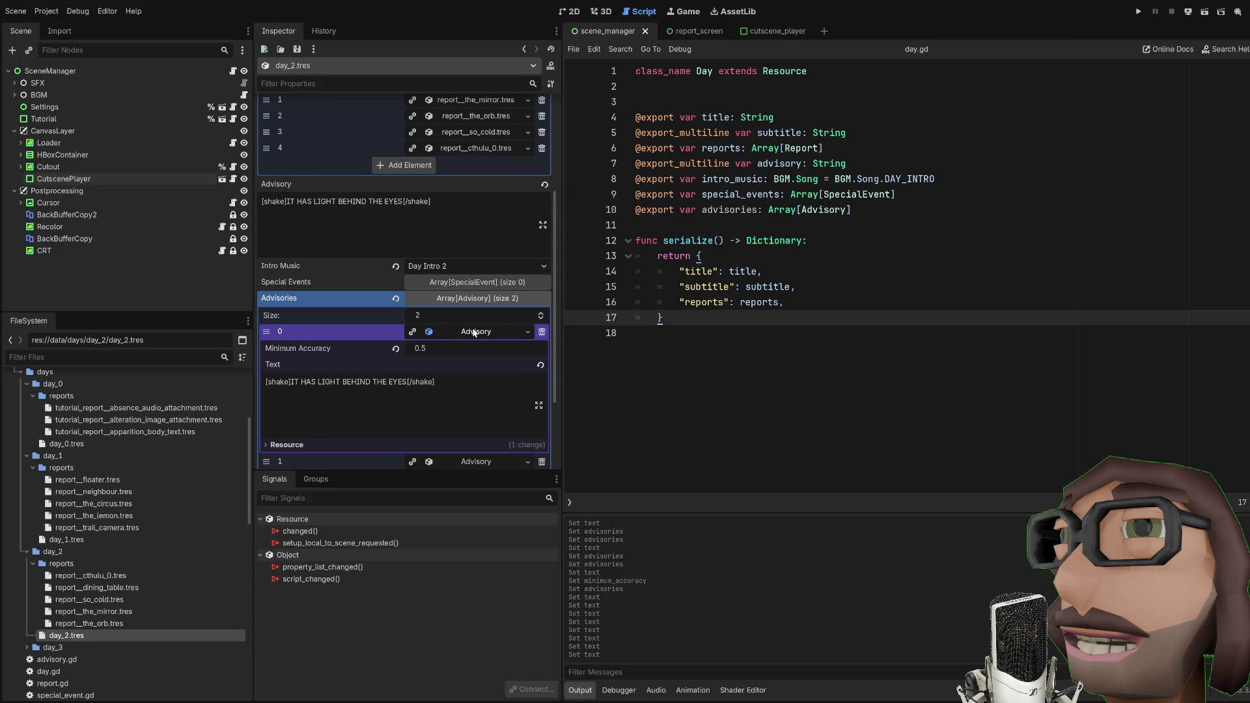
left_click(474, 332)
left_click(474, 348)
Insert 'daily' before pay and delete the trailing 'for each day' from the second advisory.
double_click(459, 398)
type("on")
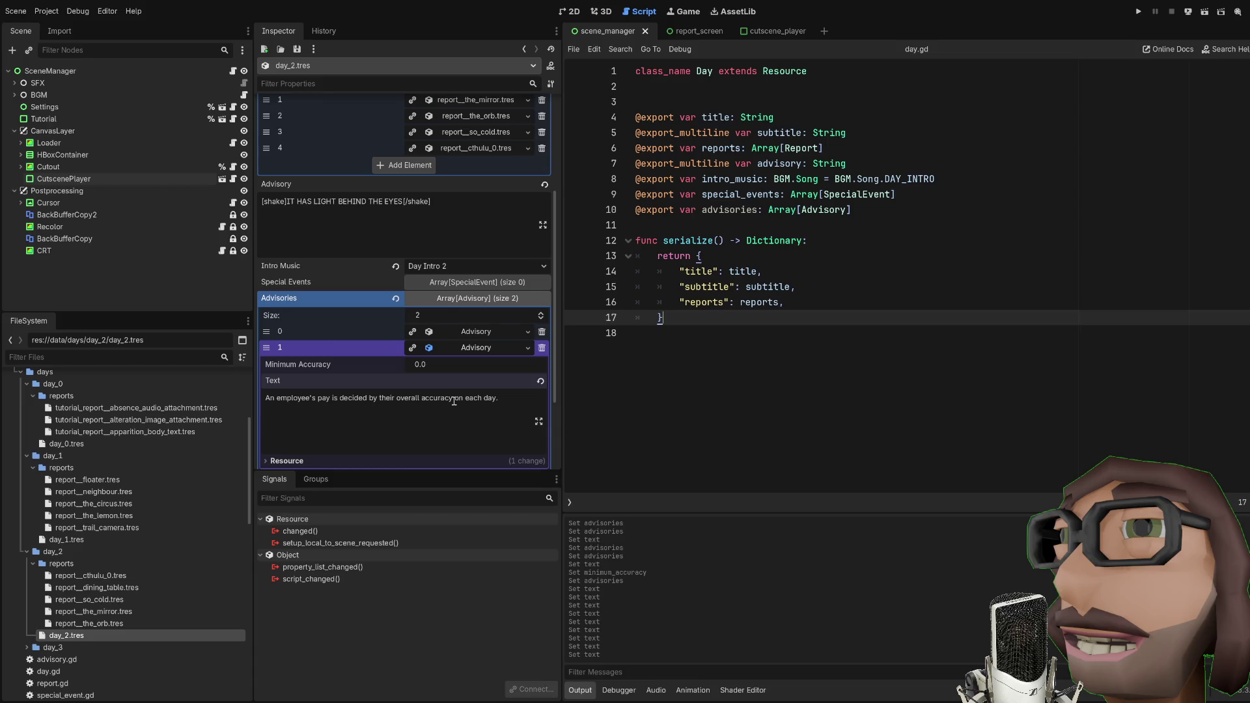
type(" daily")
key("BackSpace")
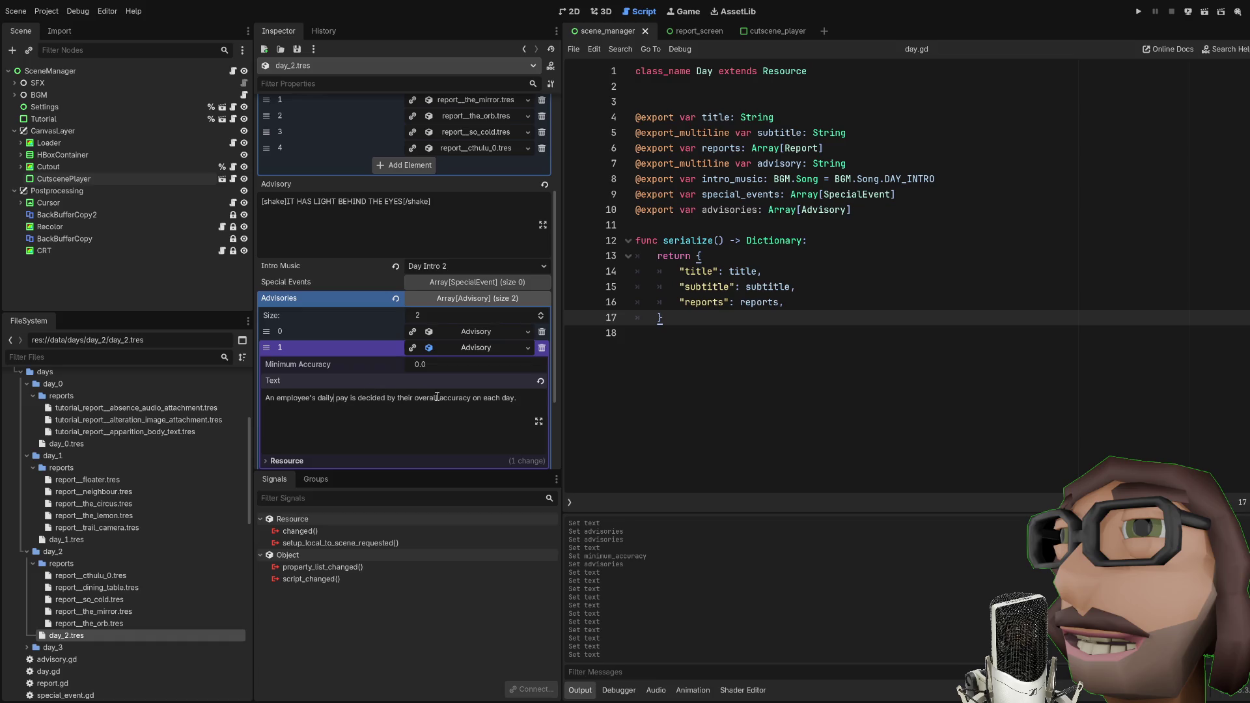
left_click(512, 398, "shift")
key("BackSpace")
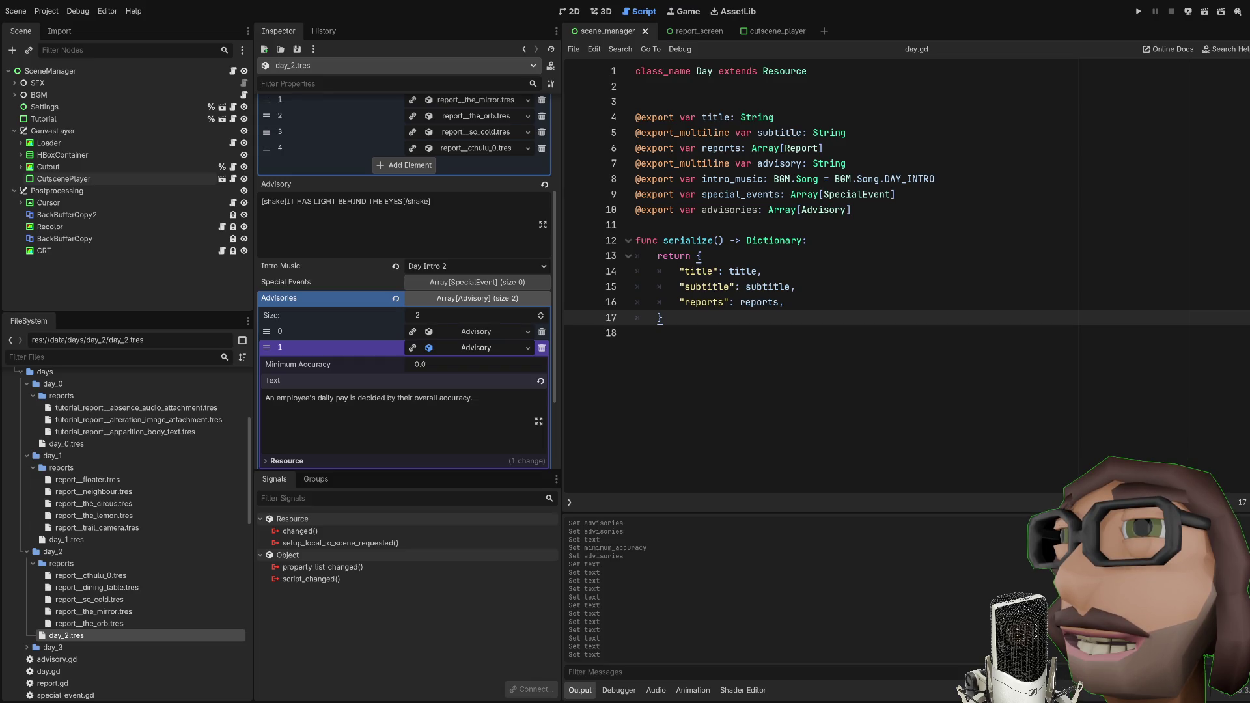
left_click(820, 307)
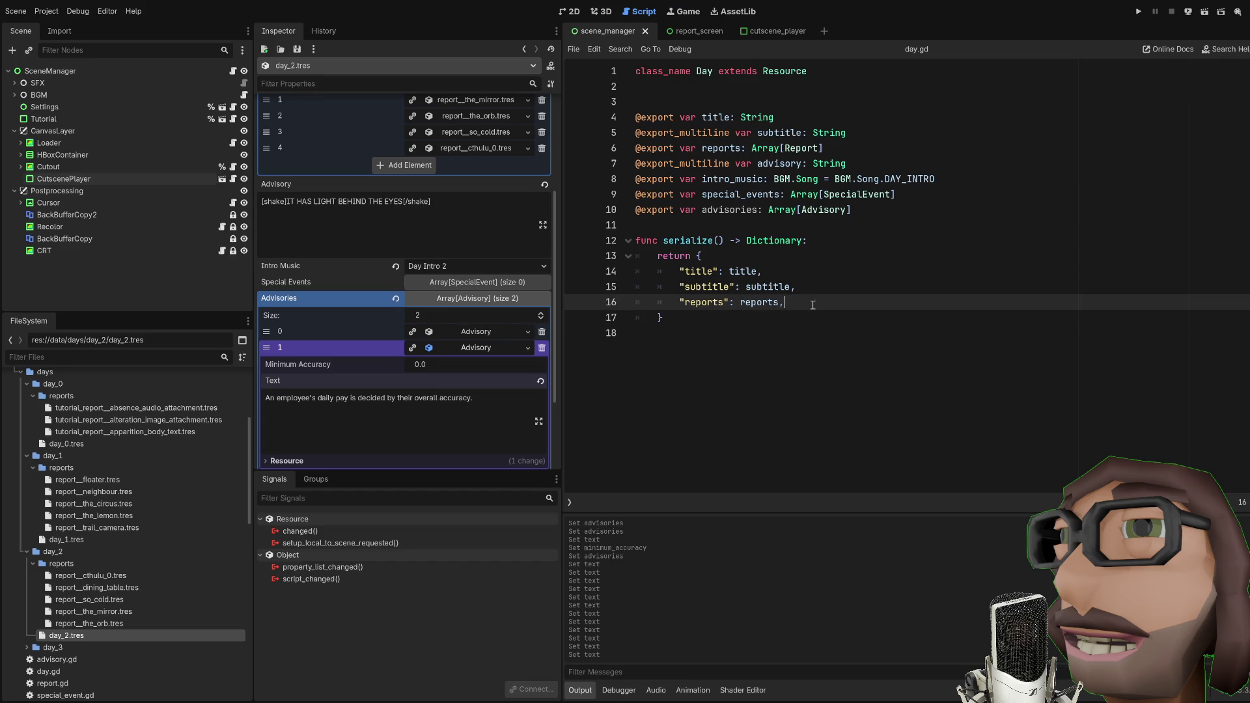
key("F5")
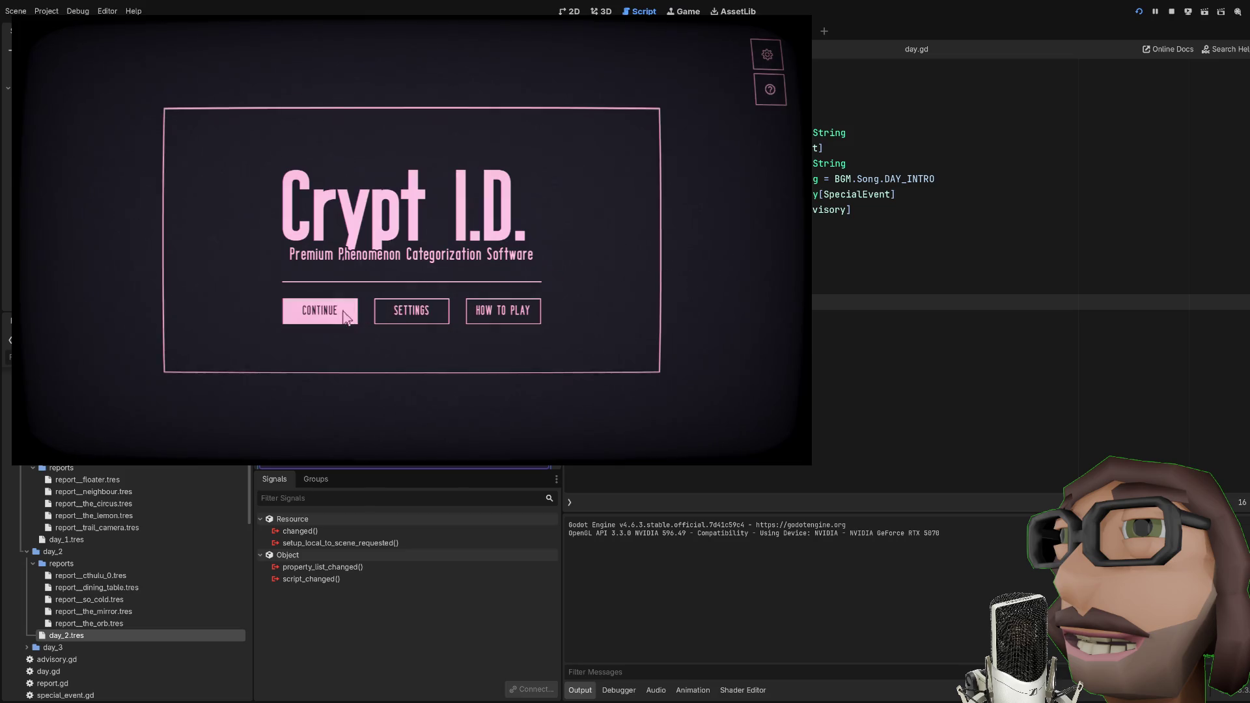
key("F8")
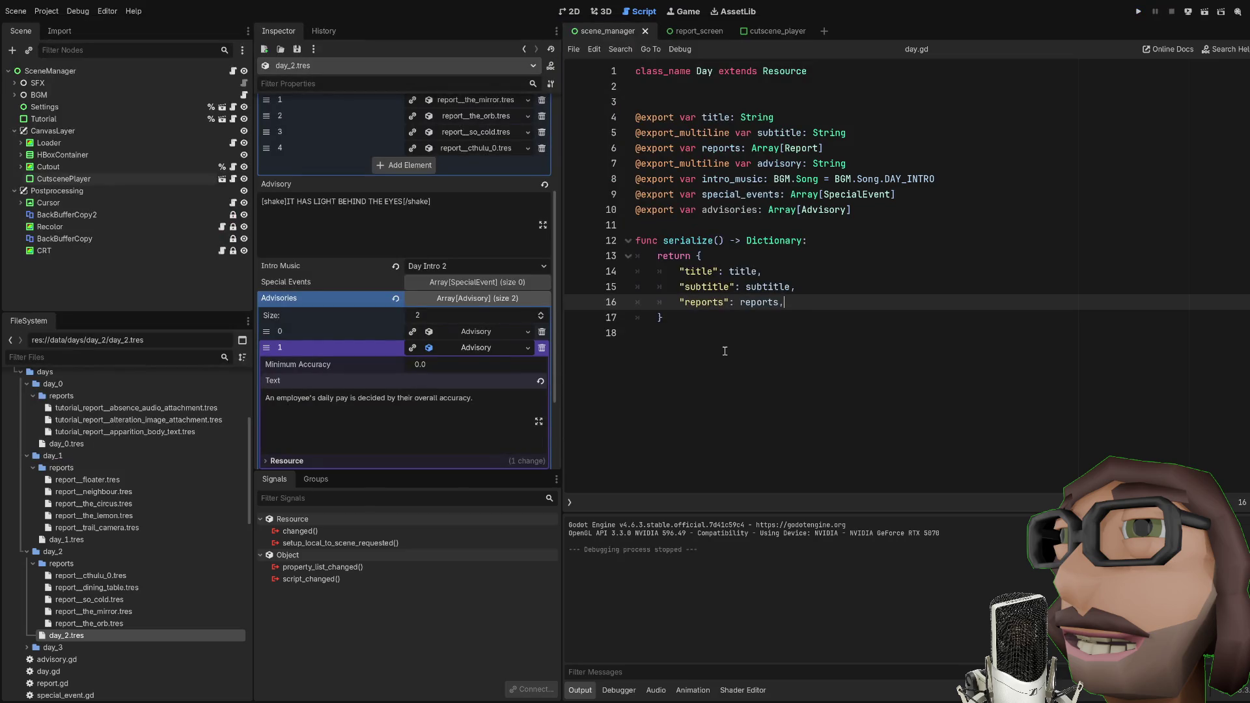
key("F5")
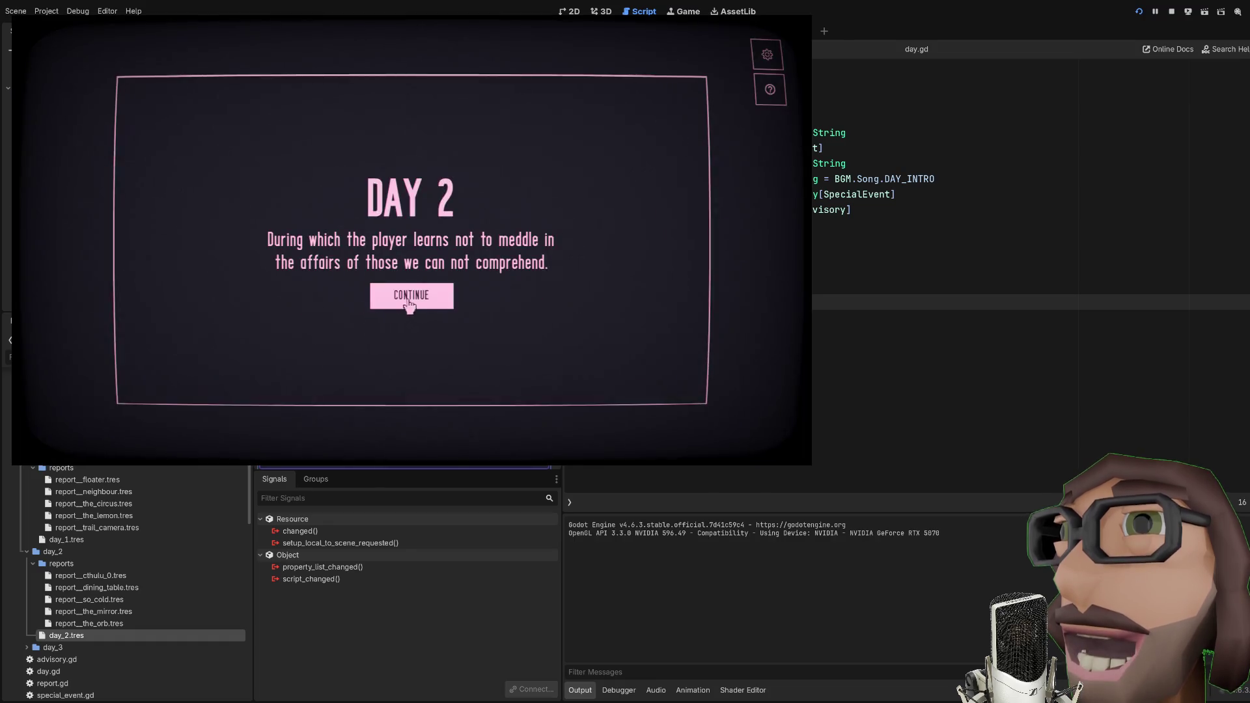
left_click(409, 305)
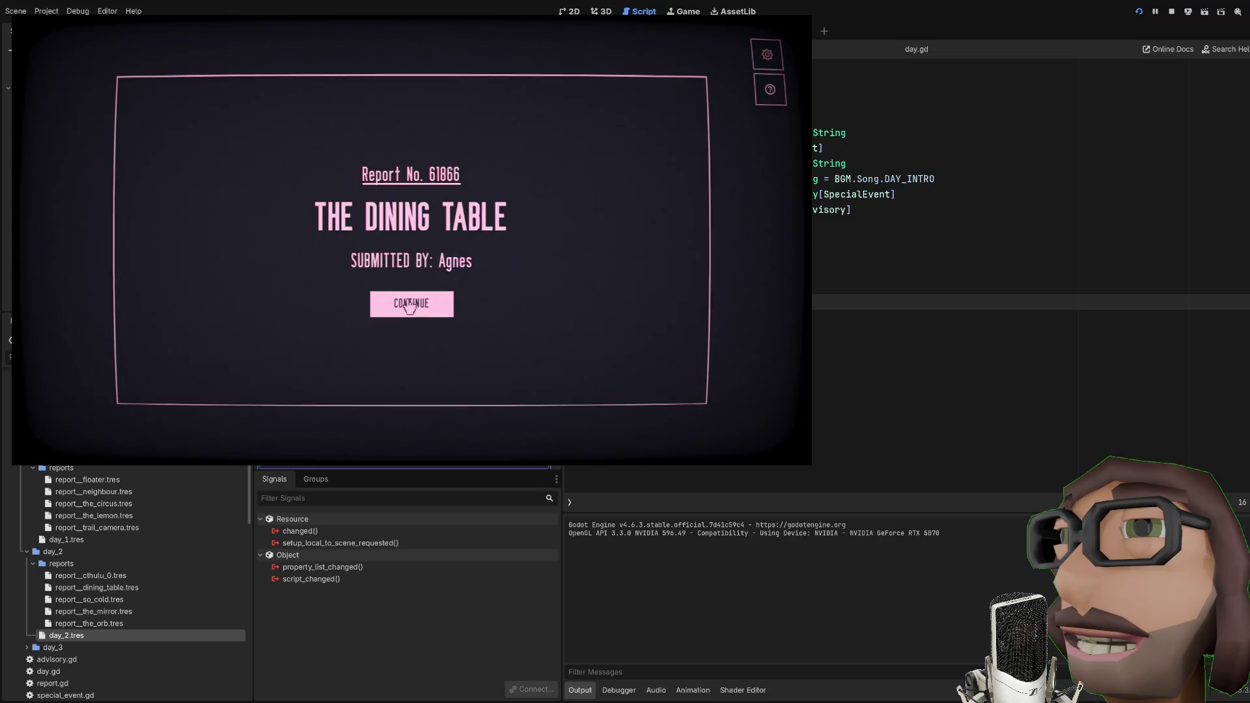
left_click(409, 305)
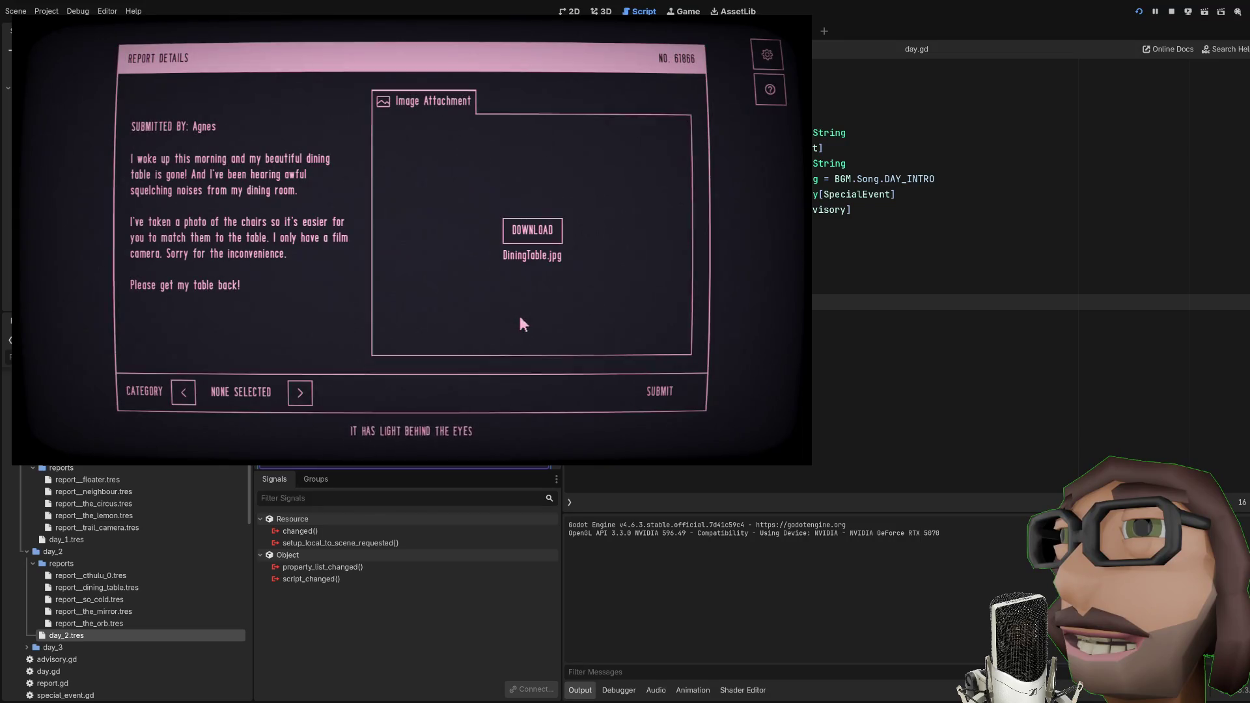
key("F8")
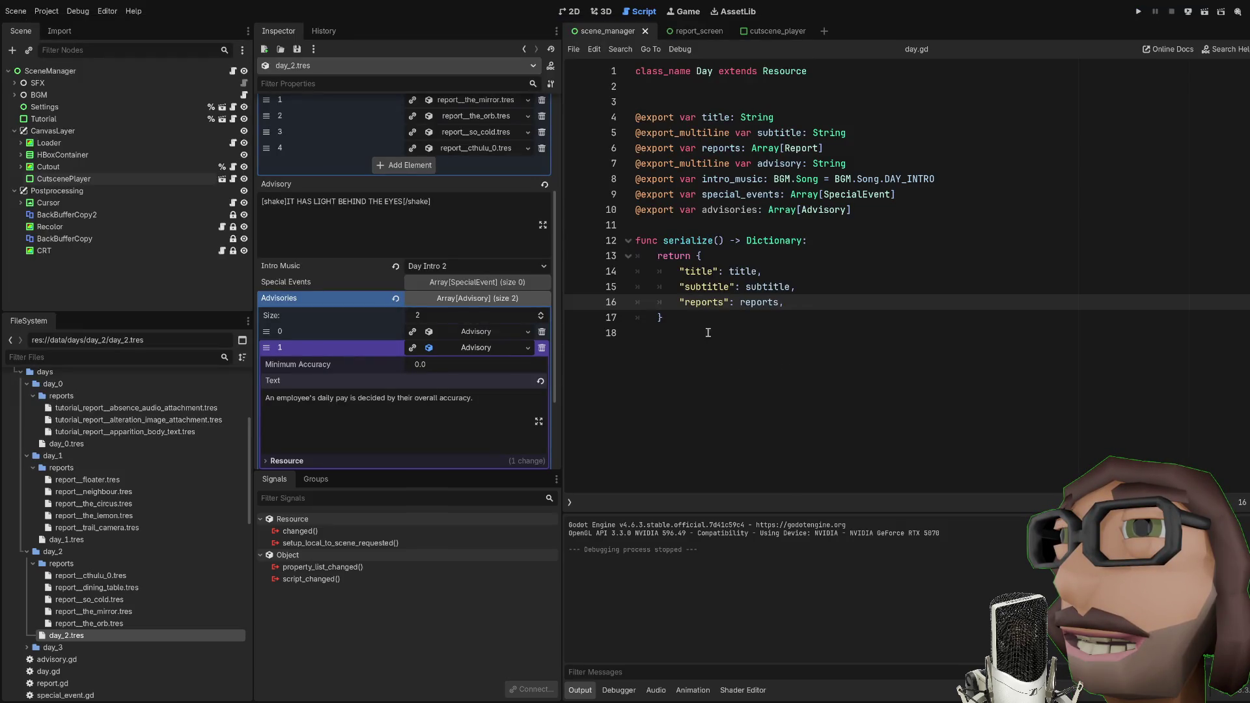
left_click(903, 381)
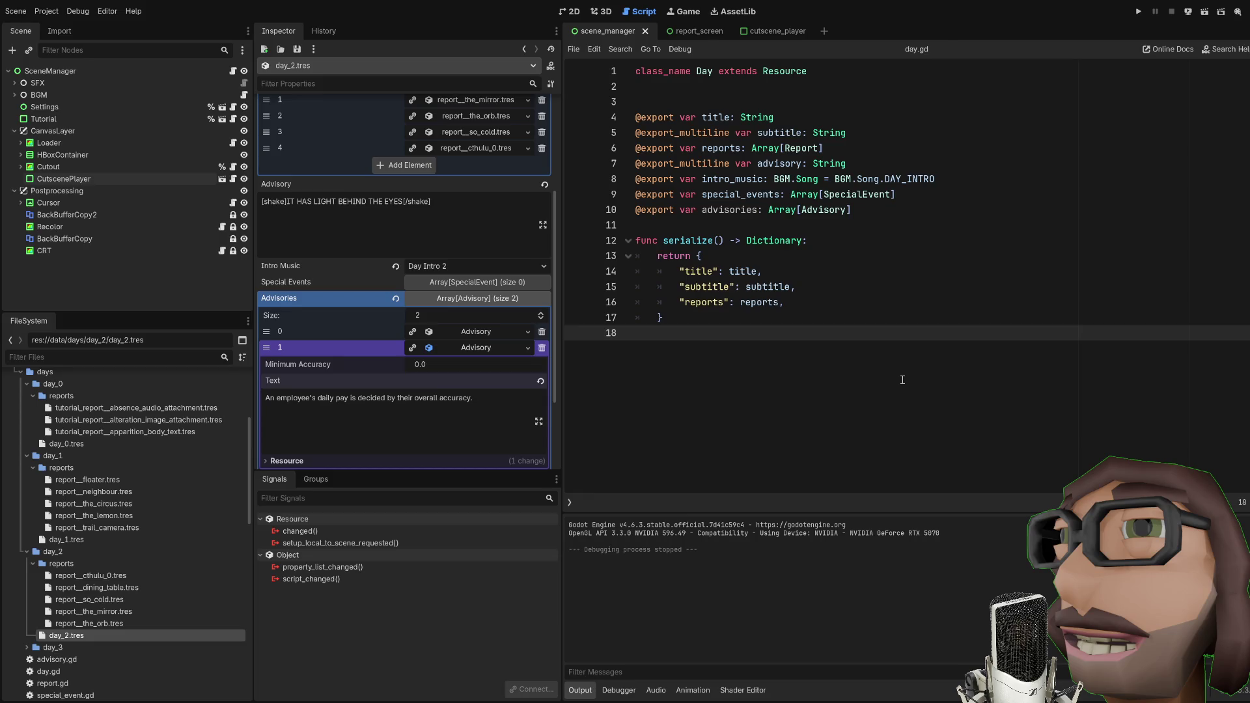
In report_screen.gd's _ready(), make room above the advisory assignment and remove the stray f.
key("alt+Left")
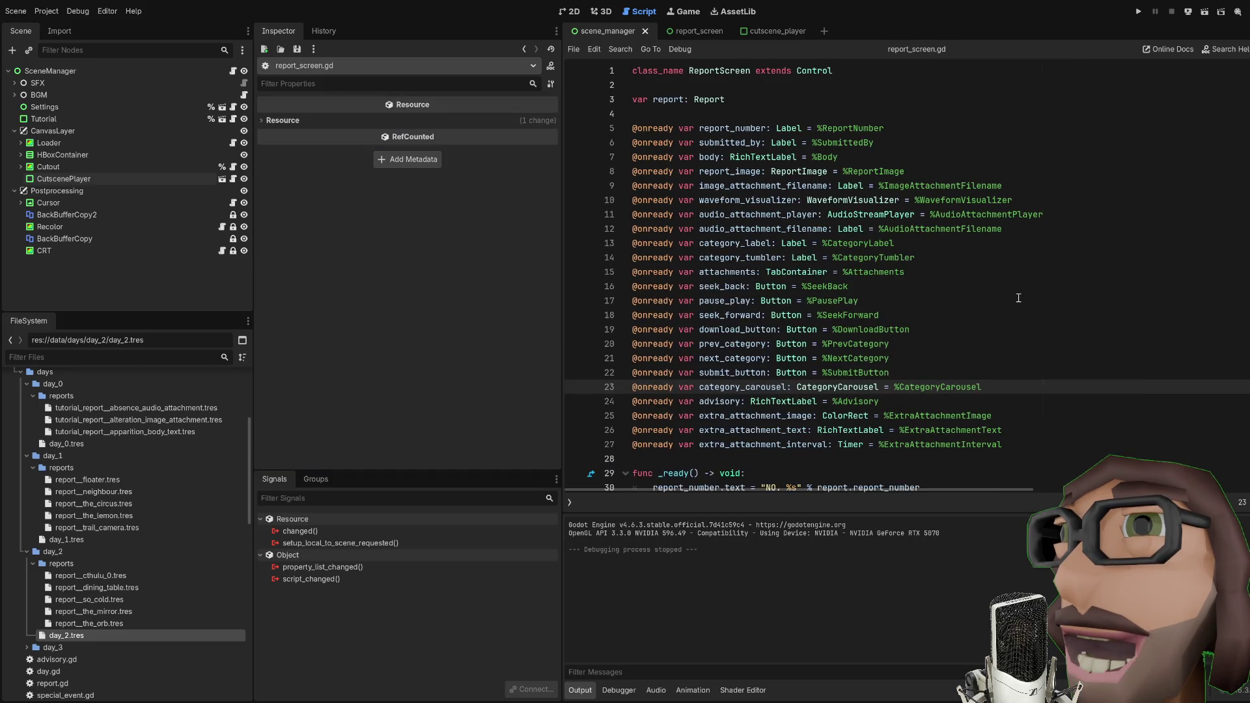
scroll(862, 281, "down", 6)
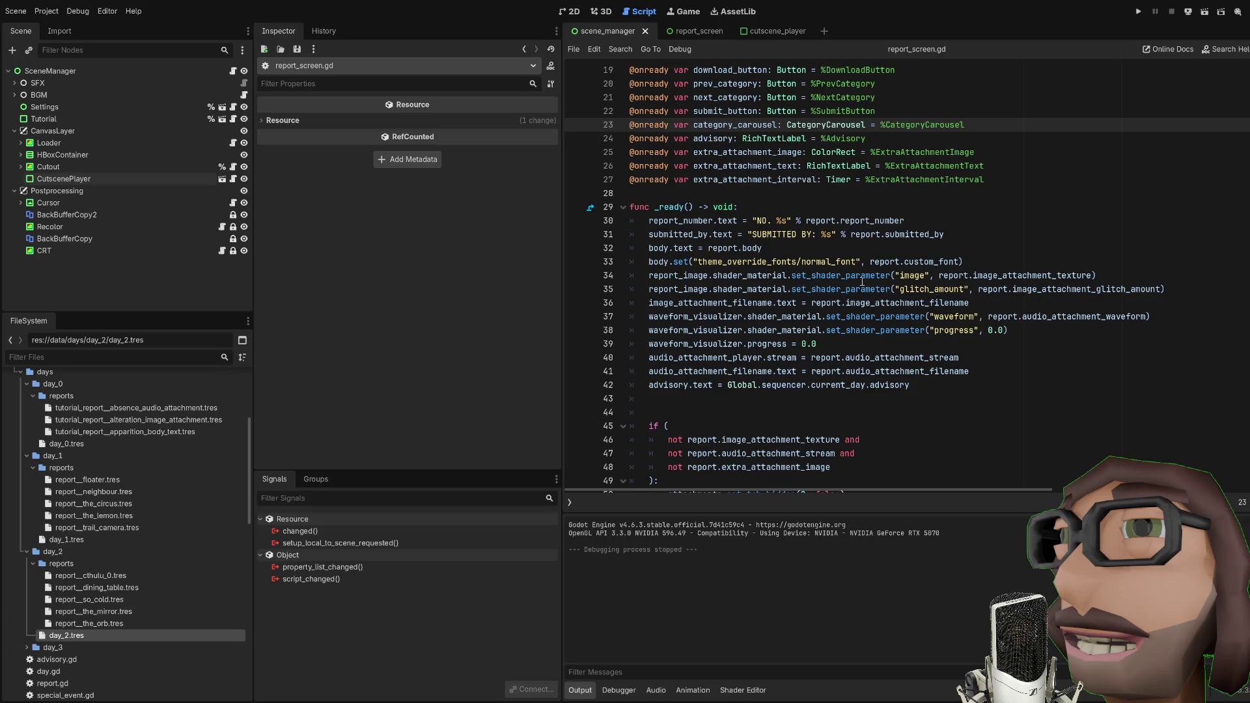
left_click(689, 381)
scroll(781, 339, "down", 2)
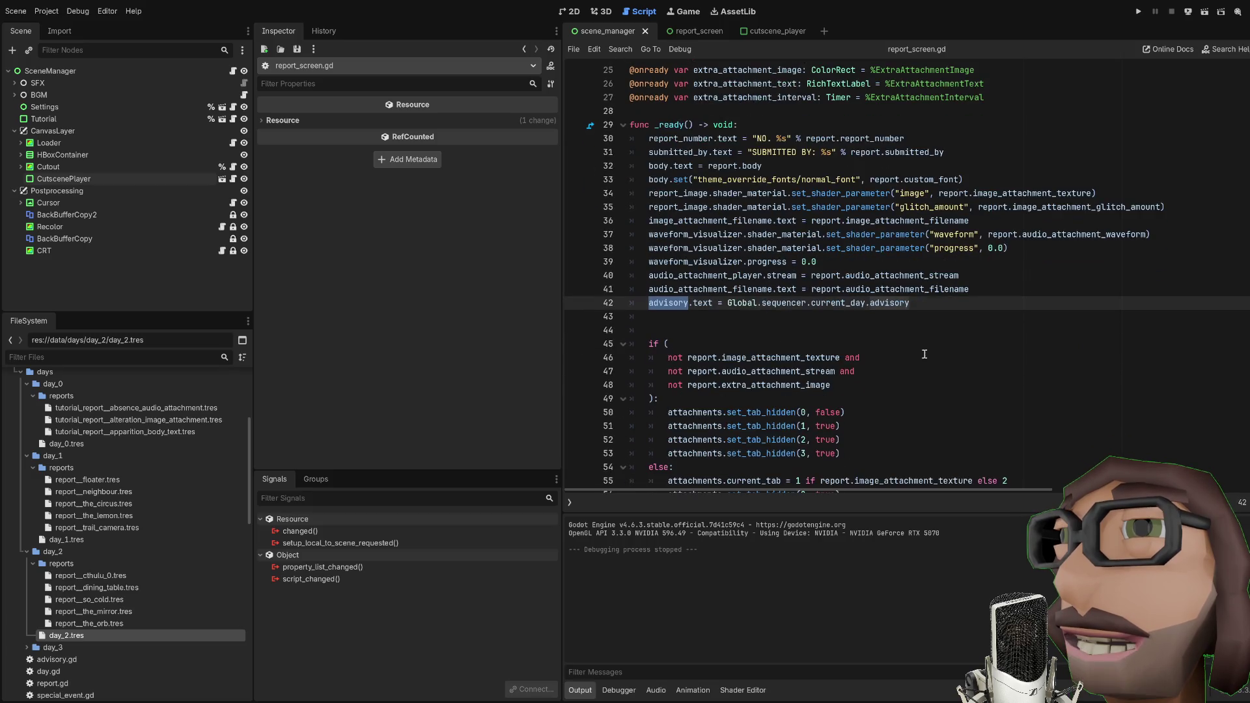
left_click(987, 294)
key("Return")
key("Return")
key("Return")
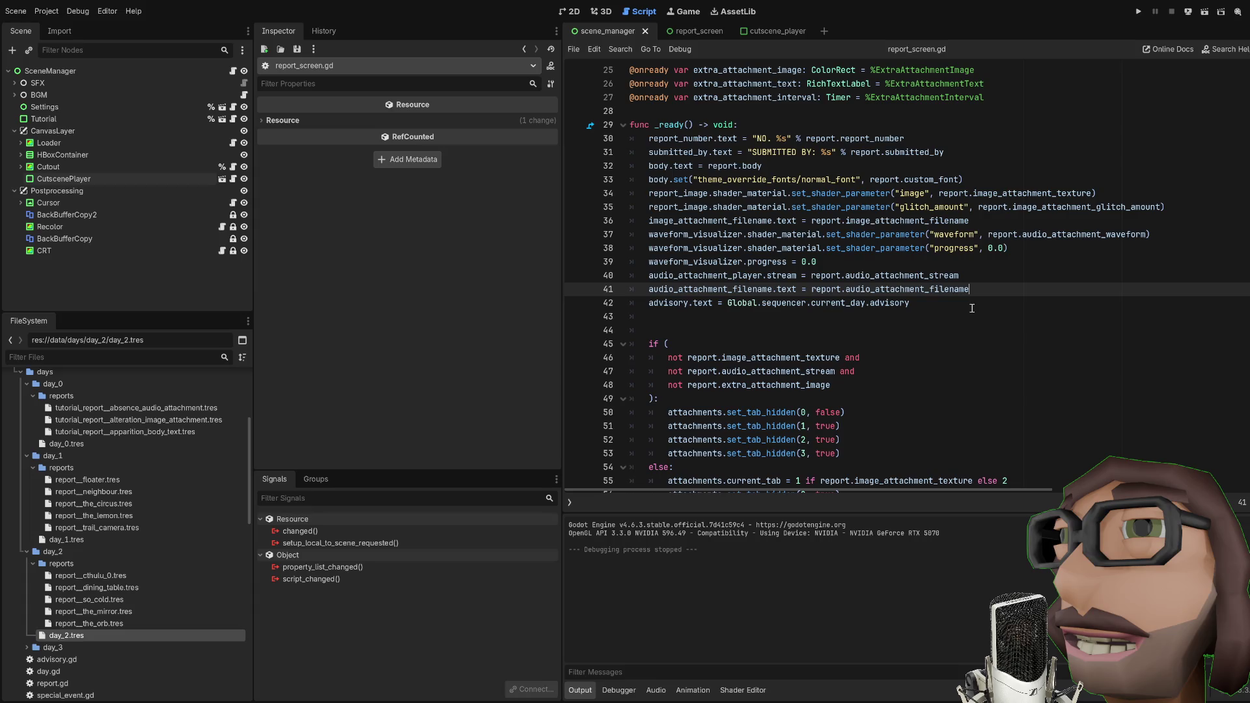
key("Up")
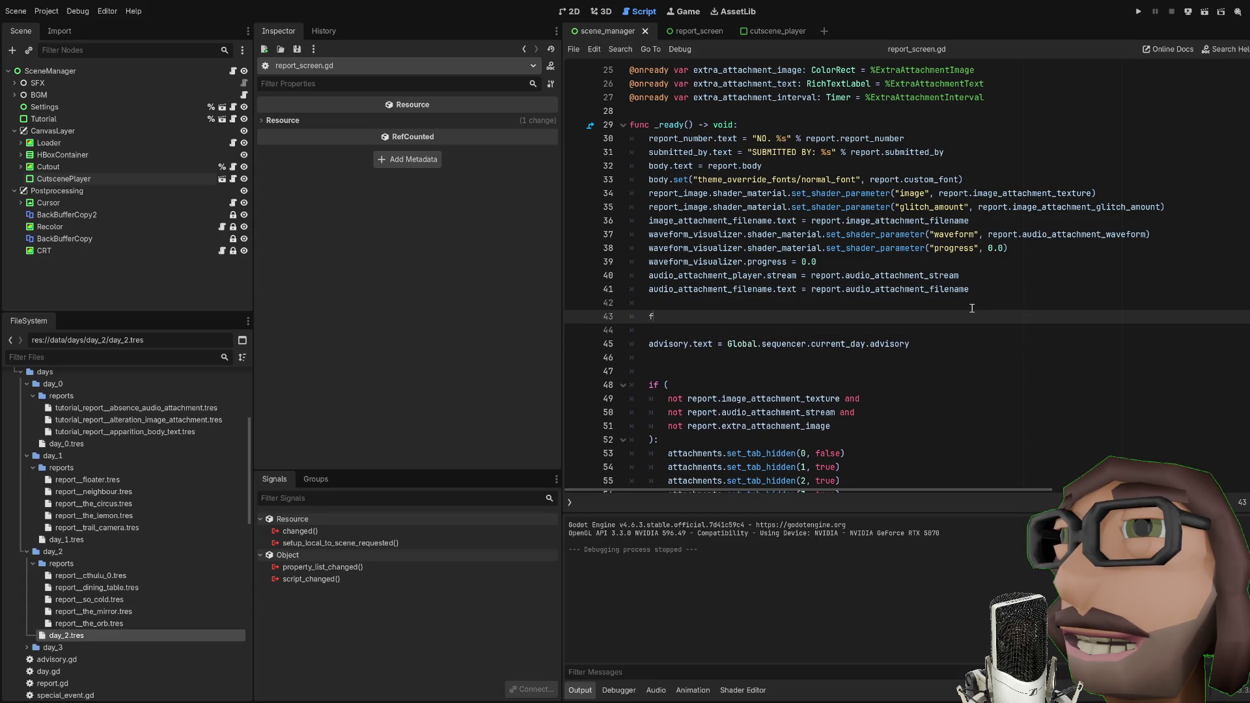
key("BackSpace")
Declare advisory_idx := report.advisories.find_custom with a lambda comparing get_current_accuracy() to a.minimum.
type("var ")
type("advisory_idx ")
type(":=")
key("ctrl+space")
type("report.")
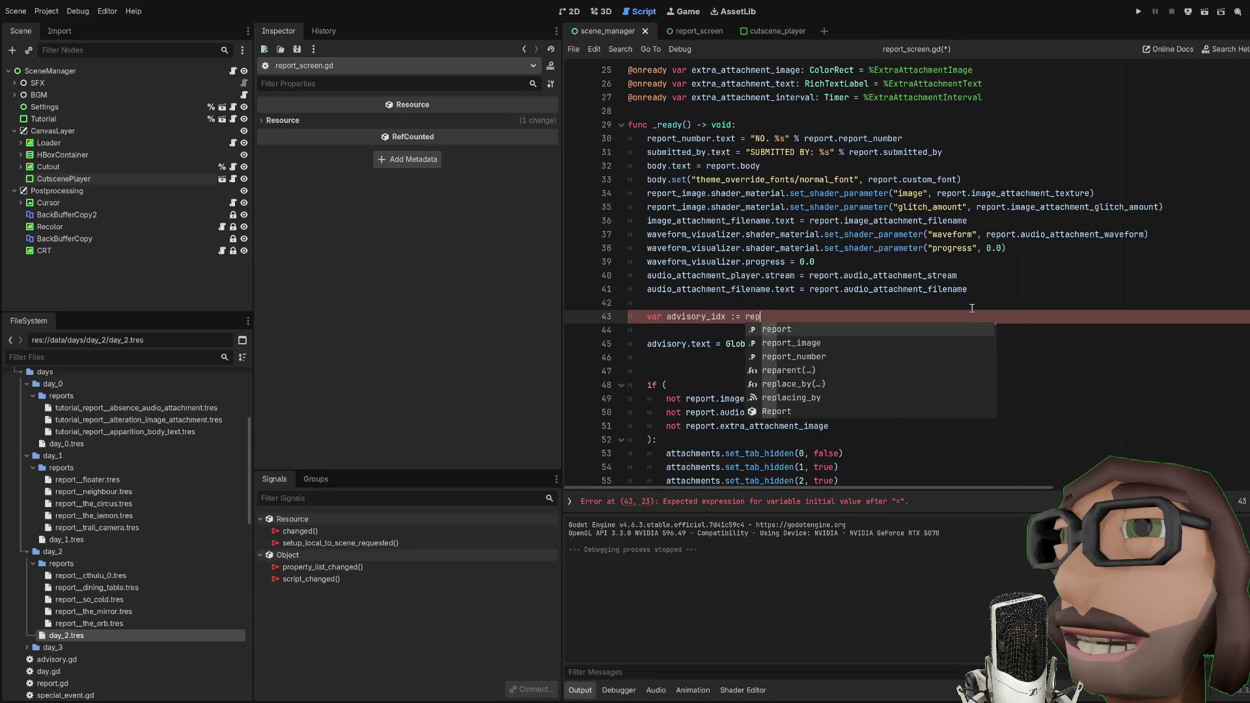
type("advis")
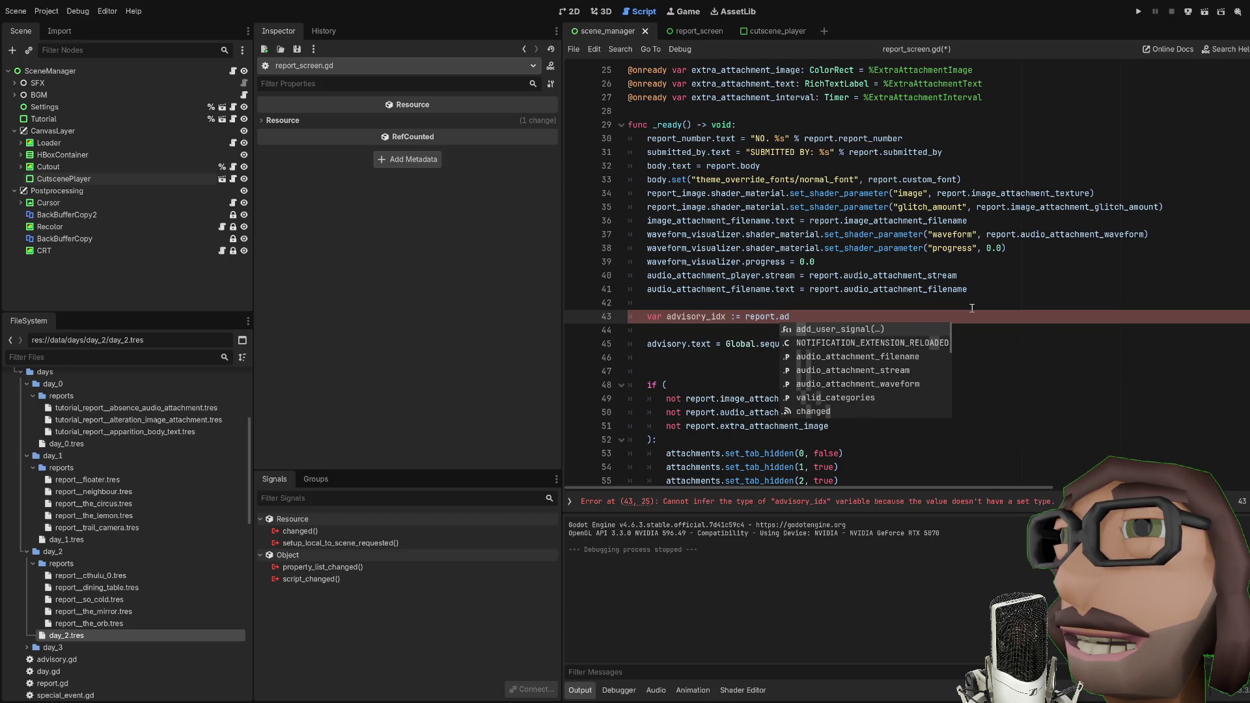
scroll(971, 308, "up", 8)
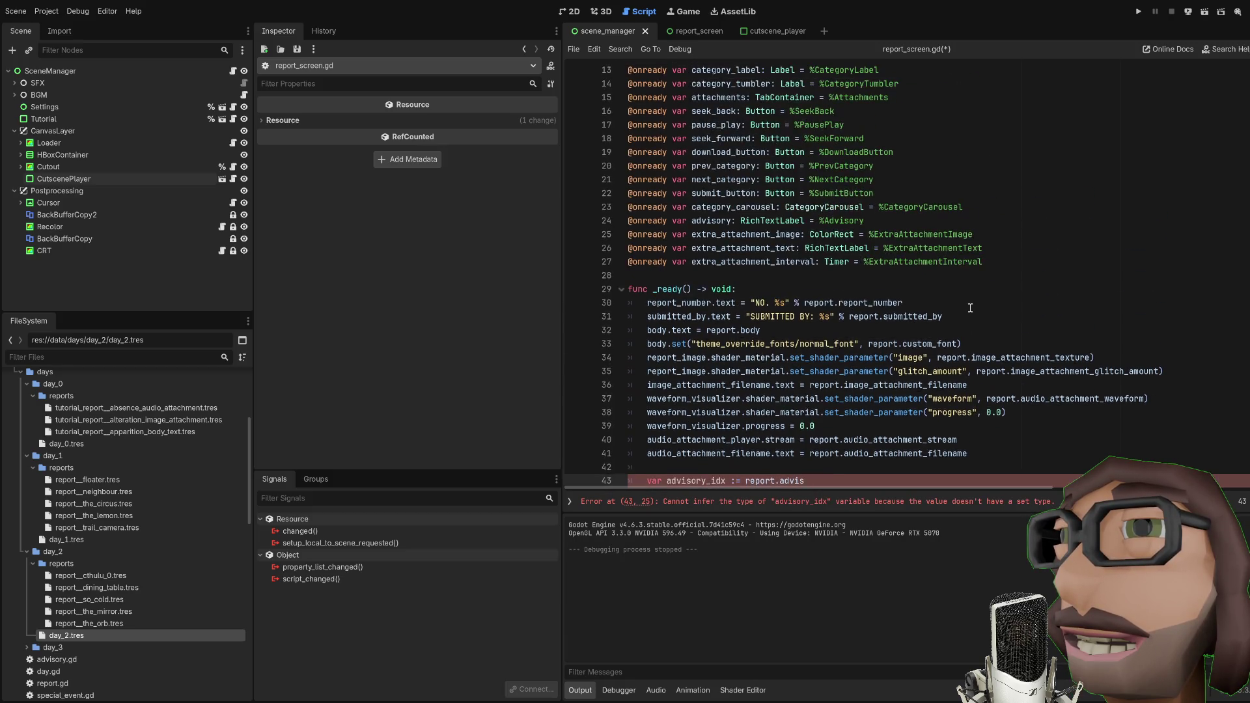
scroll(950, 304, "down", 6)
scroll(950, 304, "down", 2)
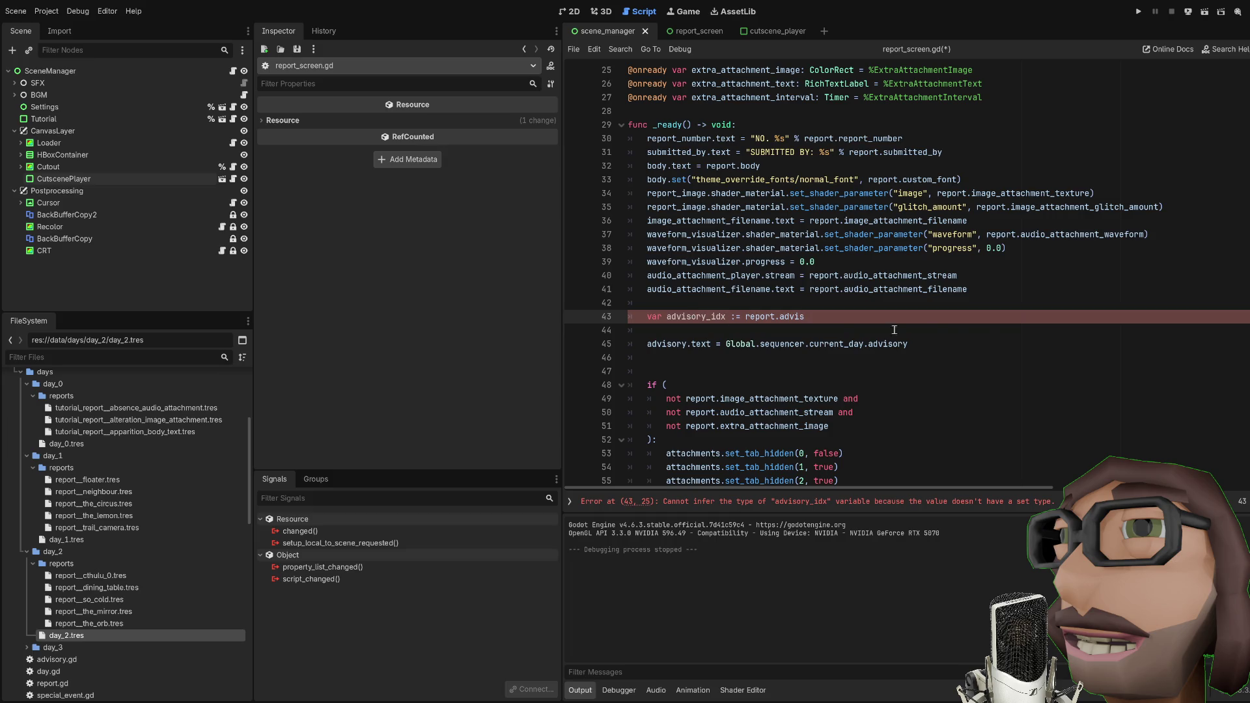
type("ories.")
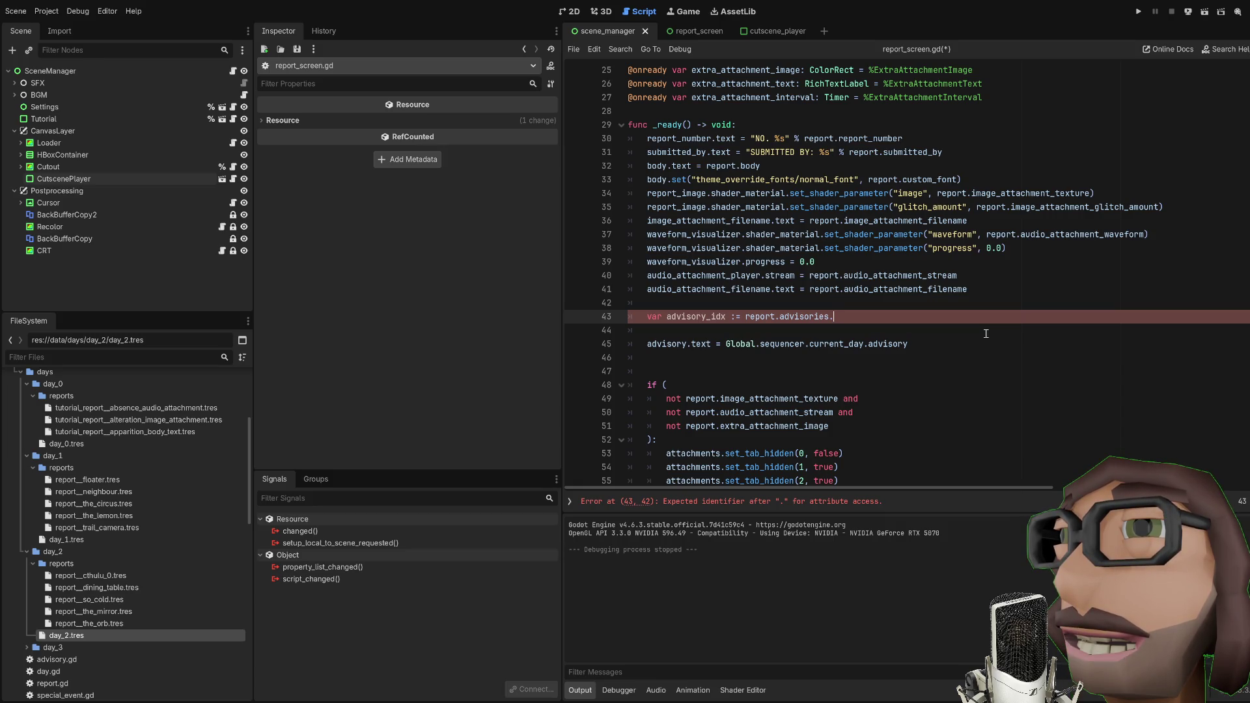
type("find_custom")
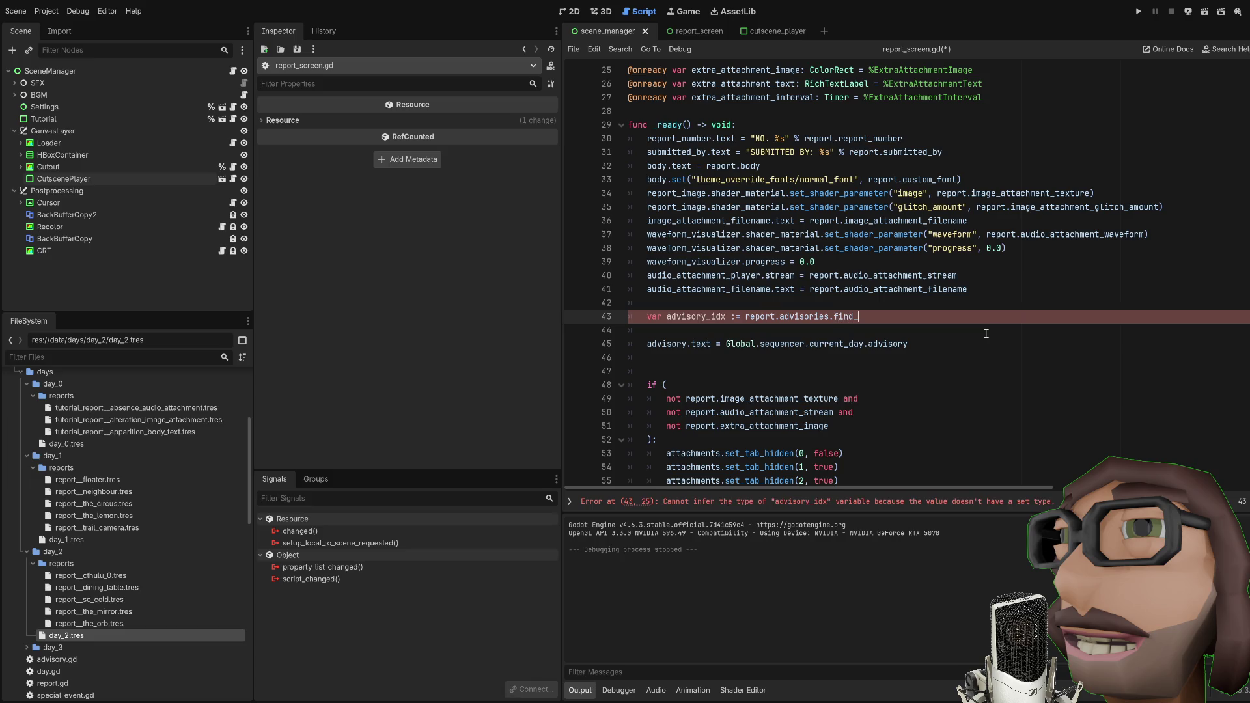
type("(func()")
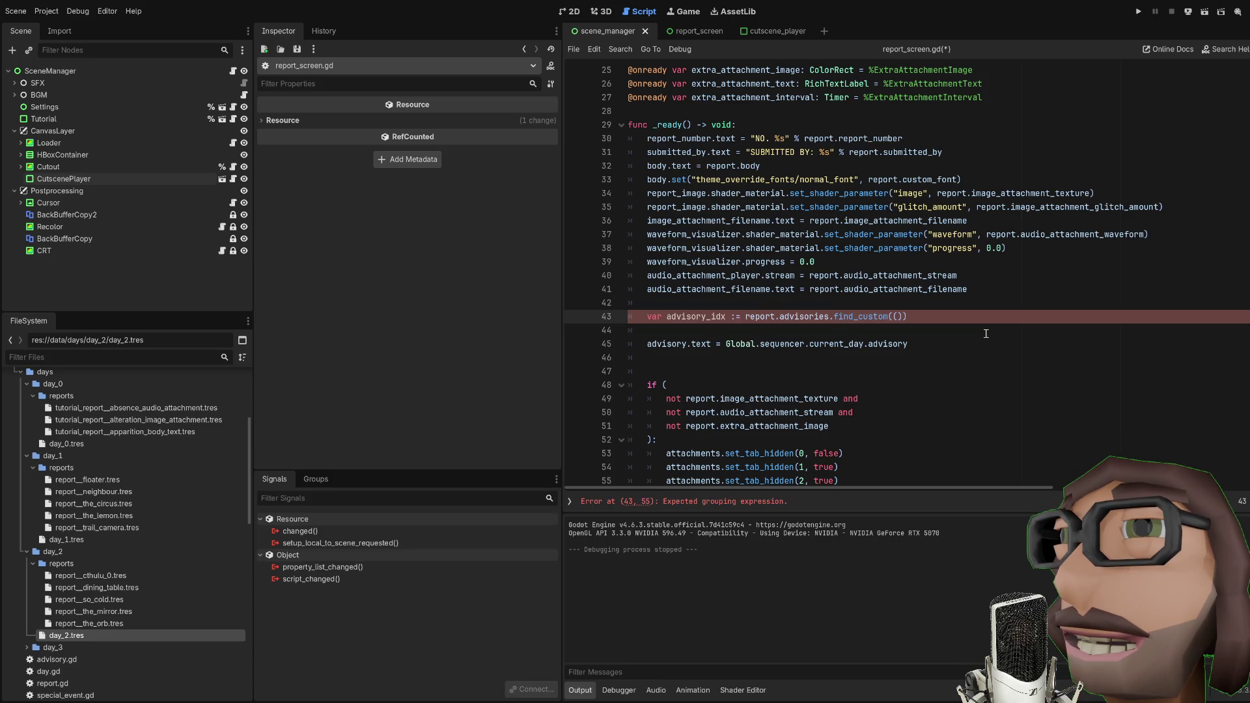
type(": ")
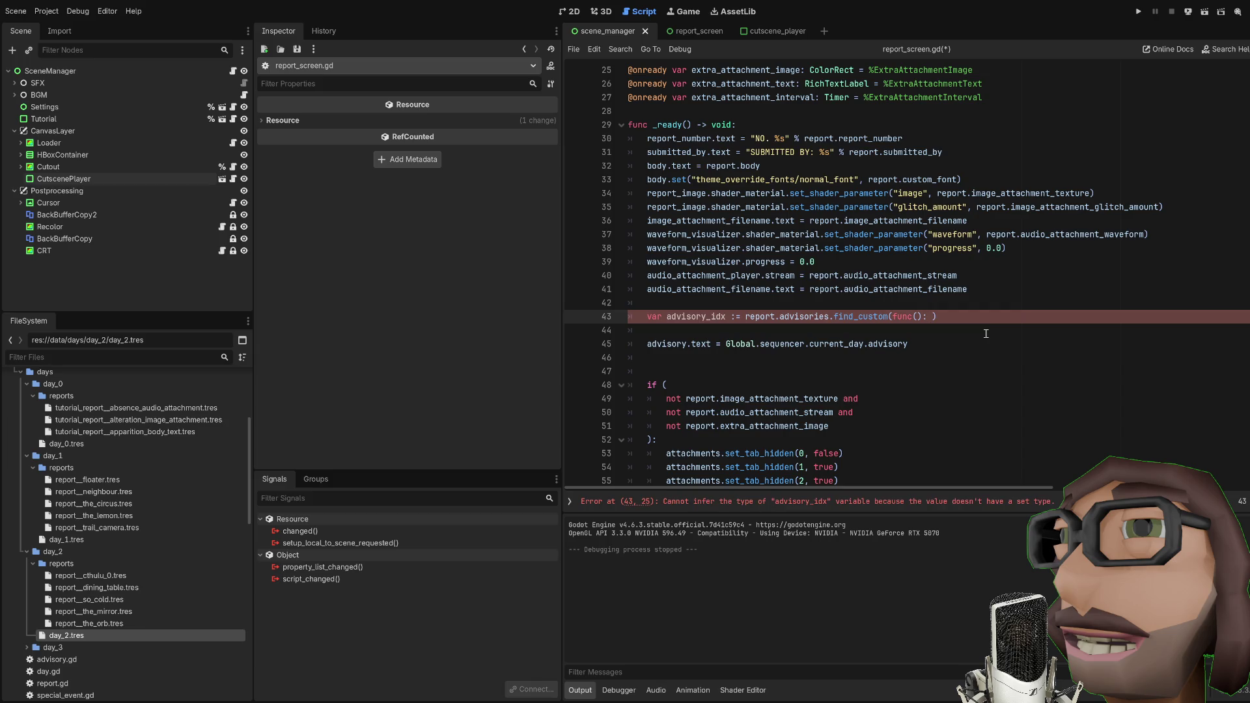
type("return")
key("Left")
key("Left")
type("a")
key("Right")
type("Global")
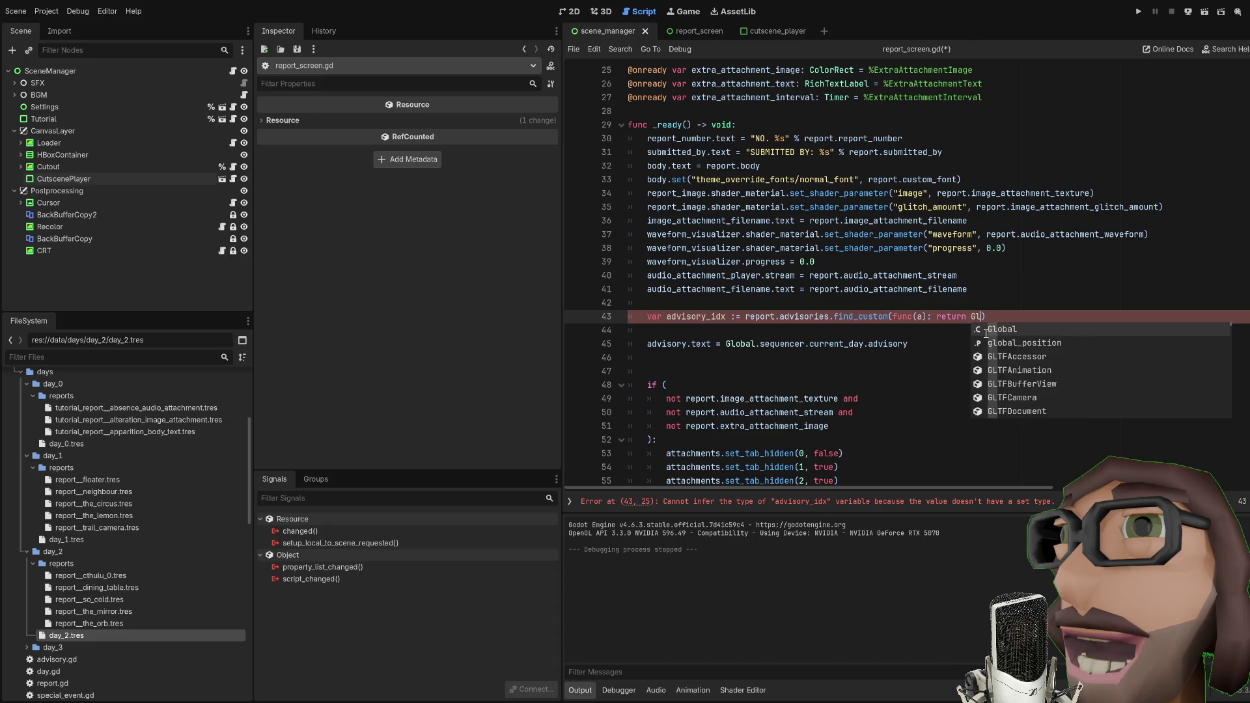
type(".sequencer.")
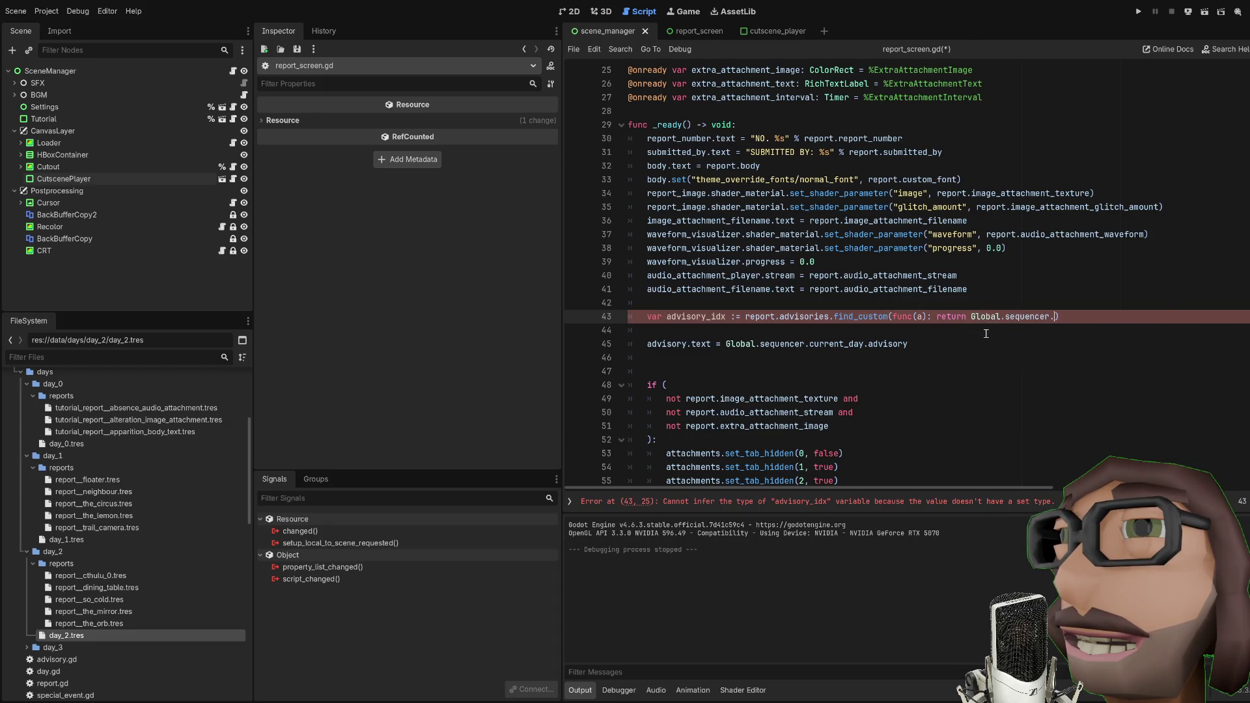
type("get")
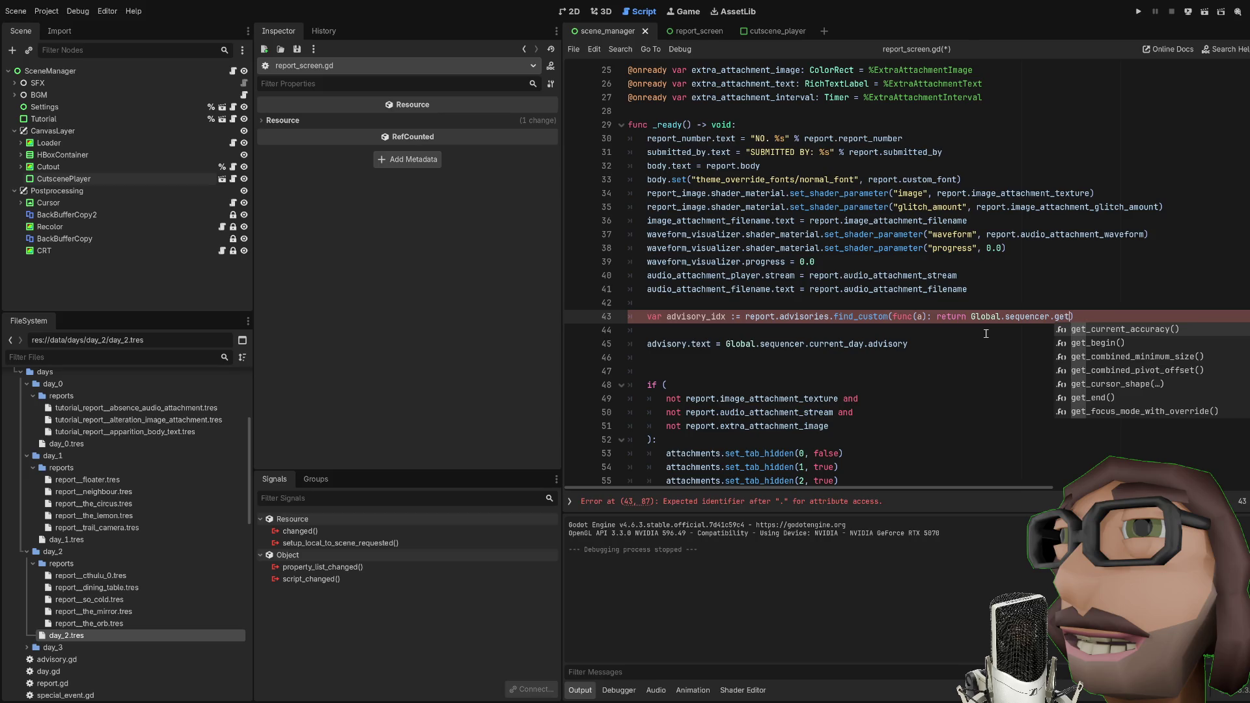
key("Return")
type(">= ")
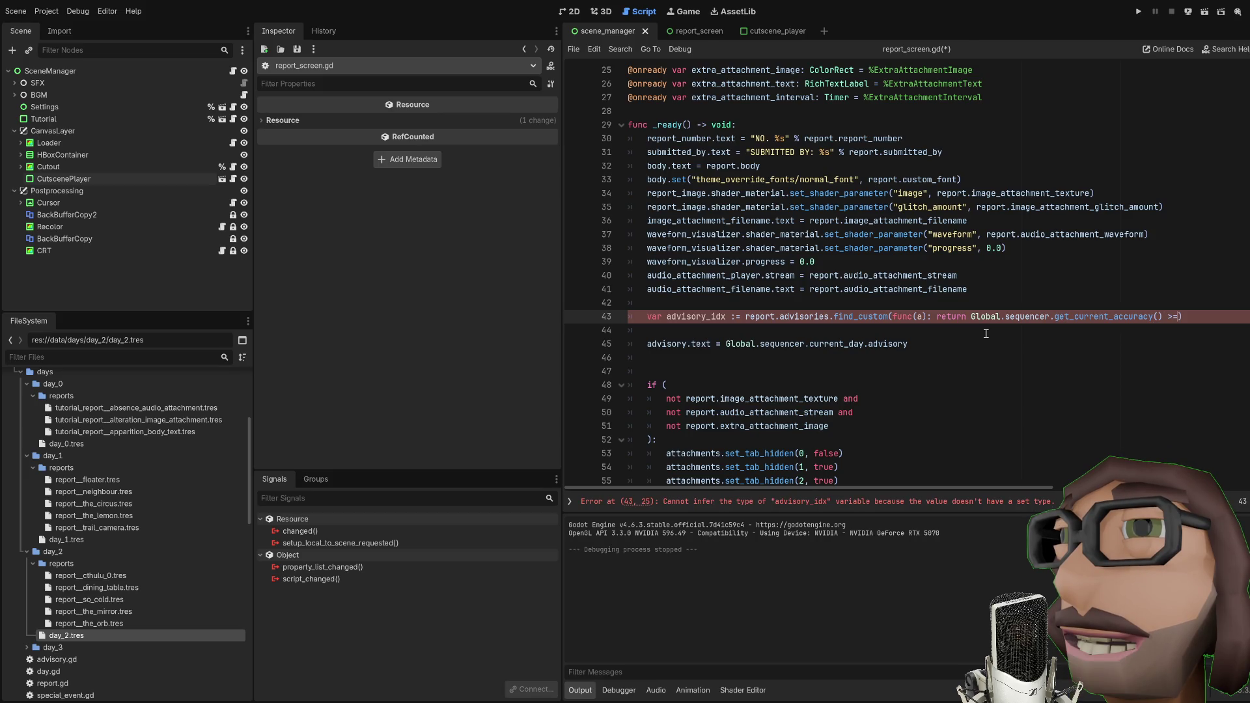
type("a.")
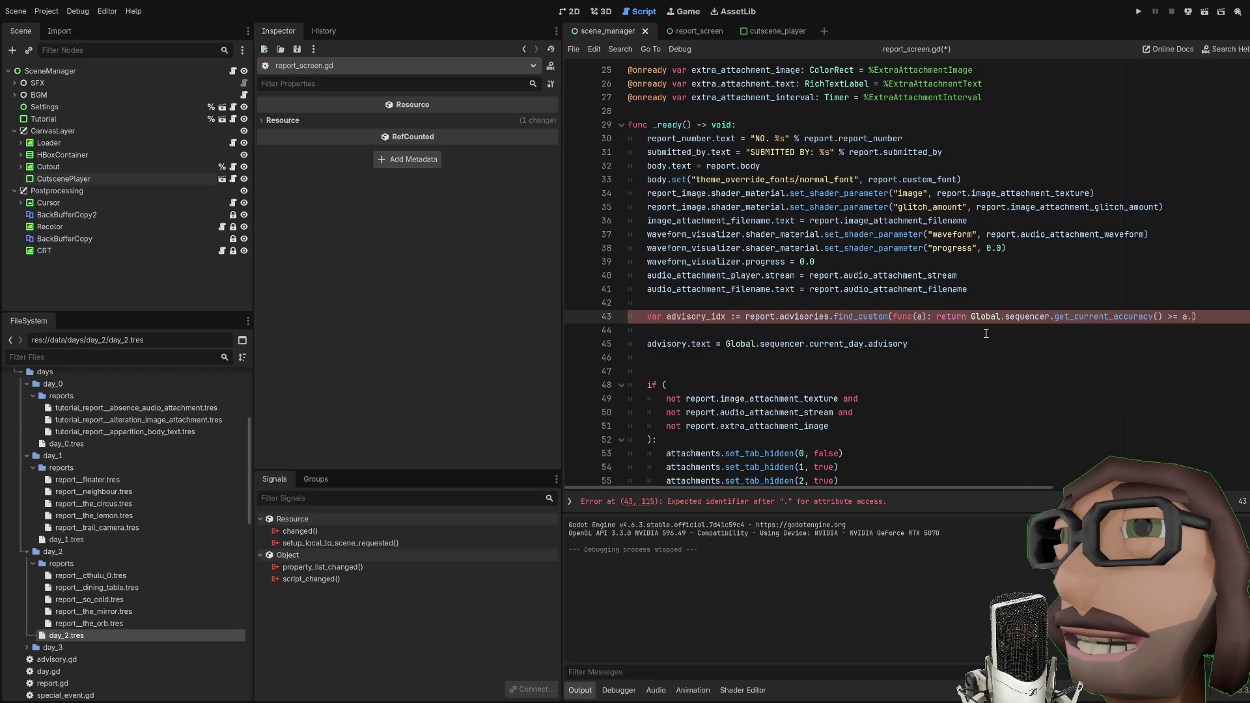
type("minimy")
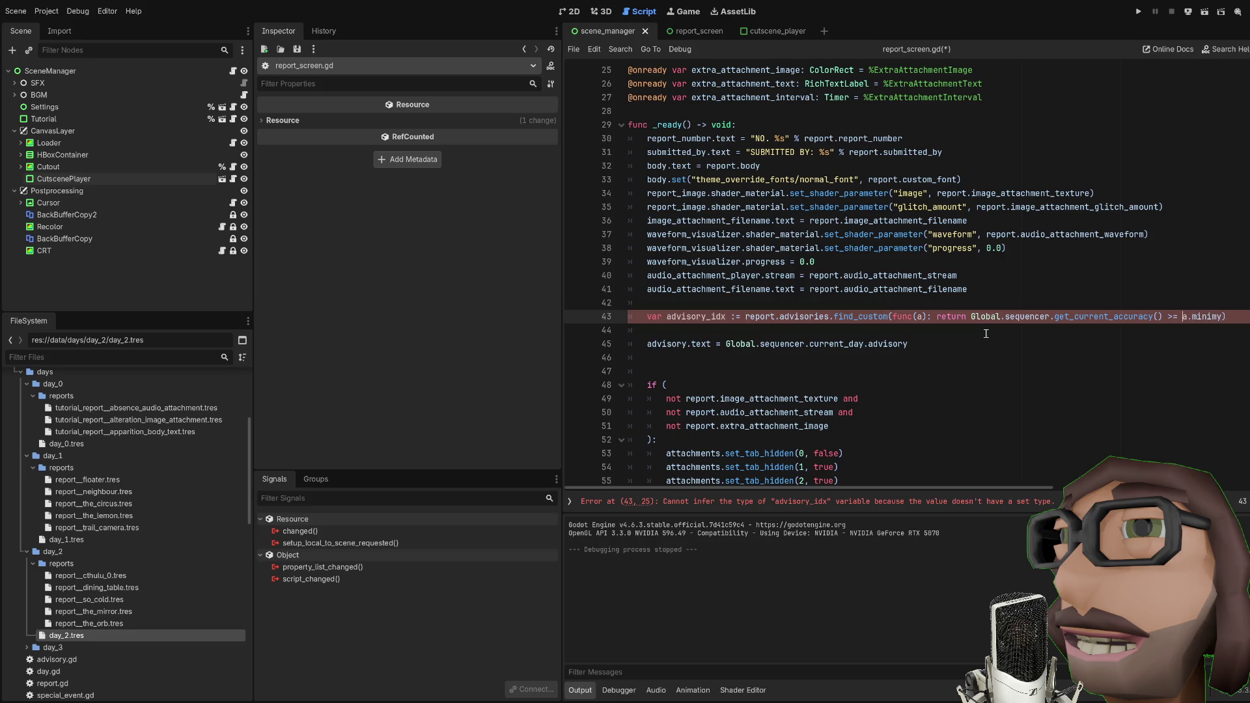
type(": Advisory")
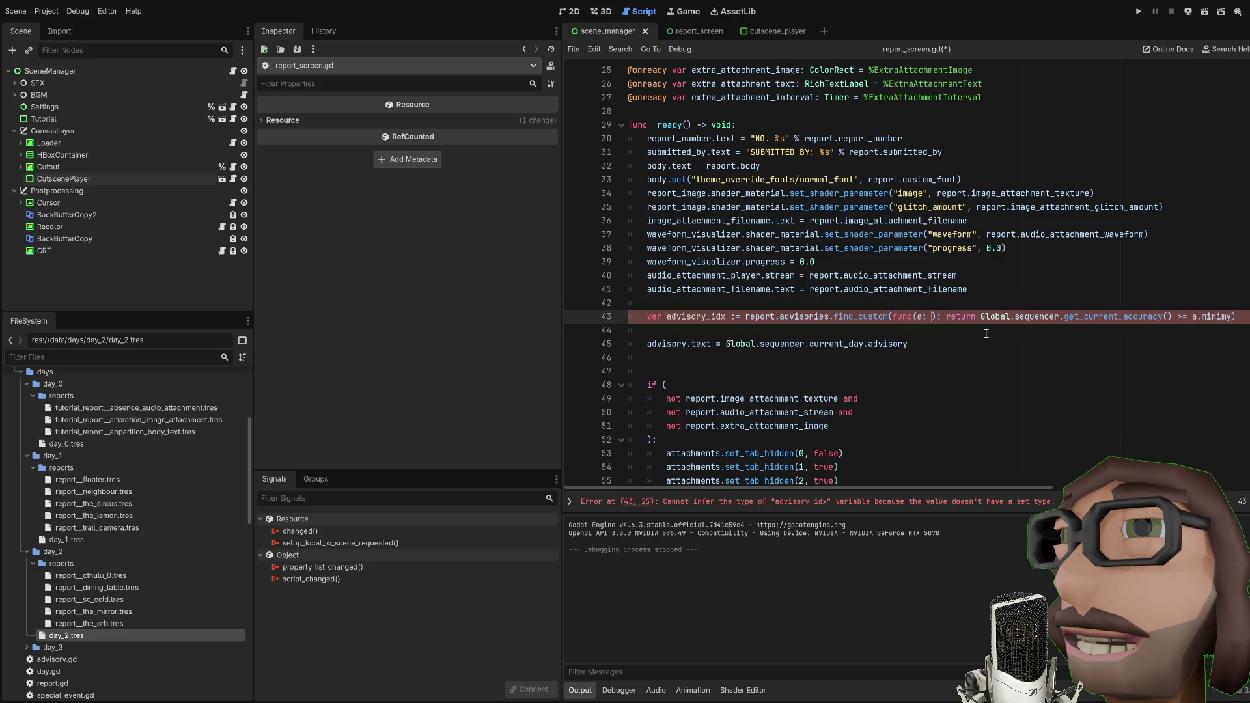
Put the find_custom lambda on its own line and complete it to minimum_accuracy.
left_click(895, 317)
key("Return")
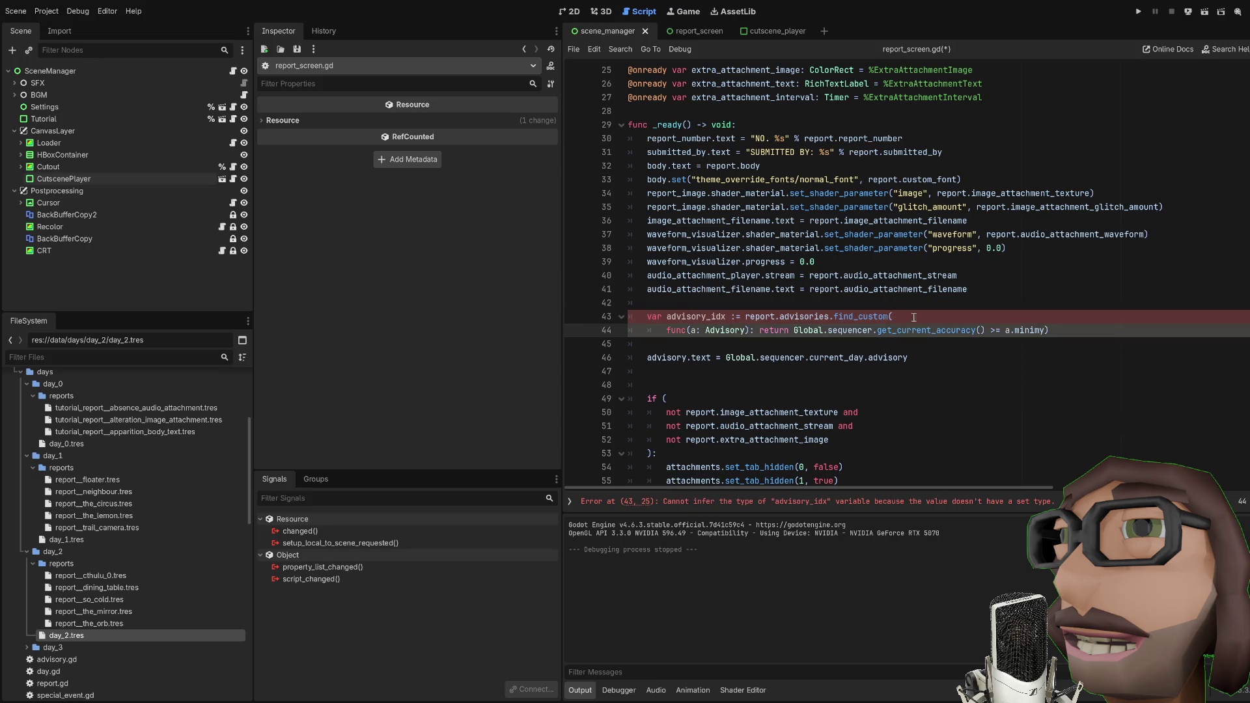
key("Return")
left_click(1045, 330)
type("m")
key("Return")
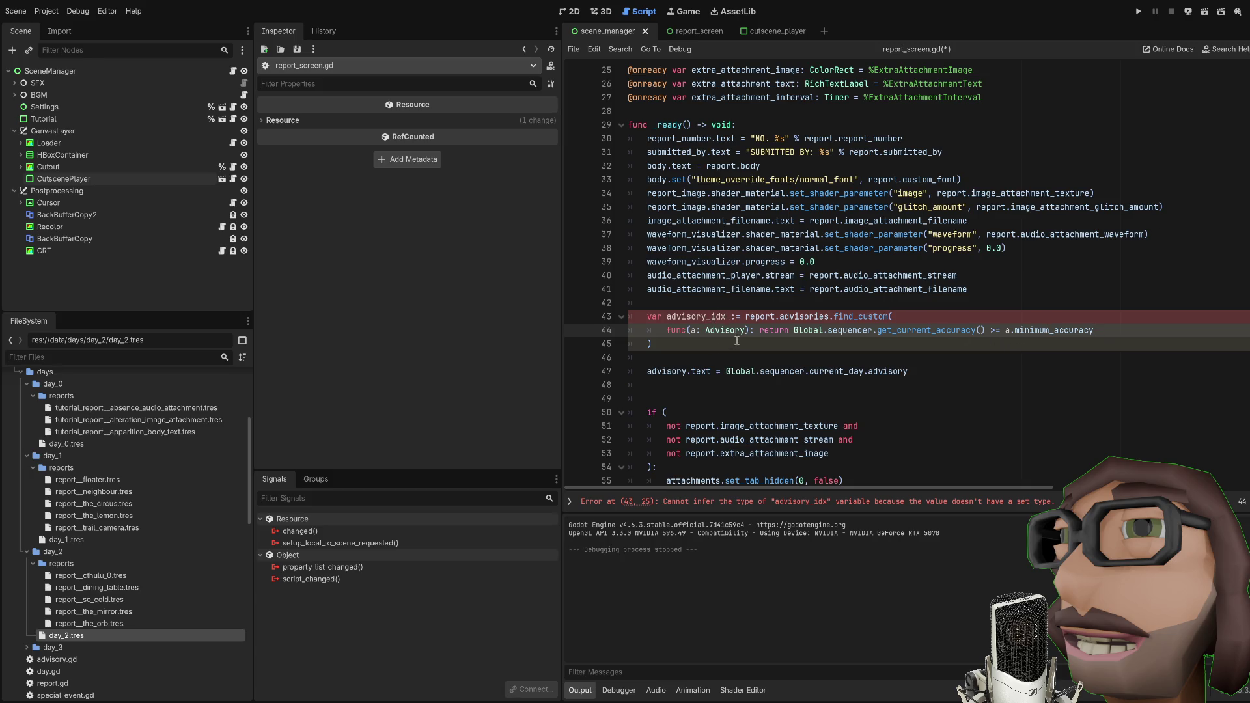
Declare advisory_idx as an explicit int and save report_screen.gd.
left_click(799, 316)
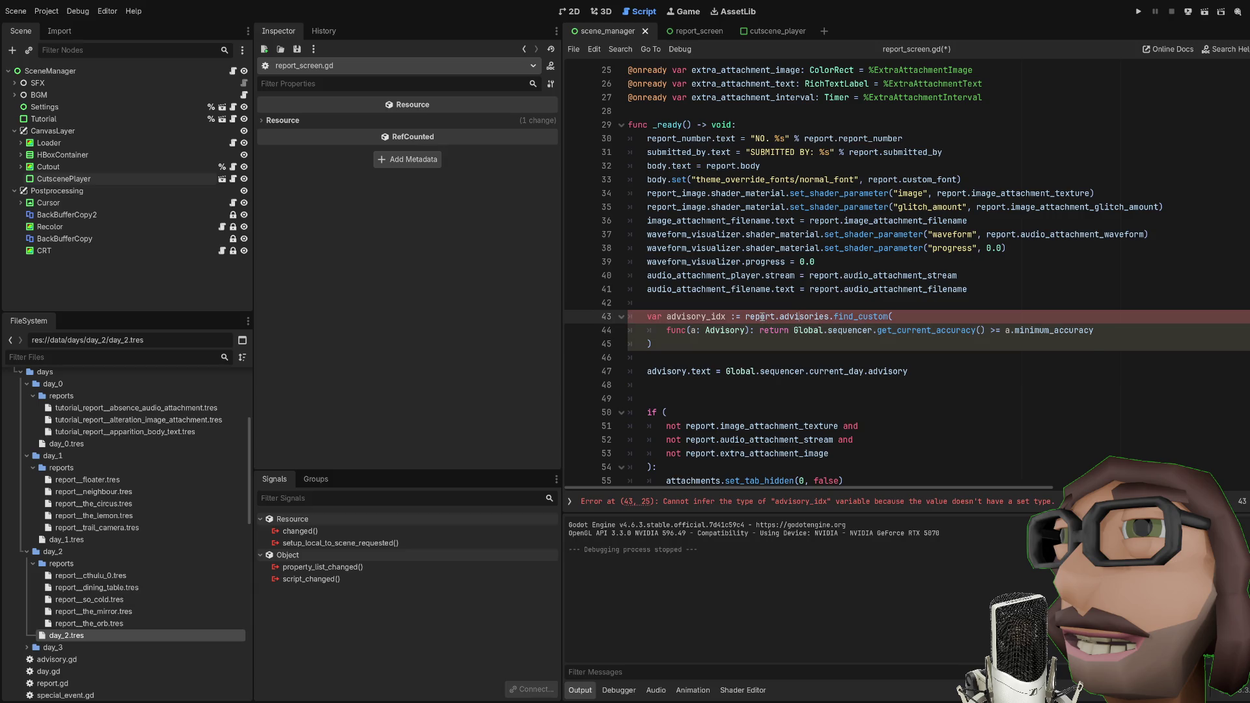
scroll(783, 274, "up", 7)
scroll(782, 274, "down", 8)
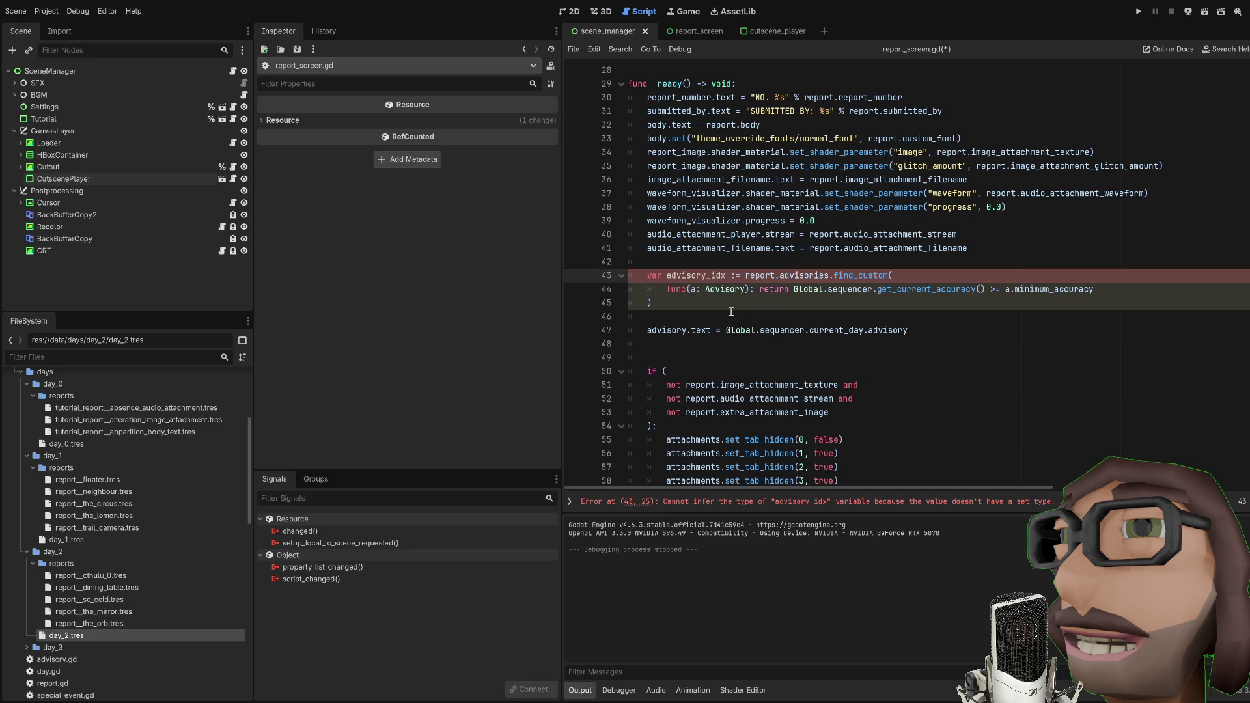
key("BackSpace")
key("Delete")
type(": int")
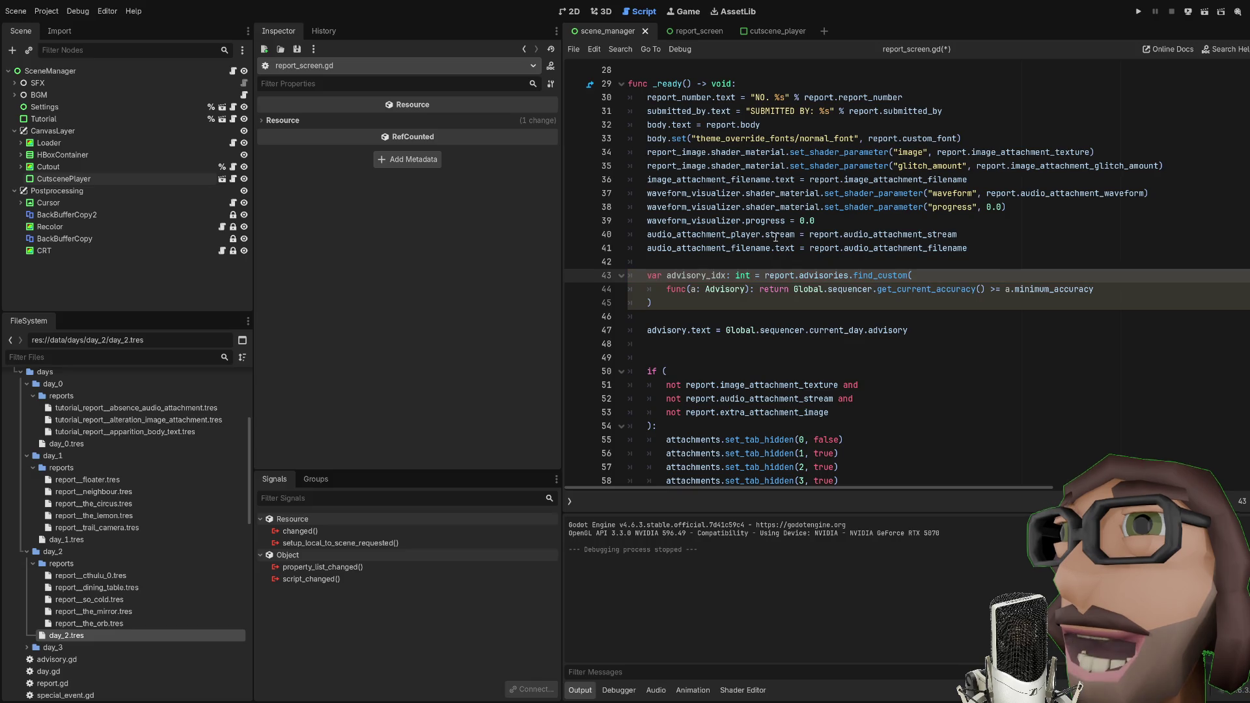
key("Down")
key("Down")
key("ctrl+s")
scroll(858, 274, "up", 1)
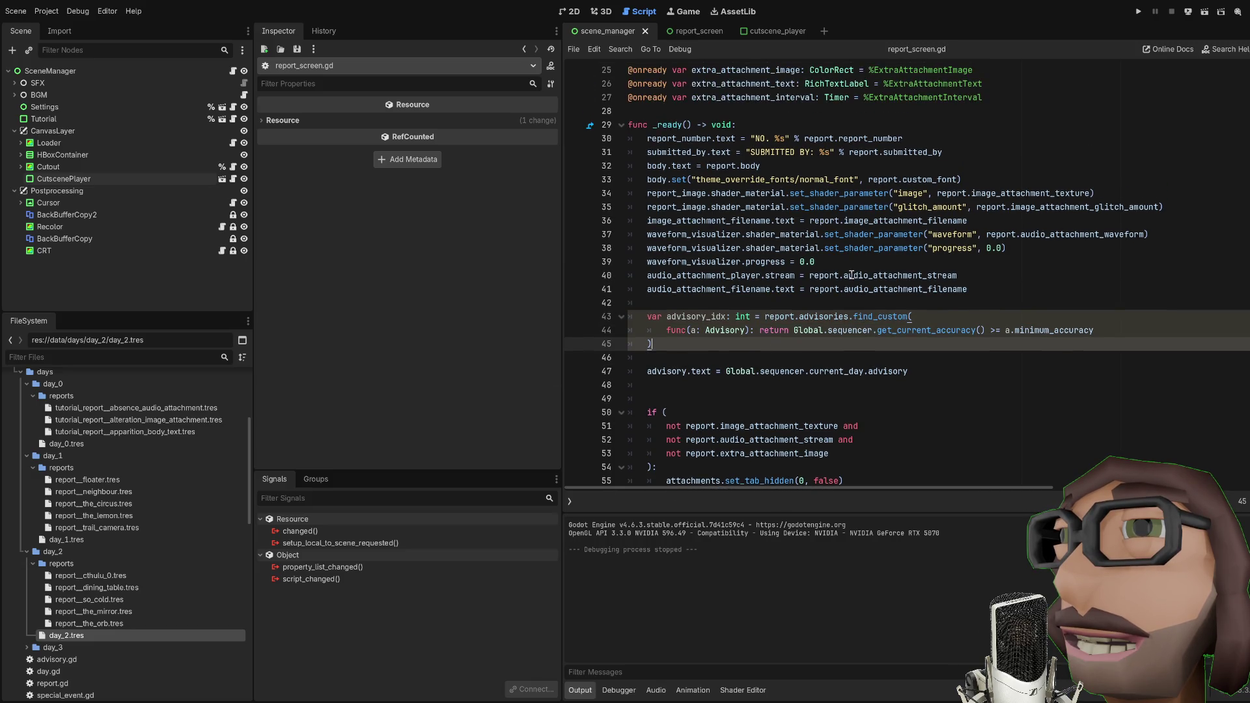
Inspect the Report class definition, then return to report_screen.gd.
left_click(846, 266, "ctrl")
scroll(846, 265, "up", 3)
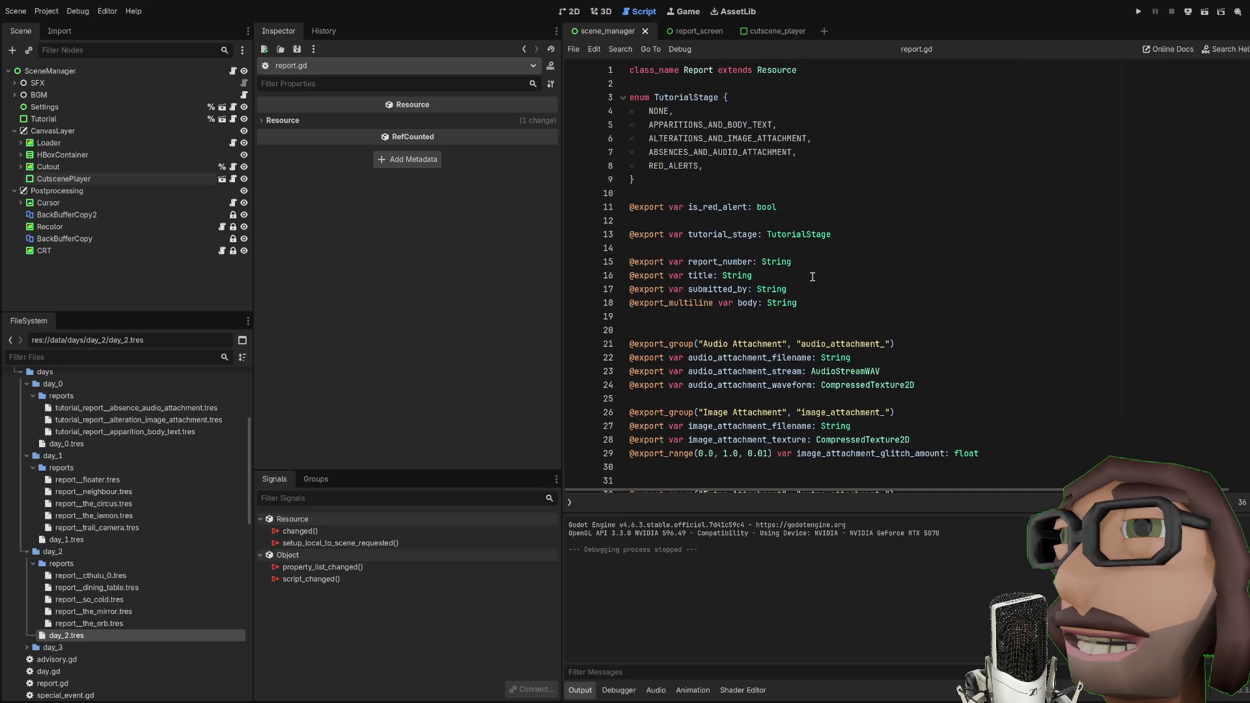
scroll(806, 223, "down", 5)
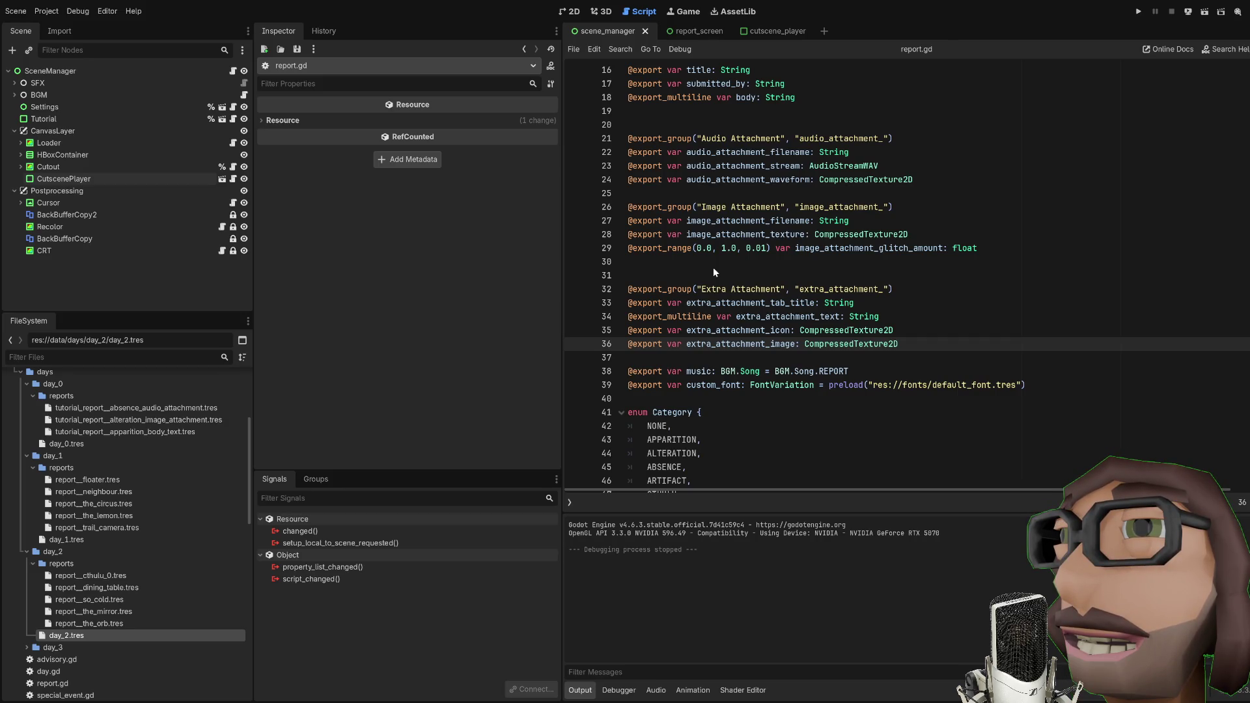
key("alt+Left")
Make the advisory lookup search Global.sequencer.current_day instead of report.
left_click(777, 318)
scroll(777, 318, "up", 8)
scroll(851, 313, "down", 9)
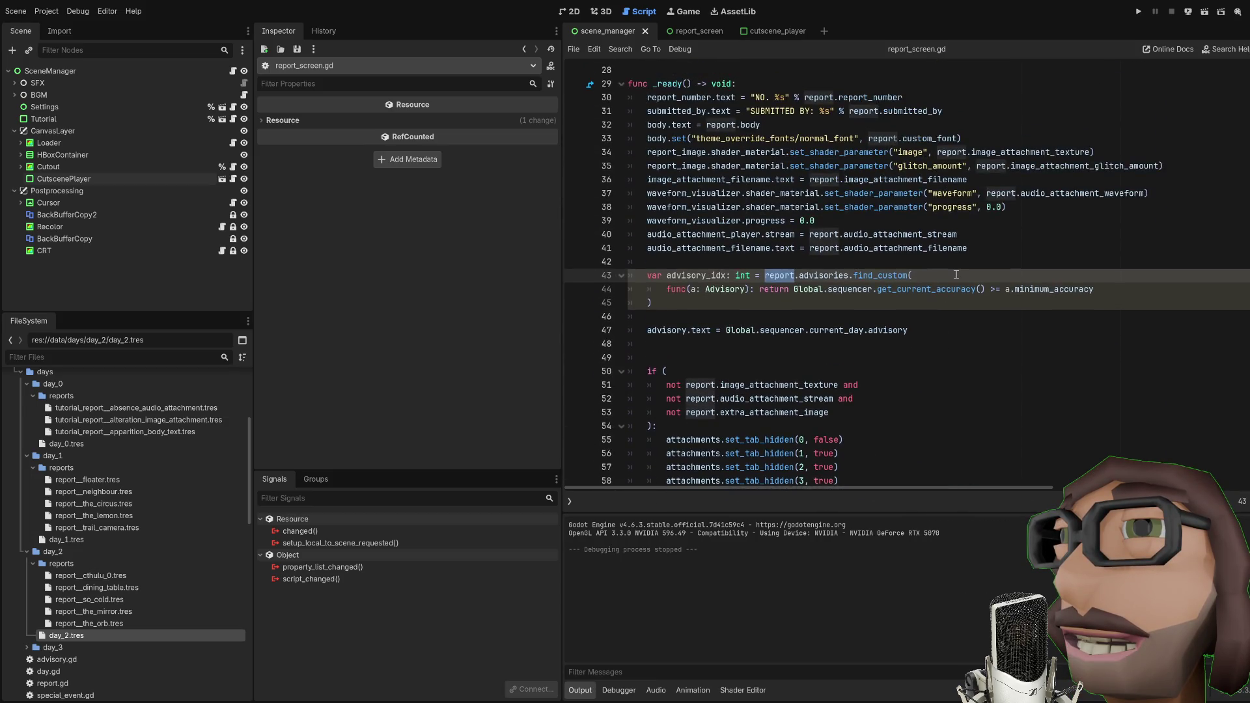
type("GLobal.")
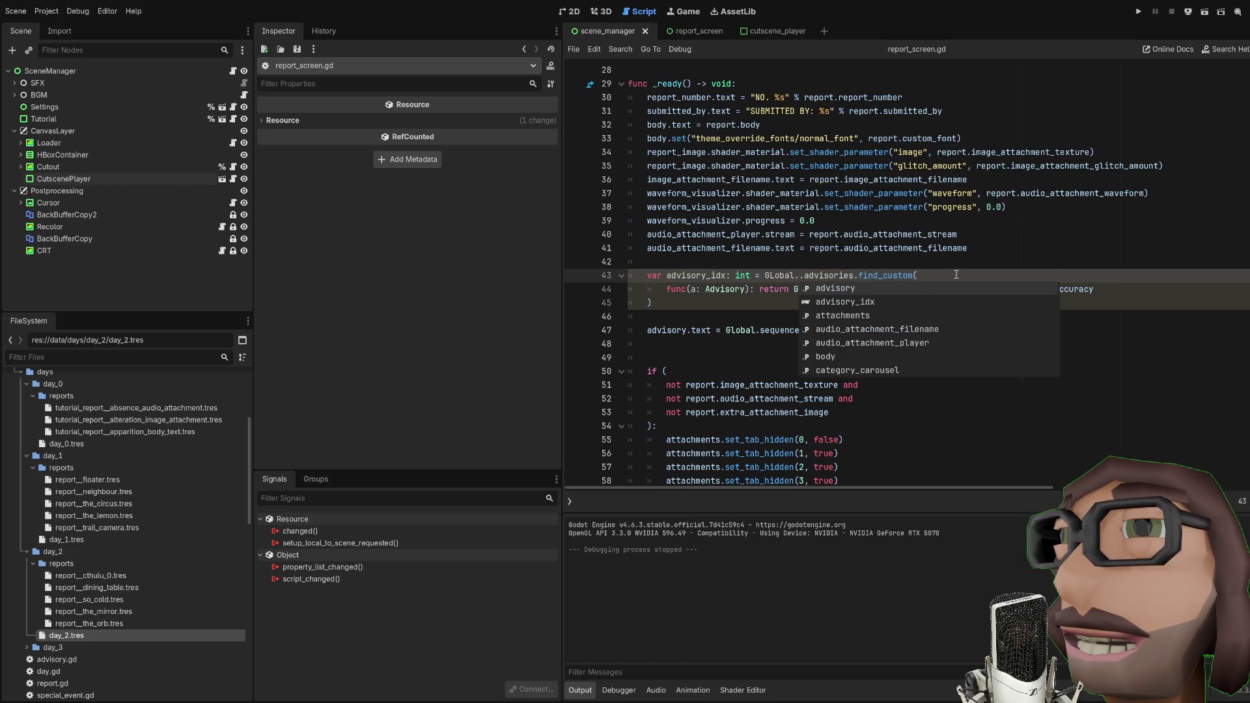
key("Return")
type(".se")
type("quencer.cu")
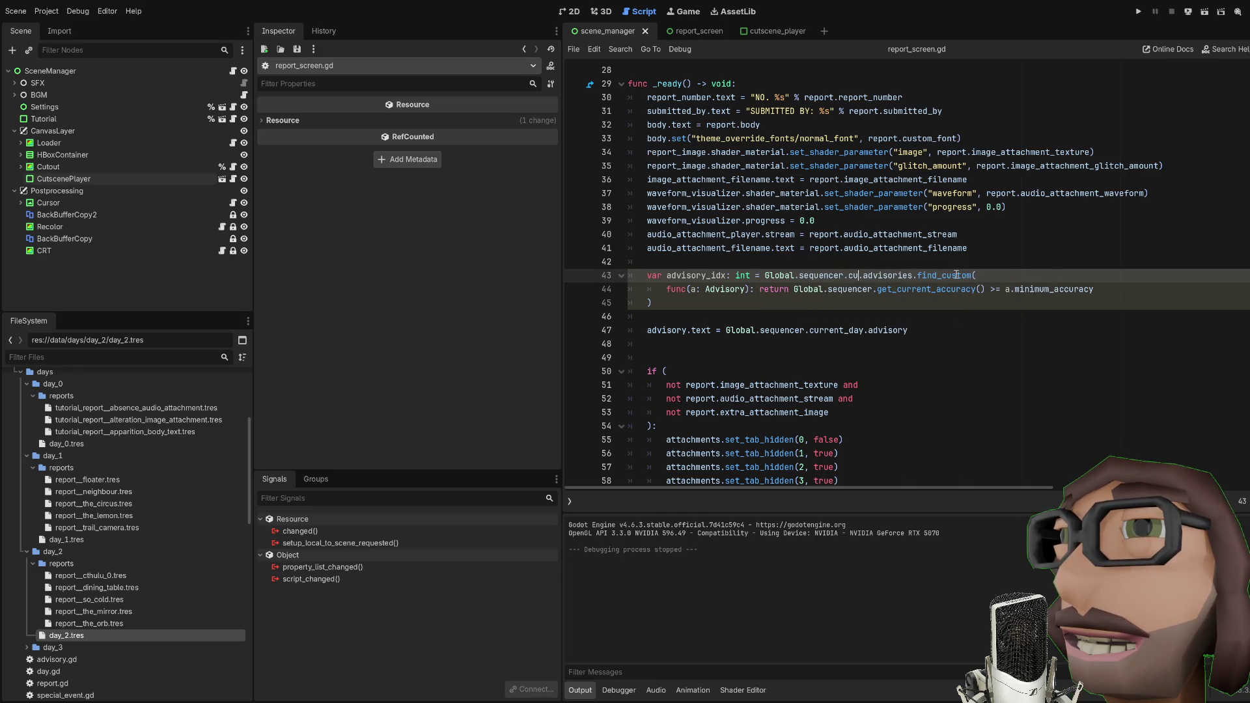
key("Return")
Drop the int annotation so advisory_idx uses an inferred := declaration.
double_click(742, 276)
key("BackSpace")
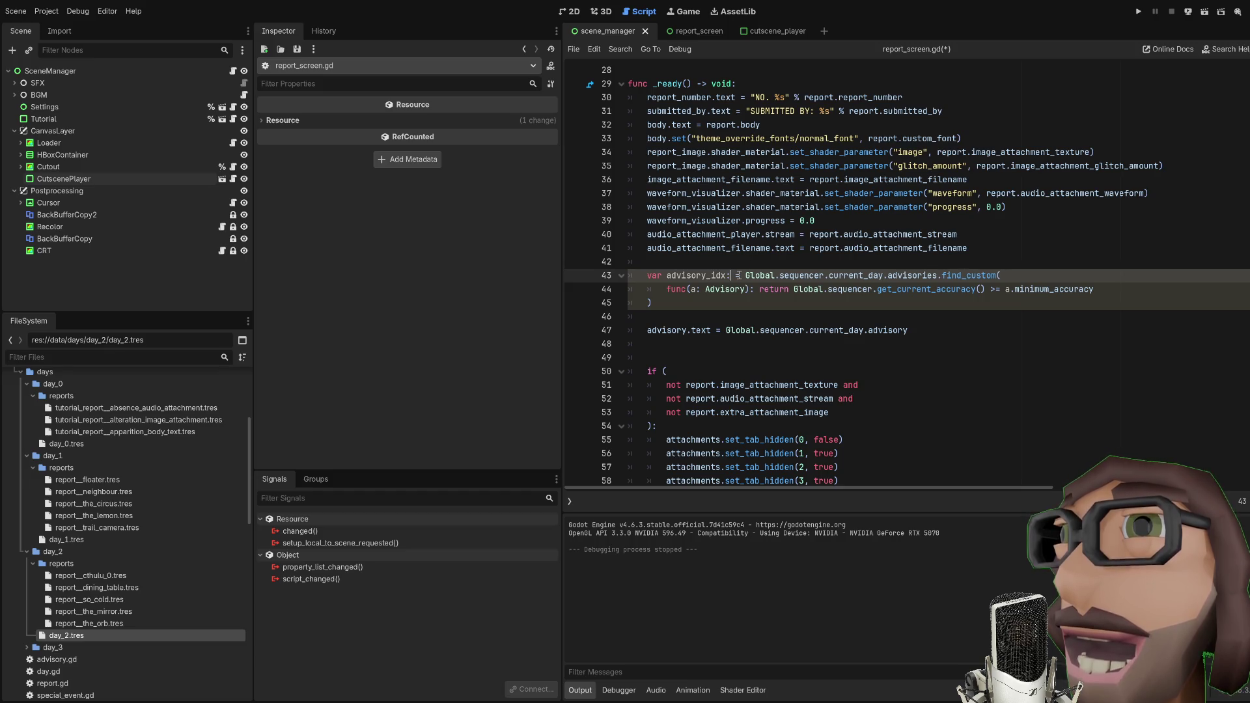
key("BackSpace")
key("Right")
type(":")
key("Down")
key("Down")
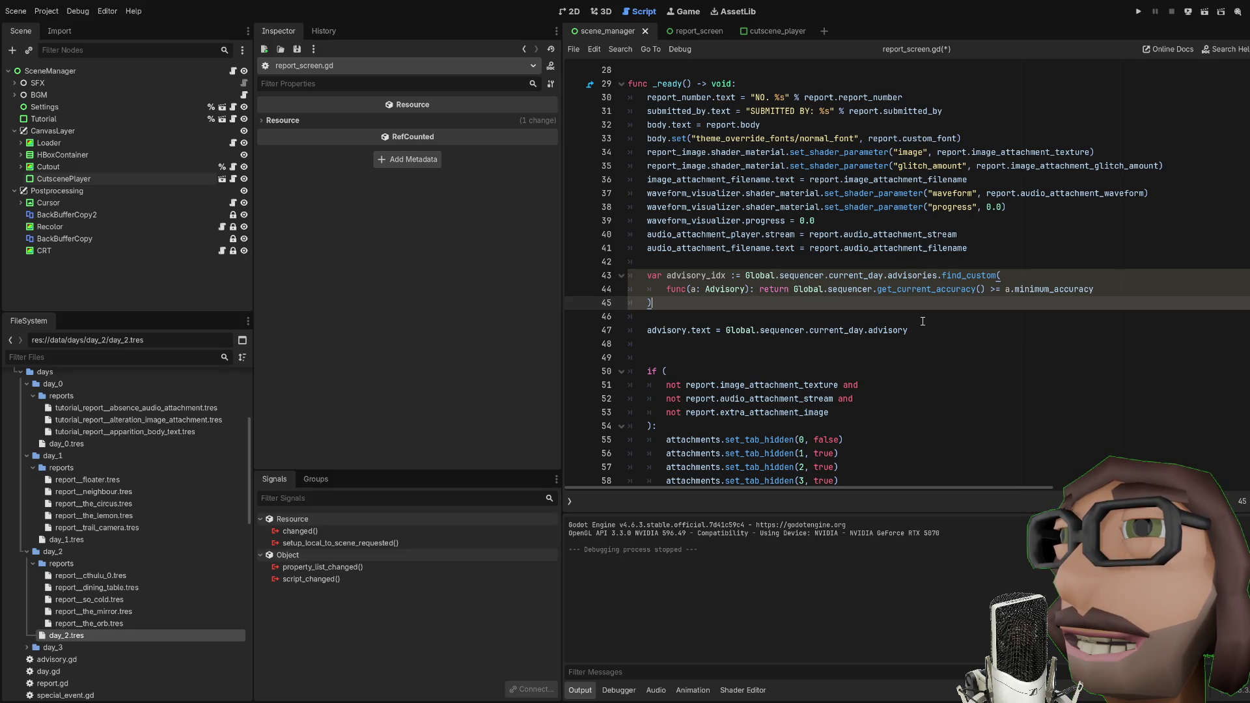
Add blank lines before and after the advisory lookup block.
double_click(735, 276)
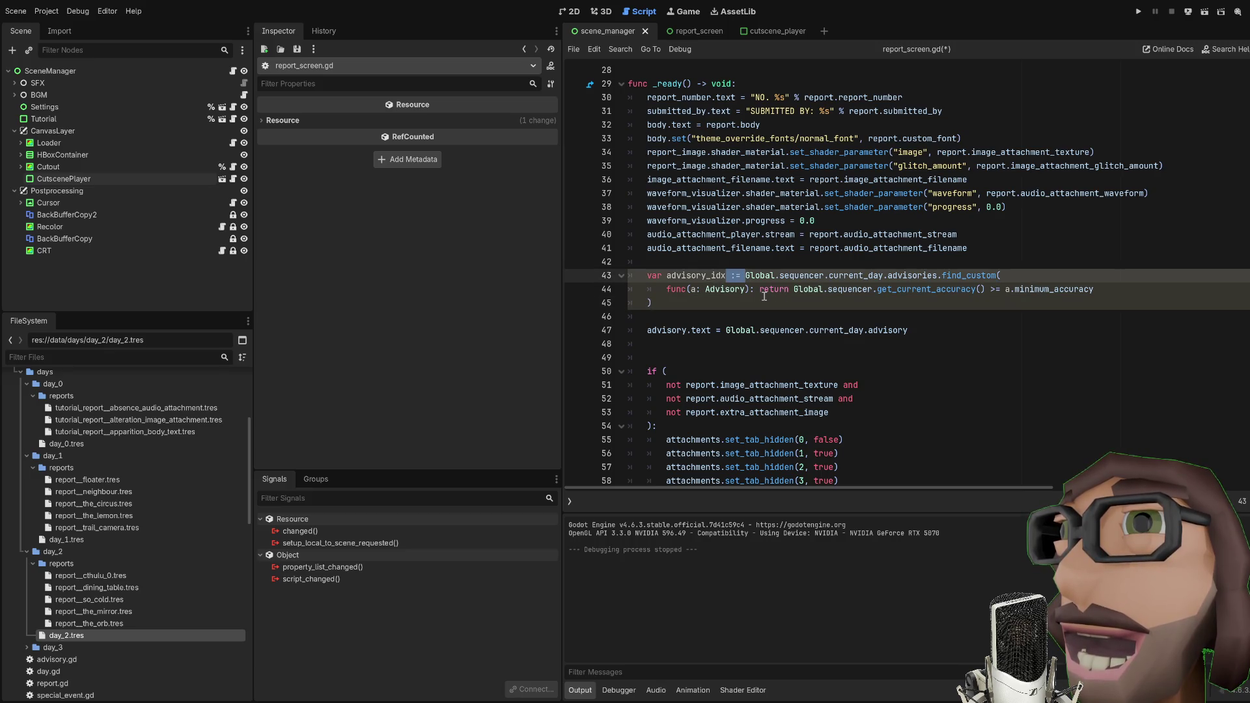
left_click(896, 298)
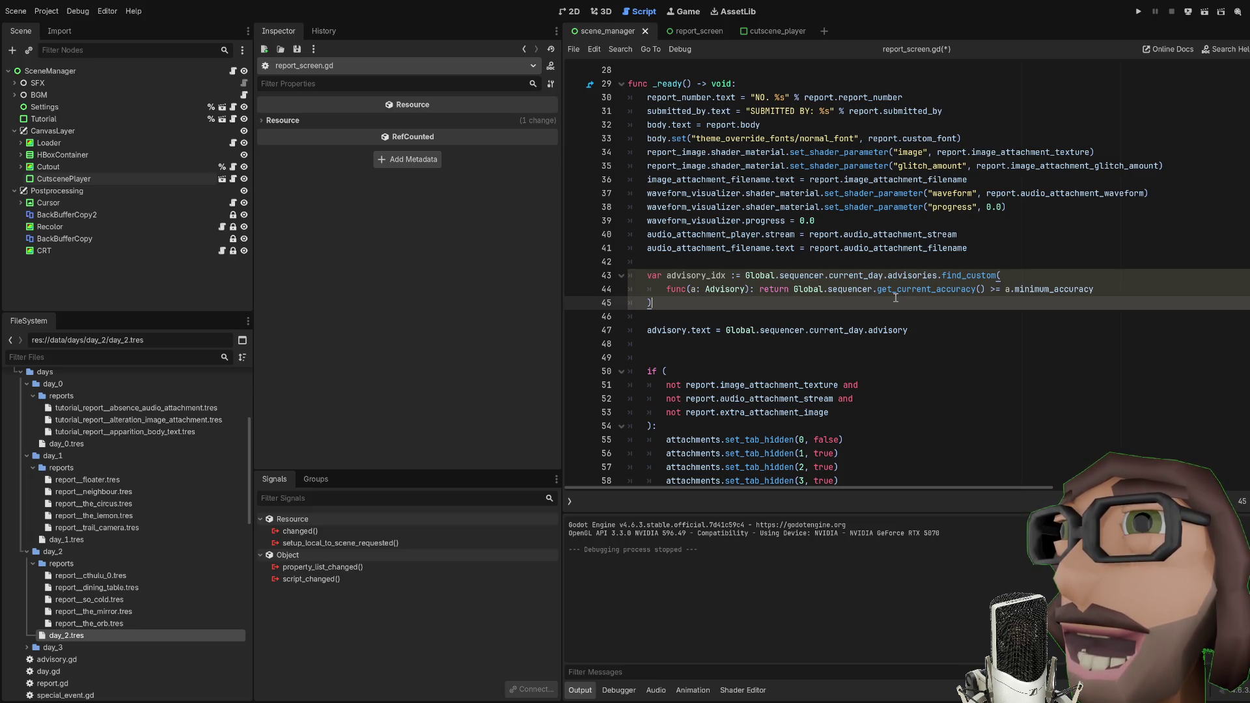
key("Return")
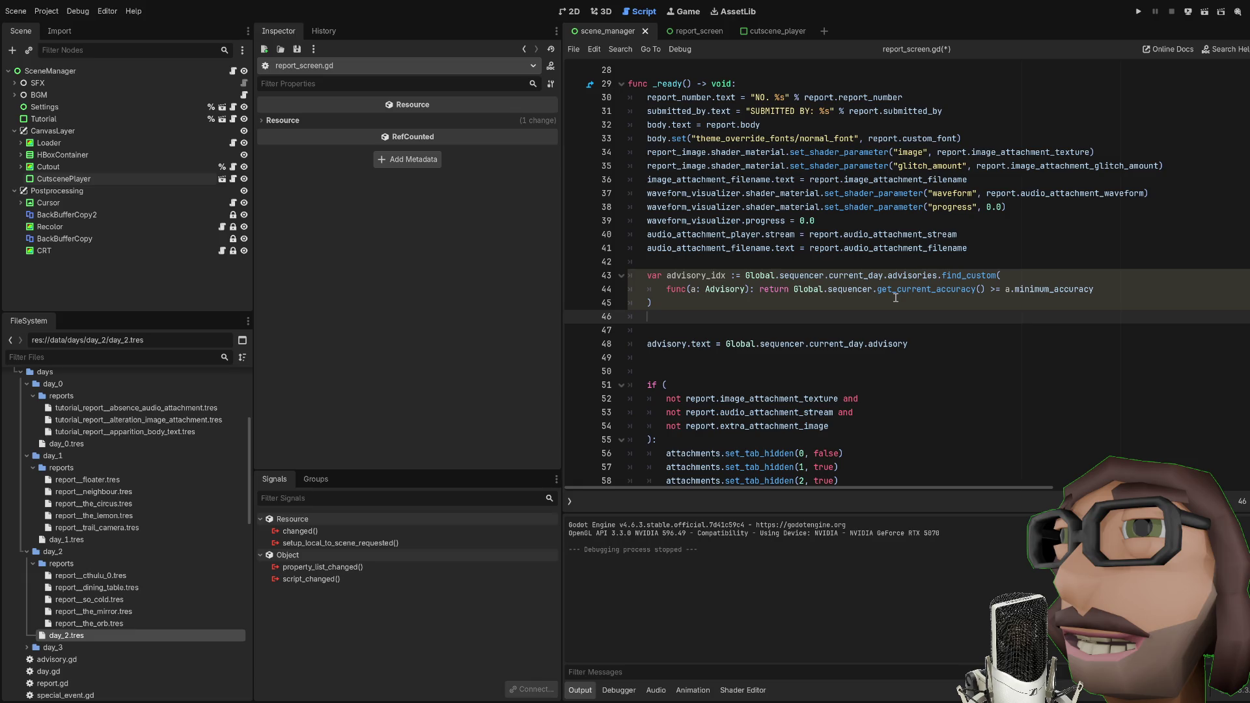
left_click(845, 263)
key("Return")
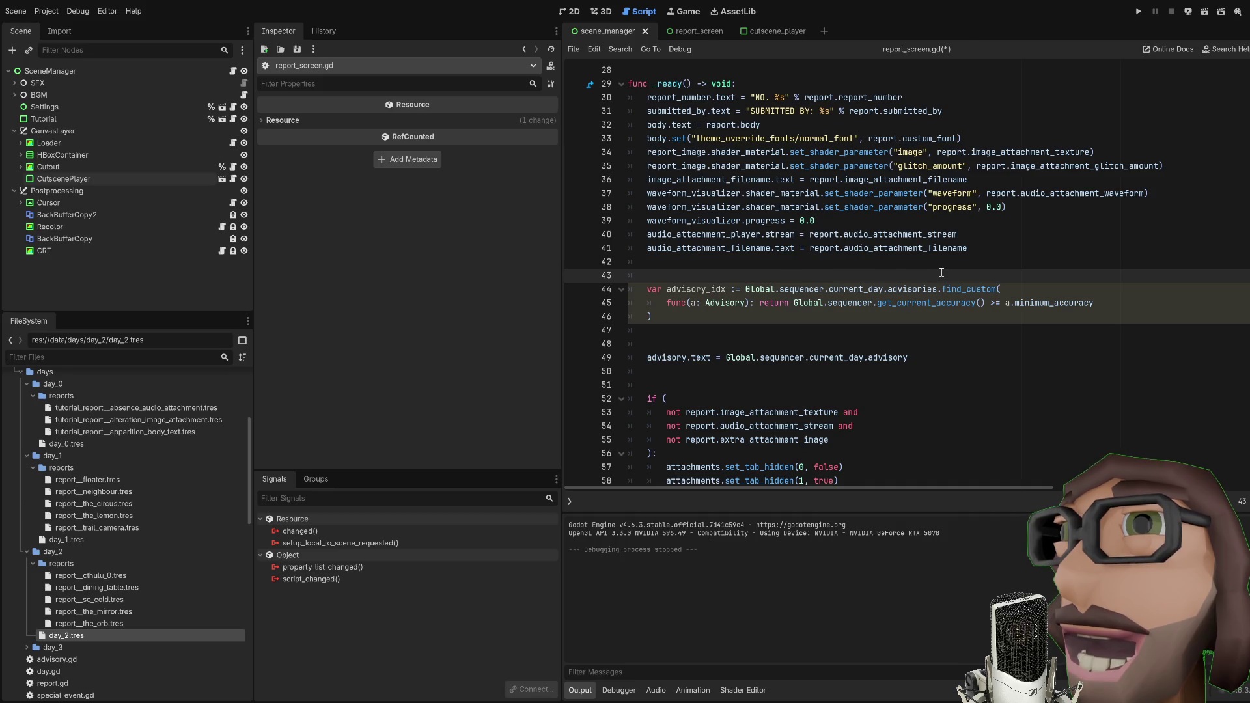
In sequencer.gd, select and copy line 157's sort_custom-by-minimum-accuracy call.
key("alt+Left")
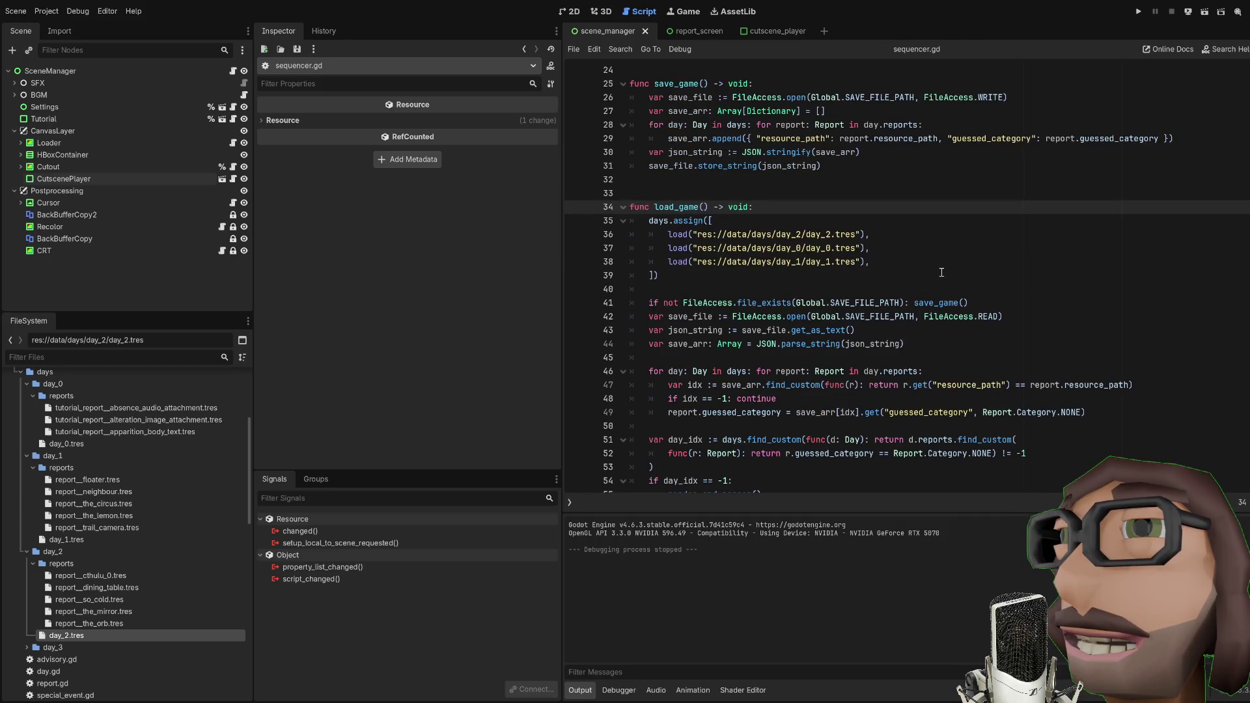
scroll(941, 272, "down", 14)
scroll(892, 274, "down", 20)
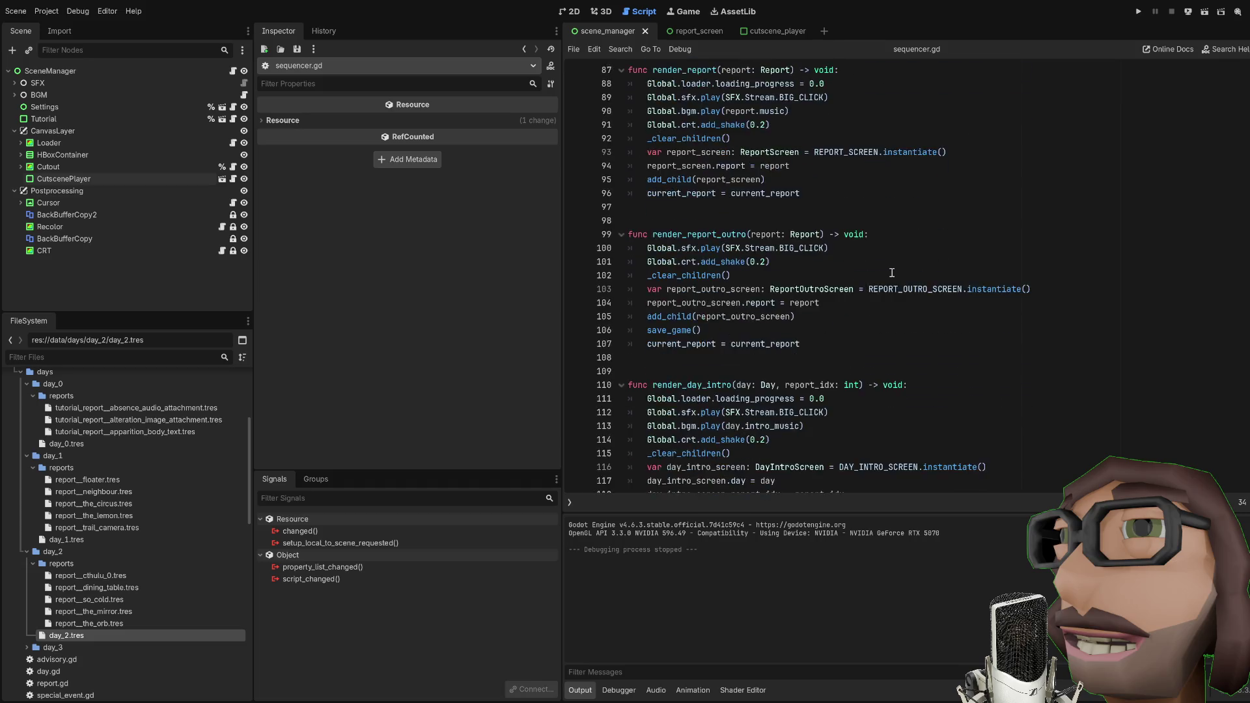
scroll(893, 273, "down", 6)
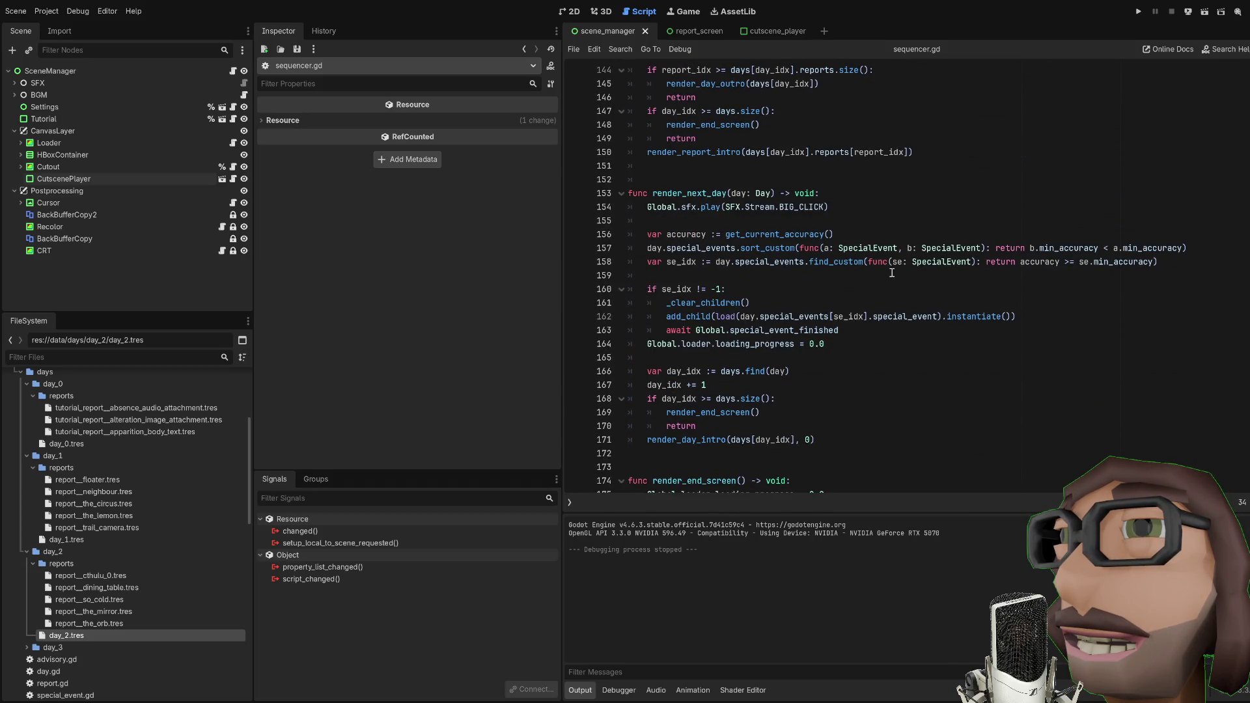
left_click(646, 248)
left_click(1219, 246, "shift")
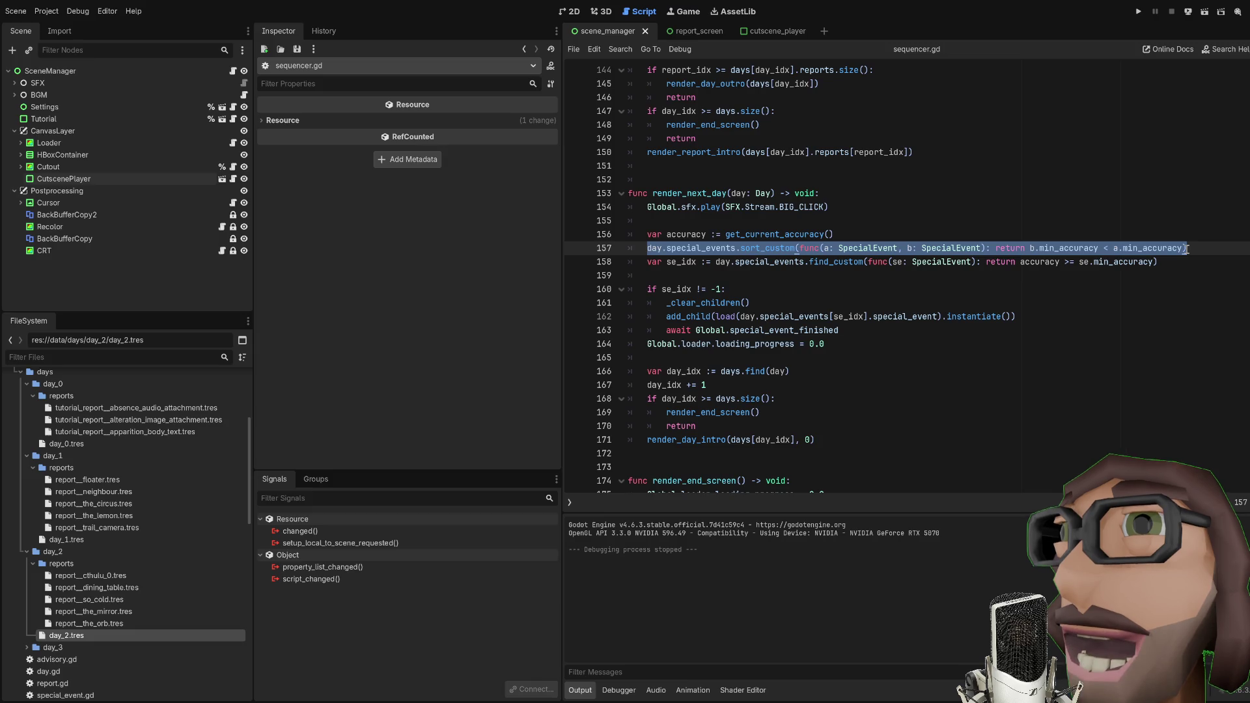
Paste the sort line onto report_screen.gd line 43, then open advisory.gd.
key("alt+Left")
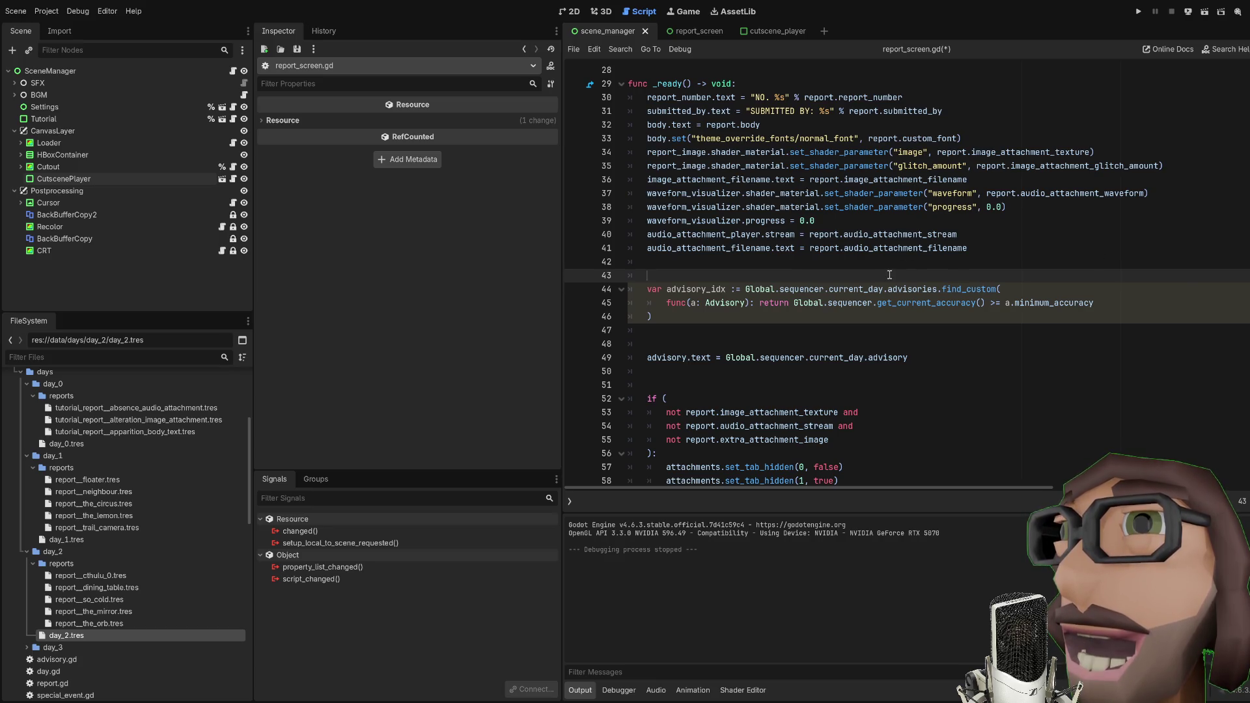
type("day.special_events.sort_custom(func(a: SpecialEvent, b: SpecialEvent): return b.min_accuracy < a.min_accuracy)")
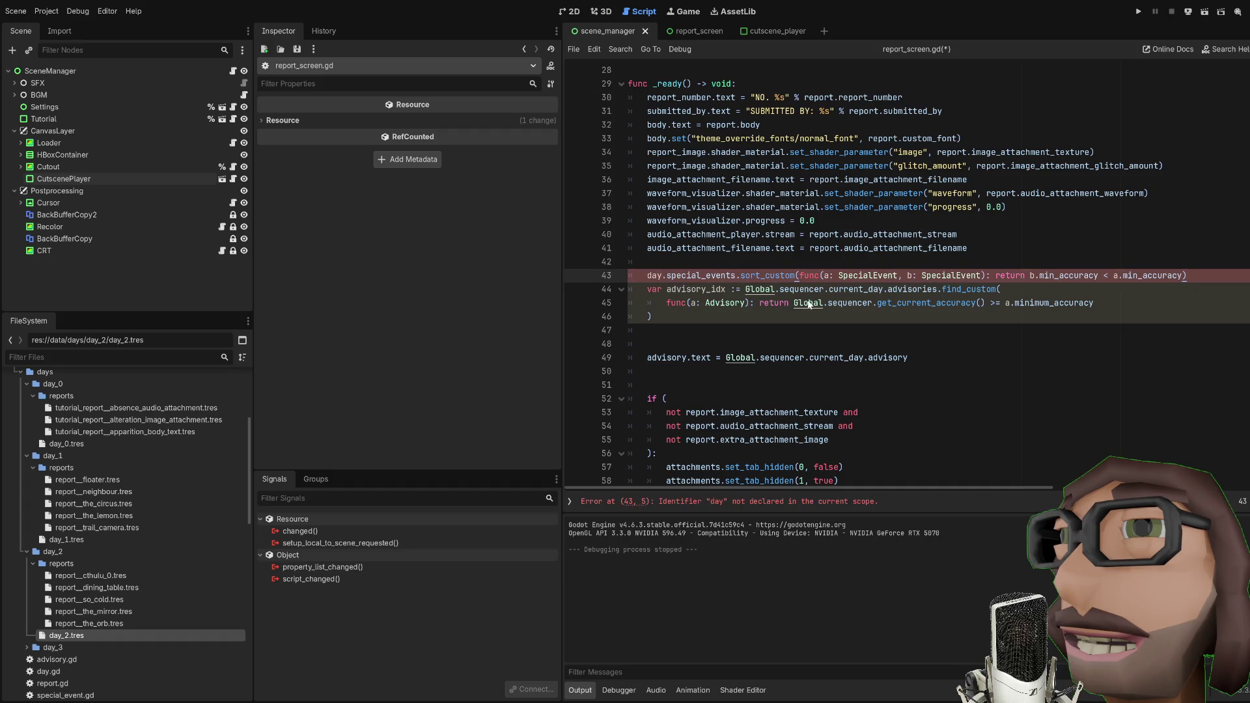
left_click(725, 304, "ctrl")
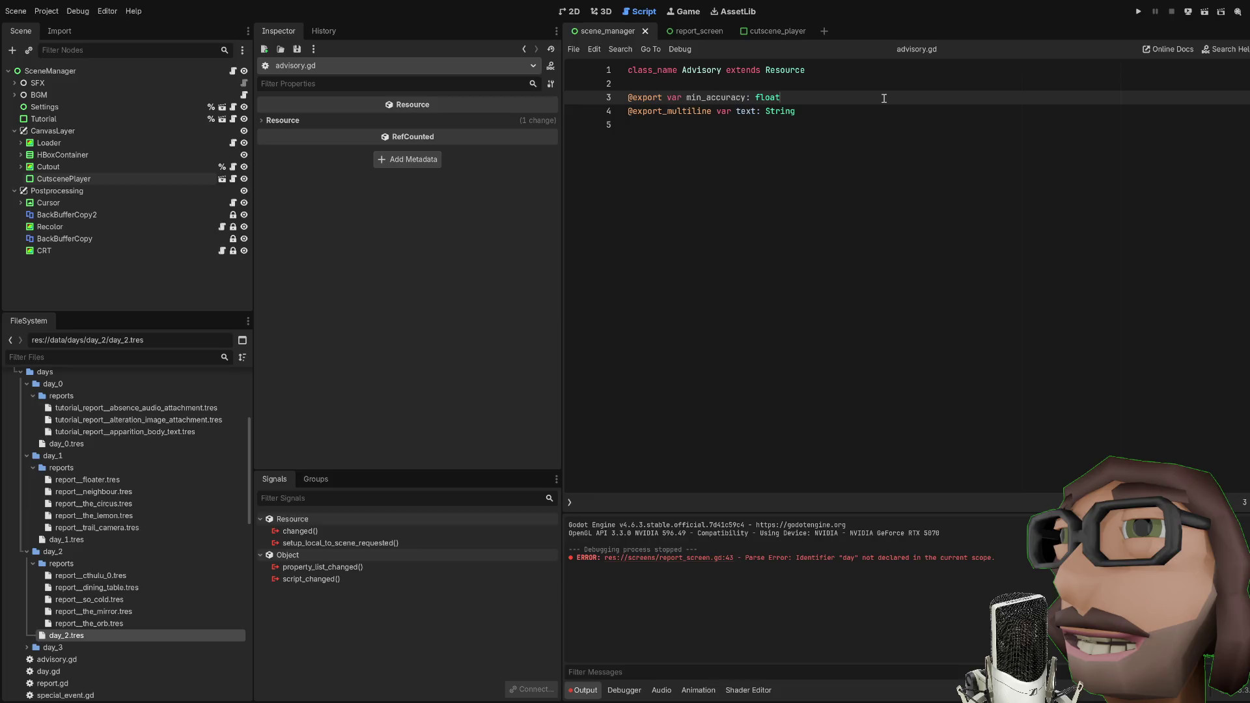
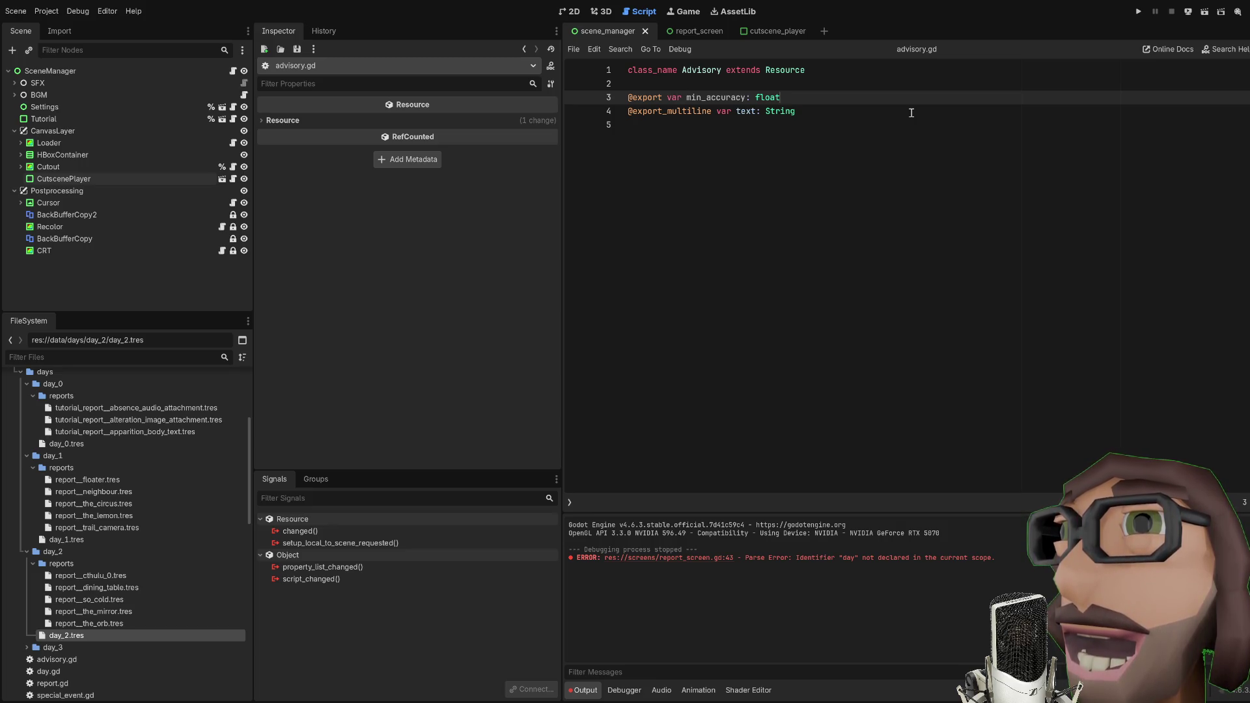
Look over day_0.tres's properties, then select day_2.tres in the FileSystem.
key("Down")
key("Up")
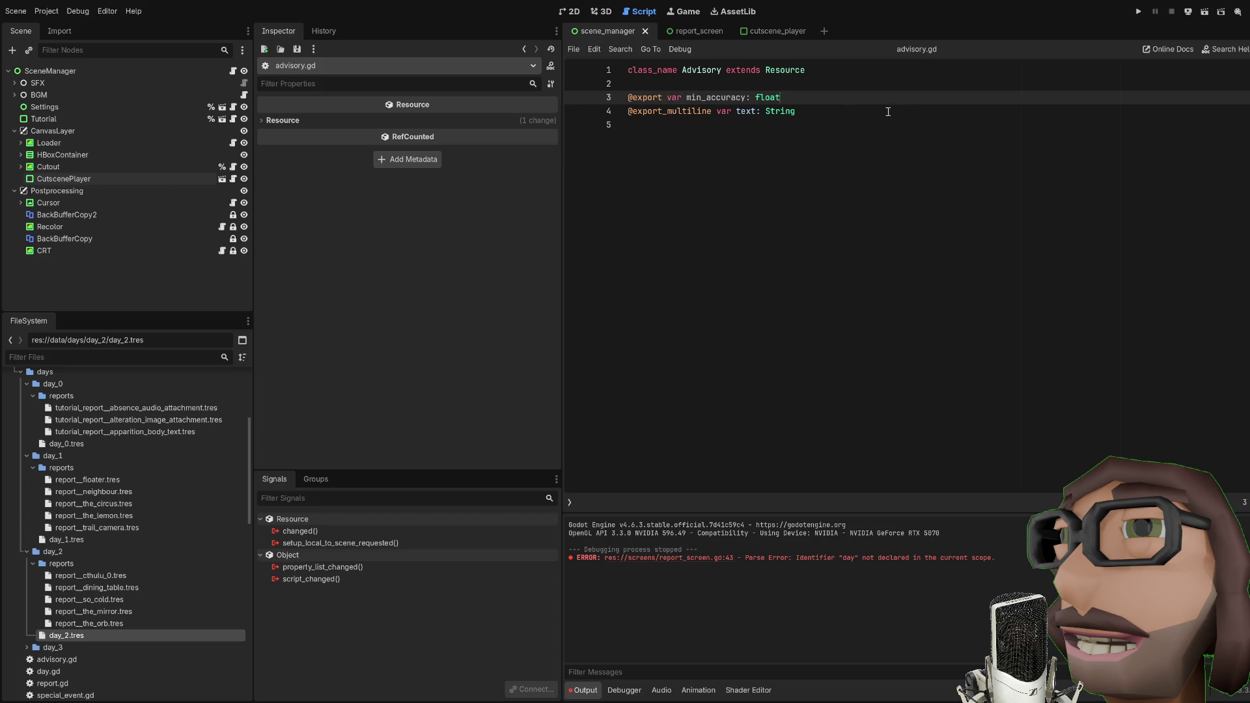
scroll(143, 464, "up", 2)
left_click(72, 485)
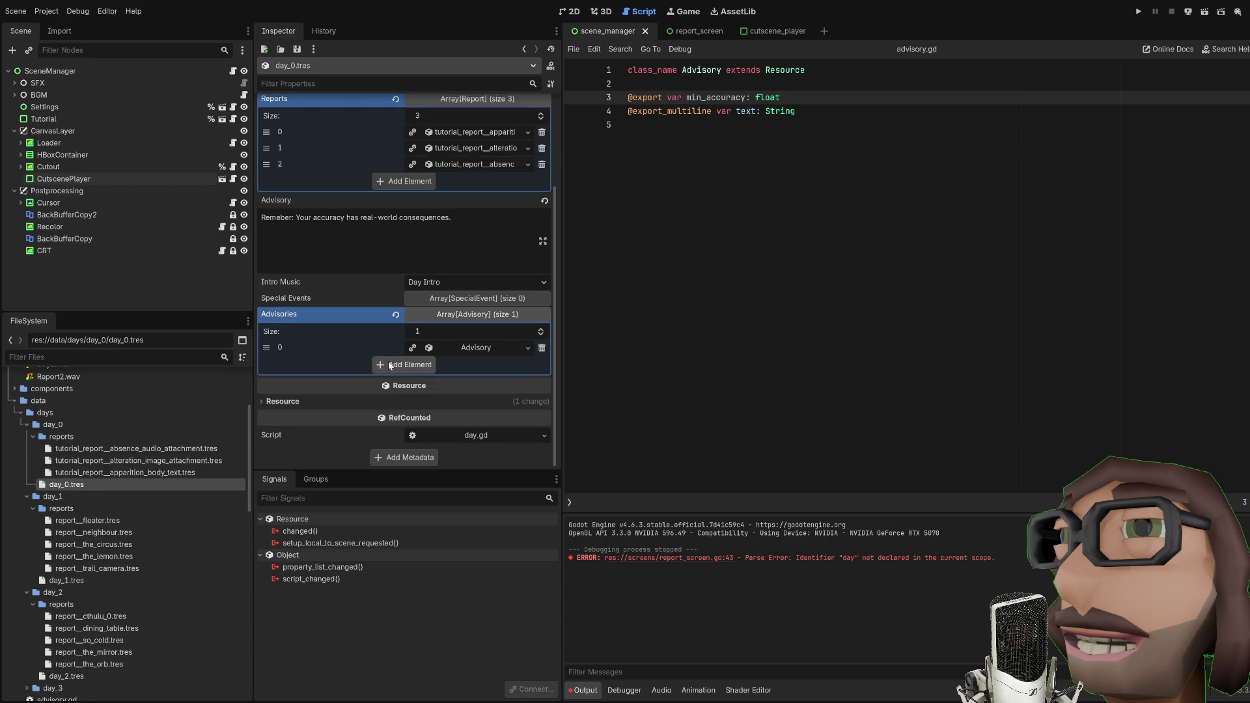
scroll(135, 446, "down", 4)
left_click(66, 555)
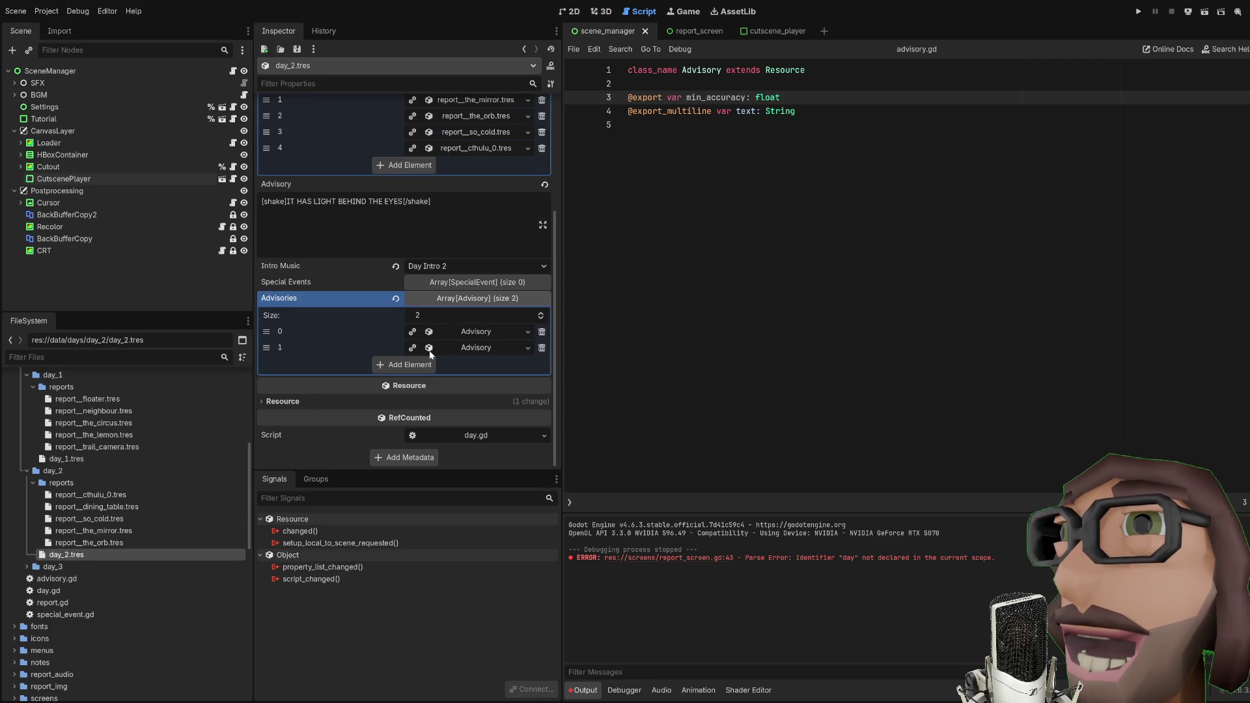
Set day_2's first advisory Min Accuracy to 0.5, then jump to report_screen.gd's line 43 error.
left_click(462, 334)
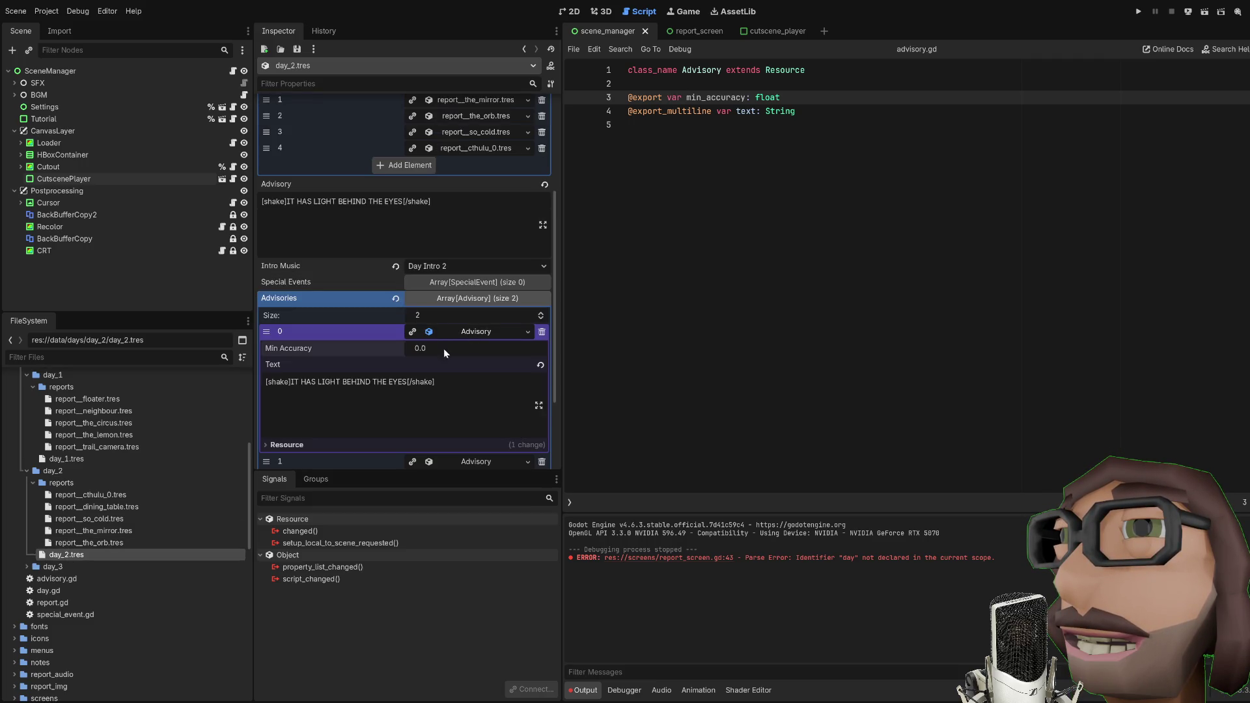
type("0.5")
key("Return")
left_click(475, 333)
left_click(815, 112)
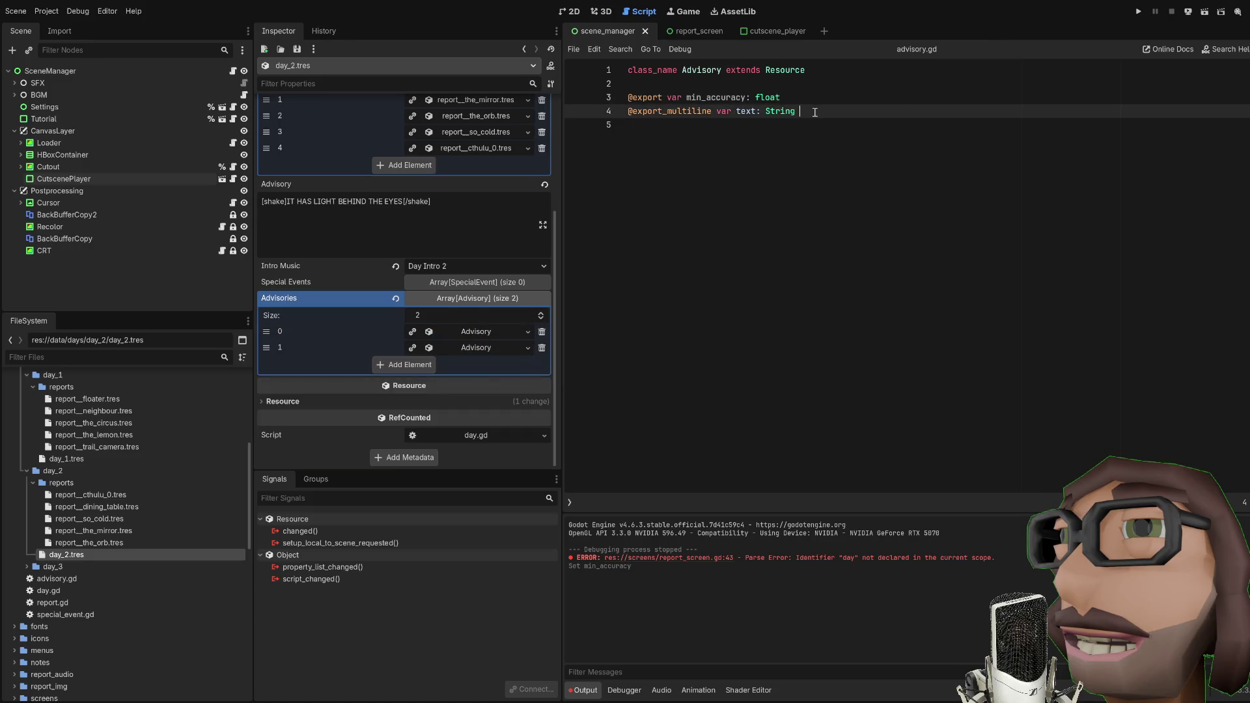
key("alt+Left")
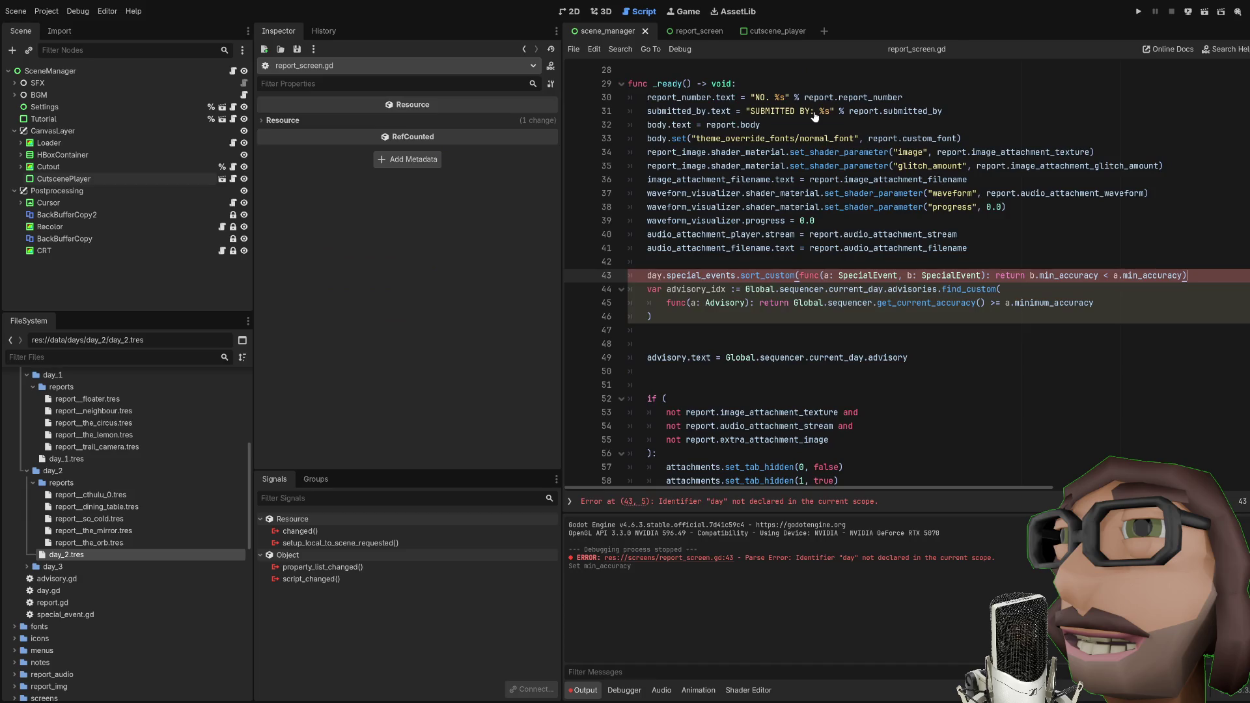
Make line 43 sort Global.sequencer.current_day.advisories using Advisory type hints.
double_click(689, 275)
type("advisori")
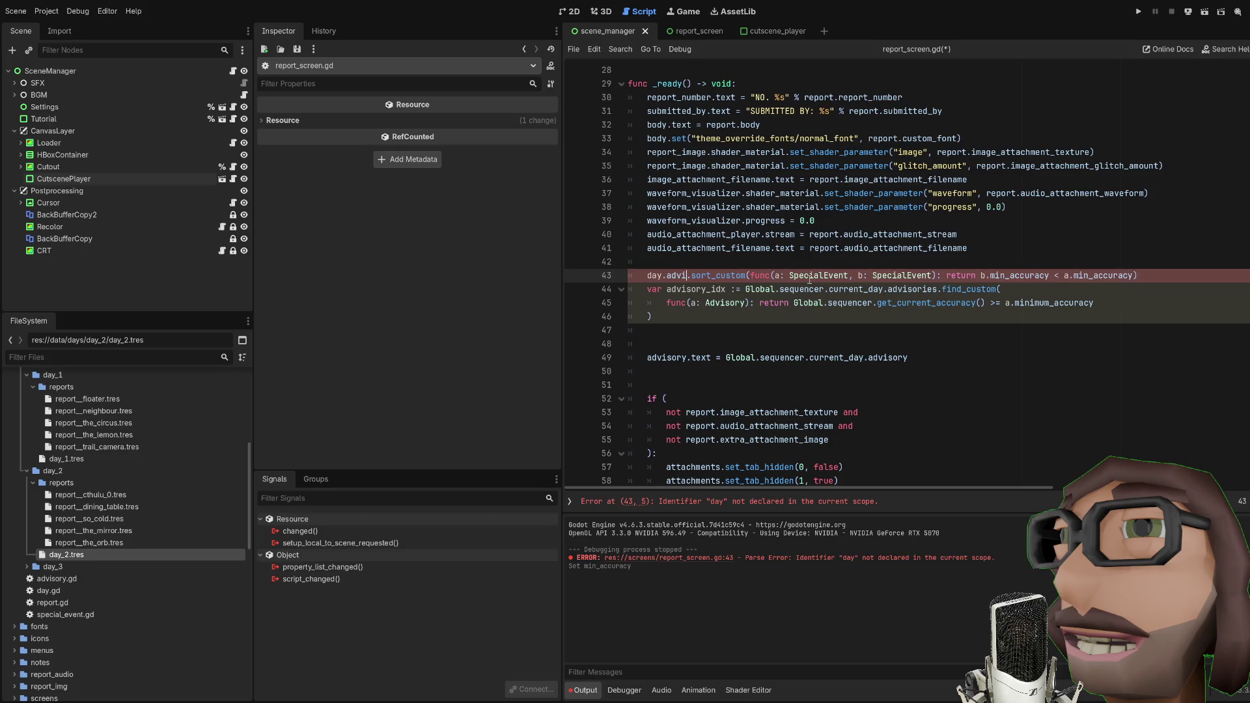
type("es")
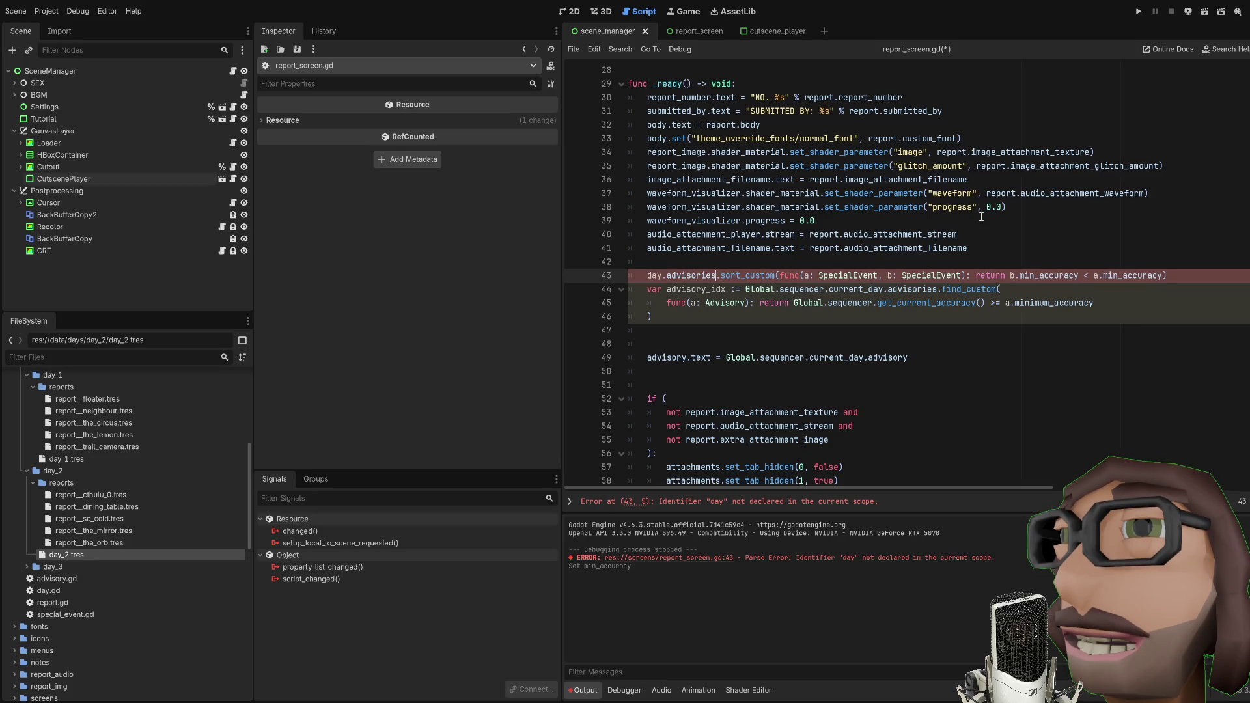
double_click(847, 276)
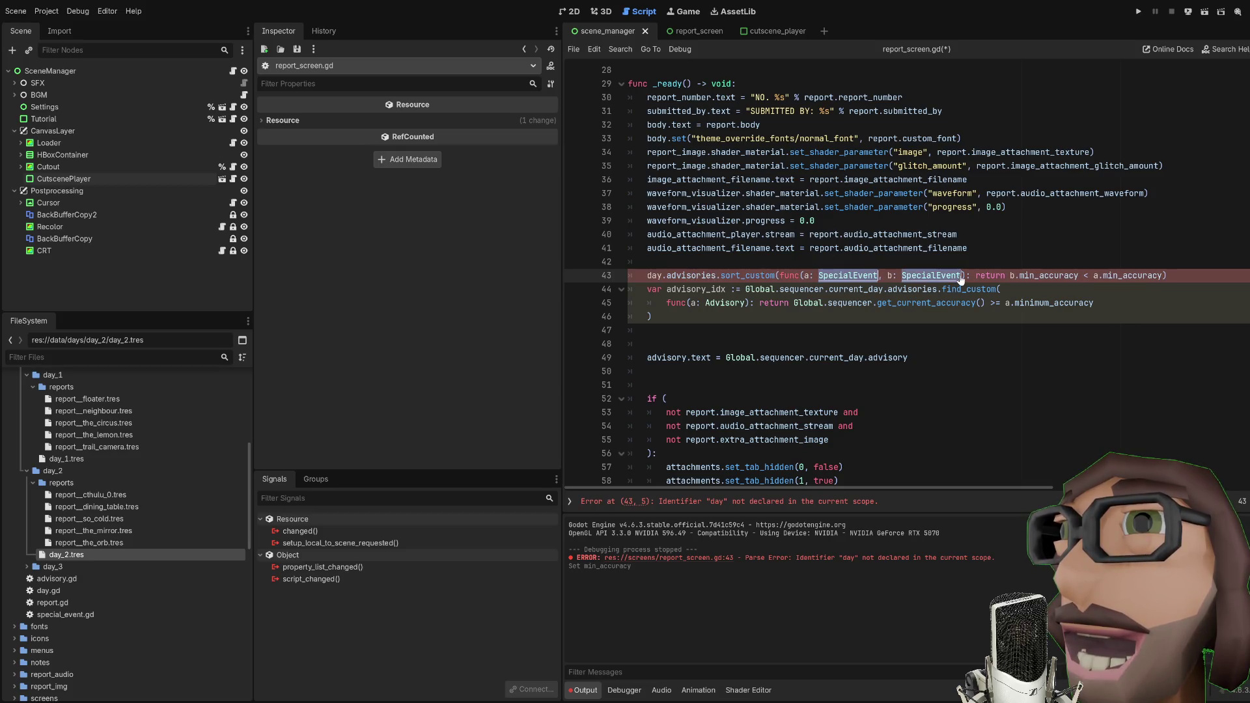
type("Advisory")
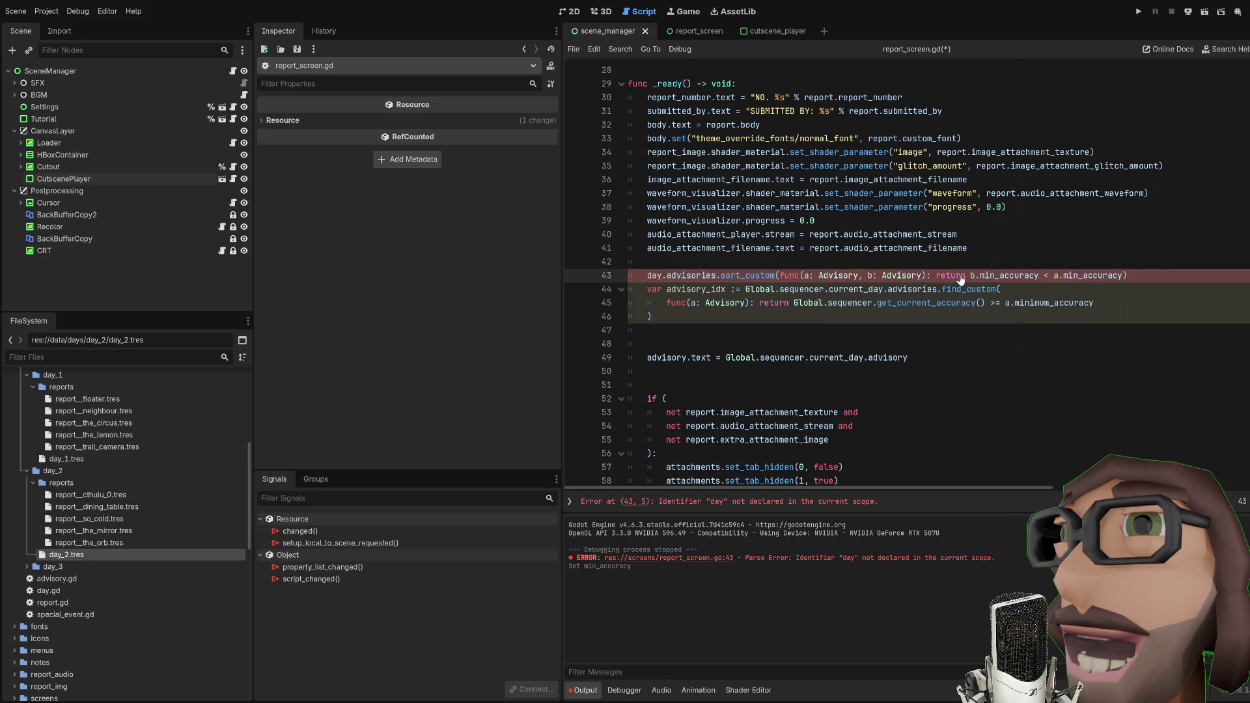
left_click(1163, 275)
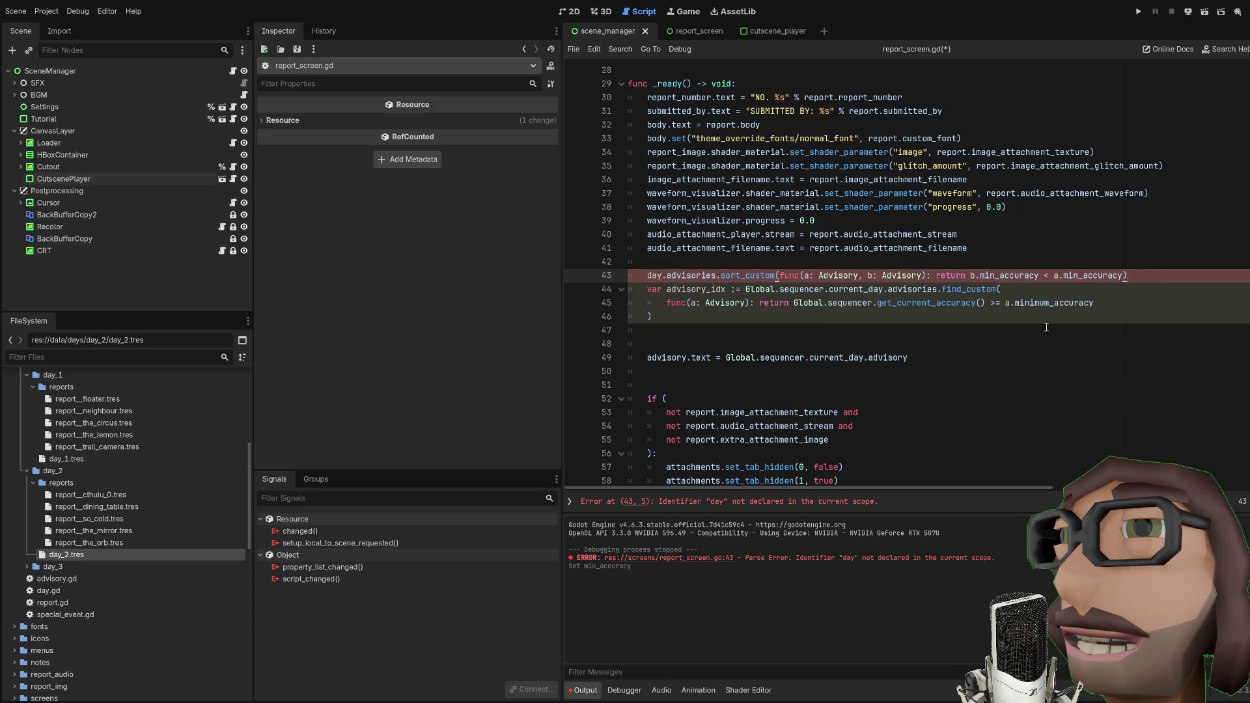
key("Home")
type("Glob")
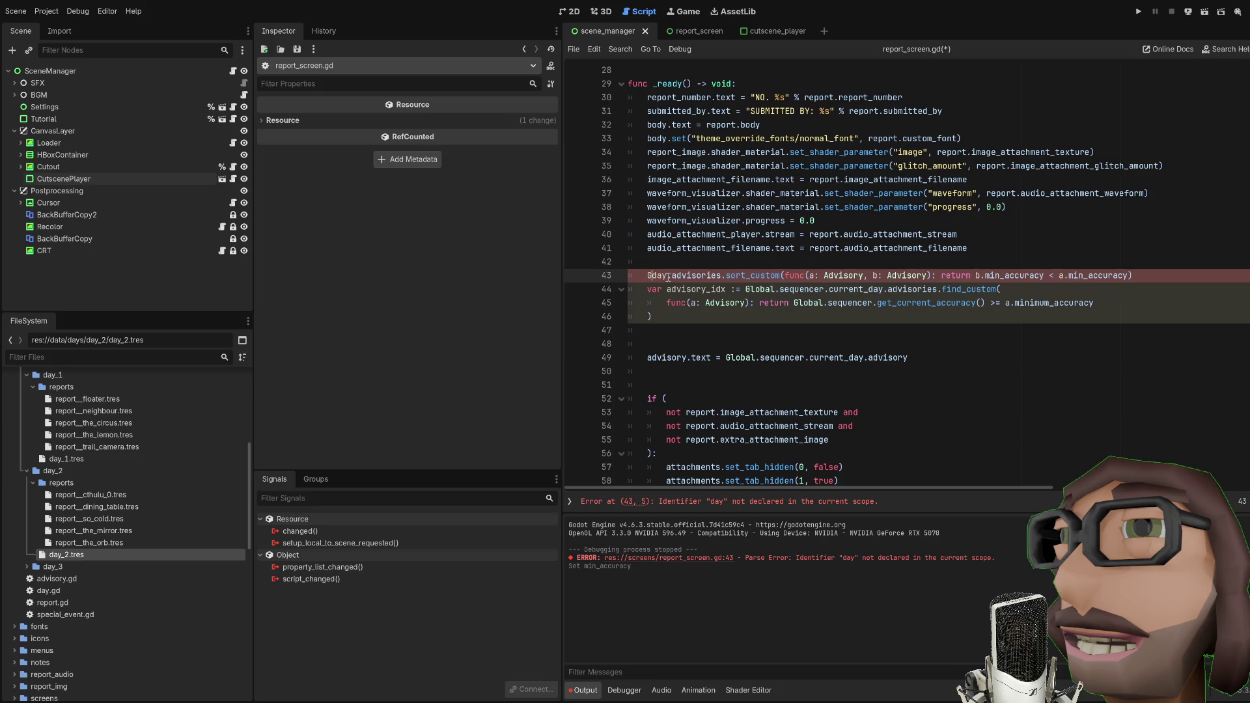
type("al.sequ")
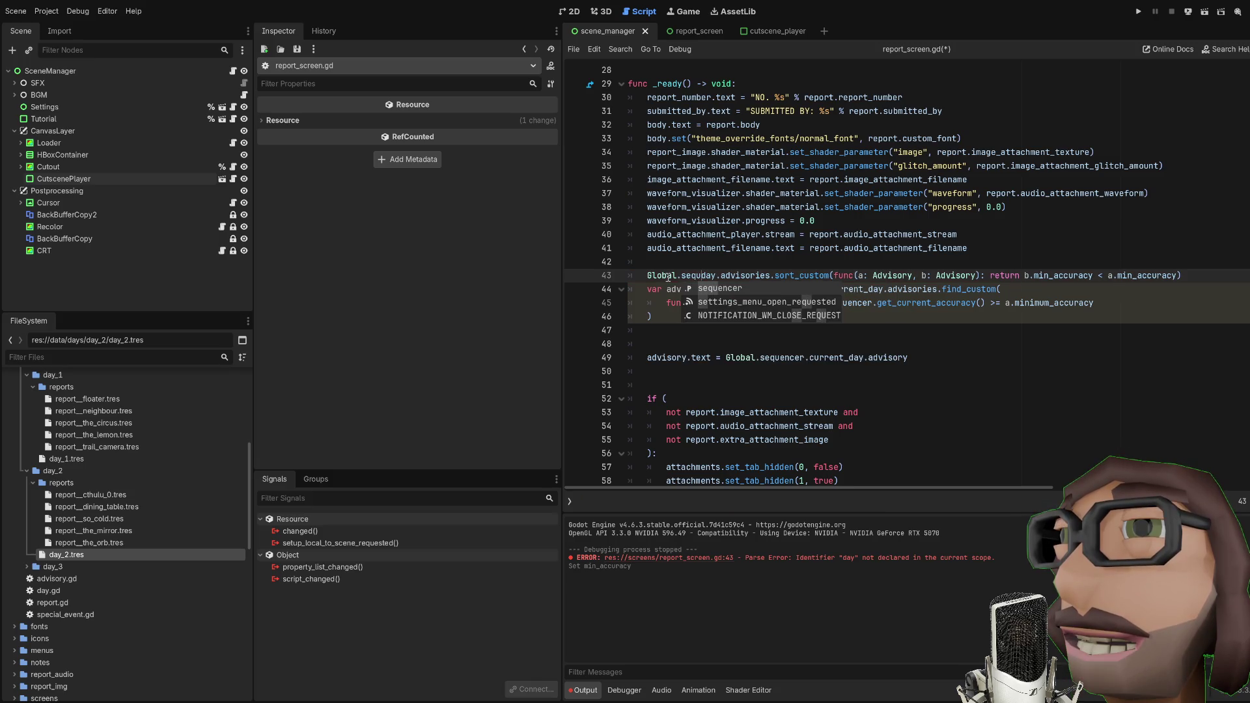
key("Return")
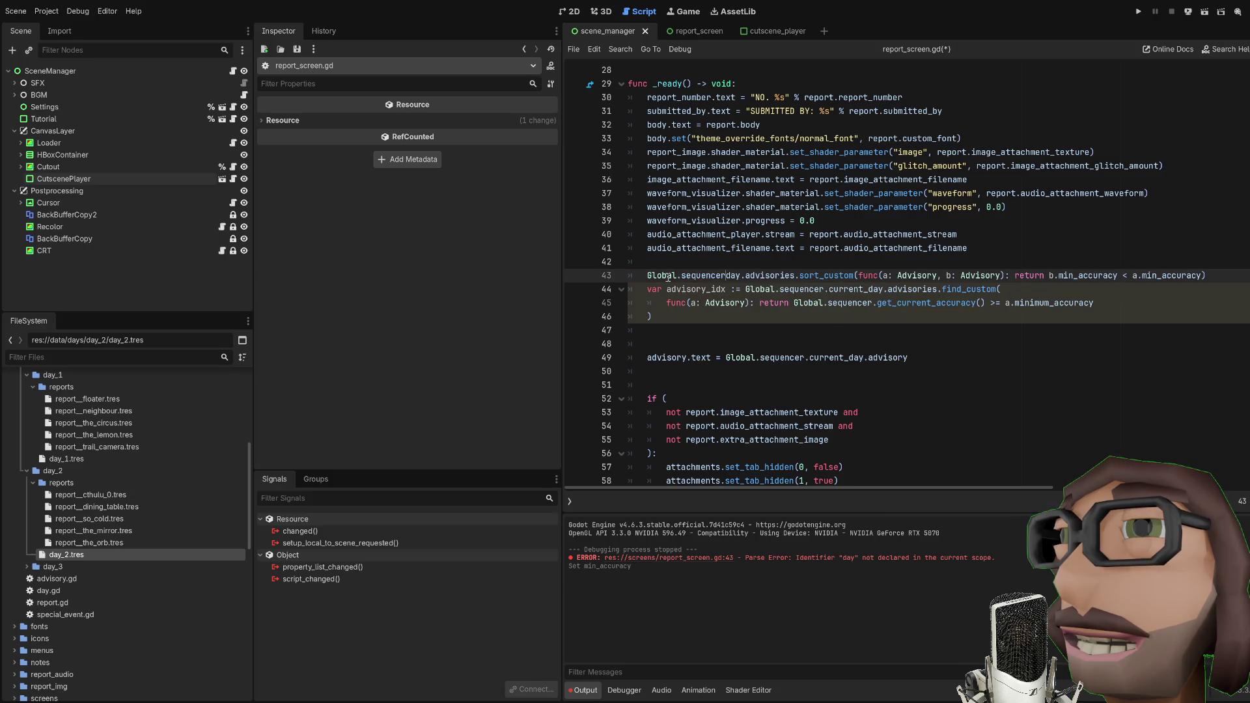
type(".")
type("current_")
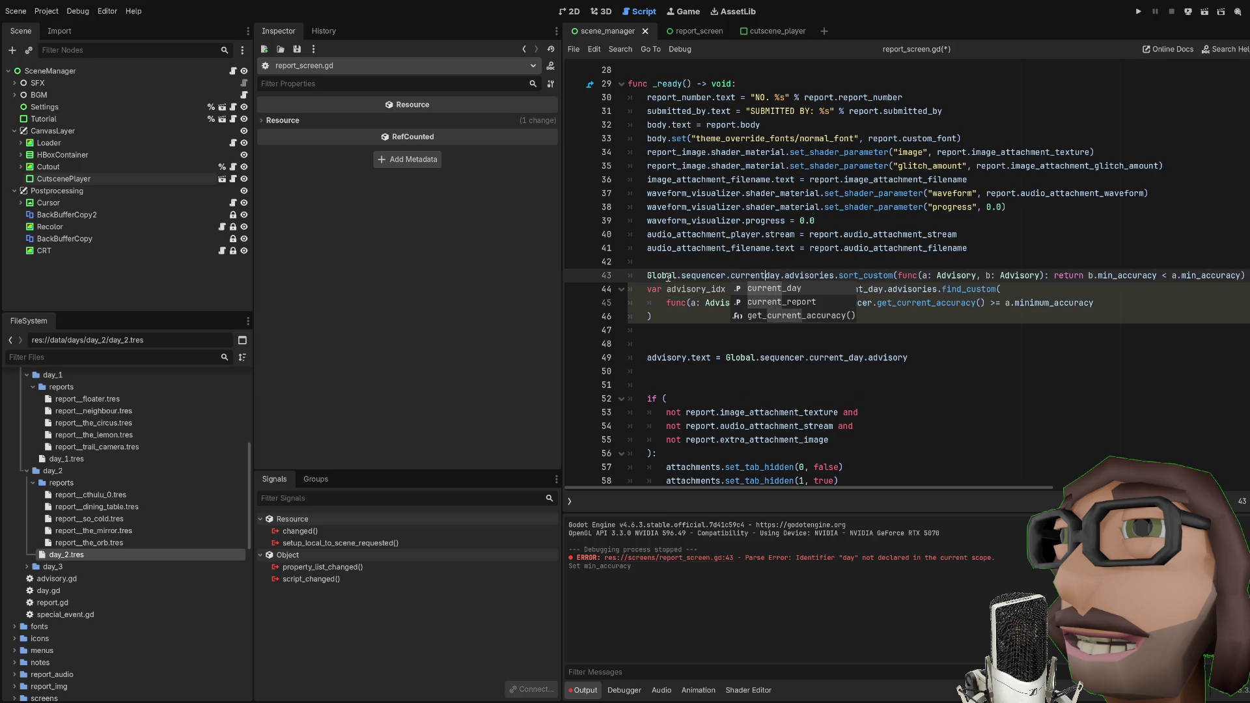
Break the sort_custom call so the lambda and closing parenthesis sit on their own lines.
left_click(903, 275)
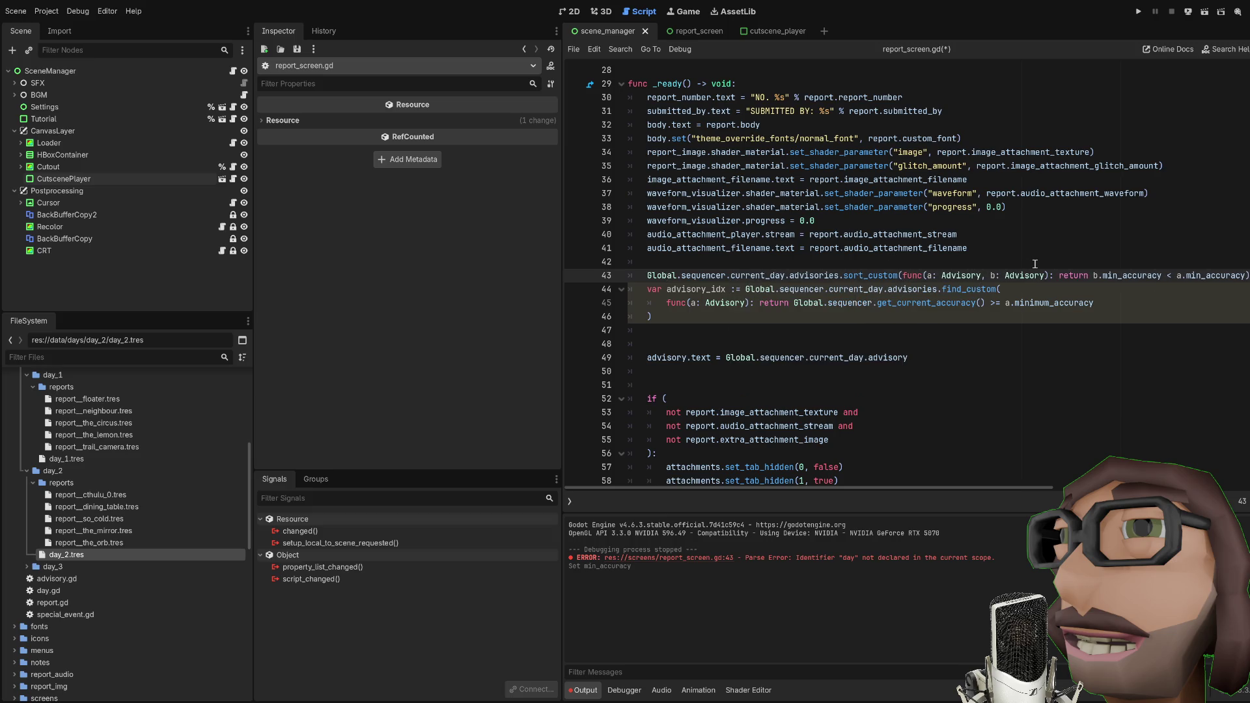
key("Return")
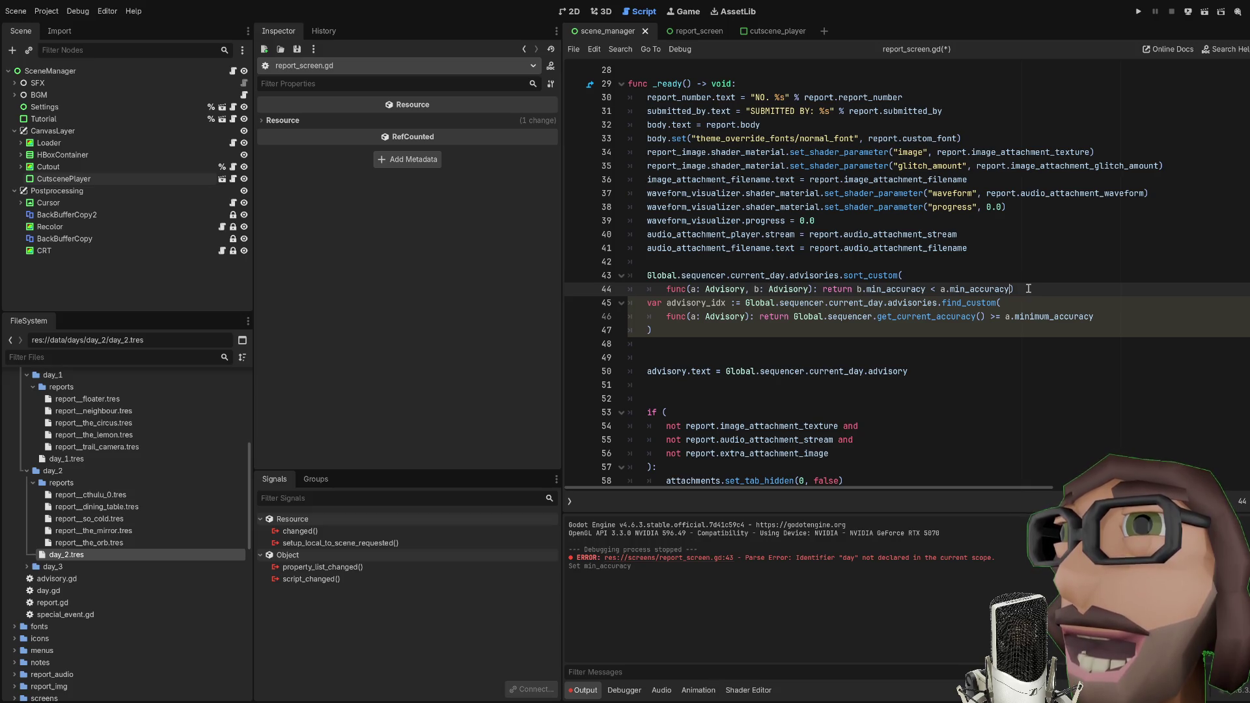
left_click(1012, 288)
key("Return")
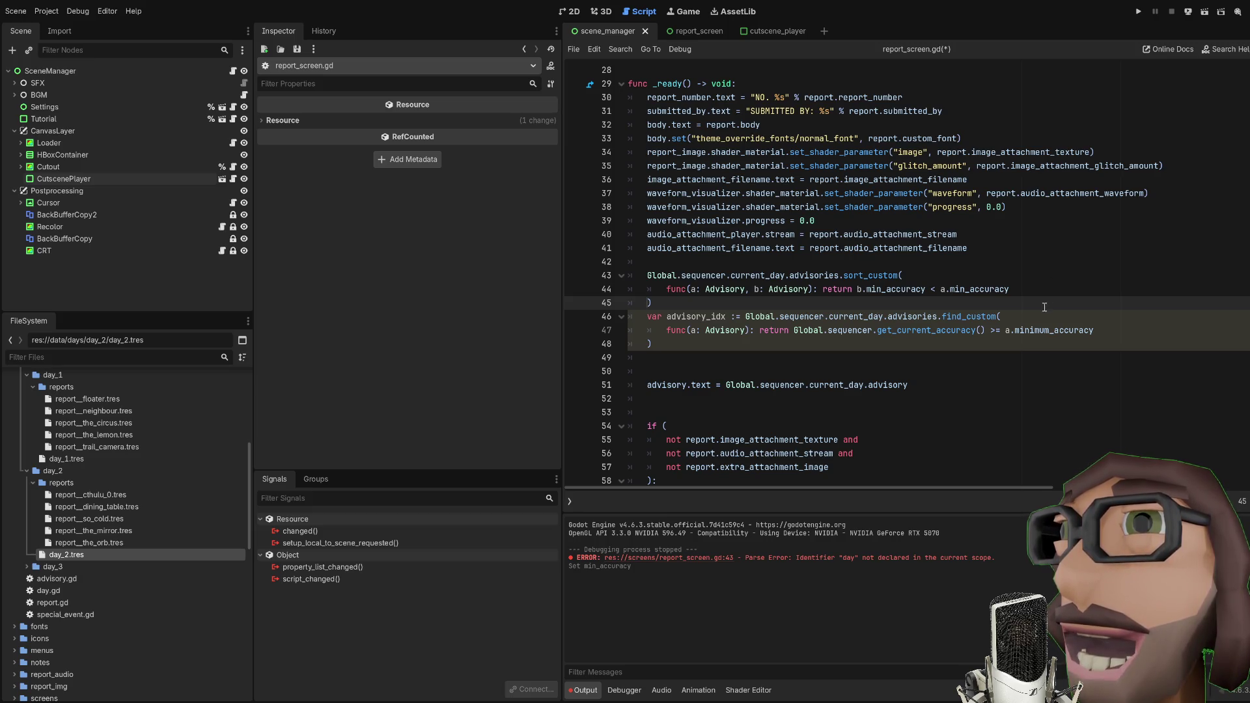
scroll(842, 335, "down", 1)
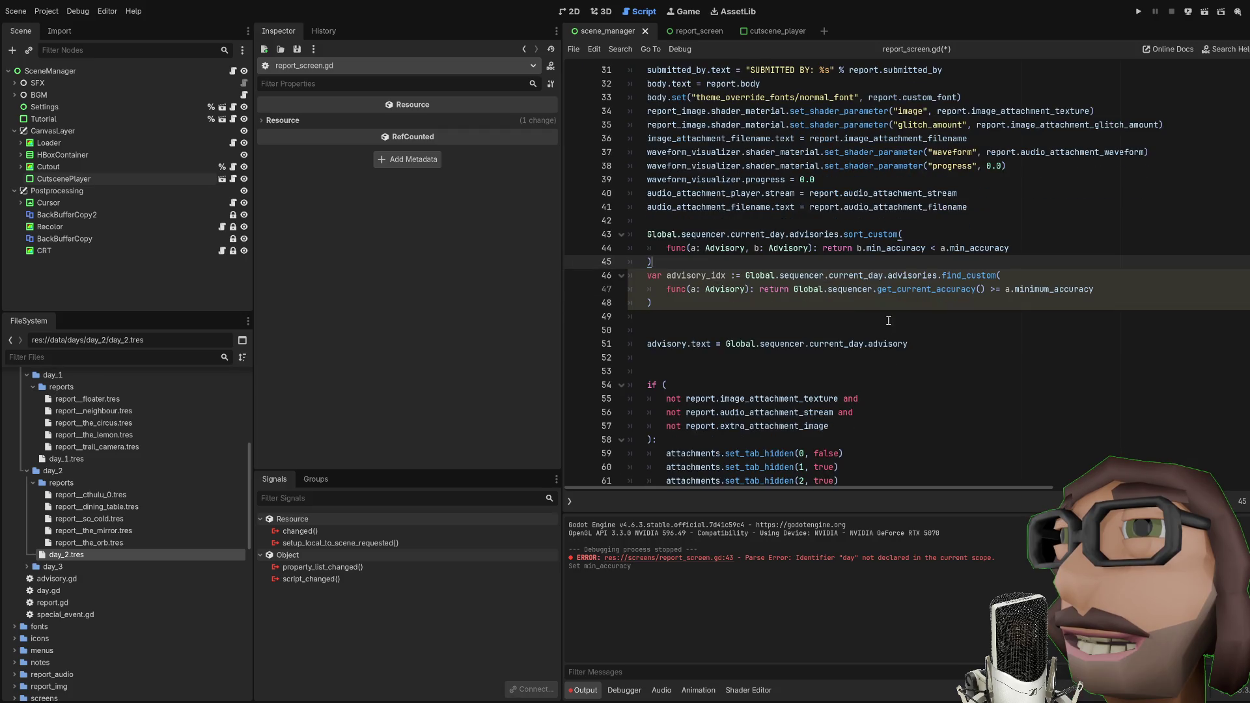
Review the sort_custom block and the find_custom lambda on lines 43–48.
left_click(731, 275)
key("Down")
key("Down")
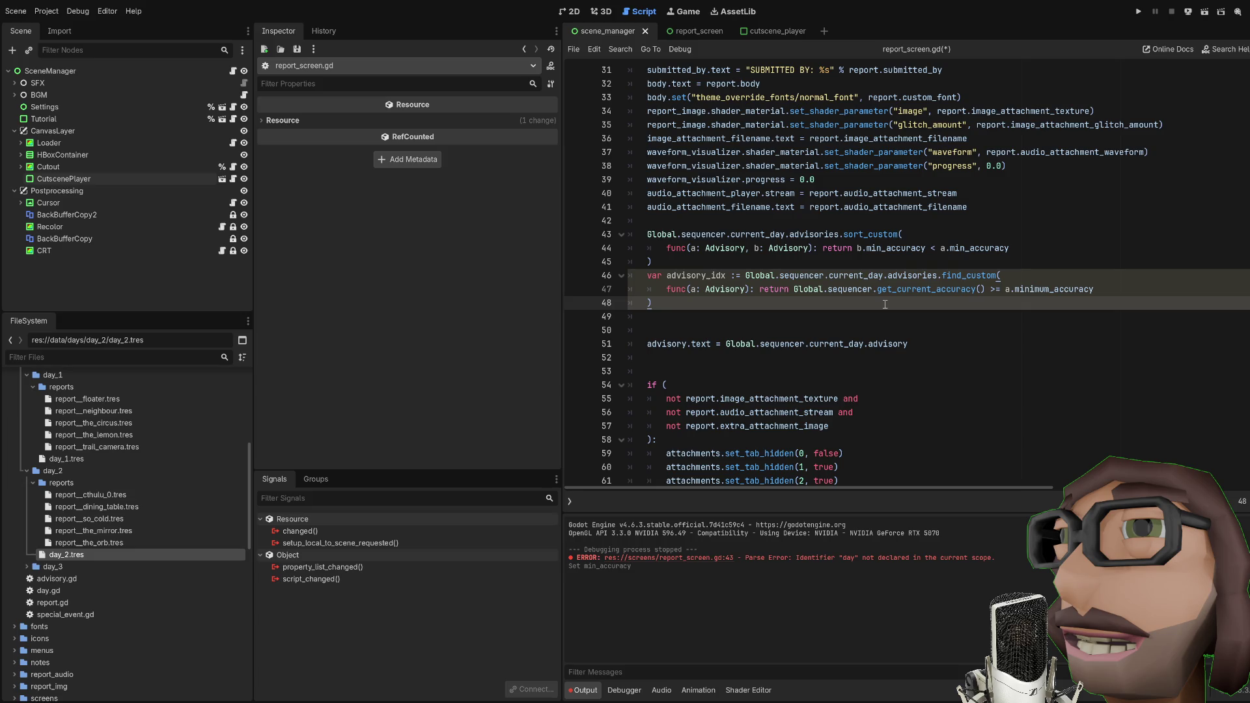
left_click(1119, 294)
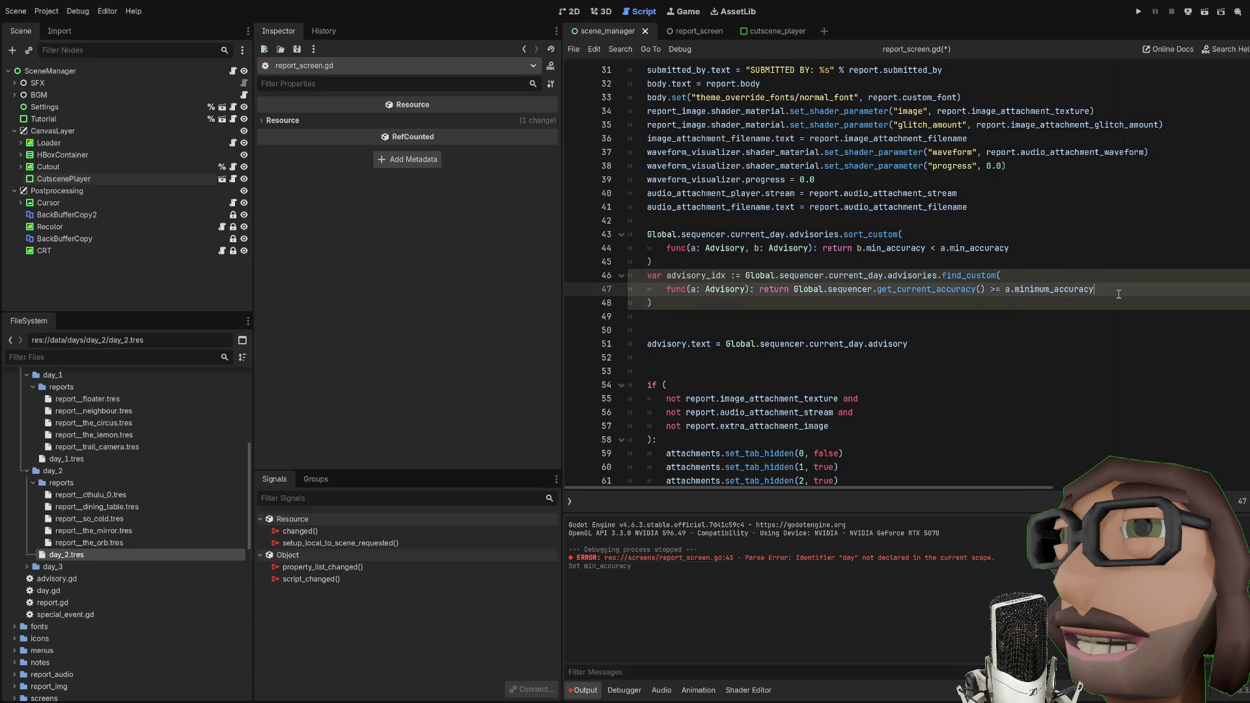
left_click(757, 308)
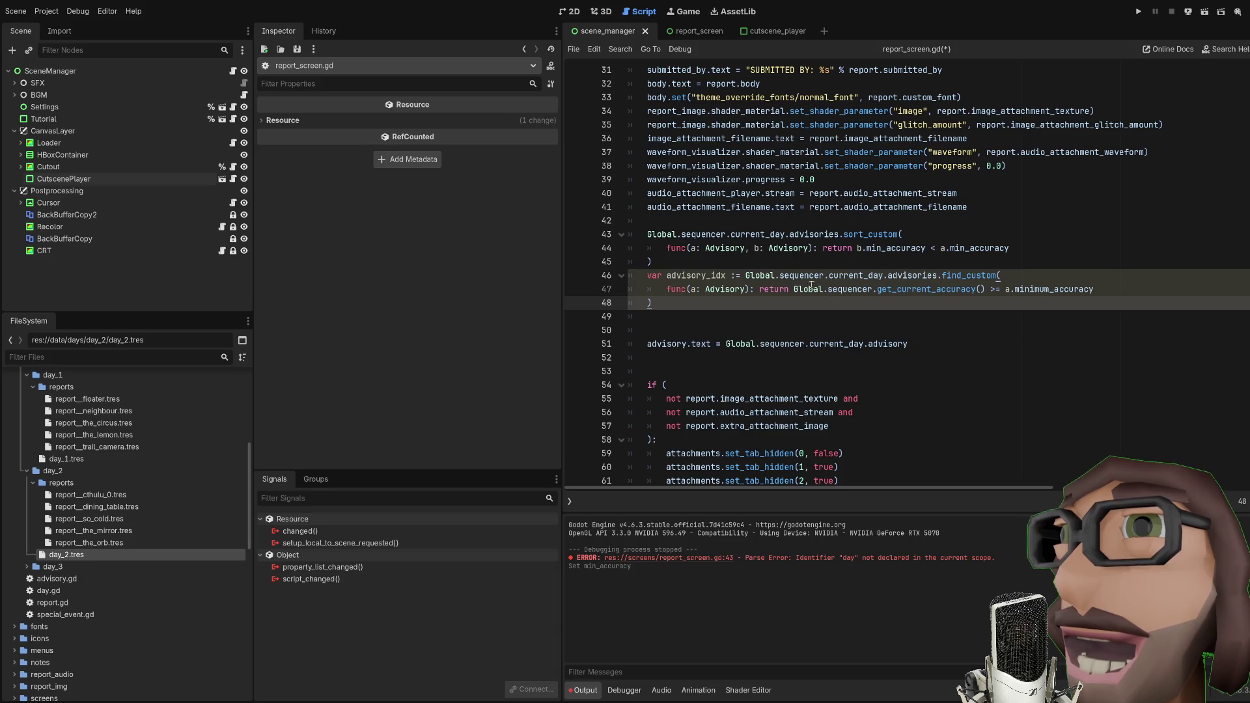
left_click_drag(648, 234, 652, 262)
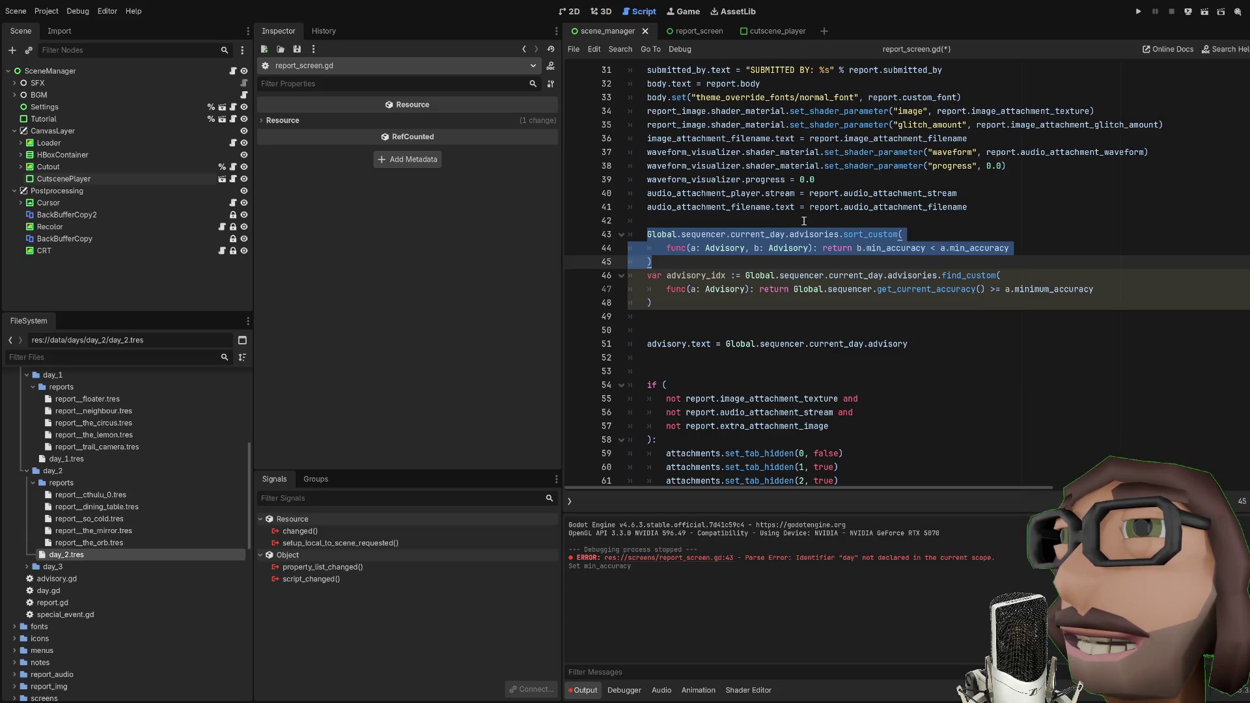
mouse_move(669, 289)
left_mouse_down()
mouse_move(934, 276)
mouse_move(1107, 287)
left_mouse_up()
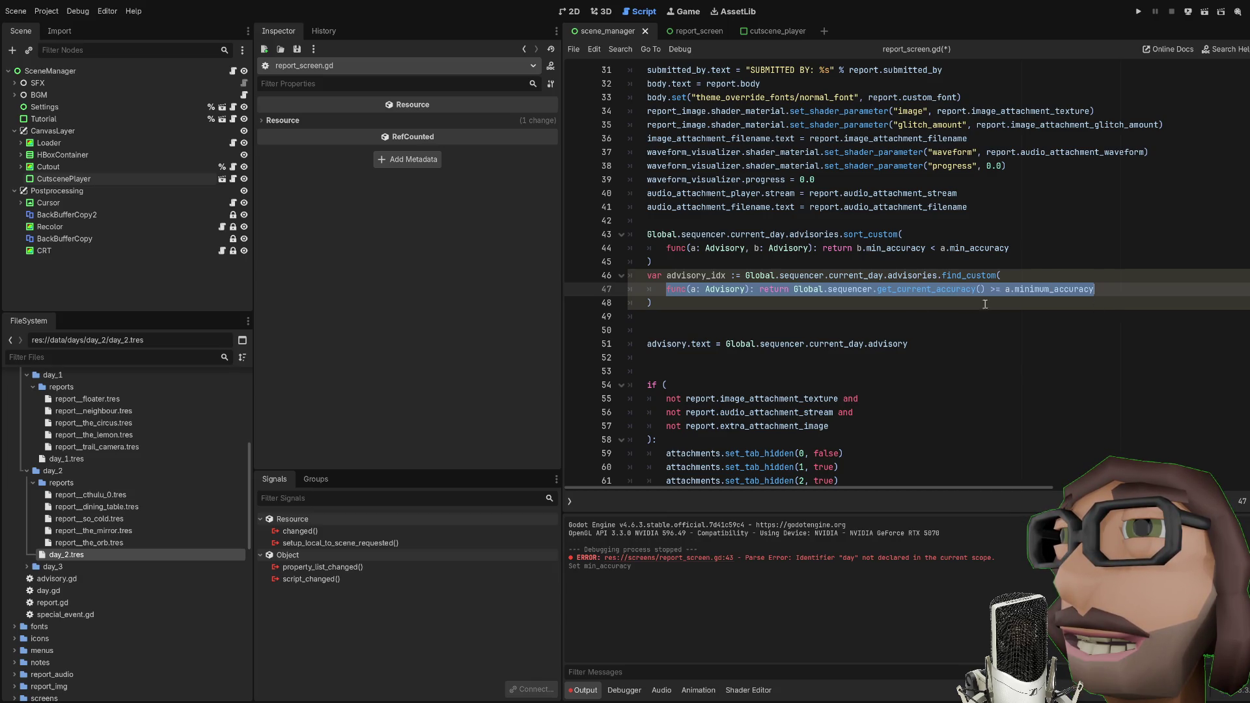
Insert an empty line after the find_custom block's closing parenthesis on line 48.
left_click(777, 302)
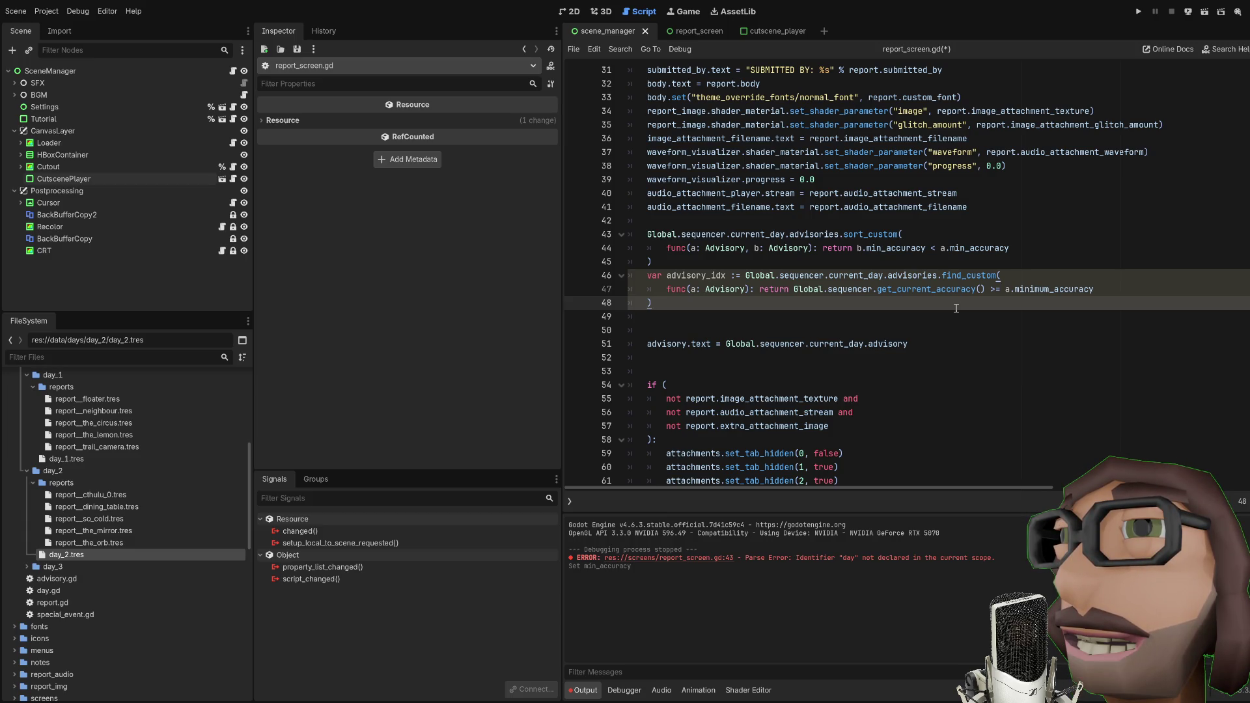
key("Up")
key("Up")
key("Up")
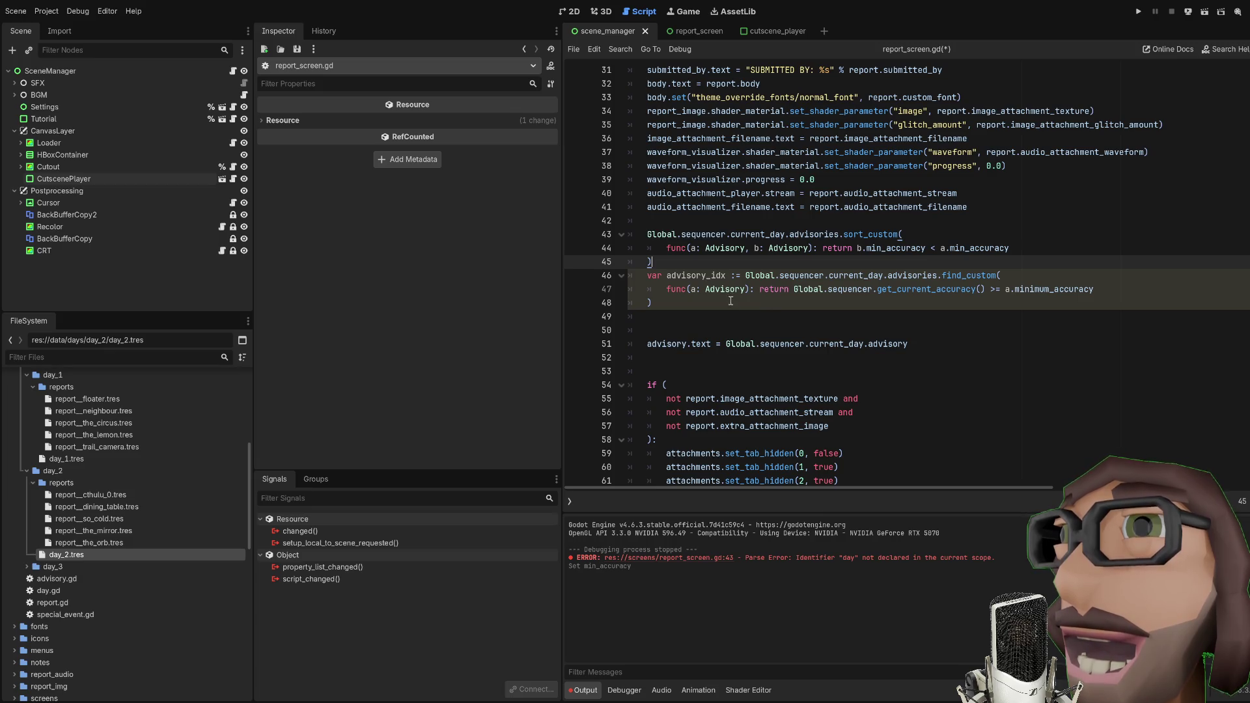
key("shift+Up")
key("shift+Up")
key("shift+Home")
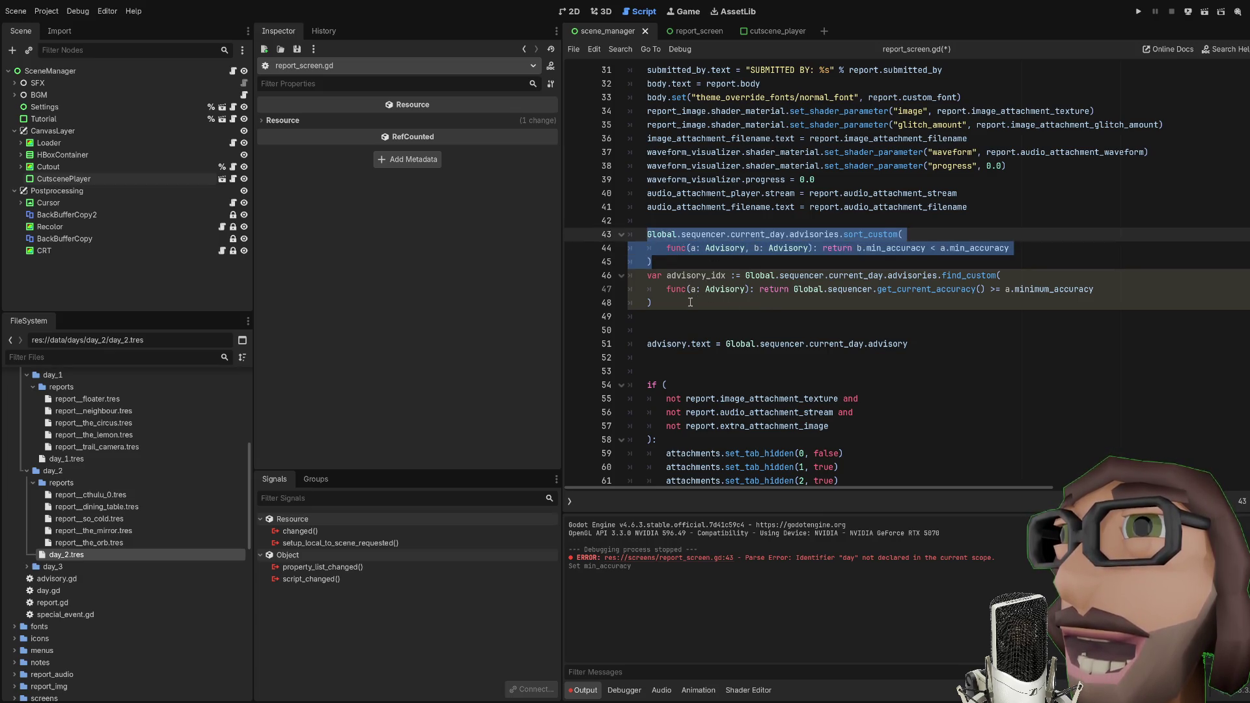
left_click(784, 313)
key("Up")
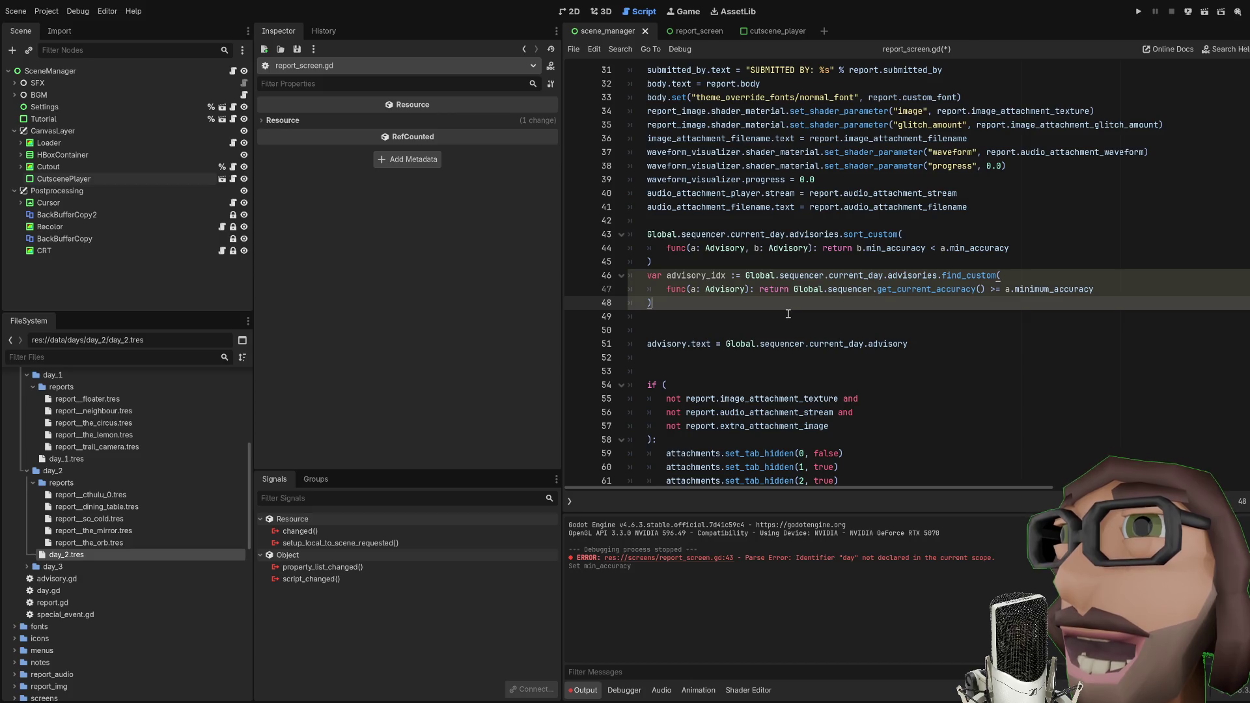
key("Return")
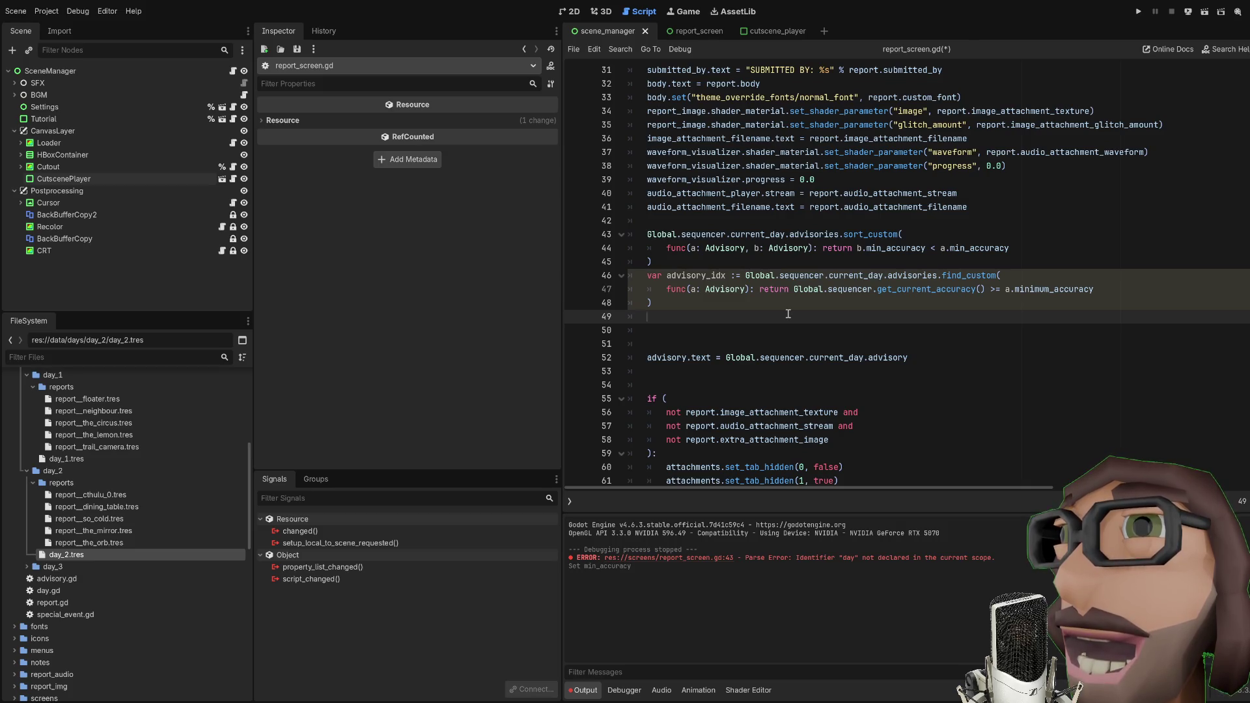
Add an advisory_idx == -1 check setting advisory.text to an empty string, plus an else branch.
type("advisory_idx == -1:")
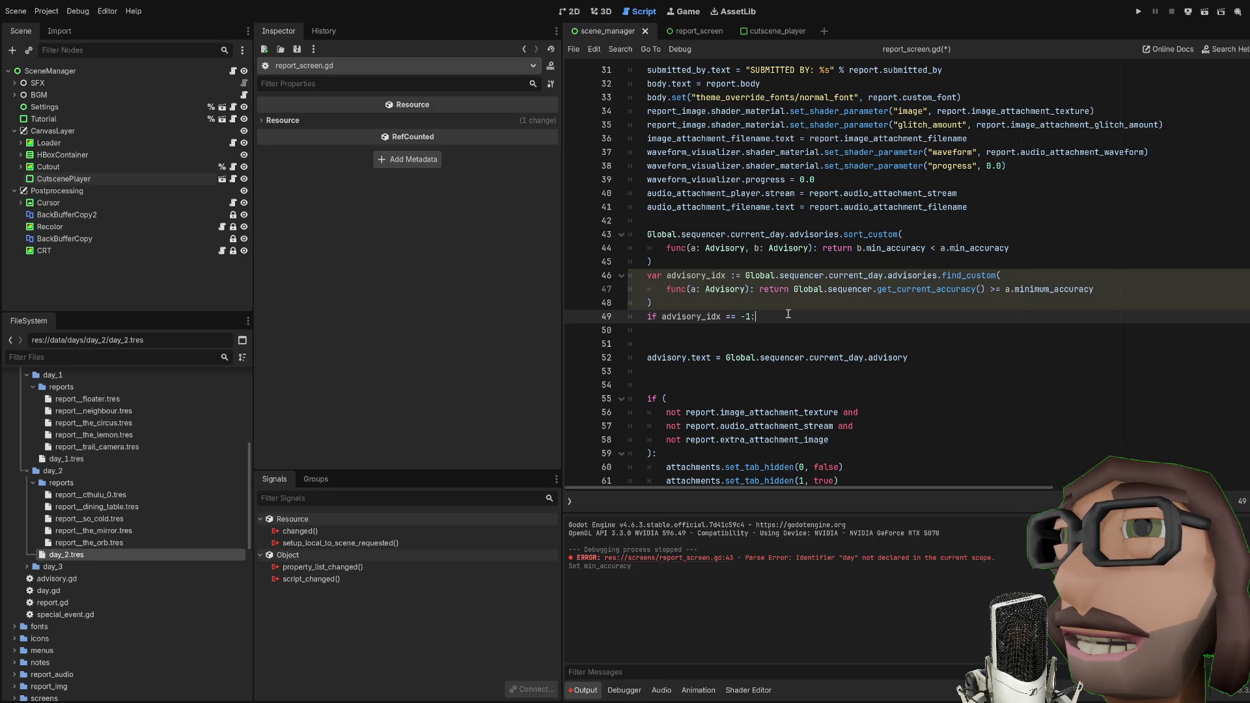
key("Return")
type("advisory.text = ::")
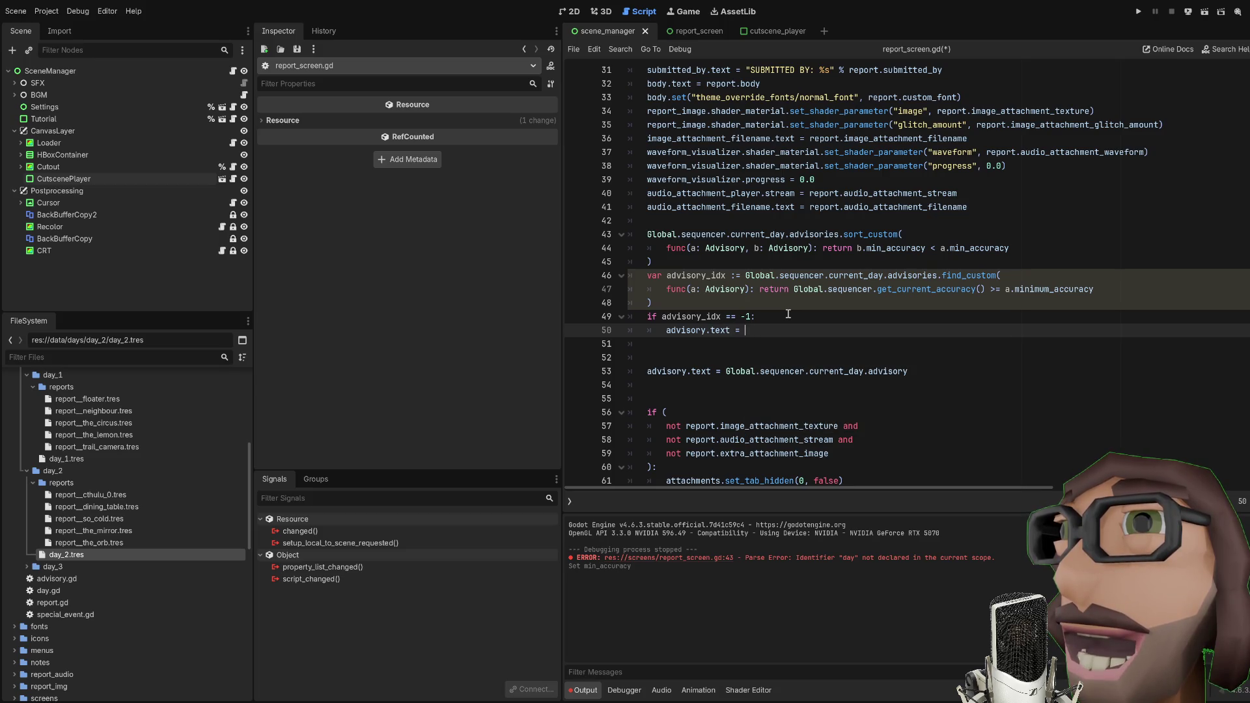
key("Return")
type("else:")
key("Return")
key("Return")
key("Delete")
key("BackSpace")
key("Tab")
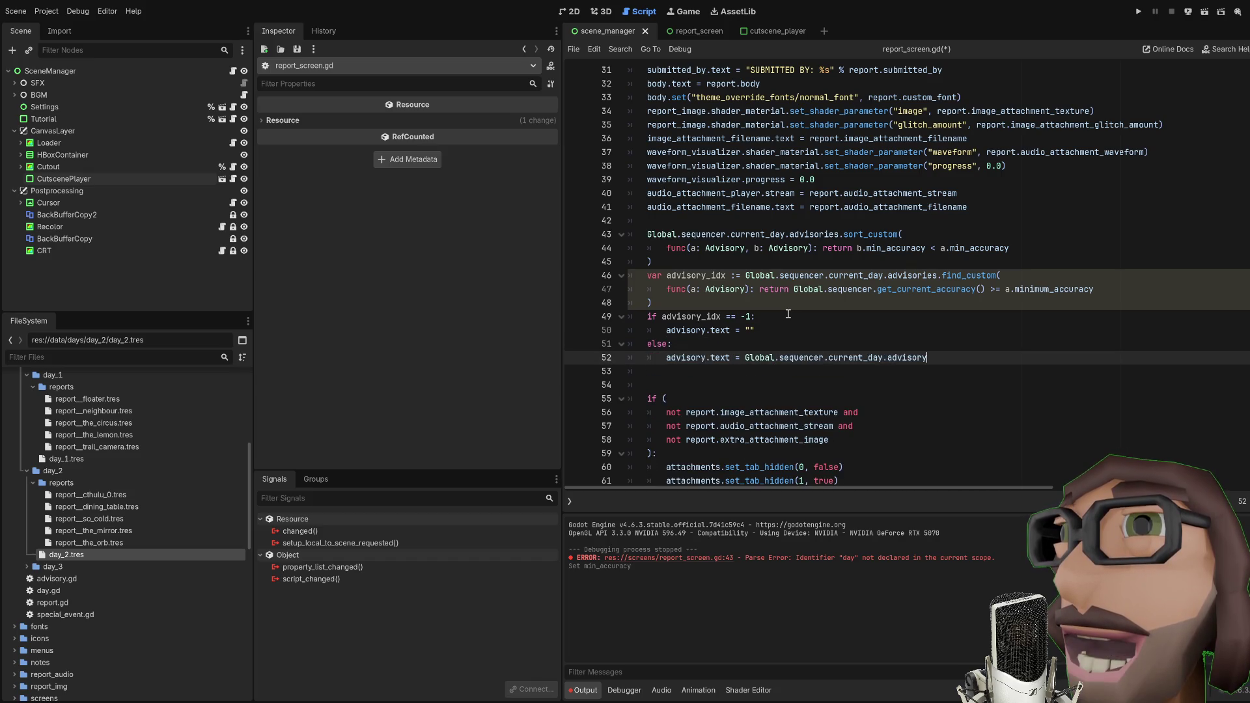
Make the else branch set advisory.text to advisories[advisory_idx].text and save the script.
key("End")
key("ctrl+shift+Left")
type("advi")
key("Return")
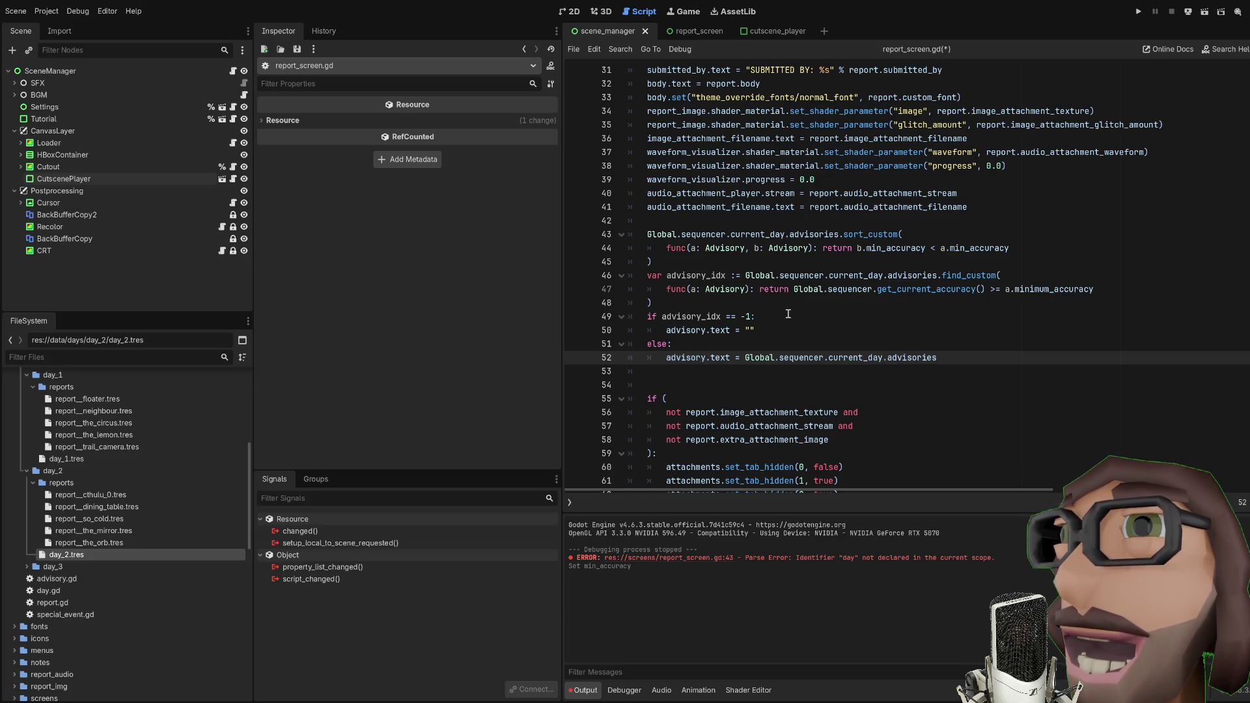
type("[a")
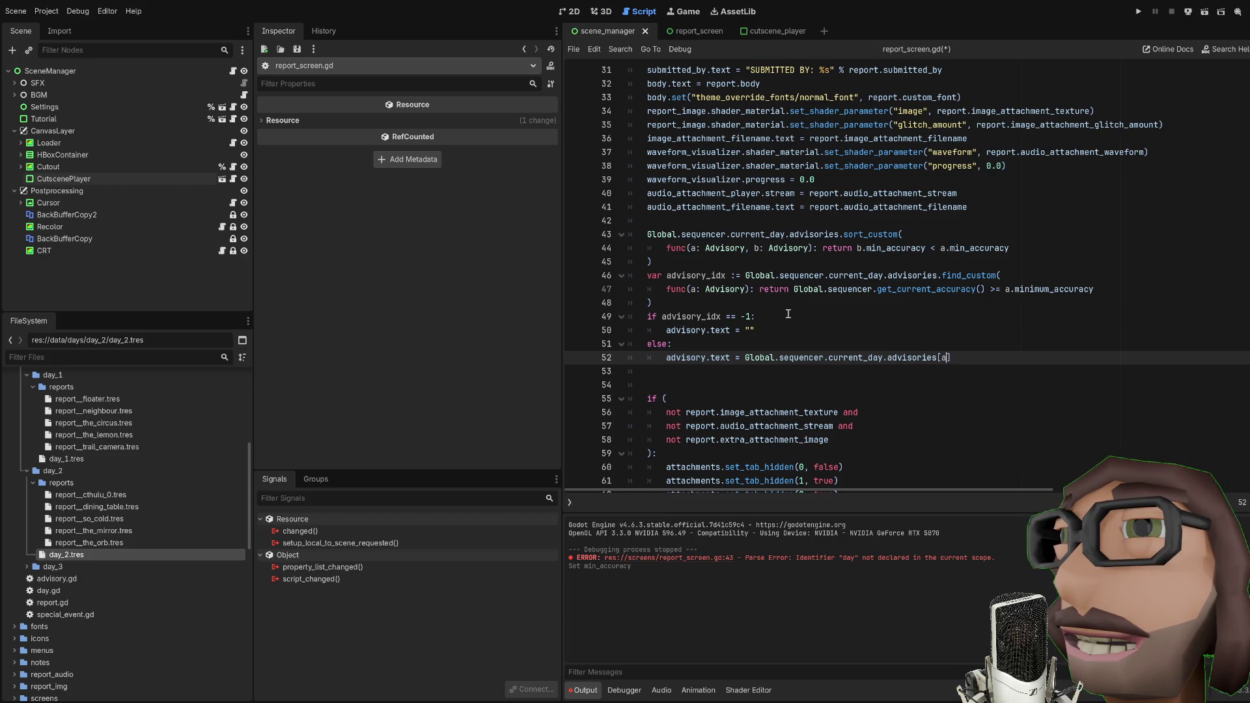
key("Return")
type("_idx")
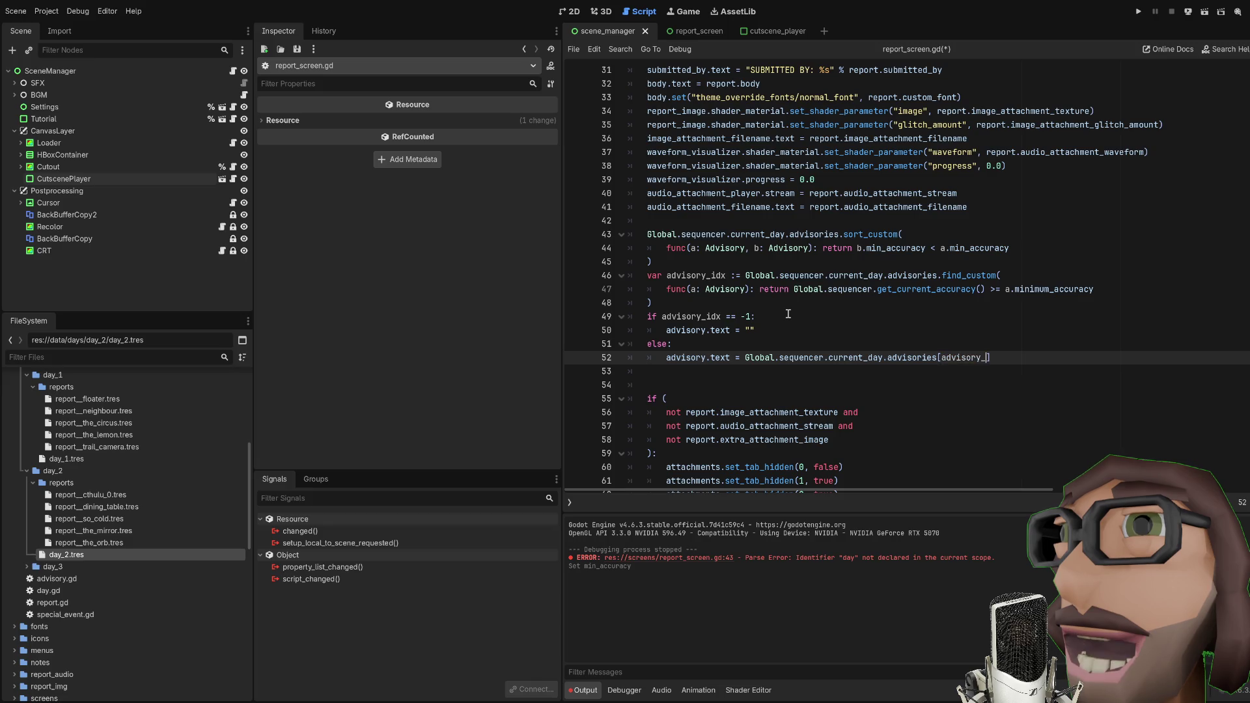
key("ctrl+s")
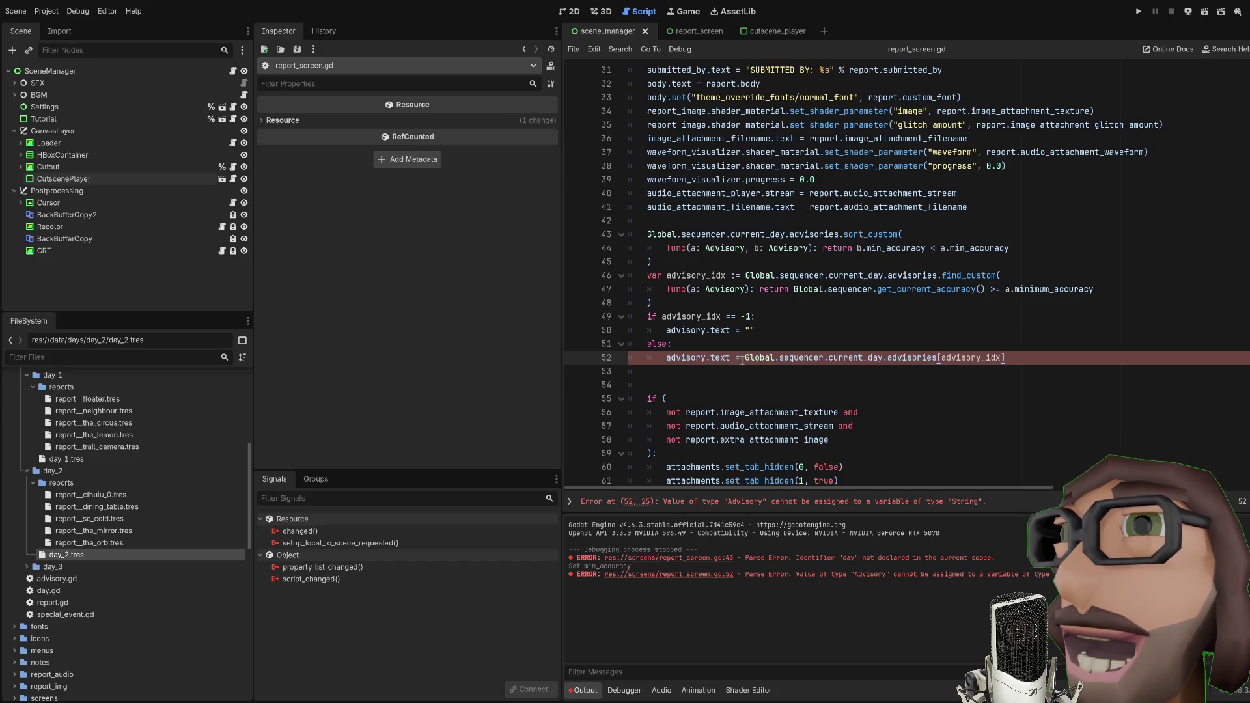
left_click(1066, 357)
type(".text")
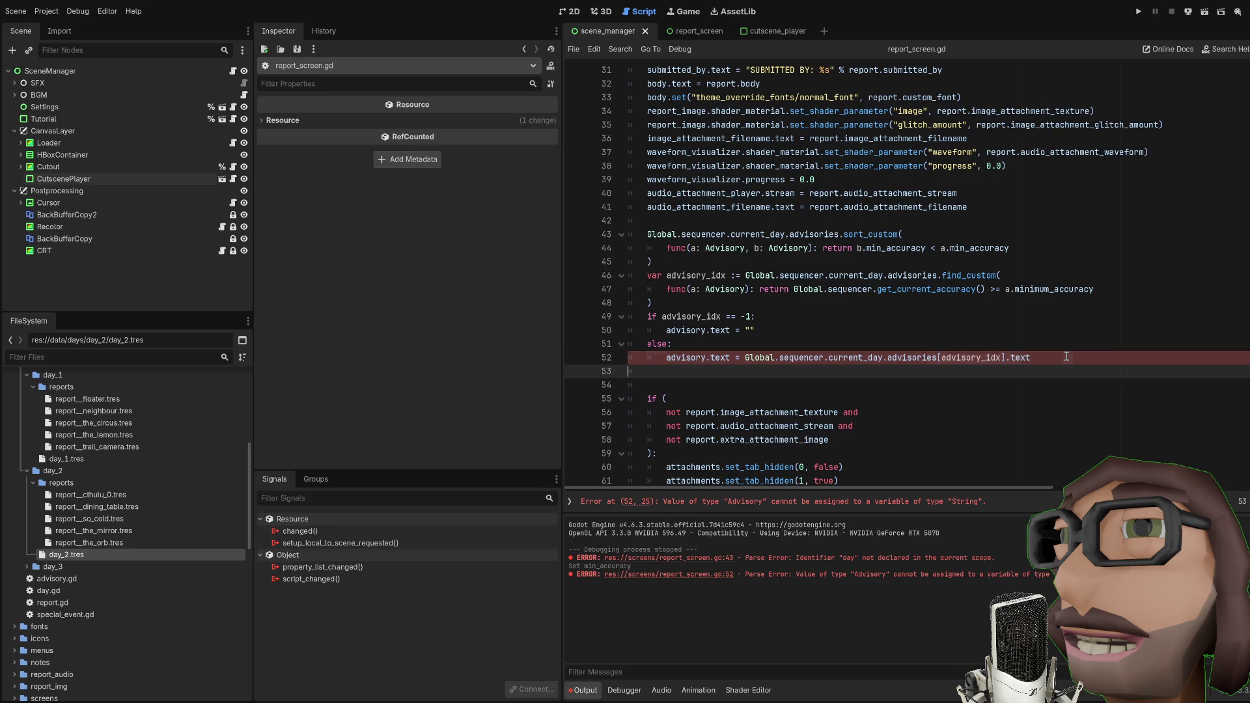
key("ctrl+s")
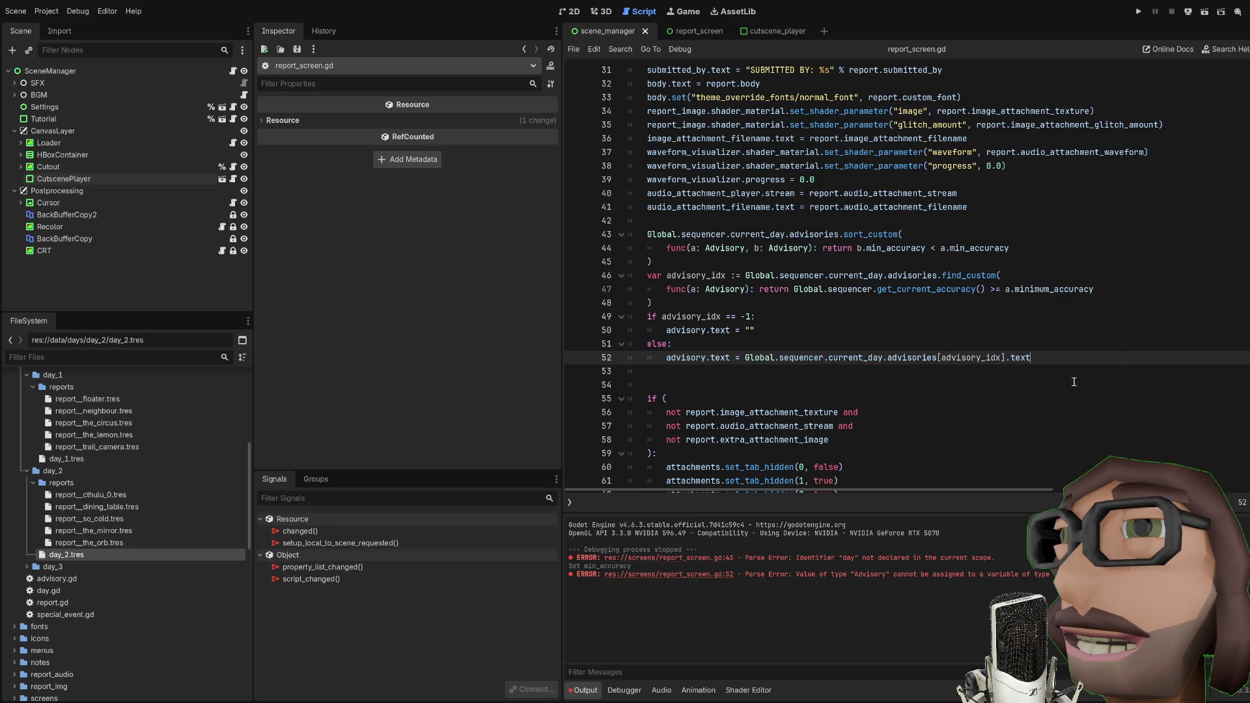
Scroll through report_screen.gd to review the new if/else, returning to line 49.
scroll(904, 327, "up", 2)
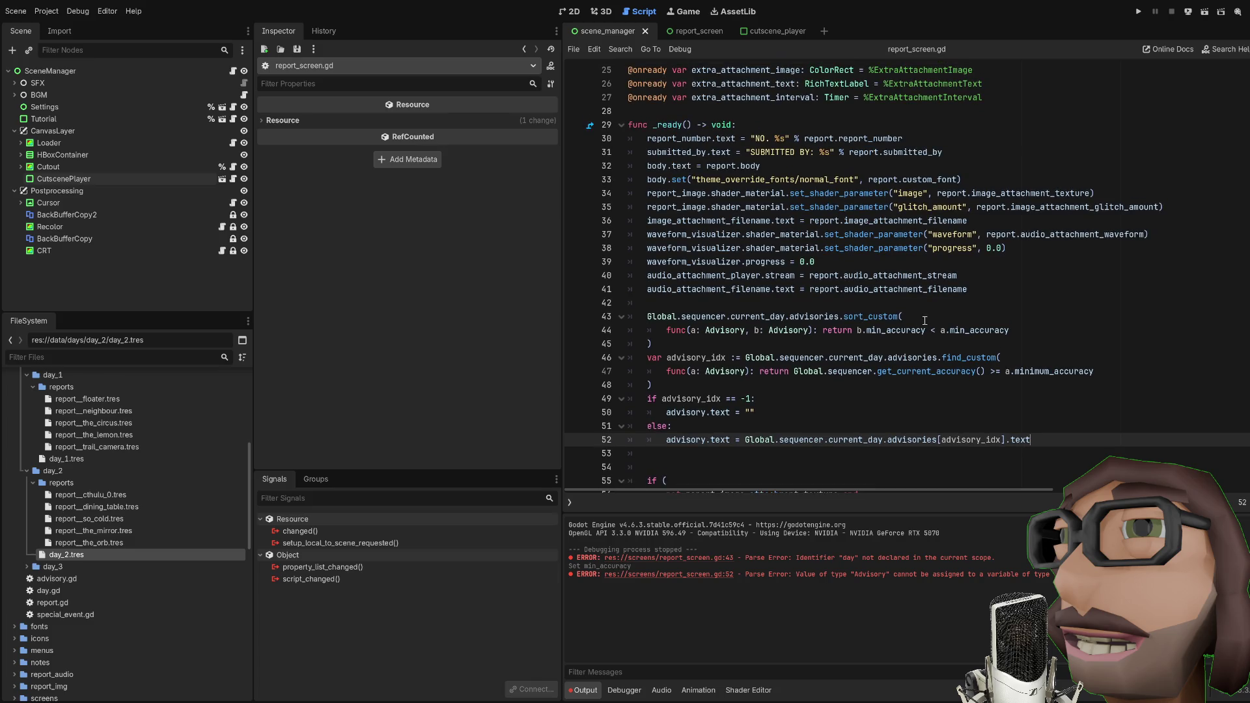
scroll(925, 320, "down", 3)
scroll(970, 318, "up", 2)
scroll(972, 318, "up", 2)
scroll(973, 317, "down", 2)
left_click(981, 353)
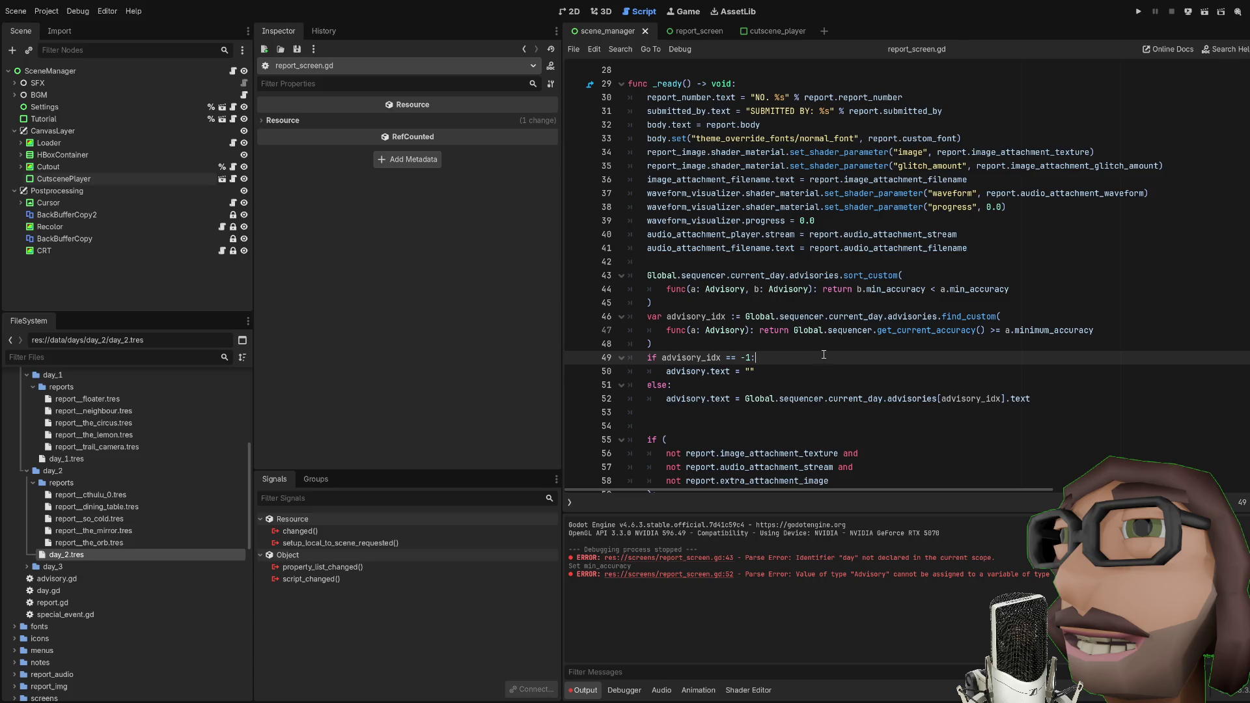
Run the project into Day 2's first report until the debugger error, then stop it.
key("F5")
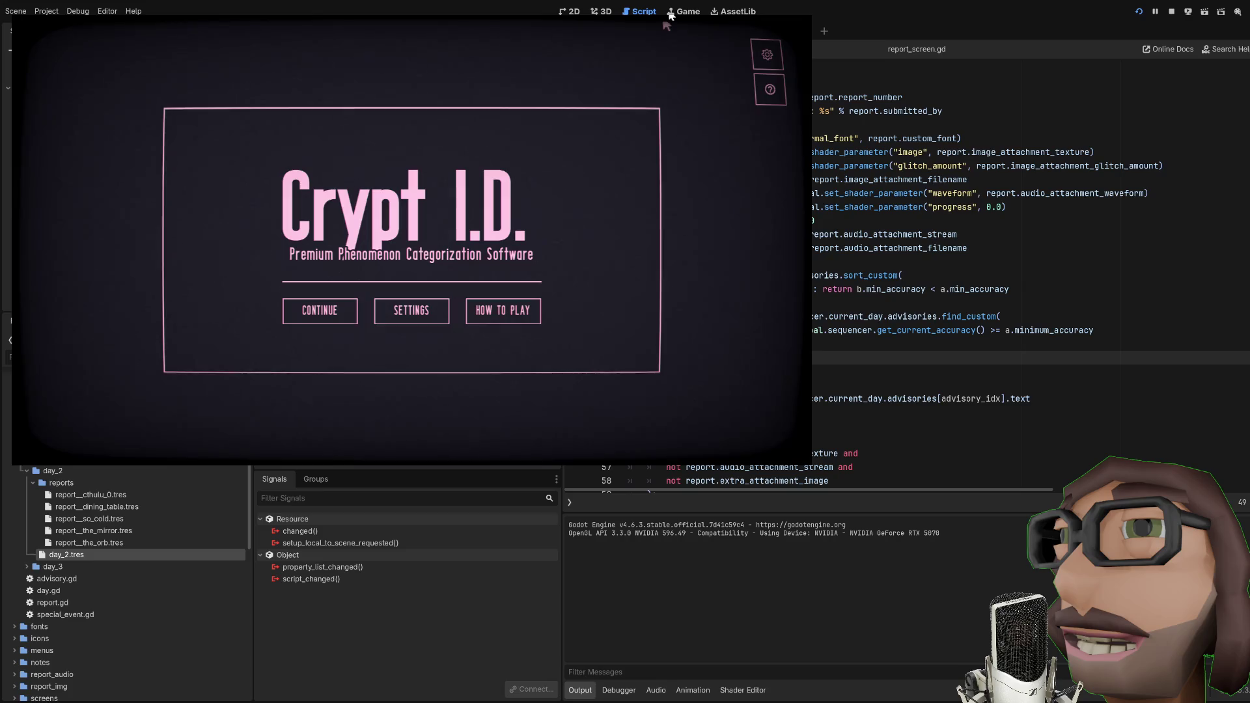
left_click(328, 312)
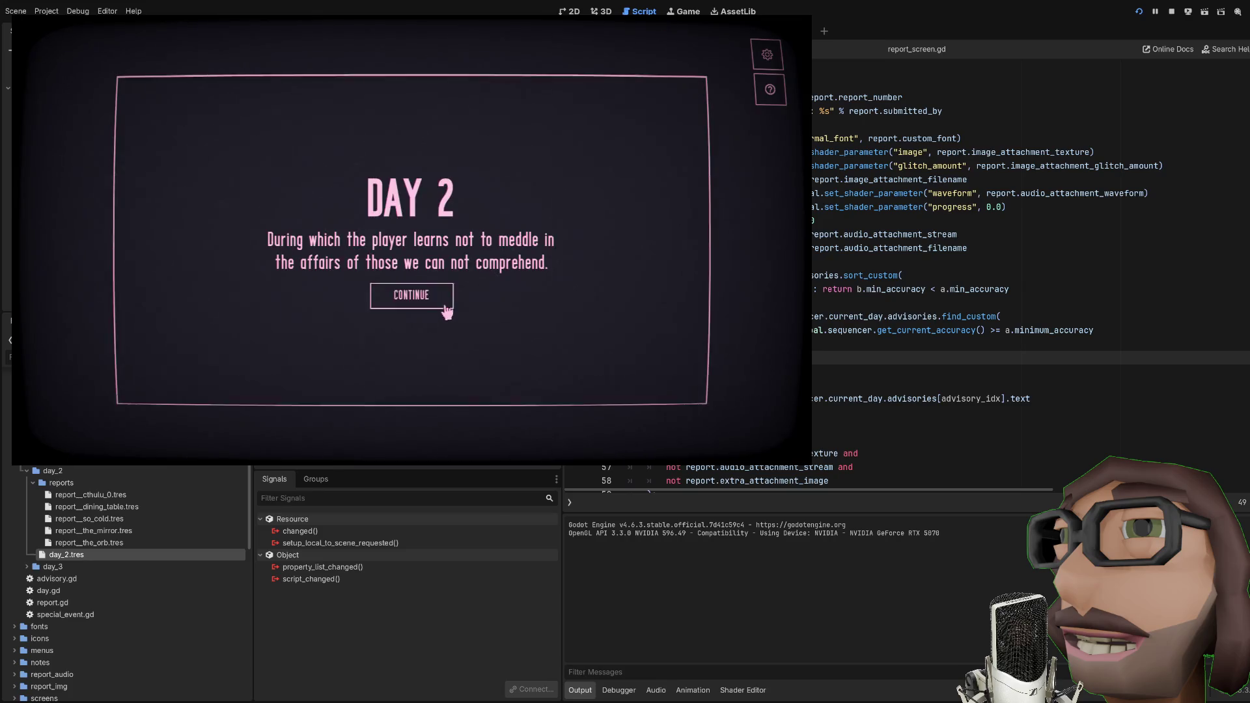
left_click(447, 306)
left_click(444, 315)
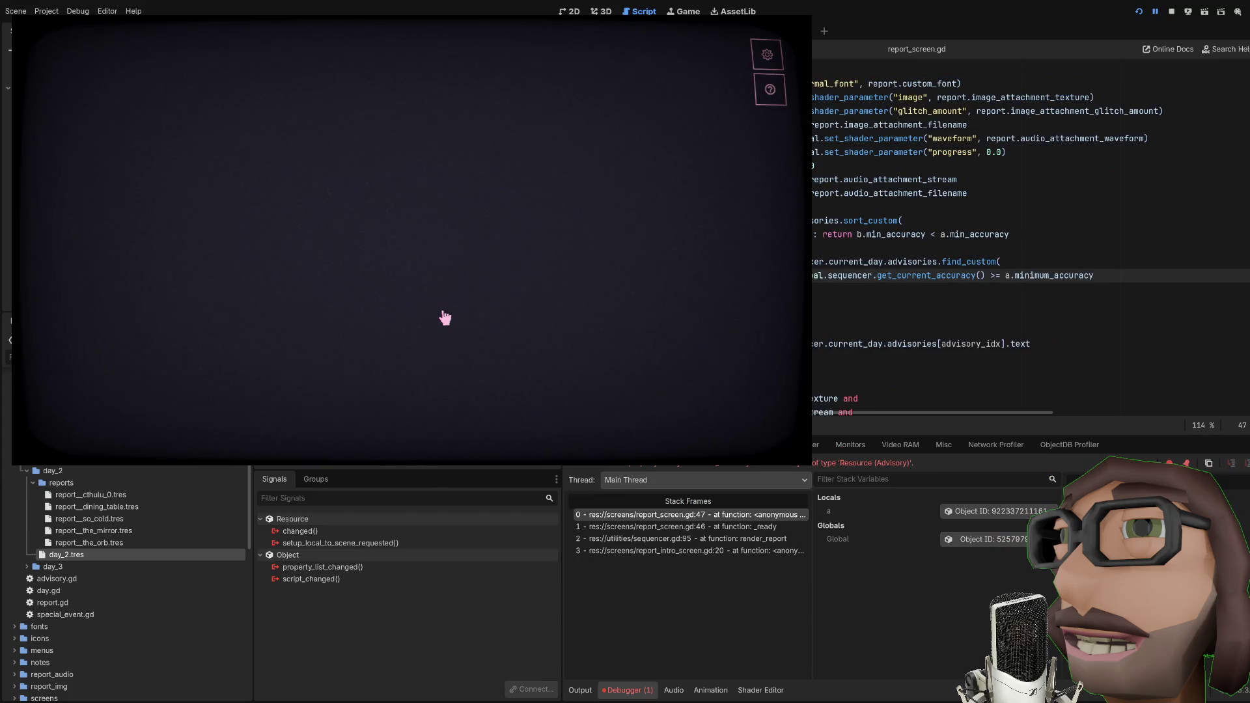
key("F8")
Rename minimum_accuracy to min_accuracy on line 47, rerun, and view the Dining Table report.
left_click_drag(1014, 275, 1051, 276)
type("min")
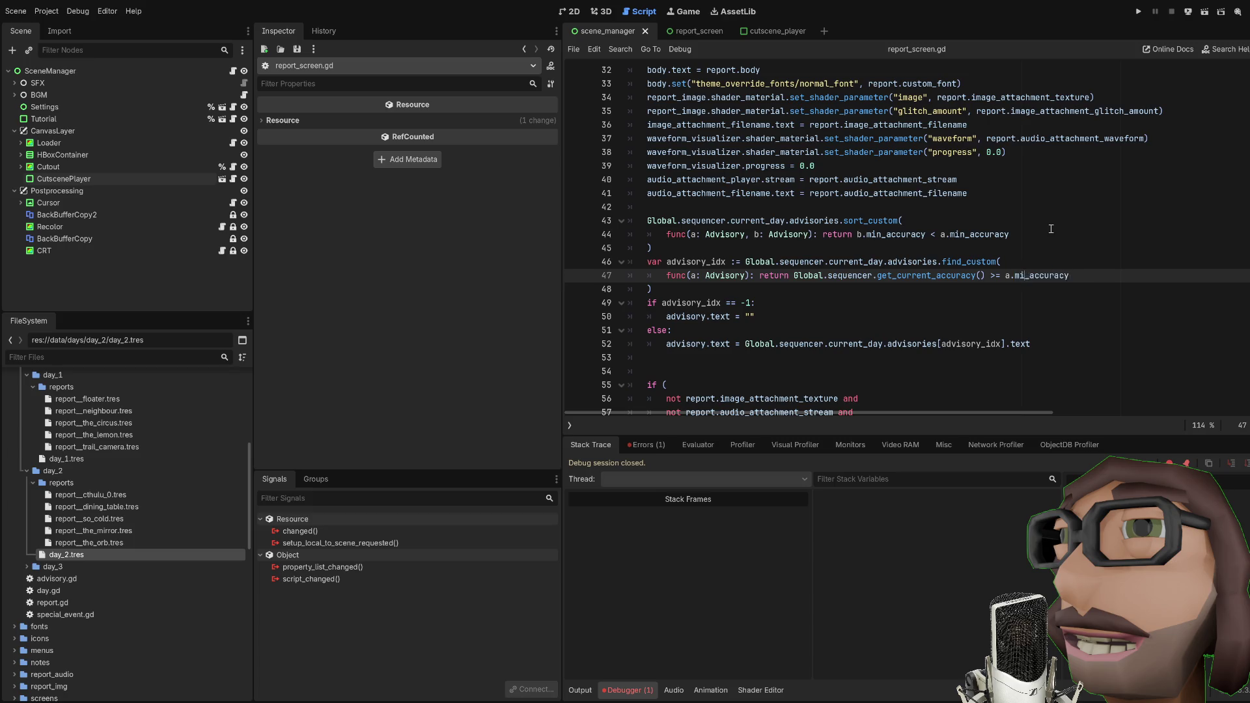
left_click(1025, 263)
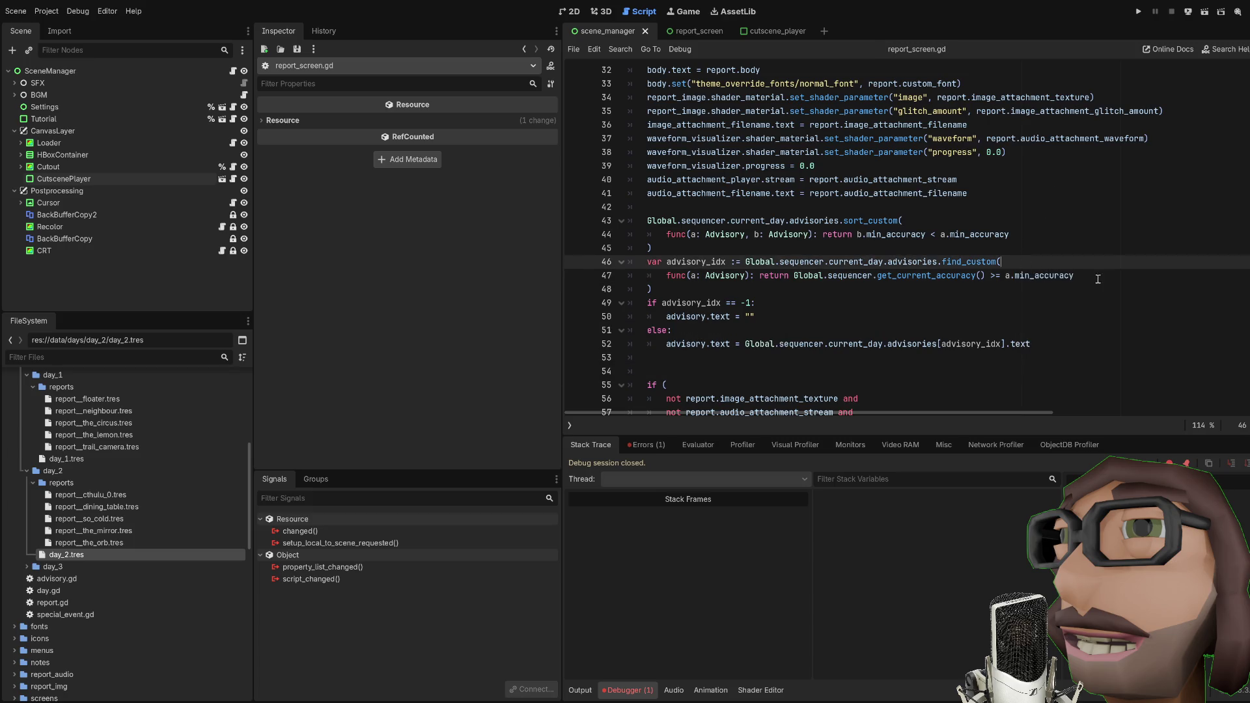
key("F5")
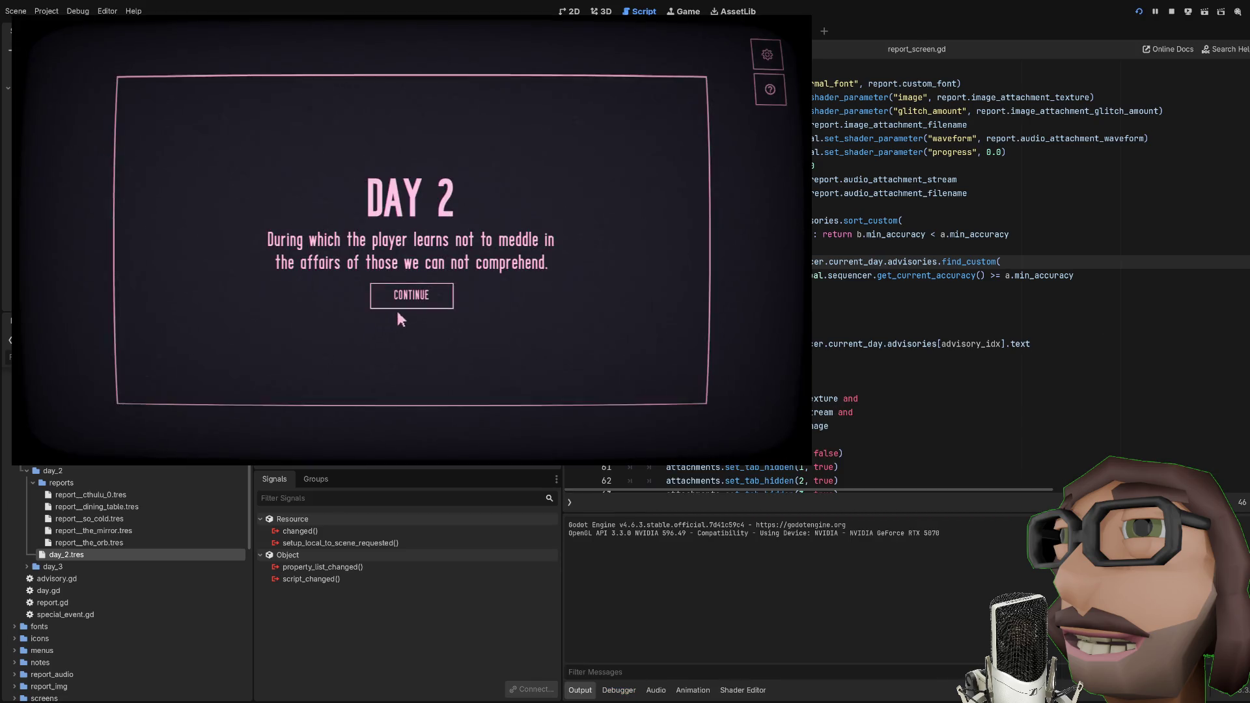
left_click(409, 299)
left_click(453, 312)
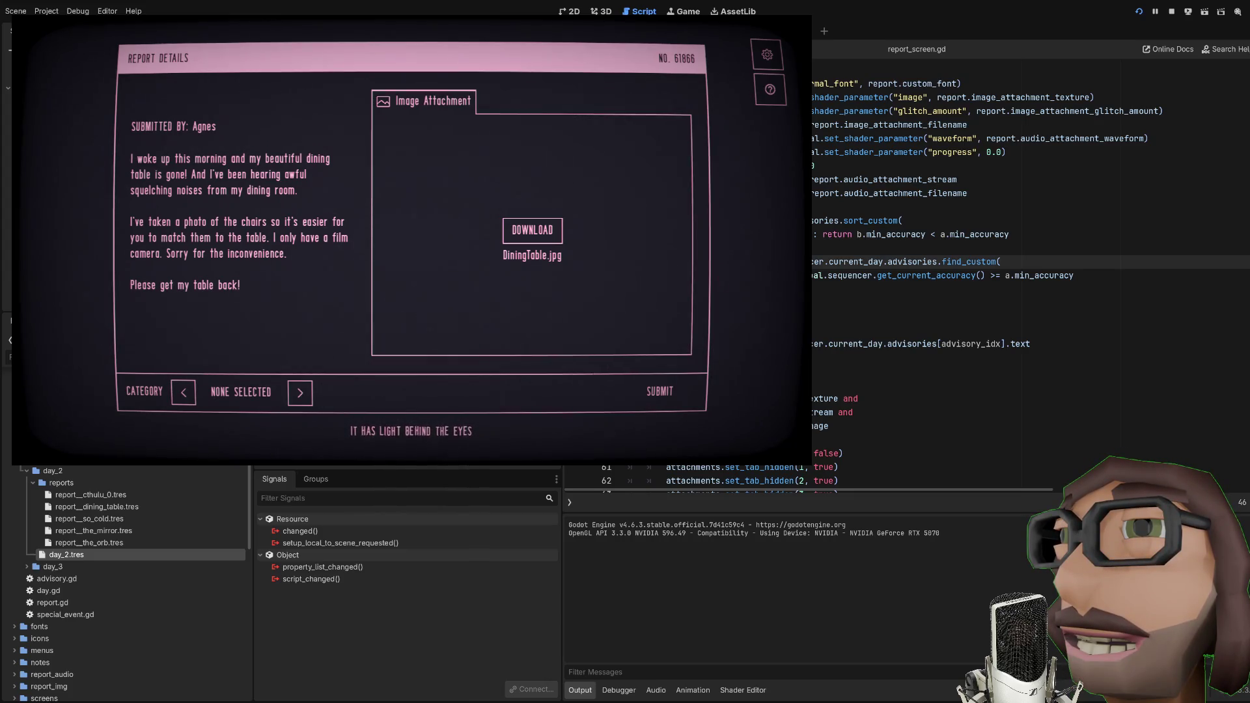
left_click(806, 18)
left_click(1072, 251)
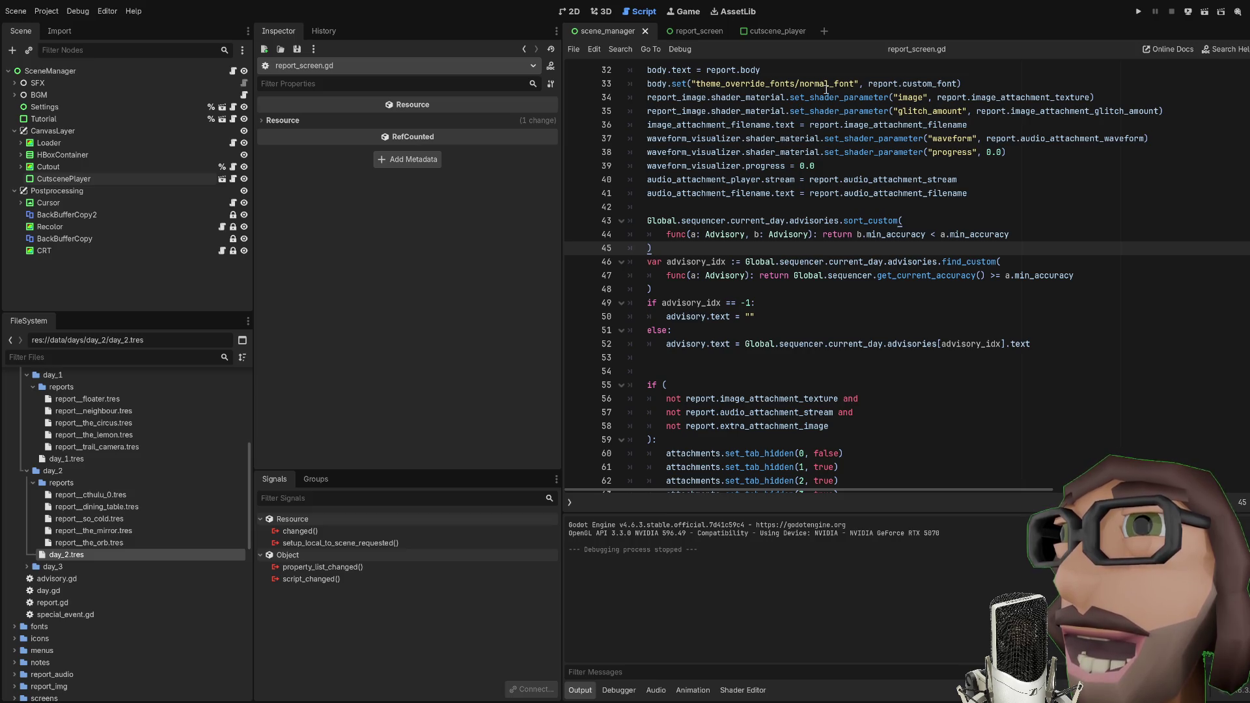
Move sequencer.gd's day_1 load line above day_2 and day_0, then run the game past its title.
key("alt+Left")
scroll(821, 196, "up", 5)
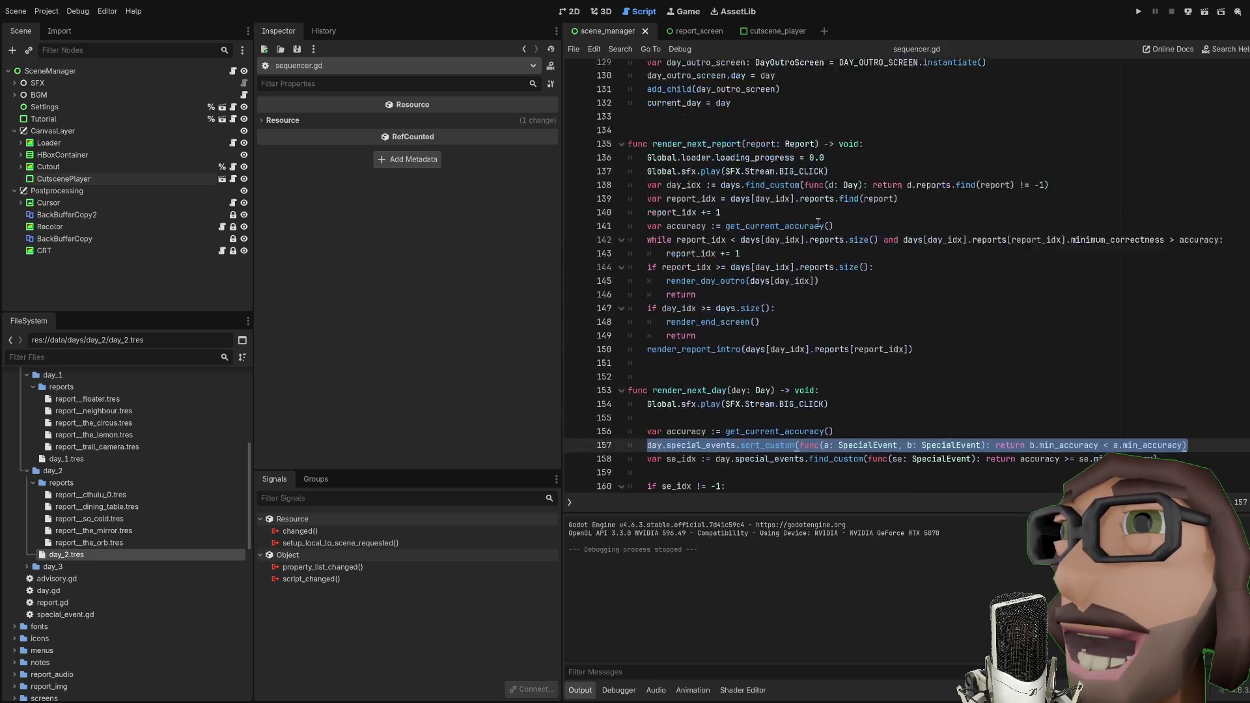
scroll(818, 222, "up", 20)
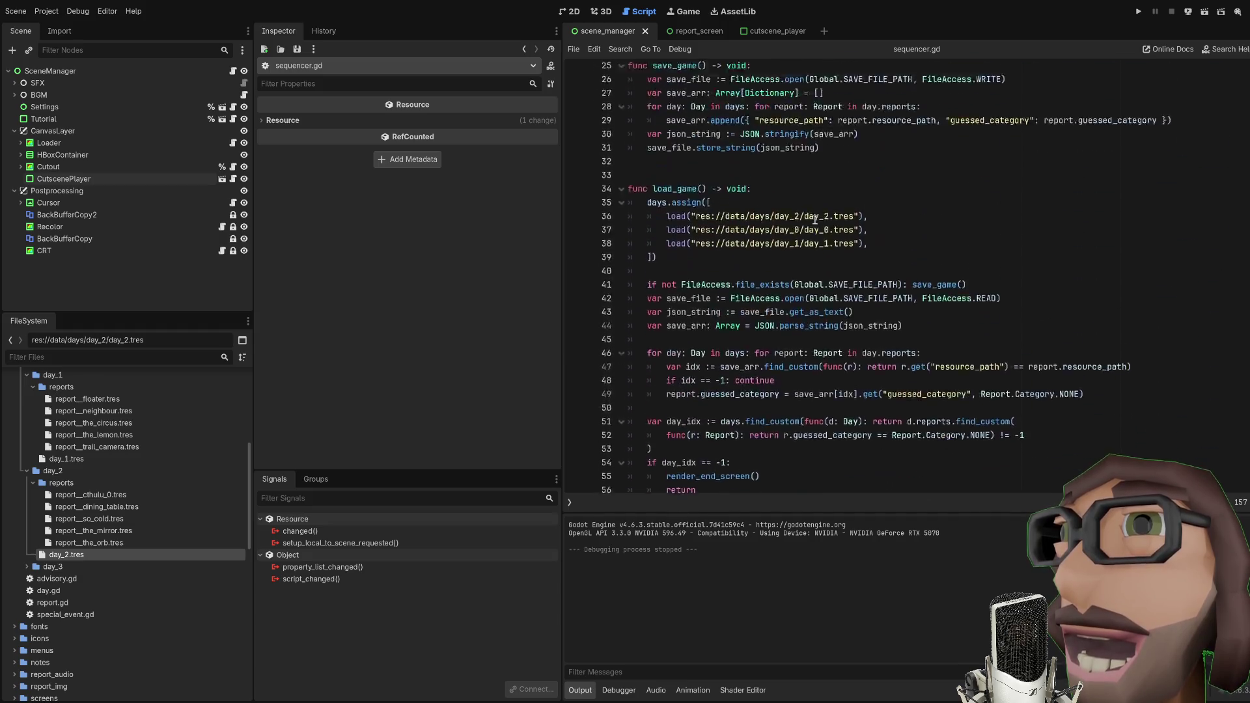
left_click(824, 344)
key("alt+Up")
key("alt+Up")
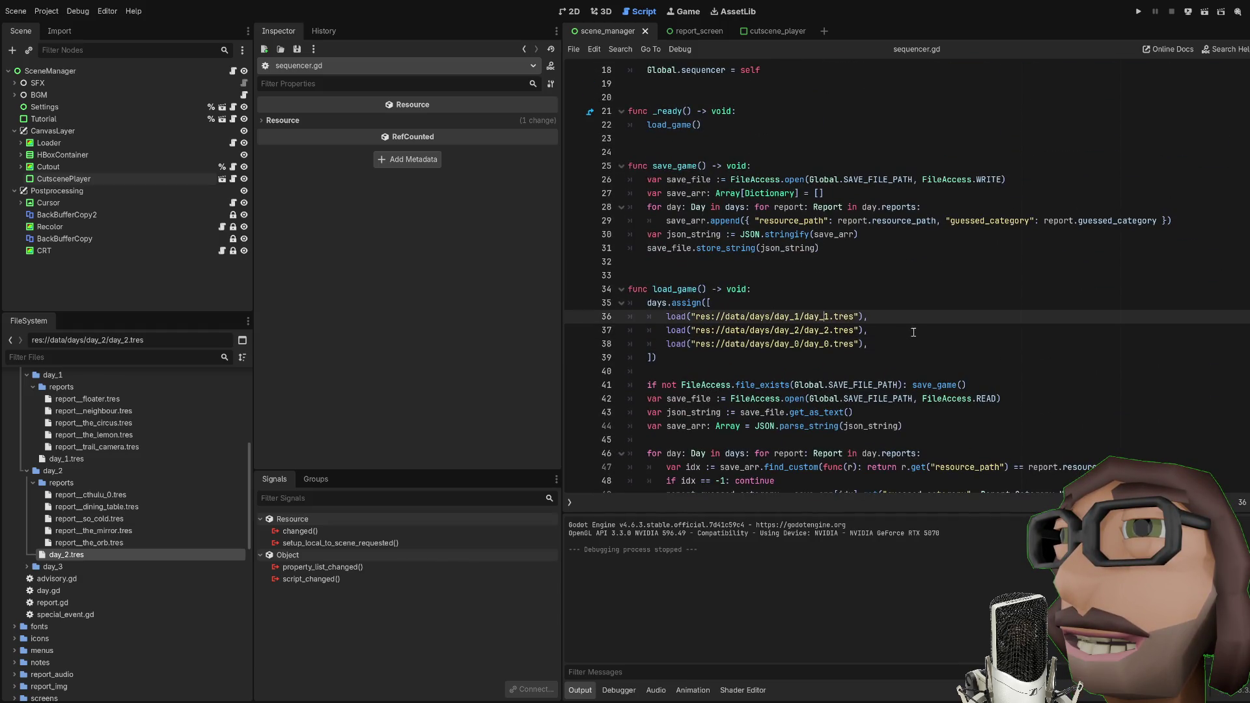
key("F5")
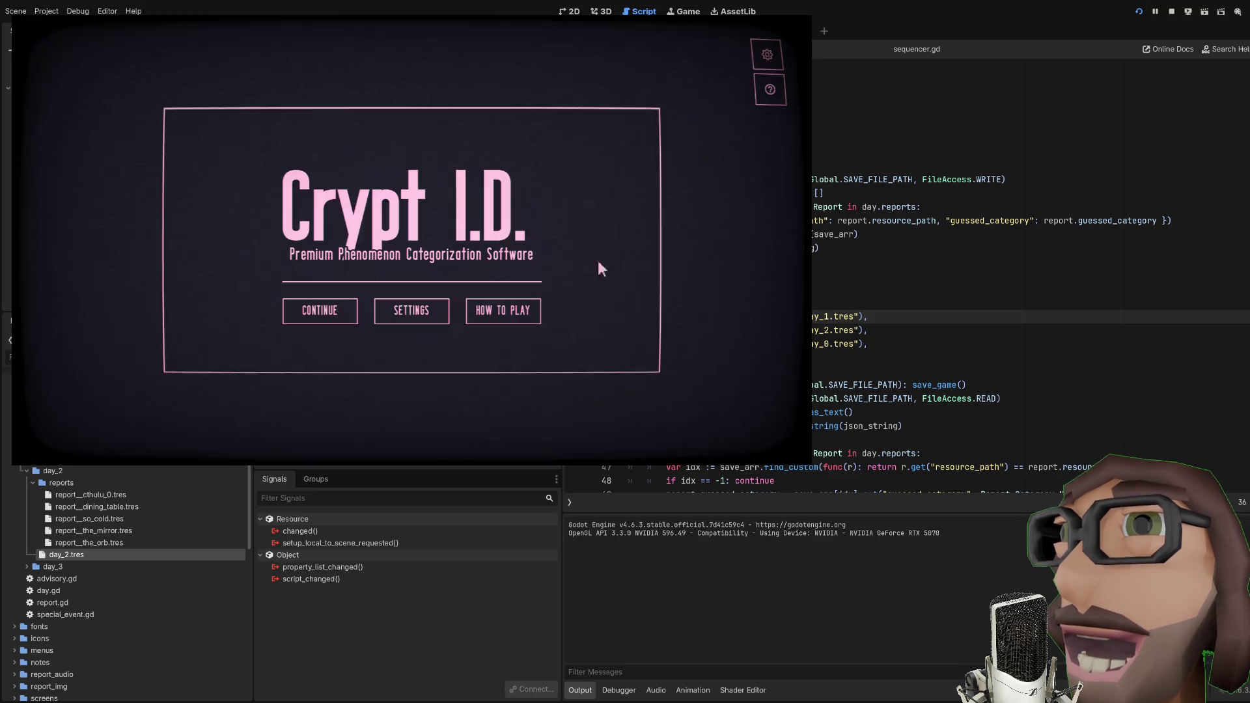
left_click(344, 314)
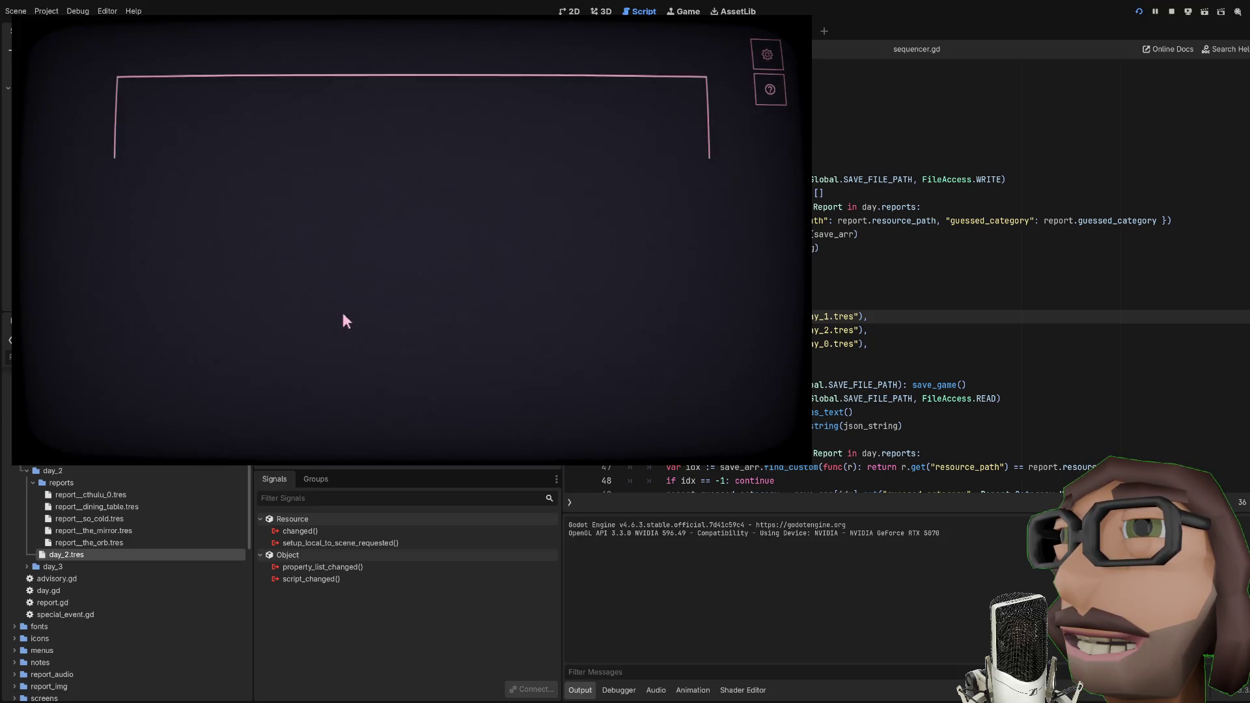
Recategorise and submit Report No. 55595 and The Floater report.
left_click(405, 305)
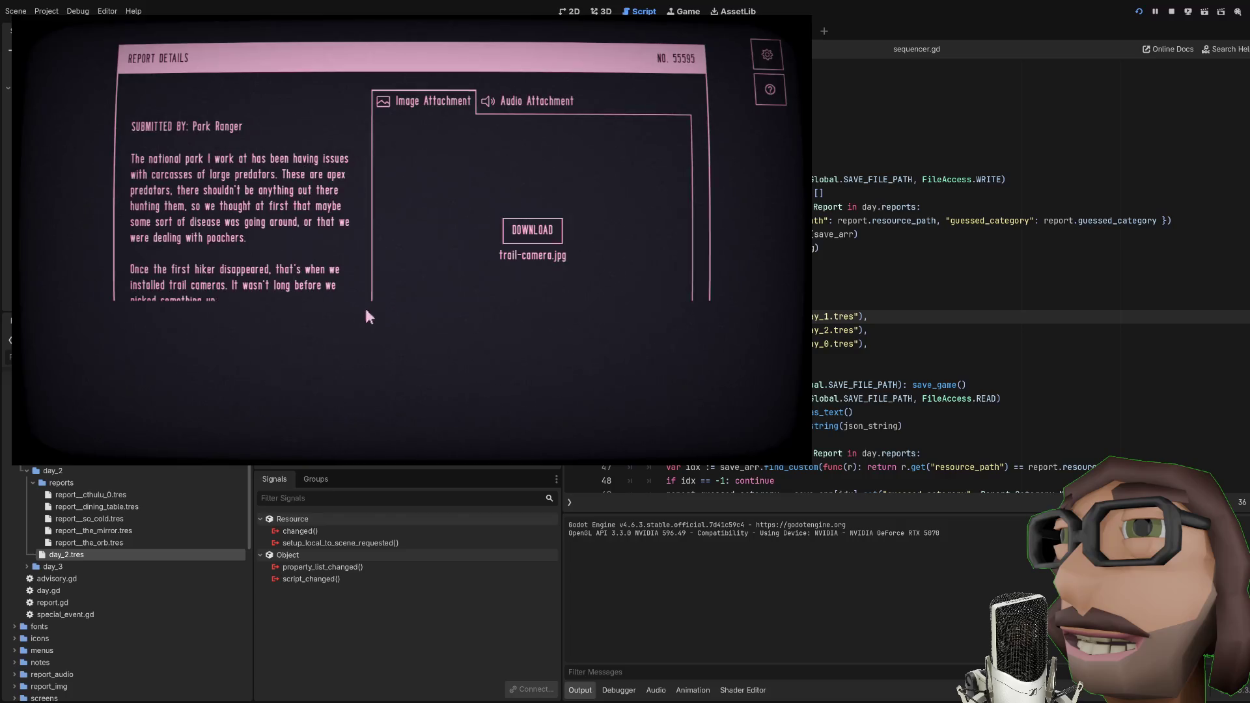
left_click(301, 394)
left_click(301, 393)
left_click(660, 392)
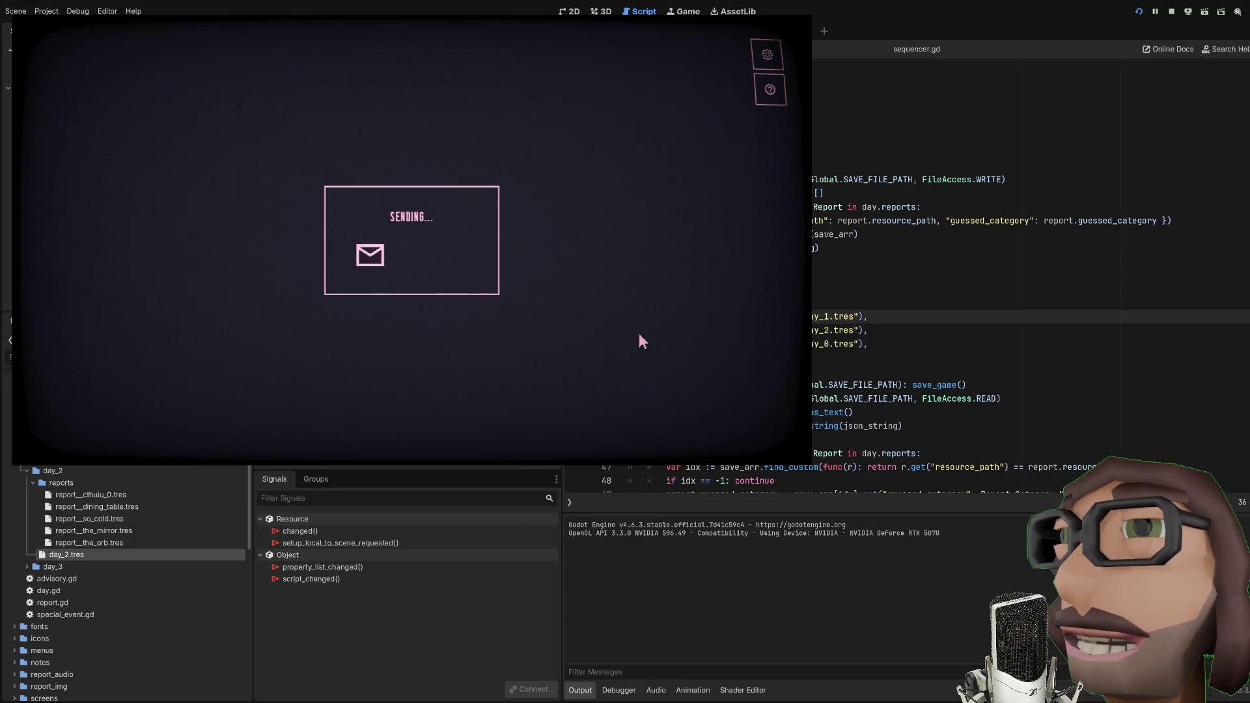
left_click(423, 276)
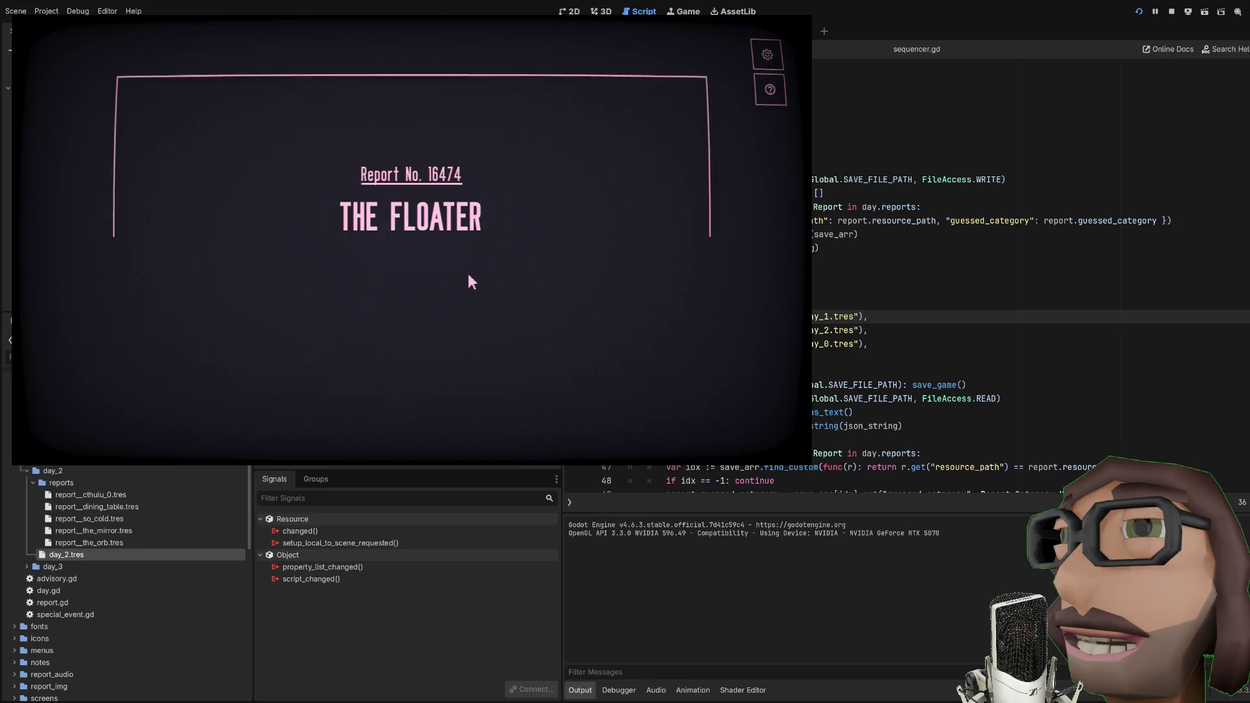
left_click(443, 296)
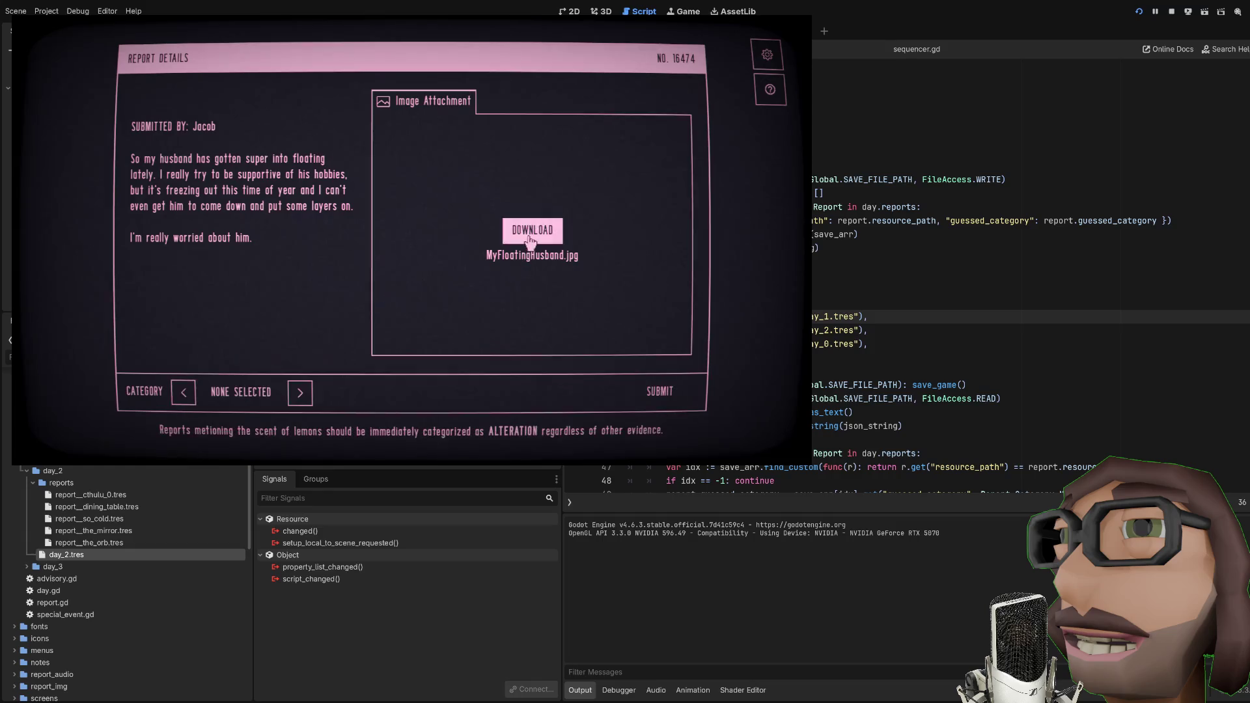
left_click(303, 395)
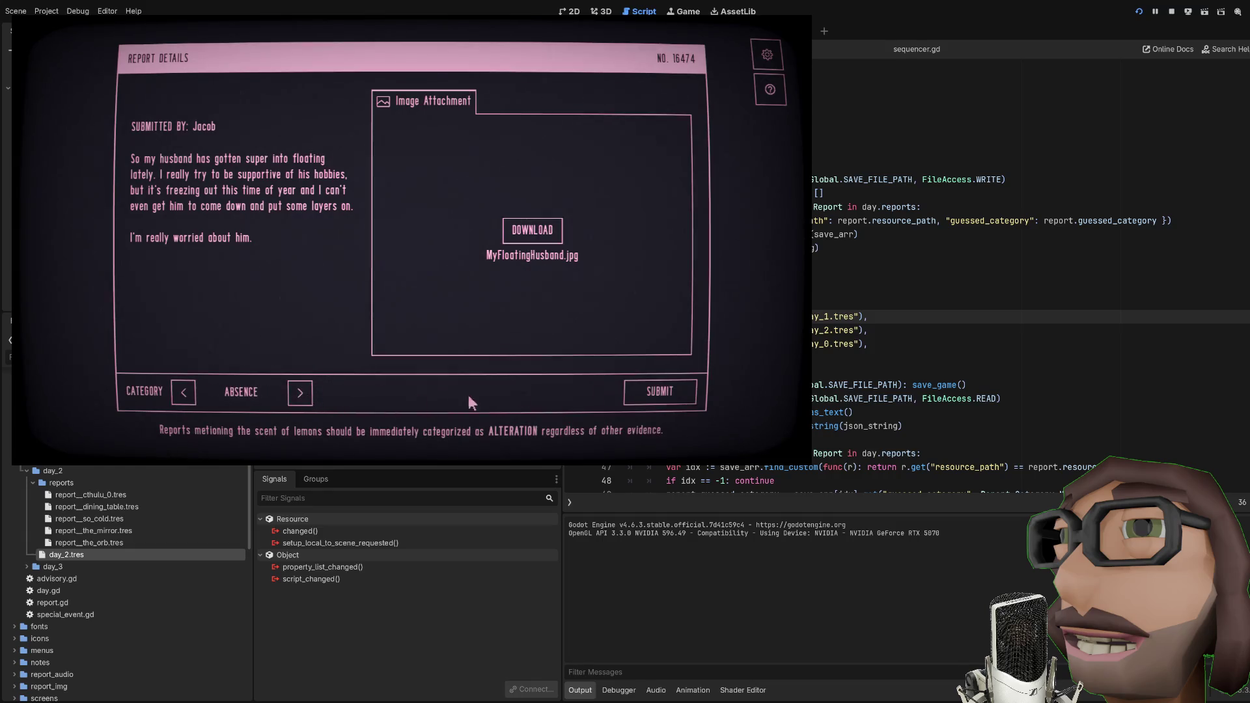
left_click(671, 390)
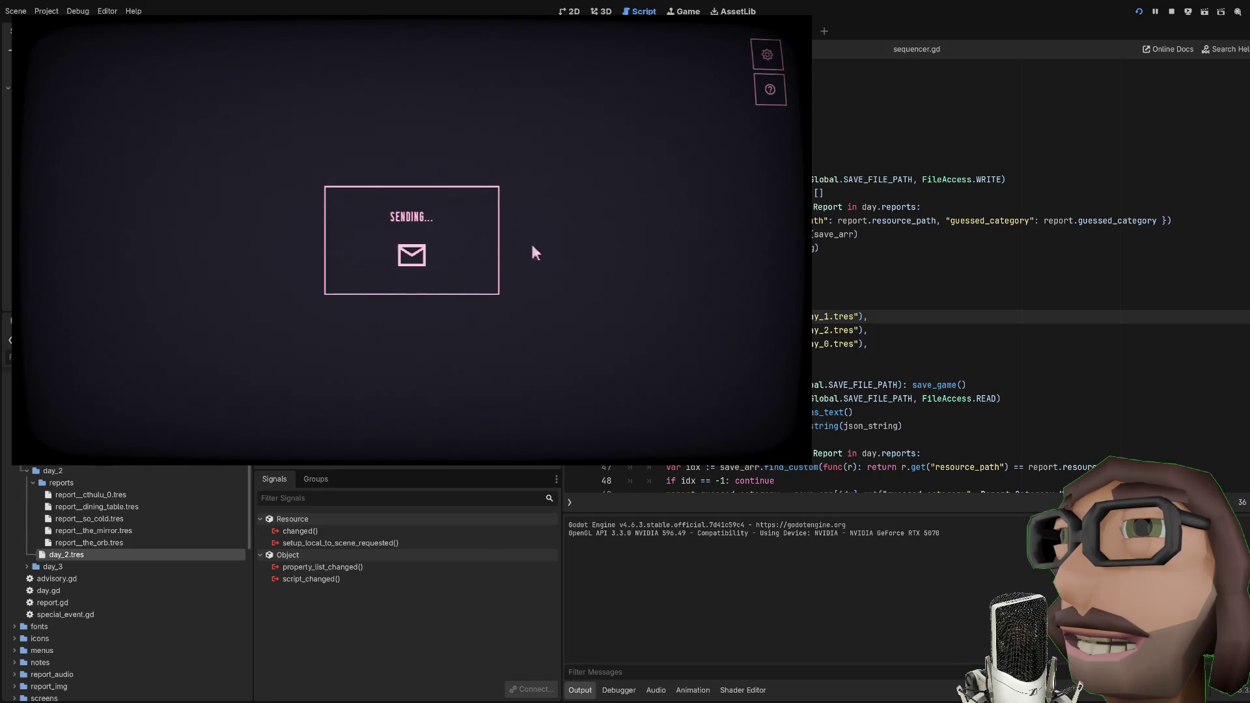
left_click(416, 273)
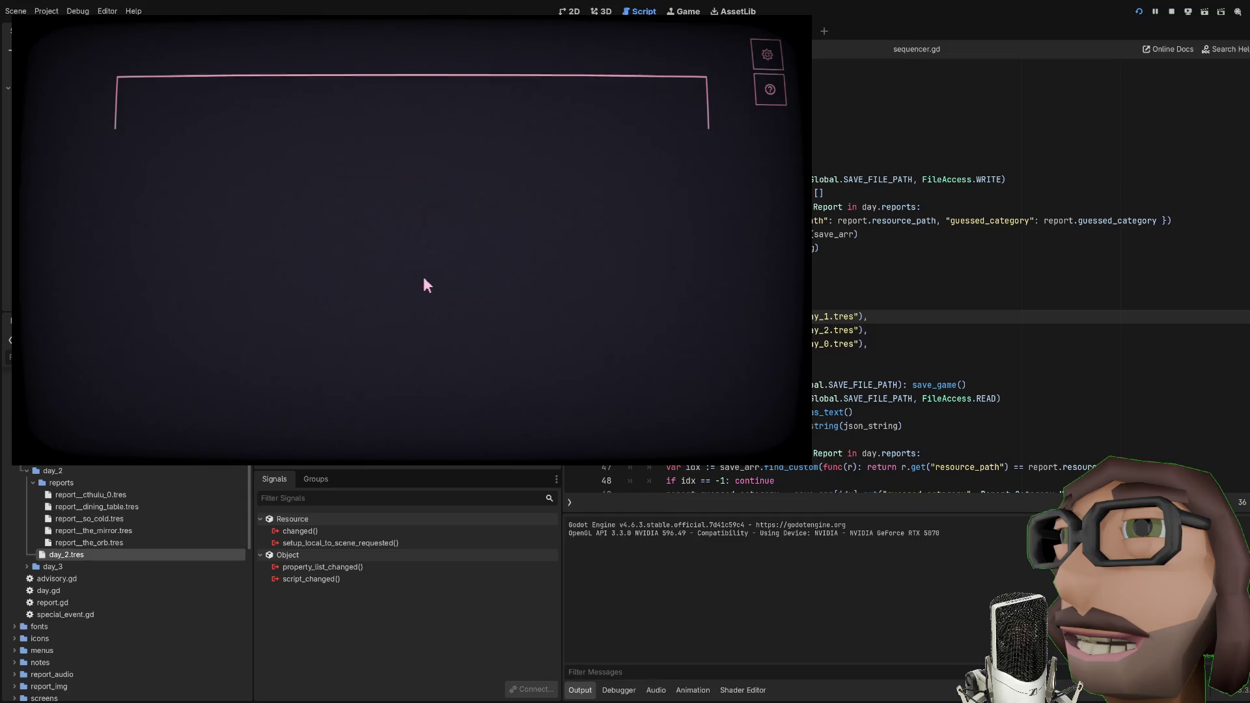
Submit report 27479, then file The Circus and The Lemon as ALTERATION.
left_click(422, 294)
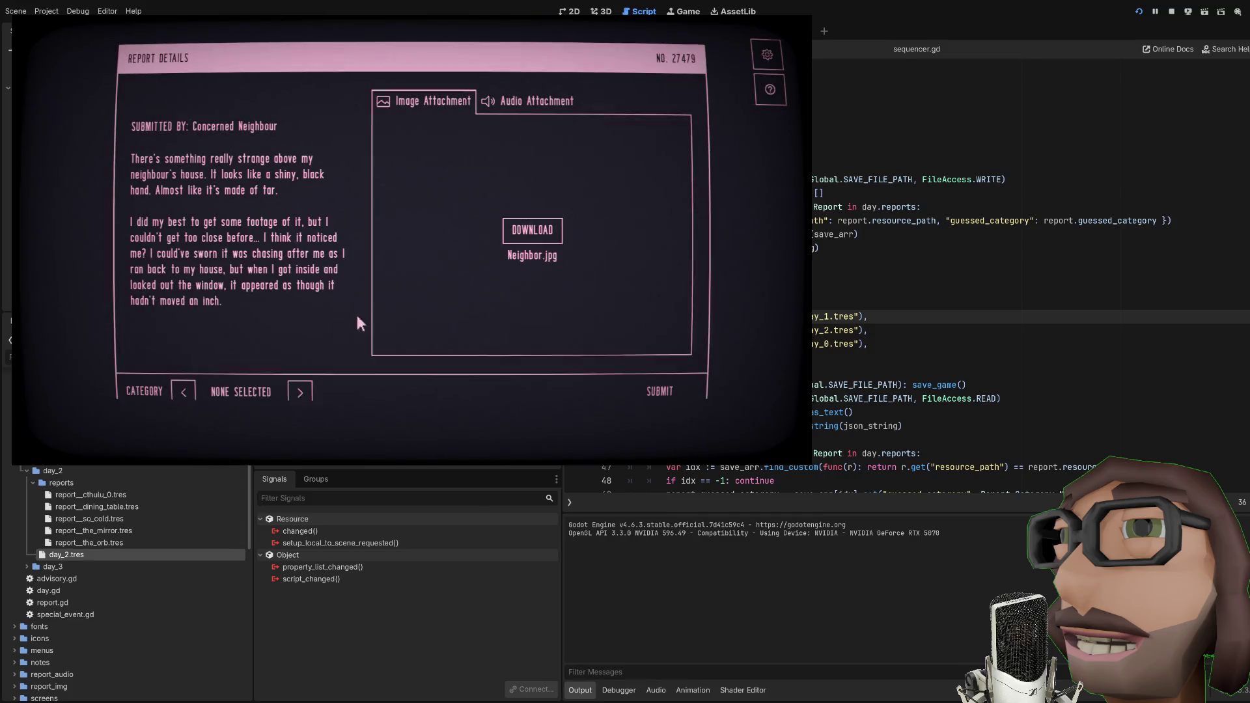
left_click(299, 394)
left_click(659, 392)
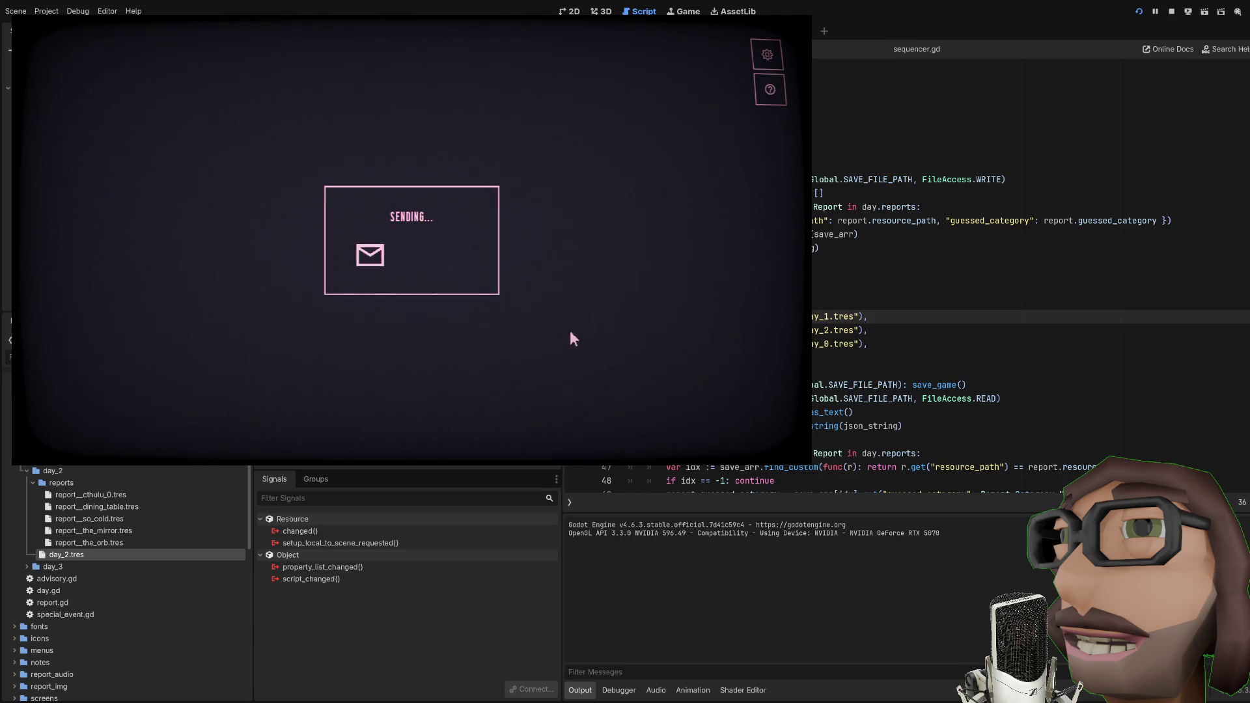
left_click(418, 278)
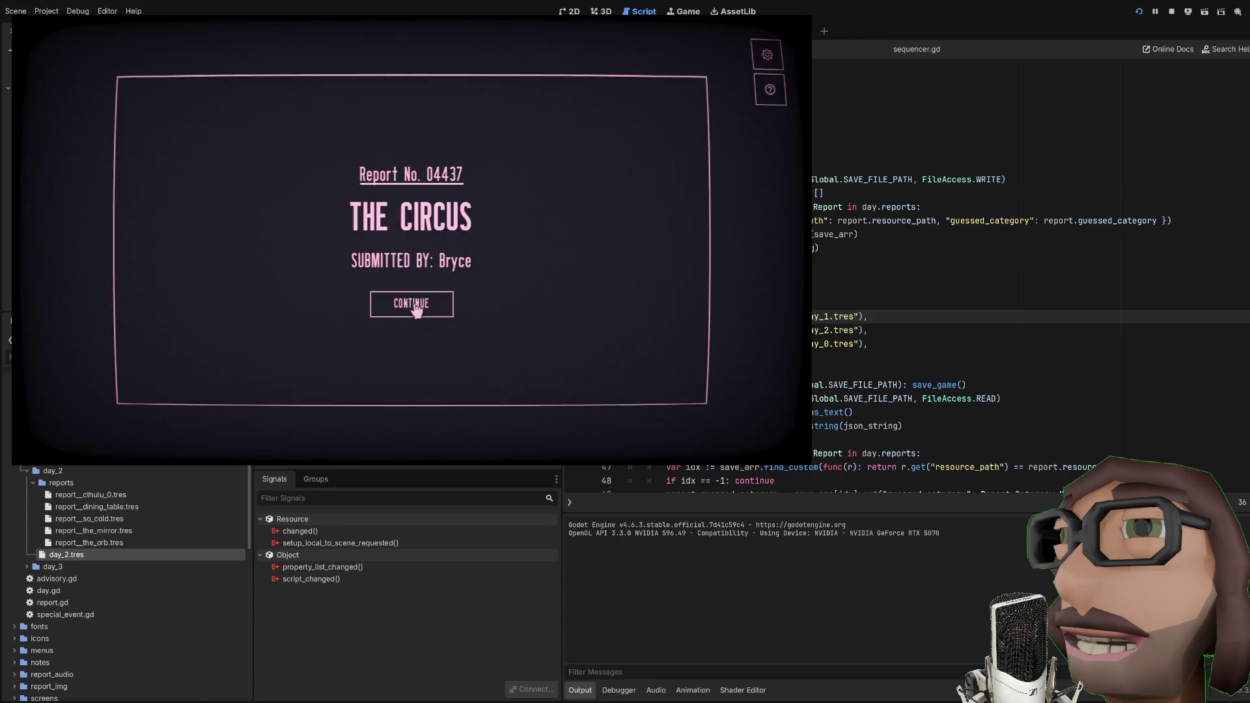
left_click(417, 309)
left_click(306, 394)
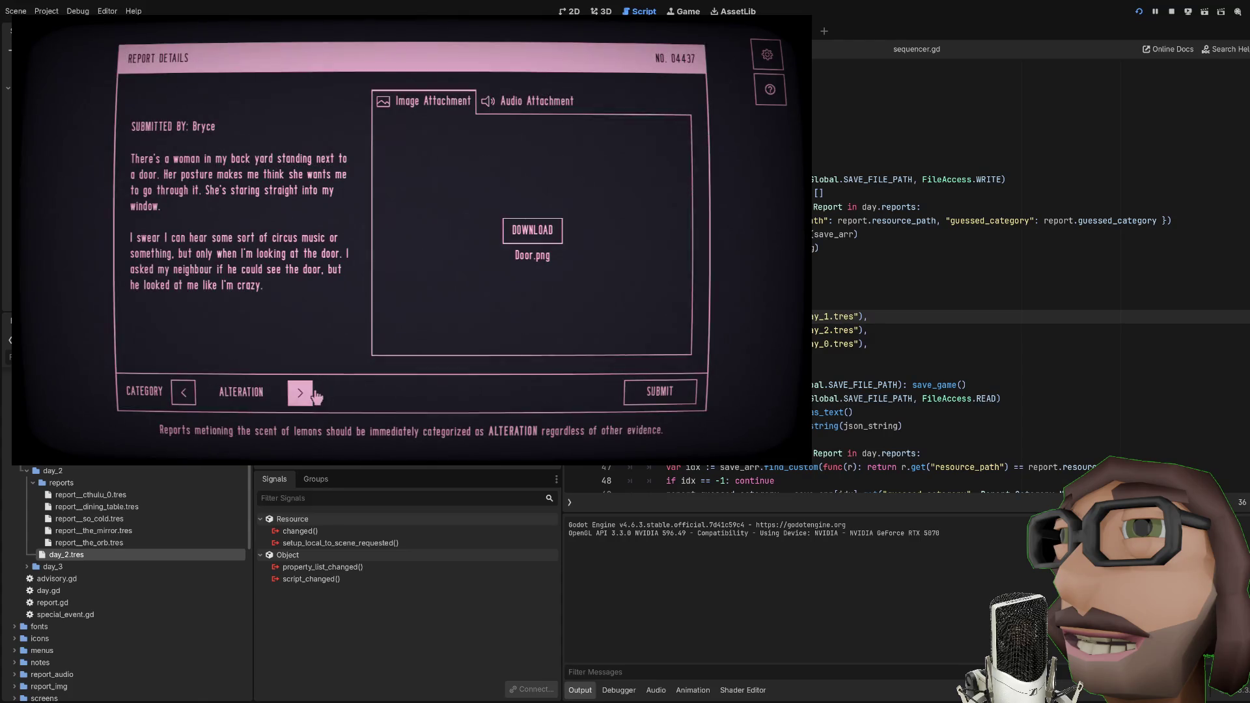
left_click(659, 392)
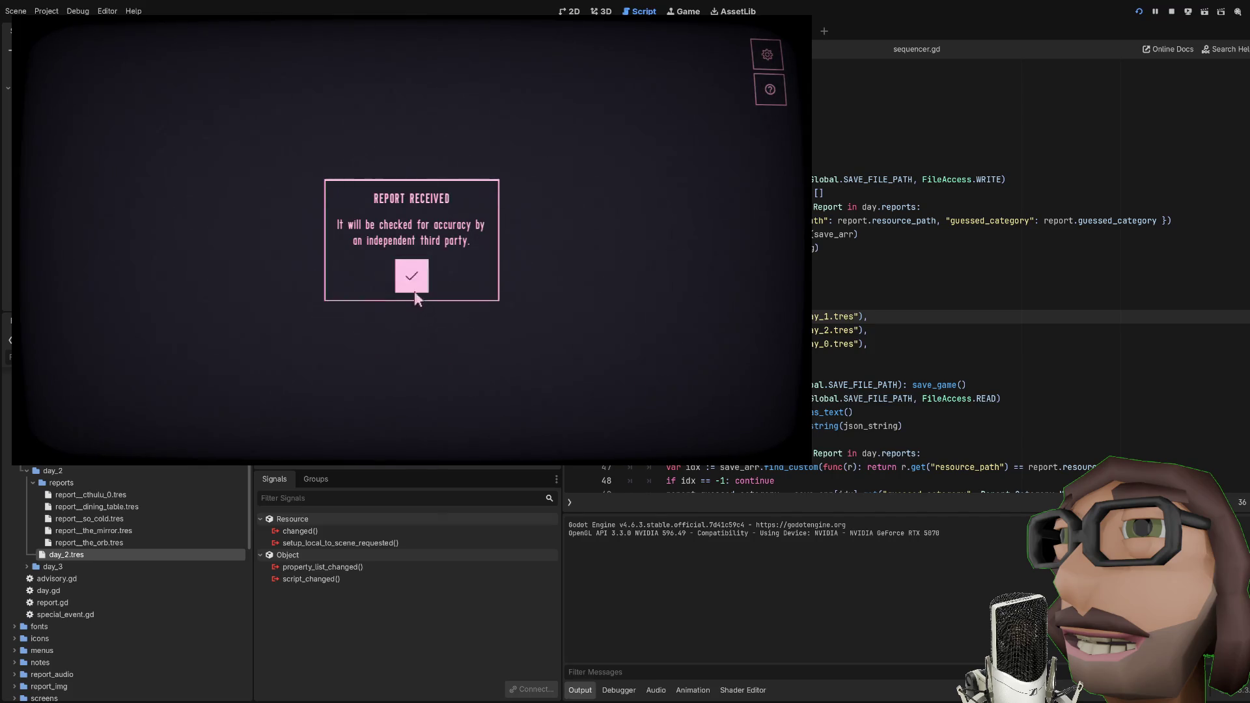
left_click(415, 292)
left_click(420, 315)
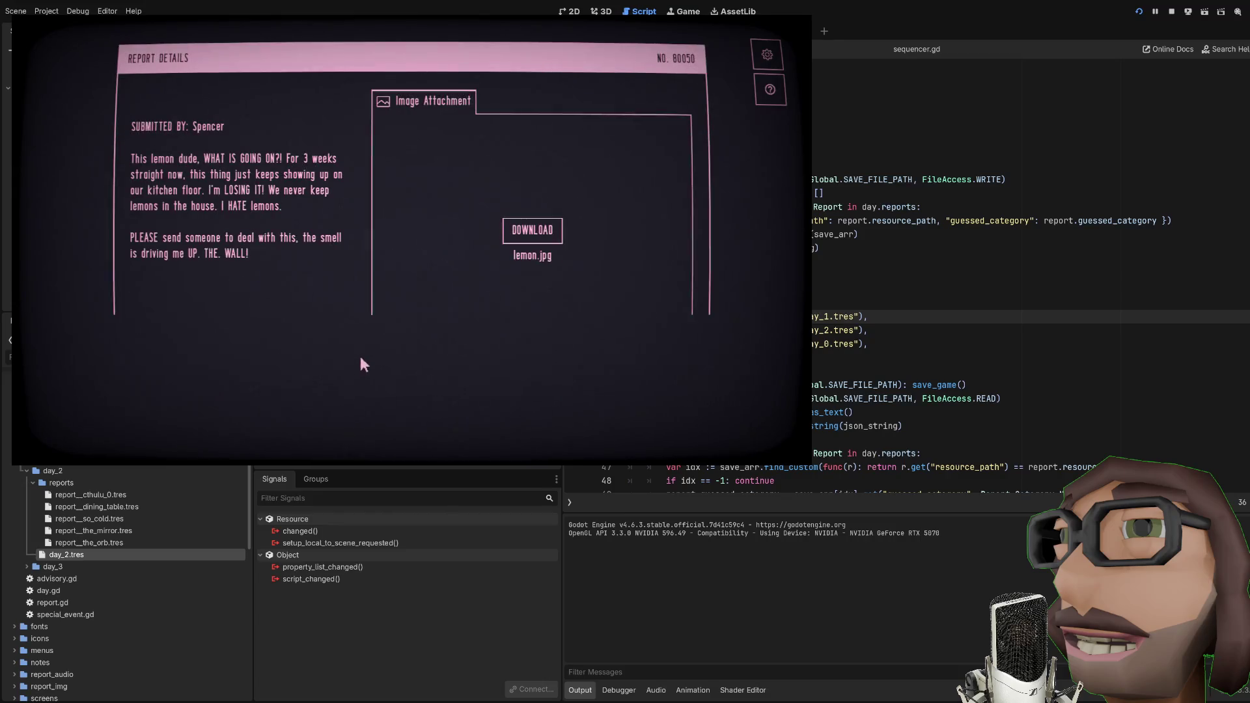
left_click(300, 390)
left_click(659, 390)
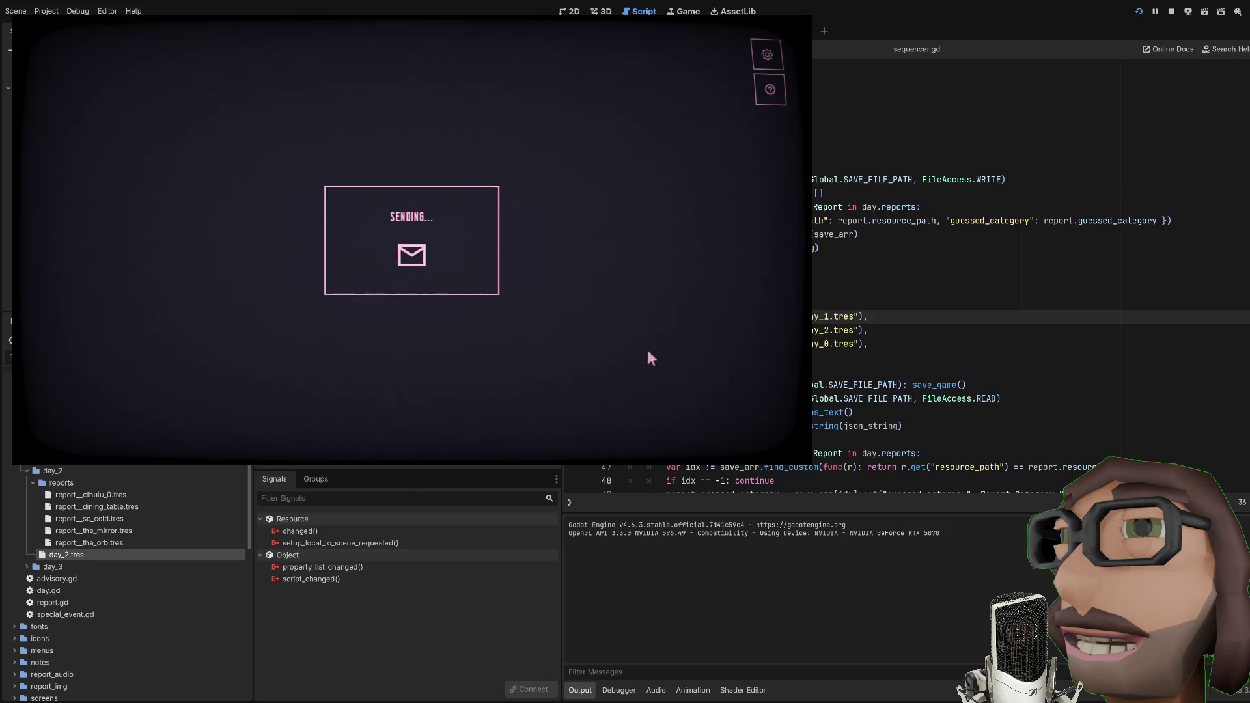
left_click(411, 277)
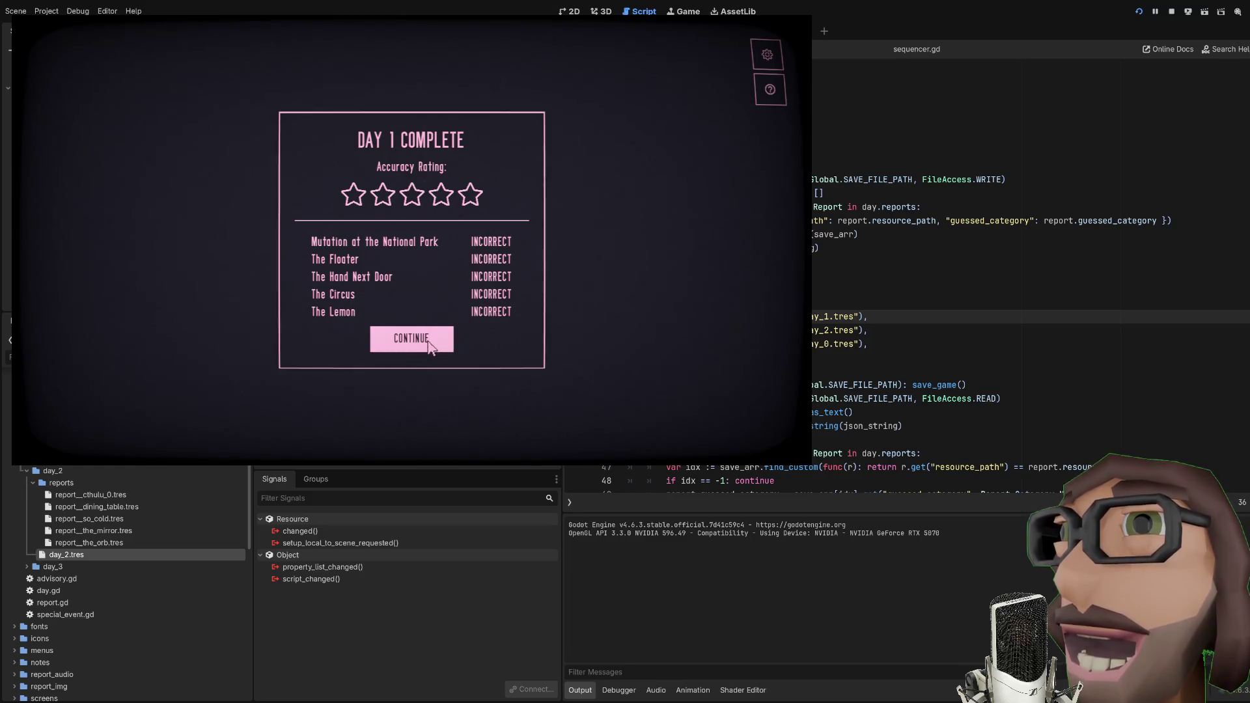
Leave the Day 1 results, with five INCORRECT reports and zero stars, to reach the Day 2 intro.
left_click(429, 345)
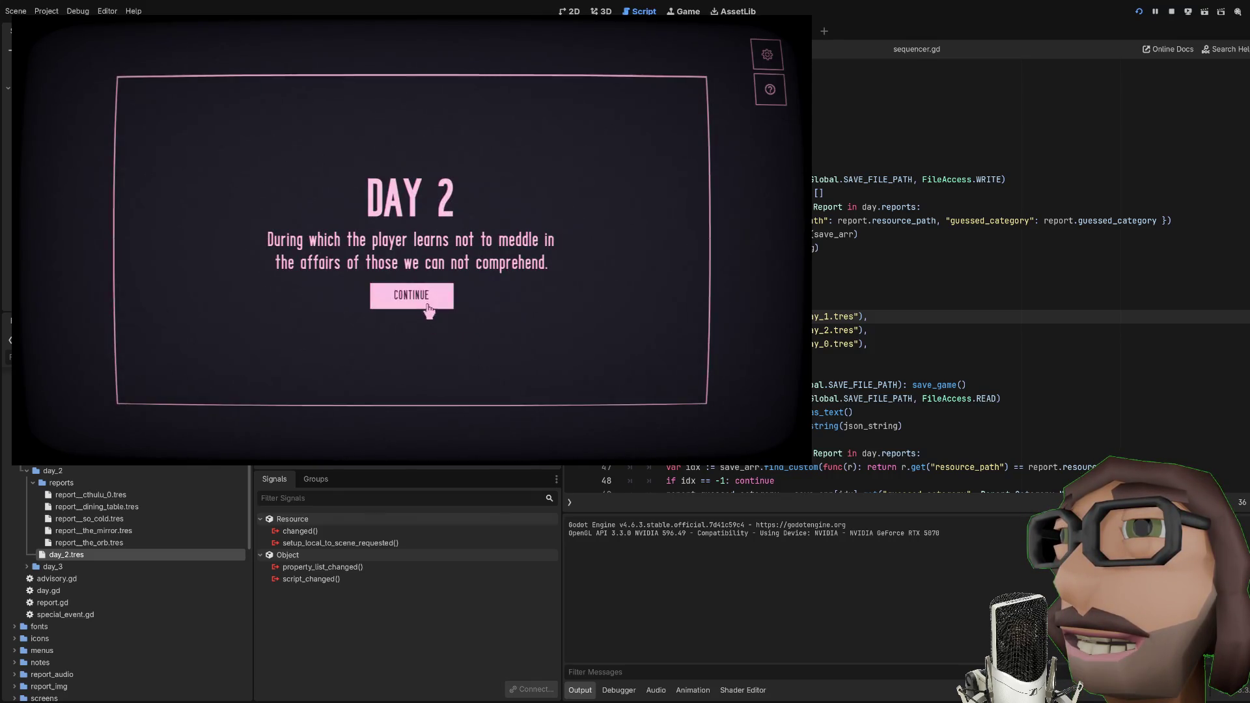
Continue past the Day 2 intro into The Dining Table report, then stop the game.
left_click(429, 311)
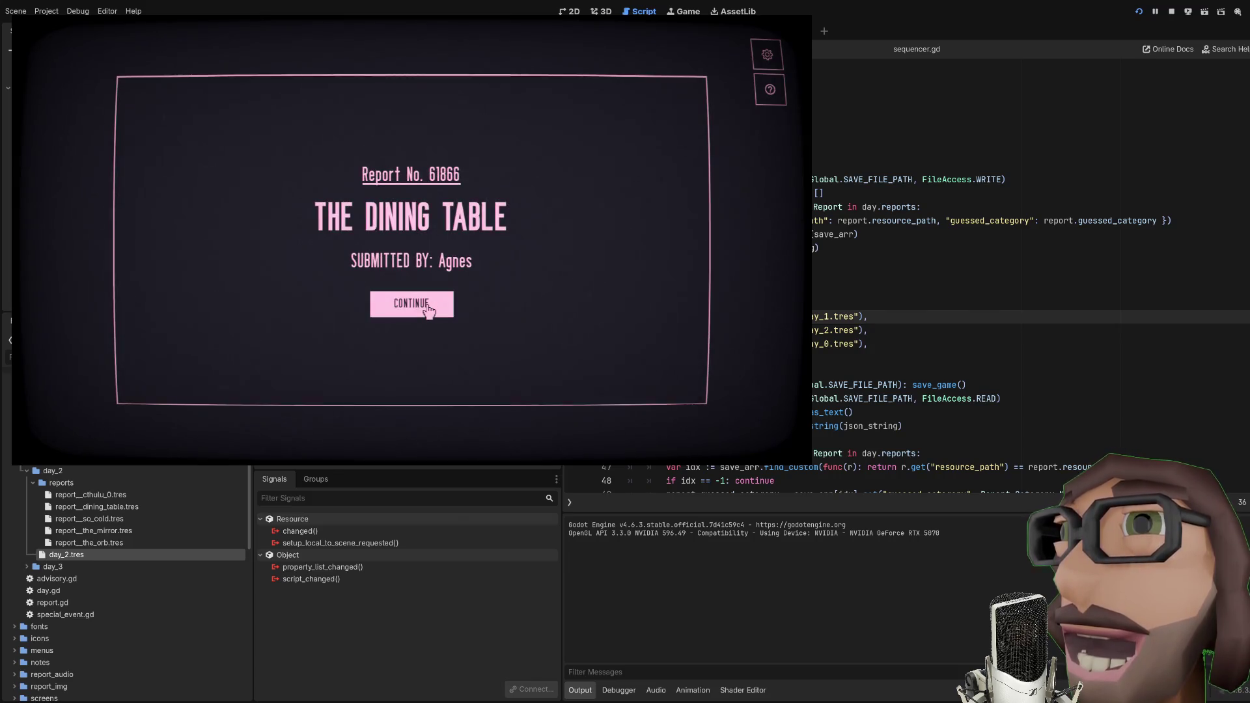
left_click(429, 311)
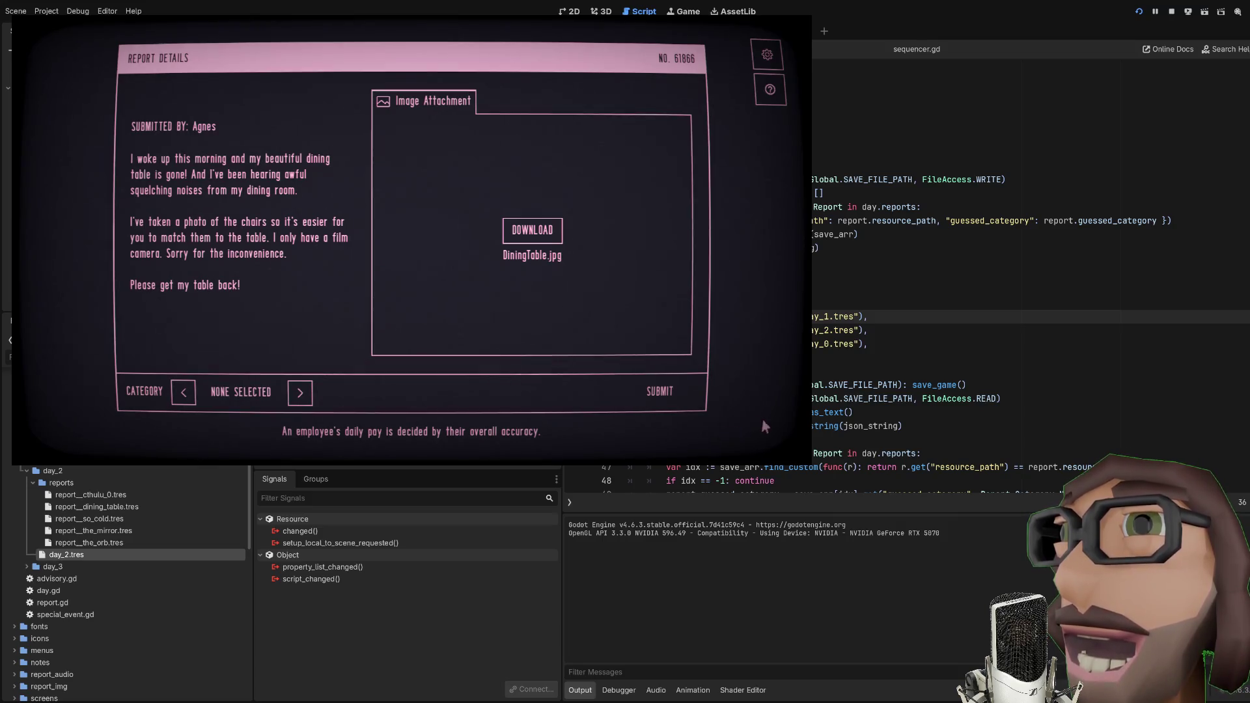
key("F8")
left_click(896, 349)
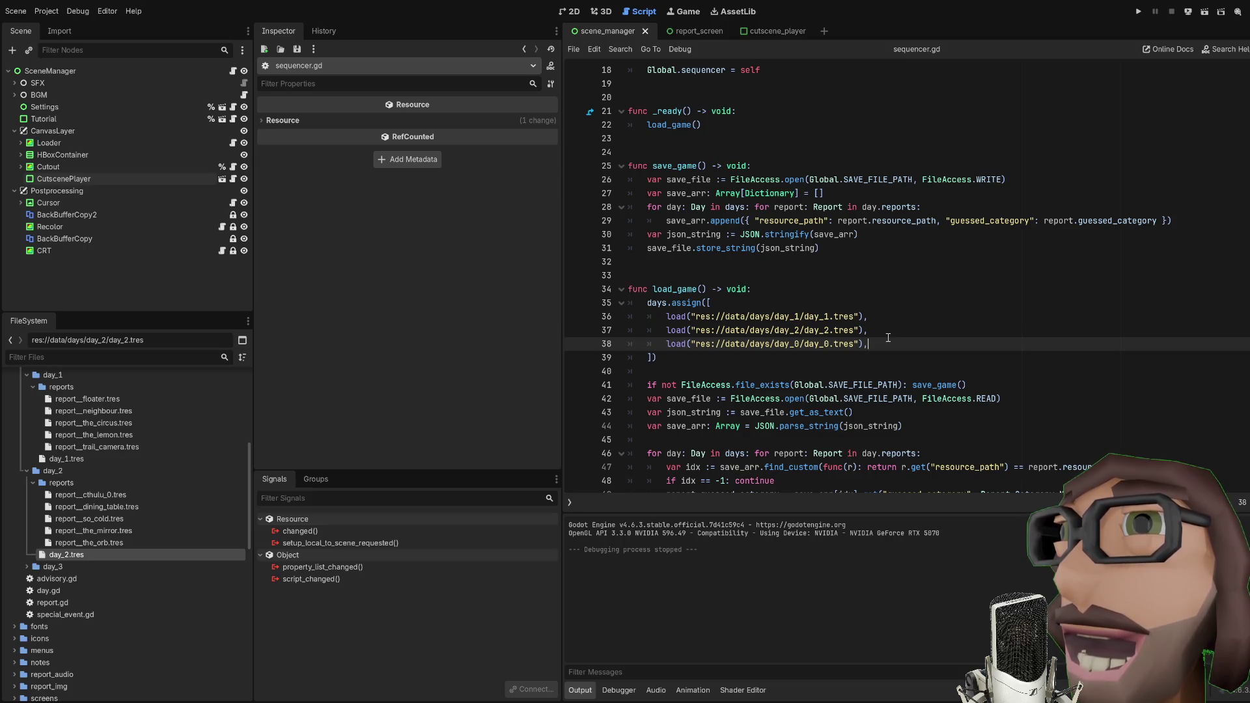
Prefix day_2.tres's second advisory text with 'REMEMBER:' and relaunch the project.
key("Up")
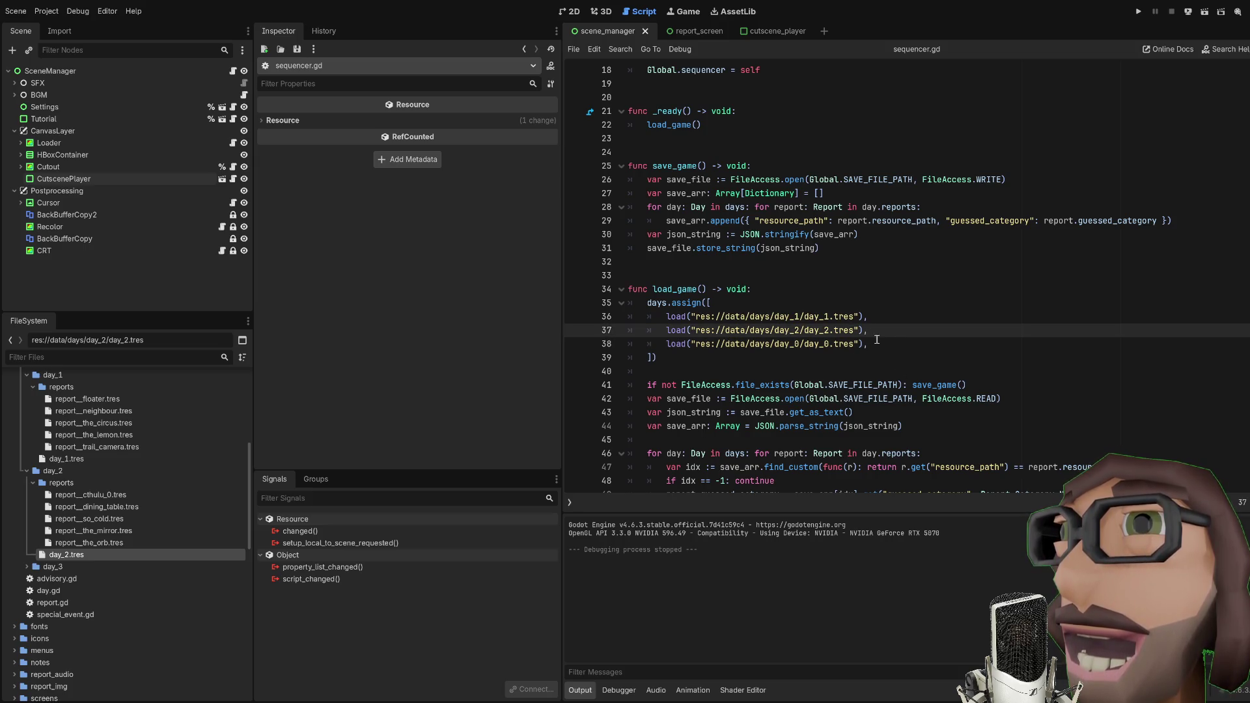
left_click(877, 339)
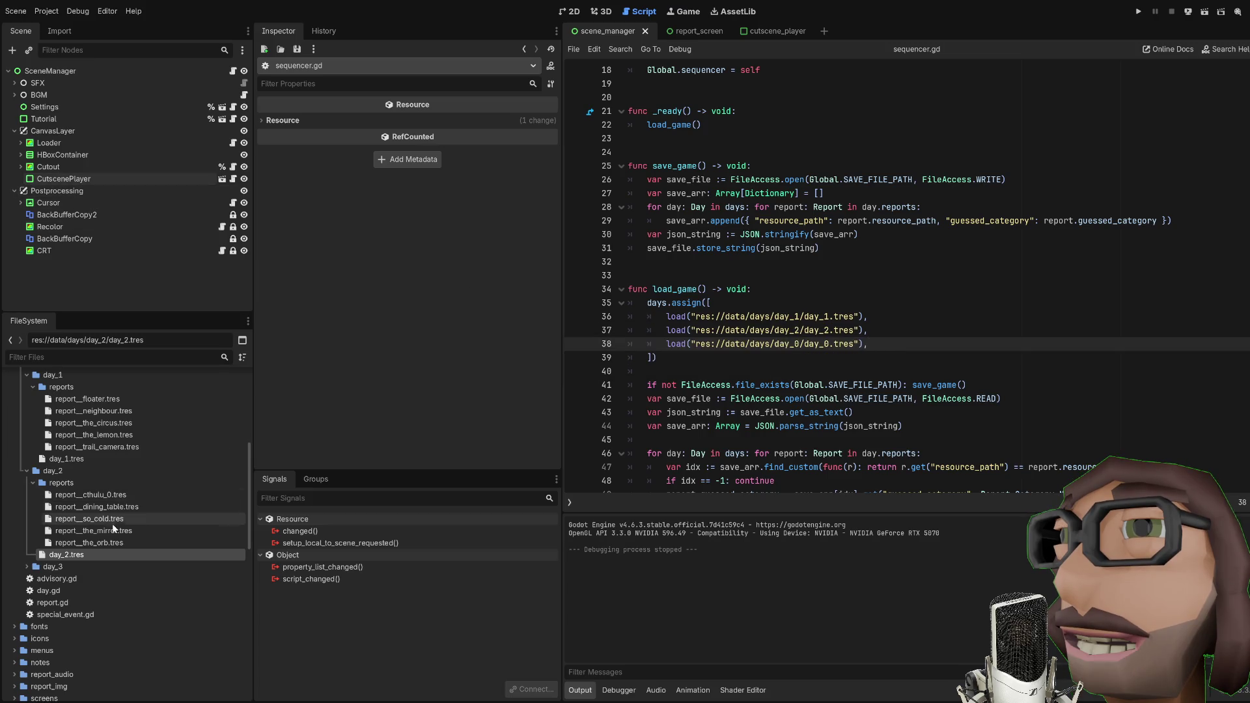
left_click(77, 555)
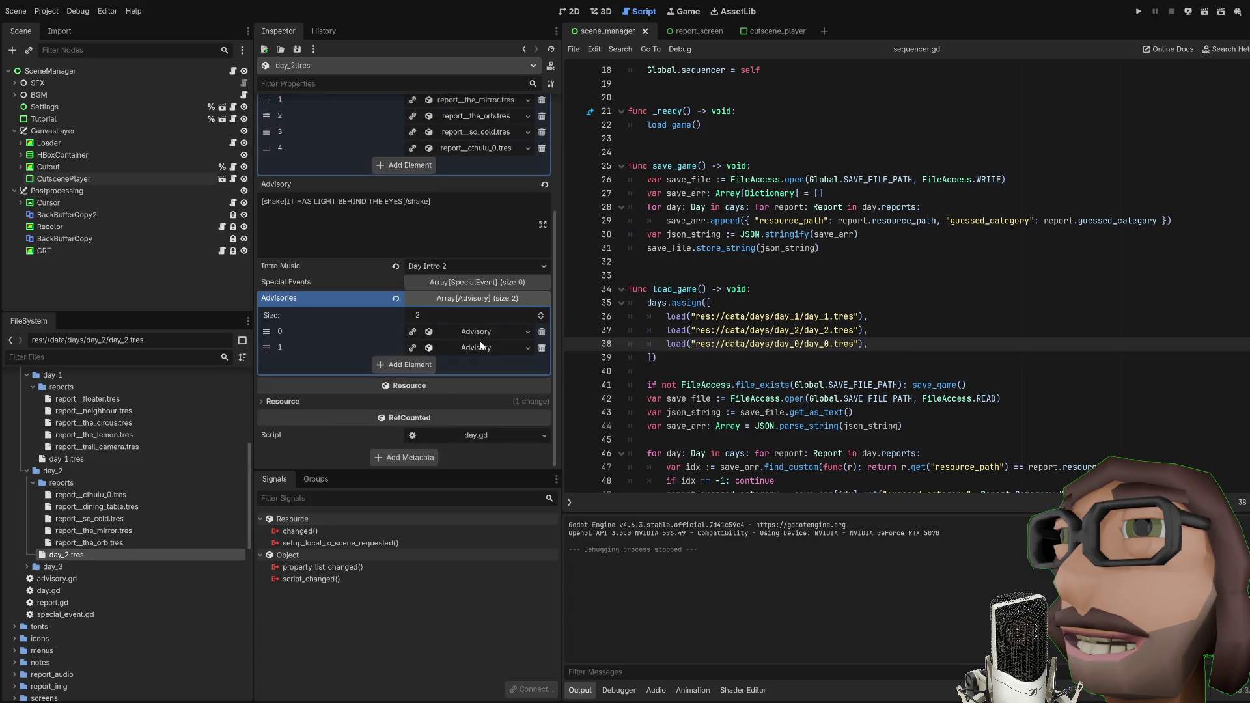
left_click(480, 347)
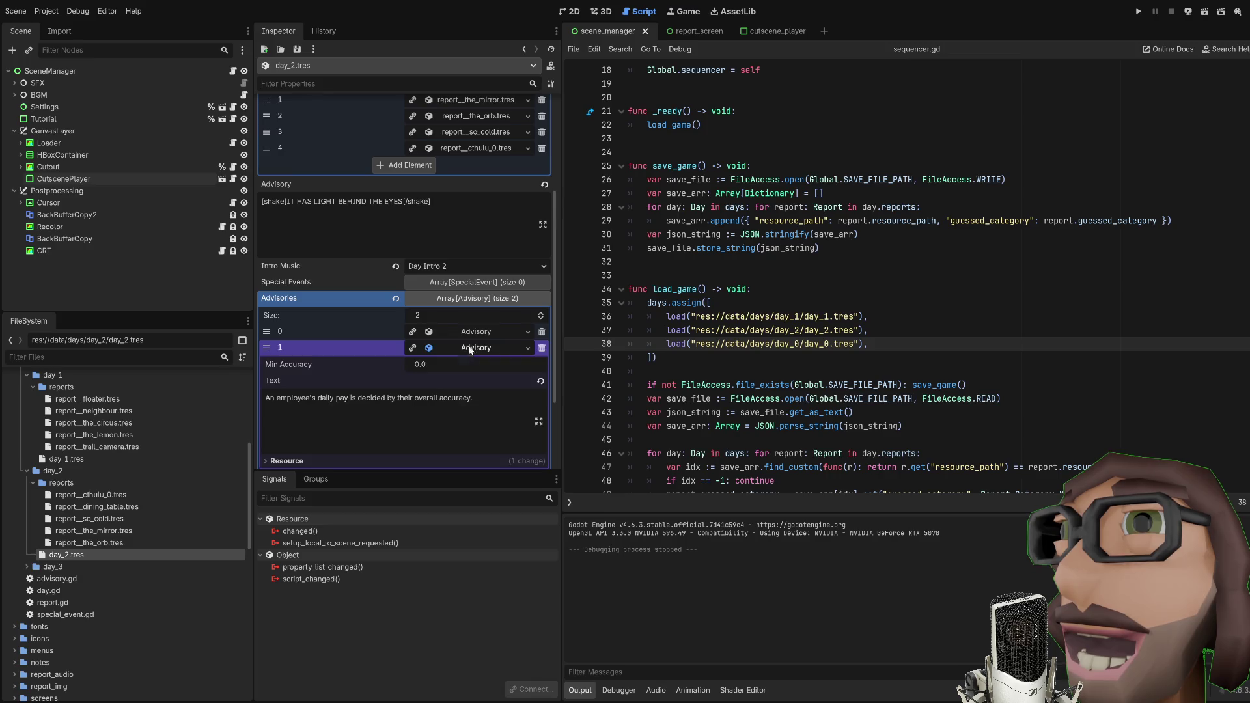
left_click(263, 399)
type("R")
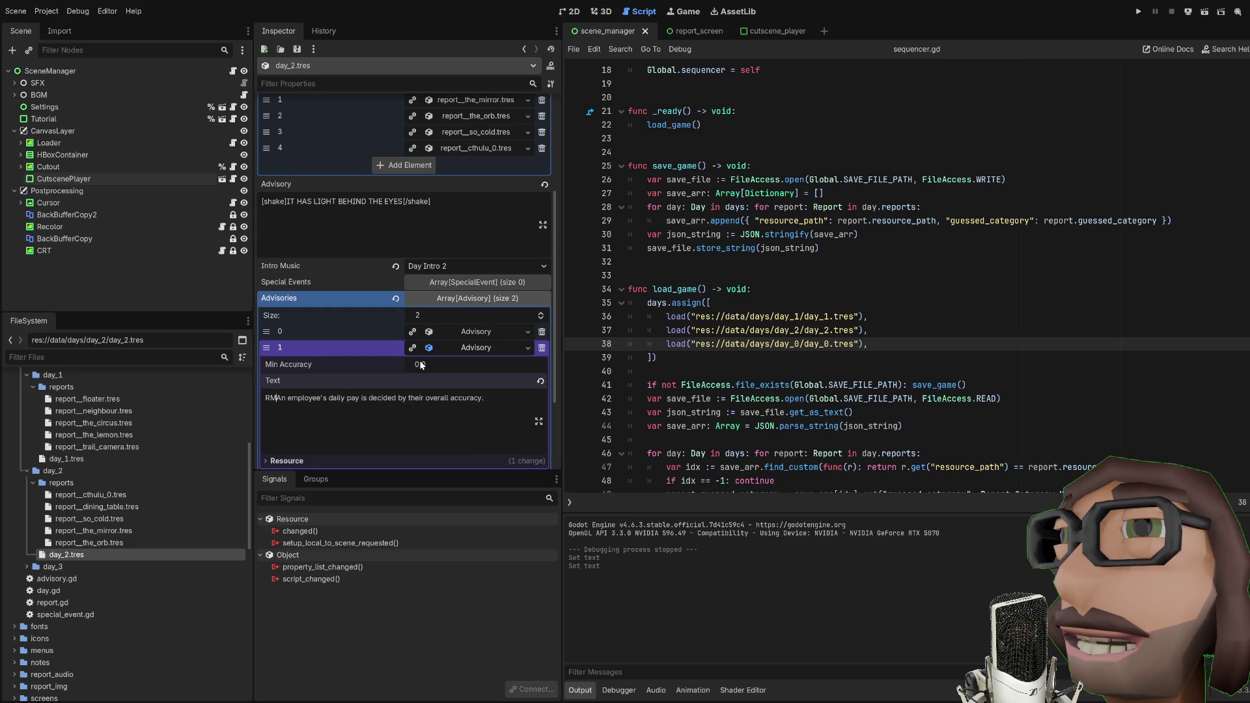
type("EMEMBER:")
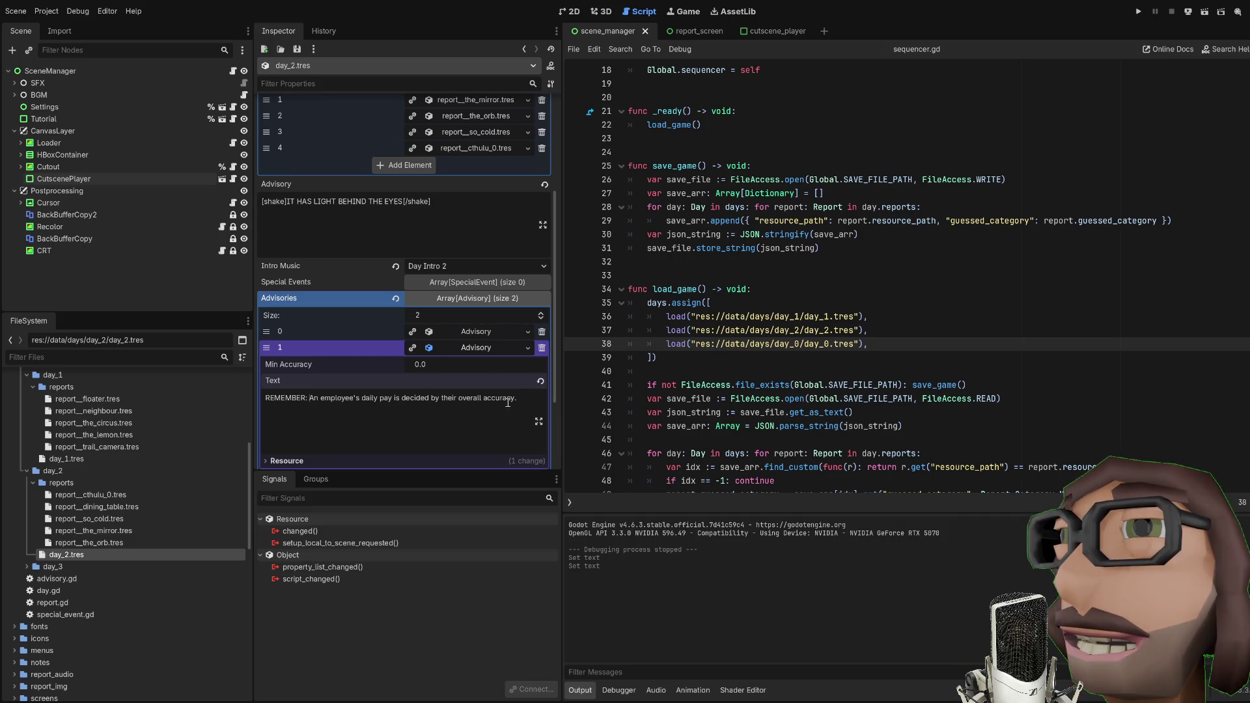
left_click(813, 389)
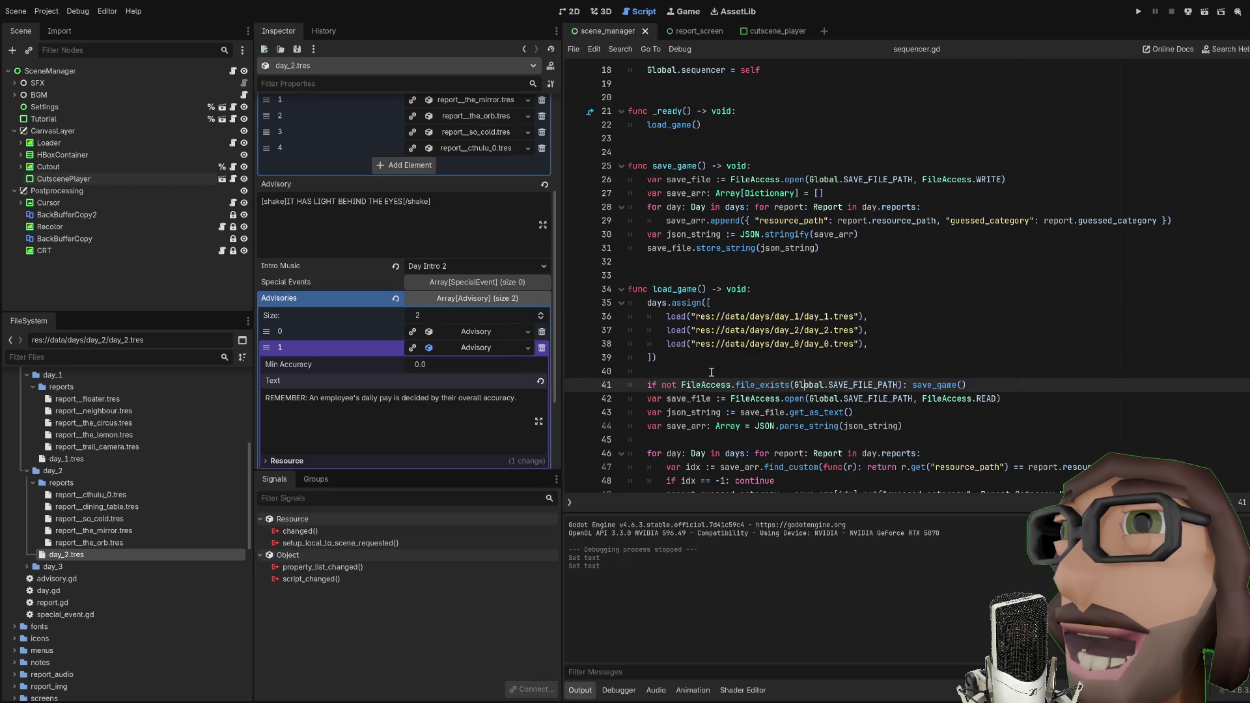
left_click(380, 352)
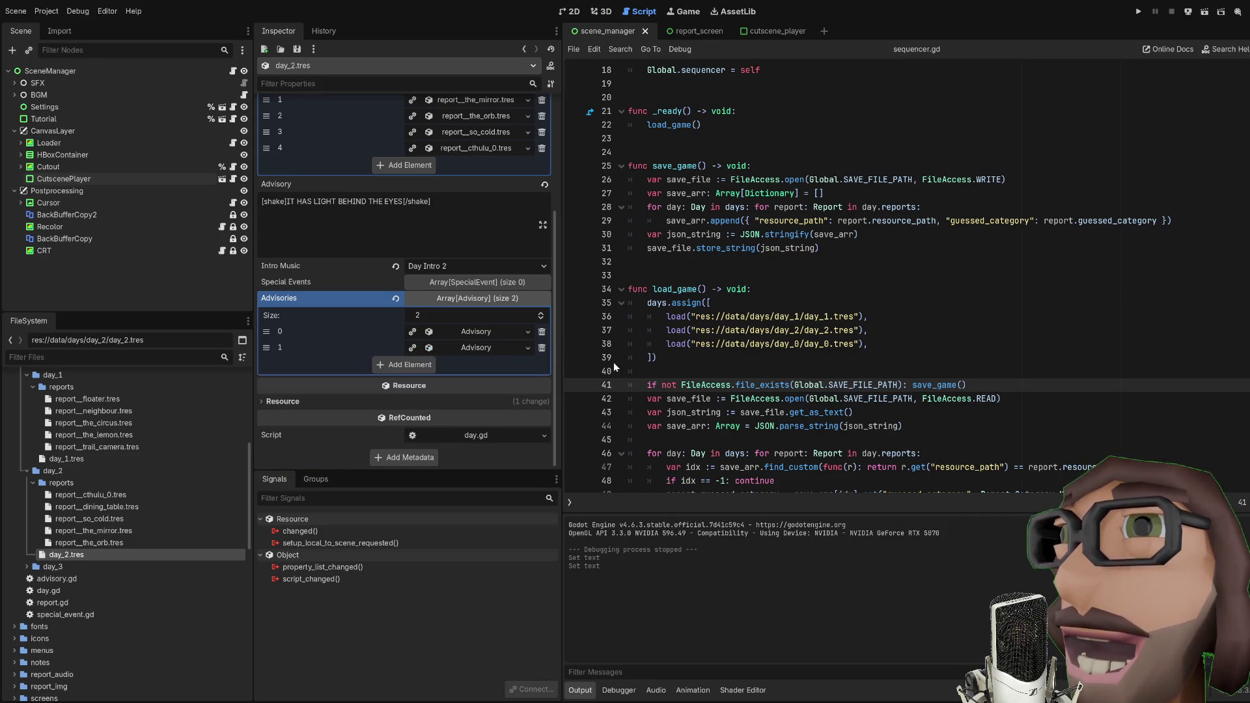
left_click(770, 362)
key("F5")
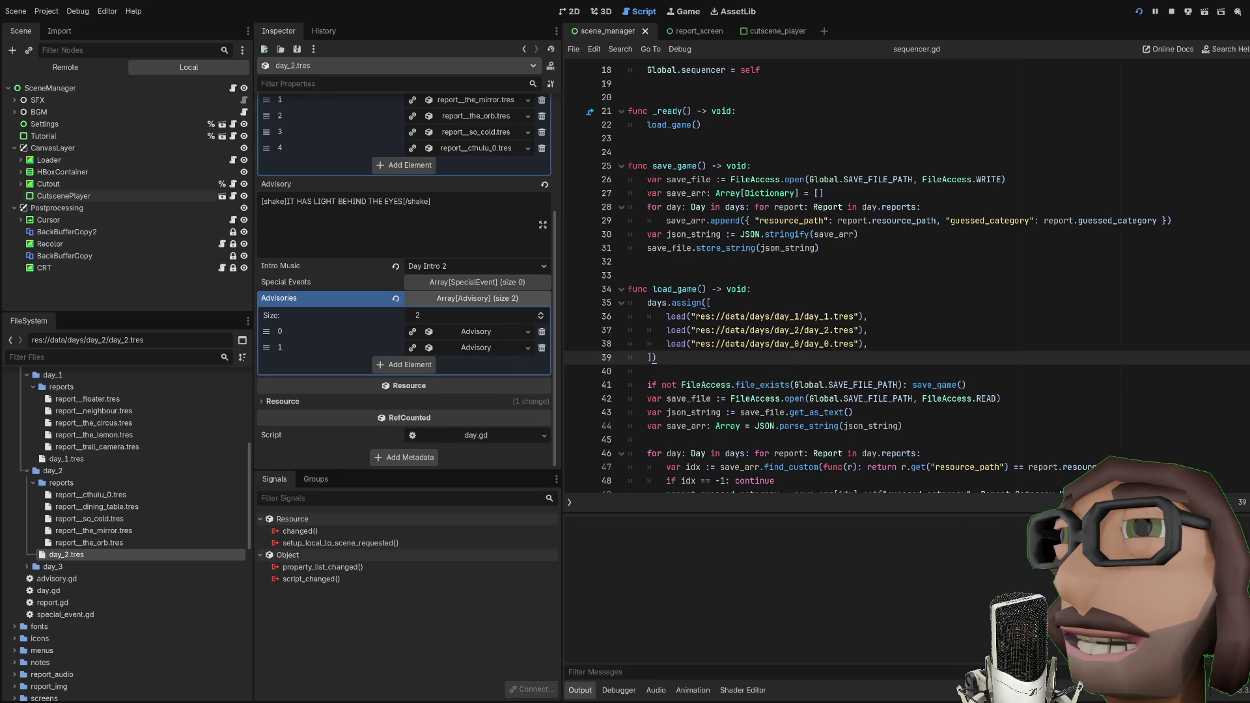
Advance past the title and Day 2 intro to The Dining Table report and check its REMEMBER: advisory.
left_click(310, 315)
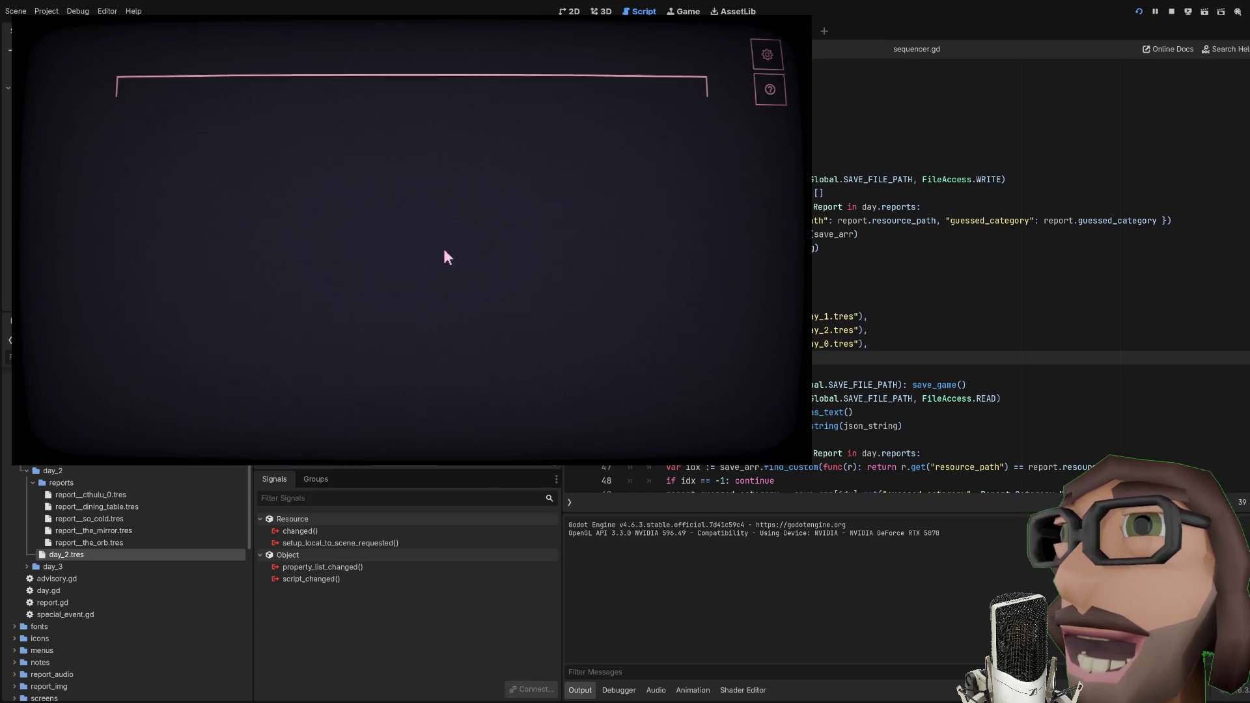
left_click(441, 305)
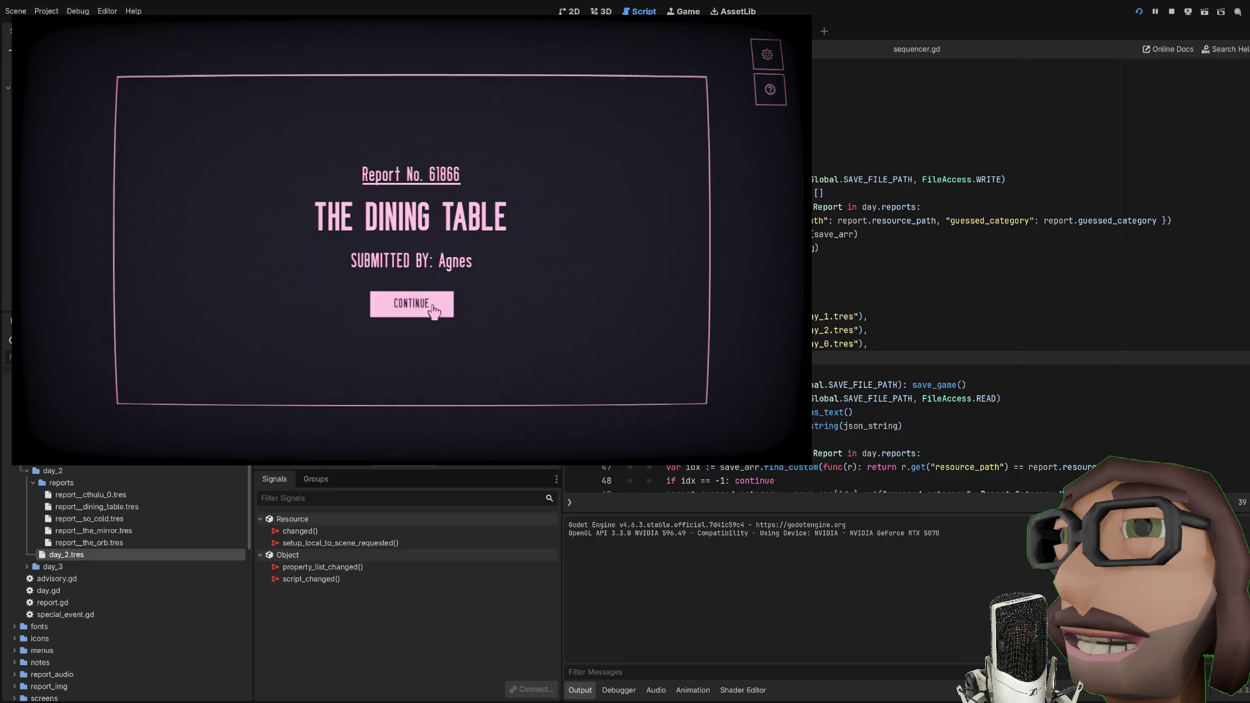
left_click(429, 306)
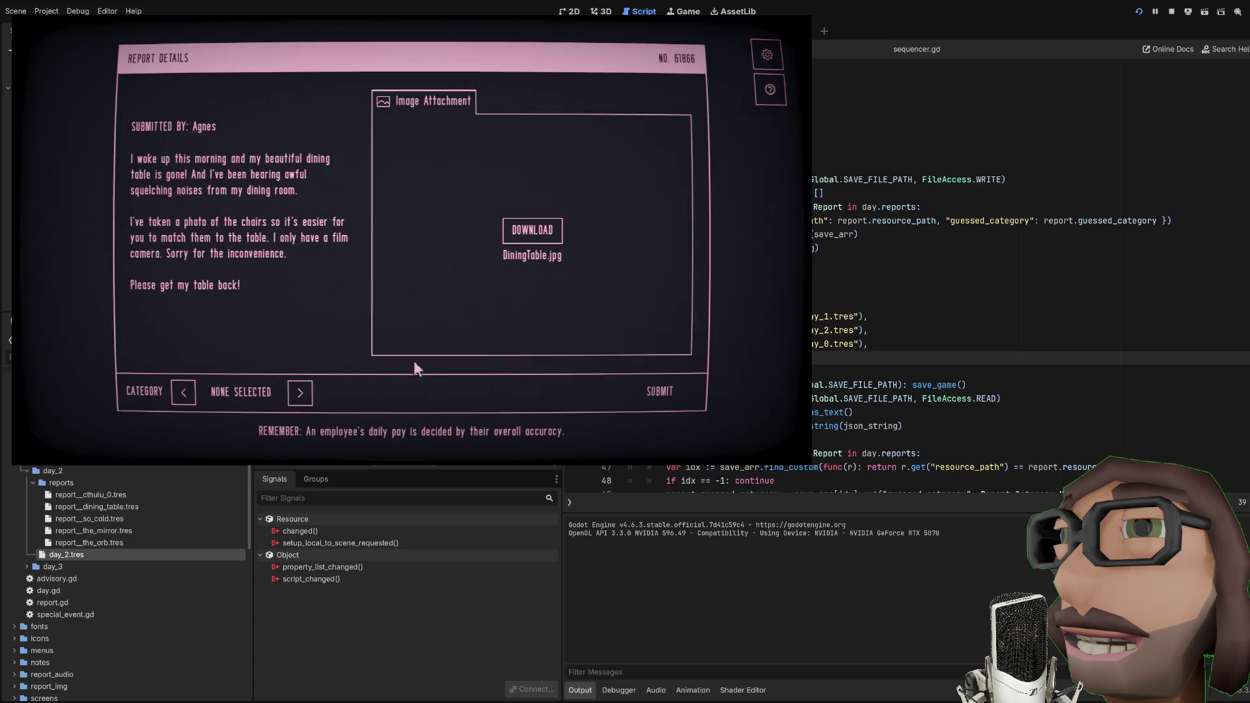
Set the report category to ALTERATION, then stop the running game with F8.
left_click(300, 393)
left_click(299, 392)
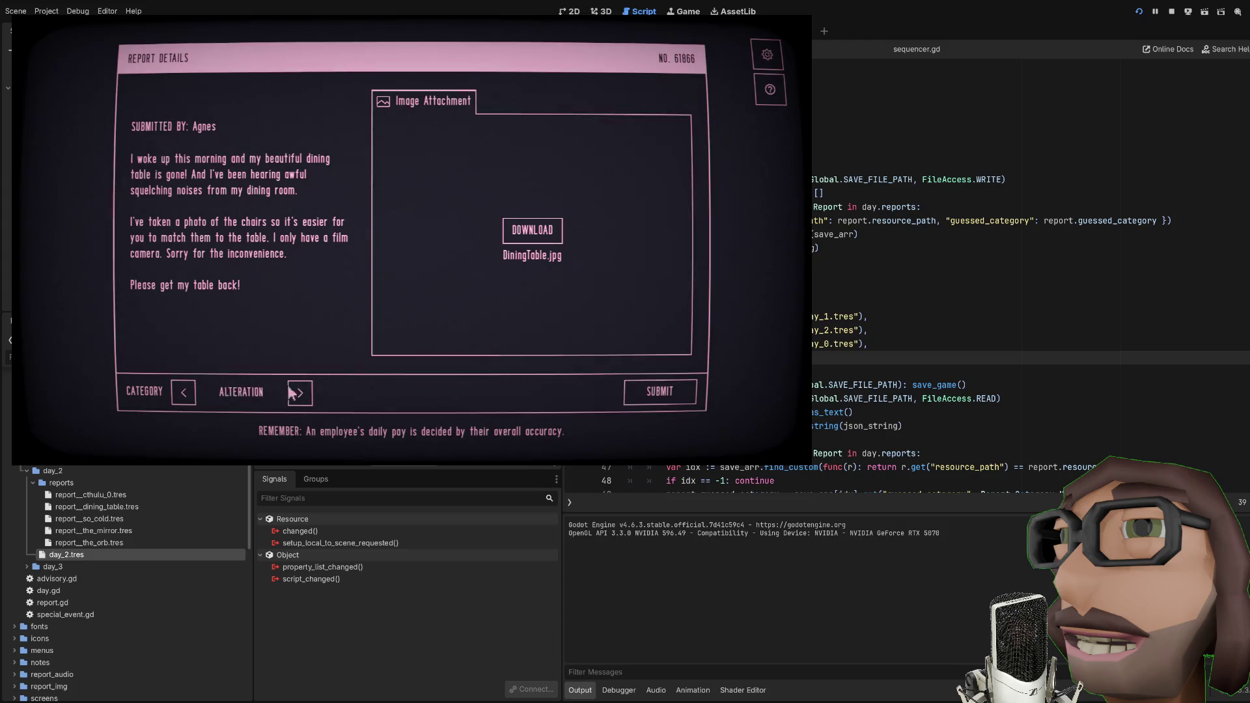
left_click(939, 180)
key("F8")
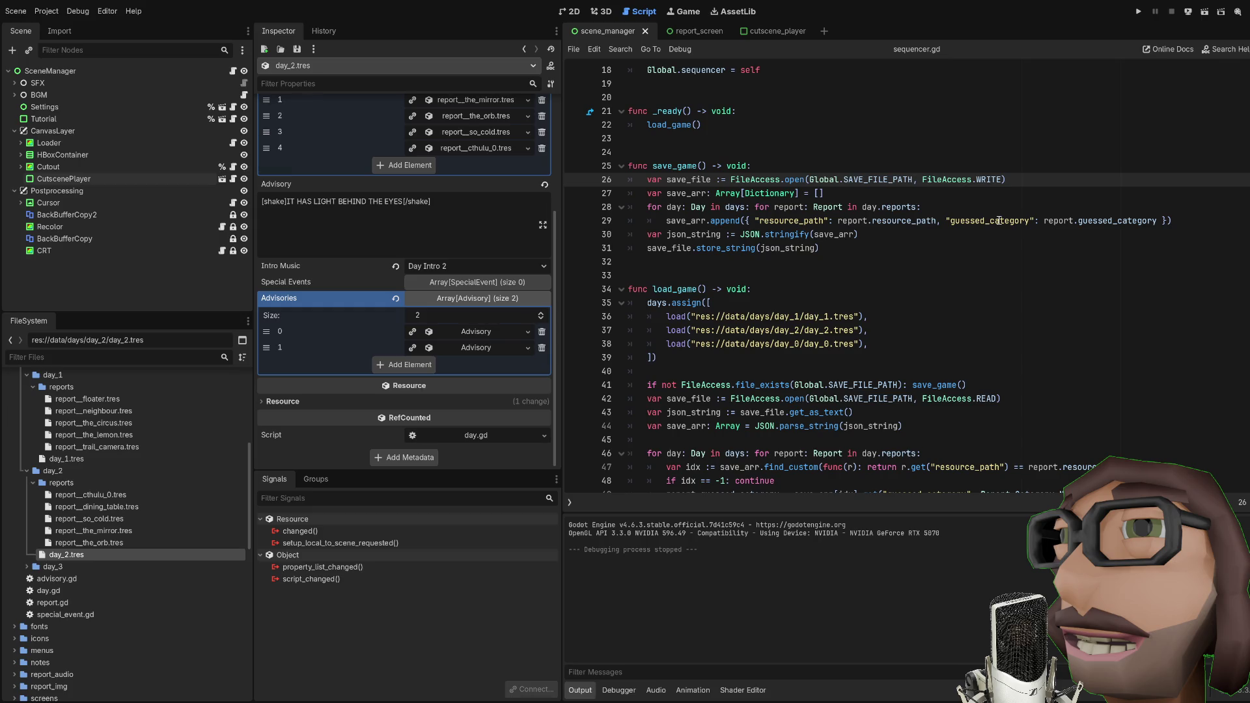
In todo.md, mark the advisory task done with an X and move it to the end of the finished list.
key("alt+Left")
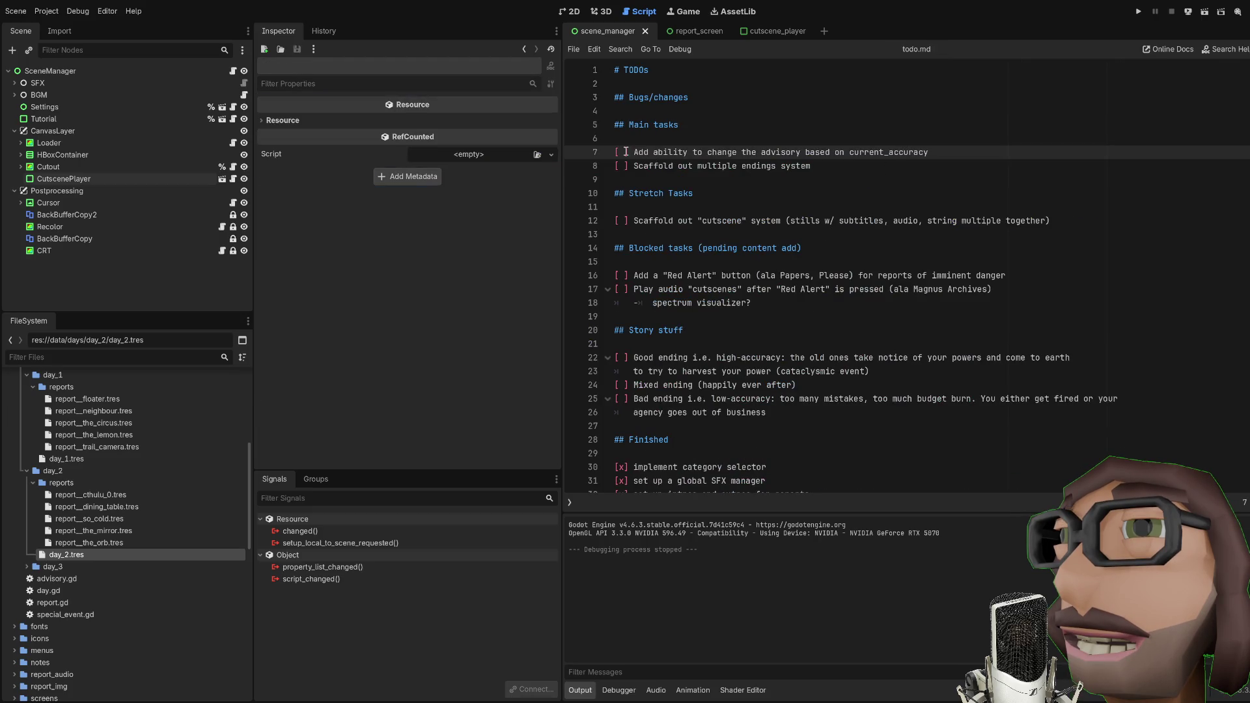
key("alt+Down")
key("alt+Down")
key("alt+Down")
type("X")
key("alt+Down")
key("alt+Down")
key("alt+Down")
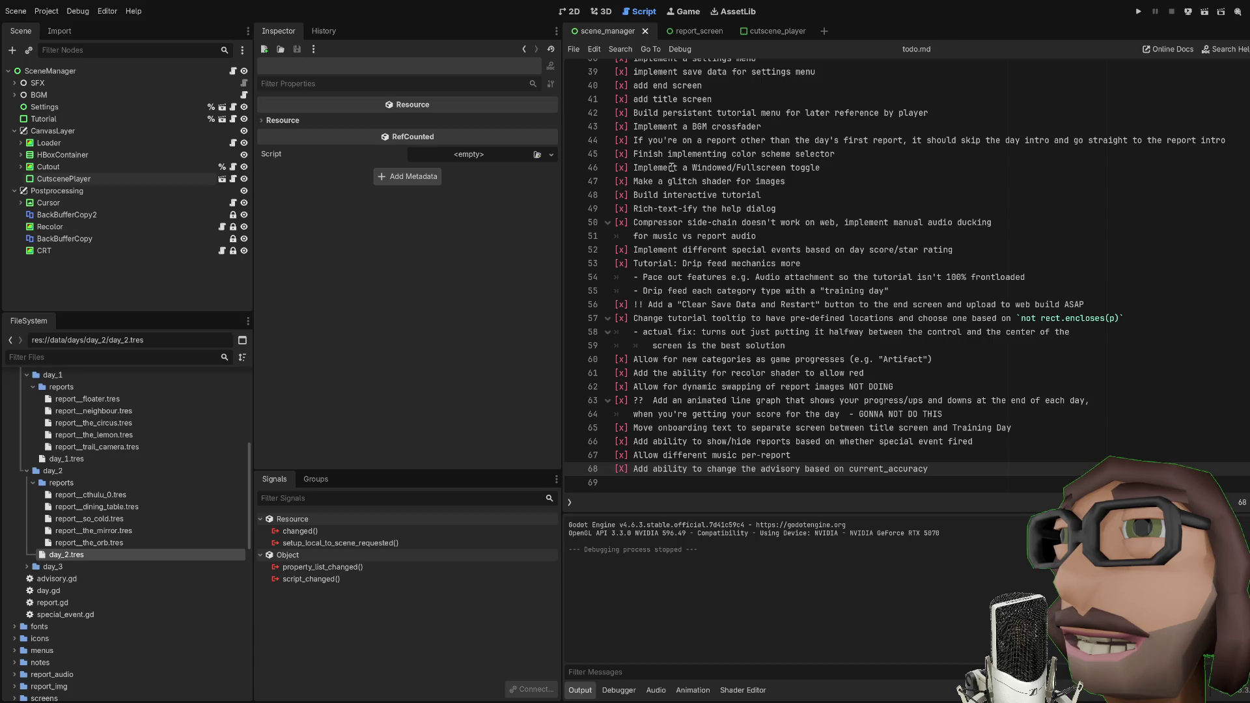
key("alt+Up")
scroll(652, 179, "up", 10)
Check the 'Scaffold out multiple endings system' main task line and save todo.md.
left_click(651, 154)
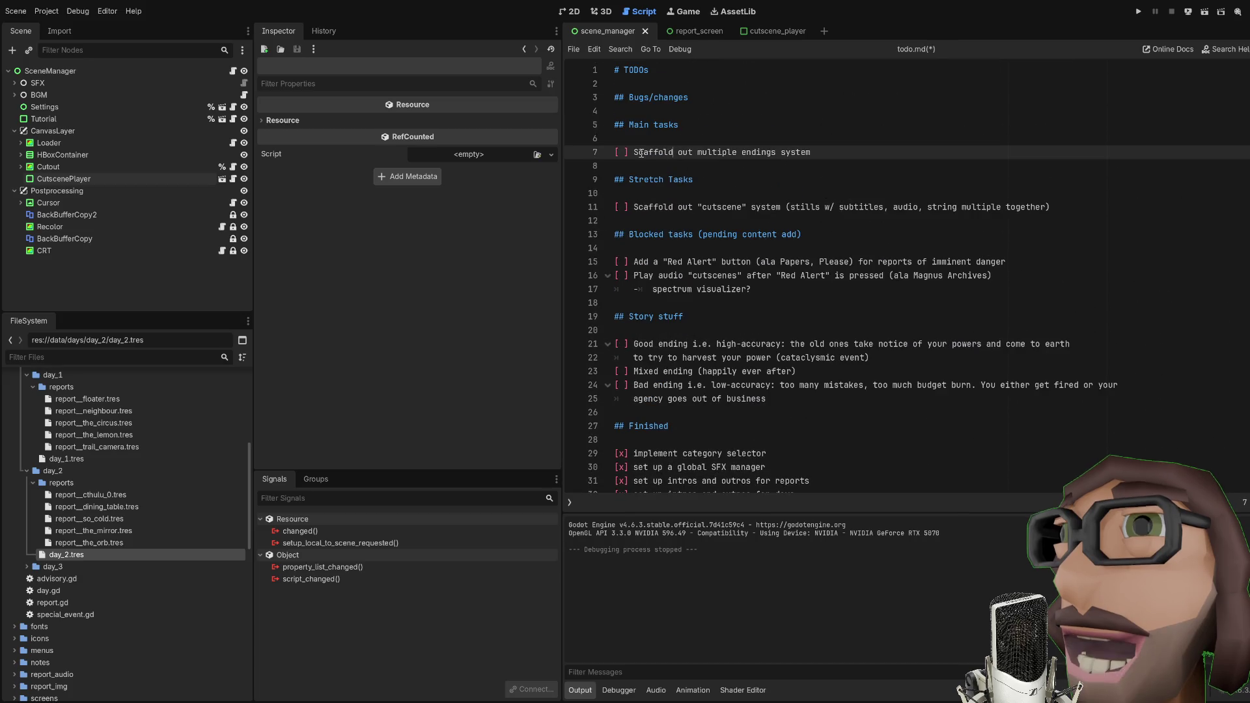
left_click_drag(616, 152, 840, 153)
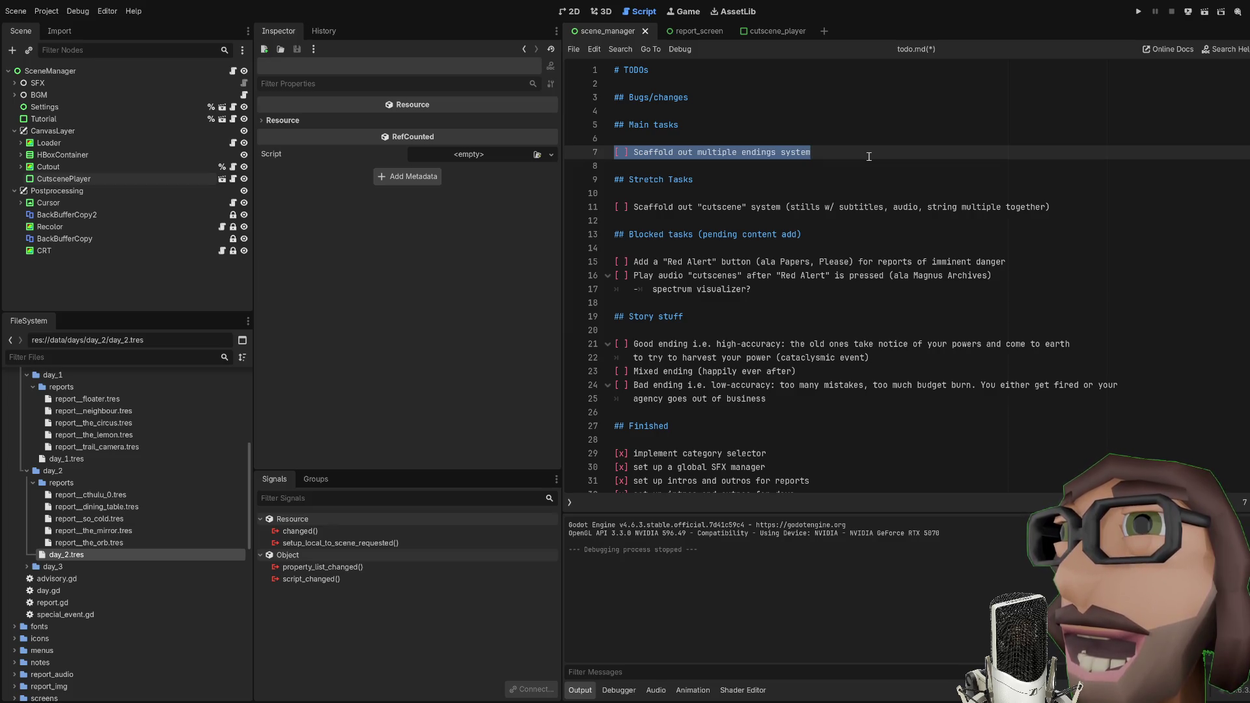
left_click(835, 152)
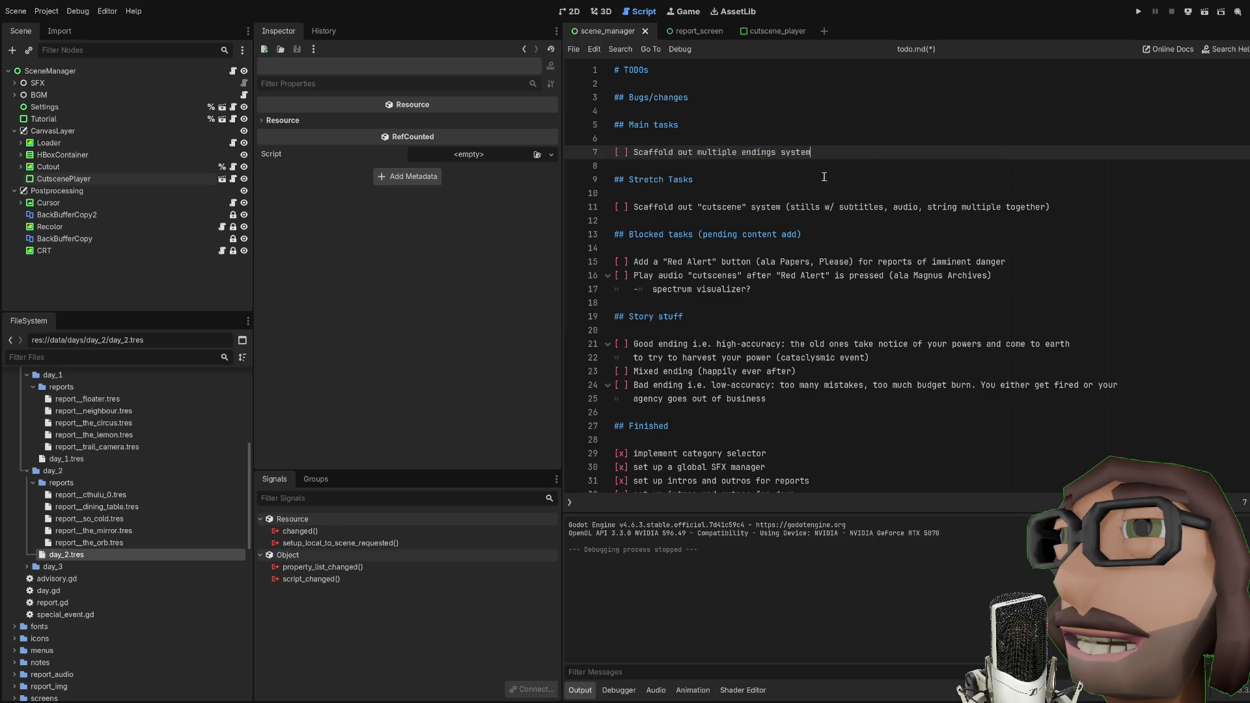
key("ctrl+s")
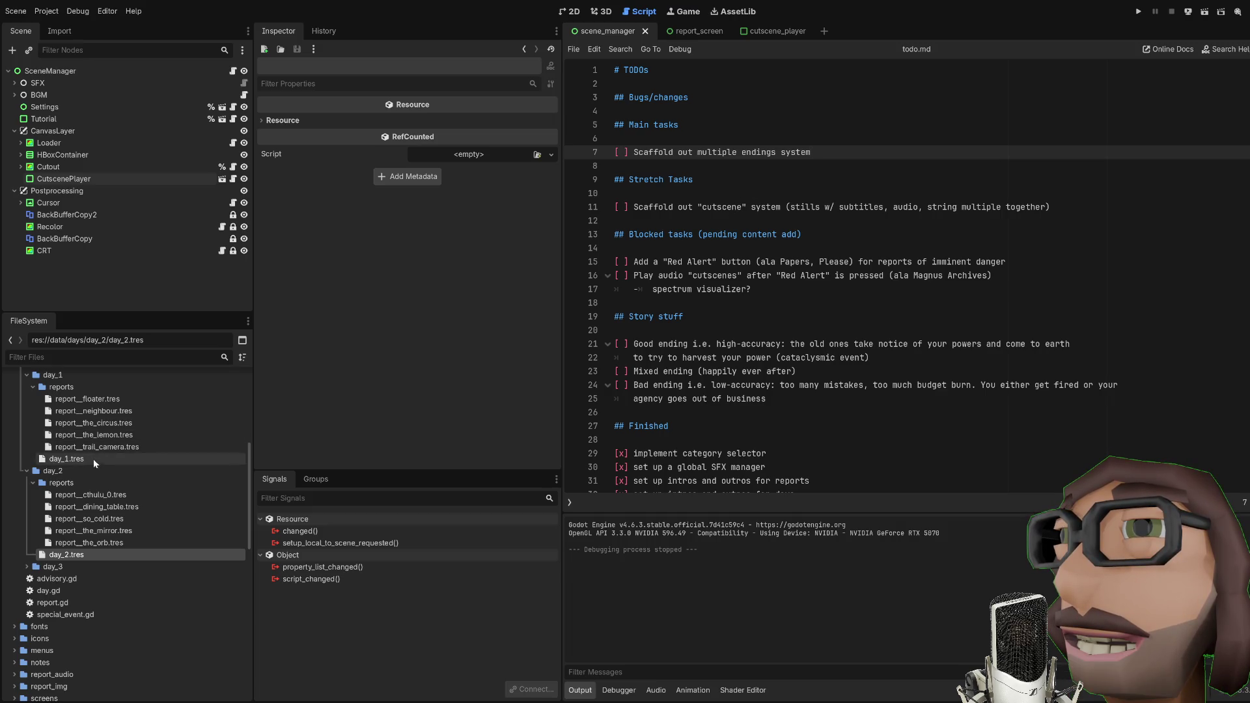
Collapse the data, sfx and bgm folders in the FileSystem dock.
scroll(93, 458, "up", 5)
left_click(14, 441)
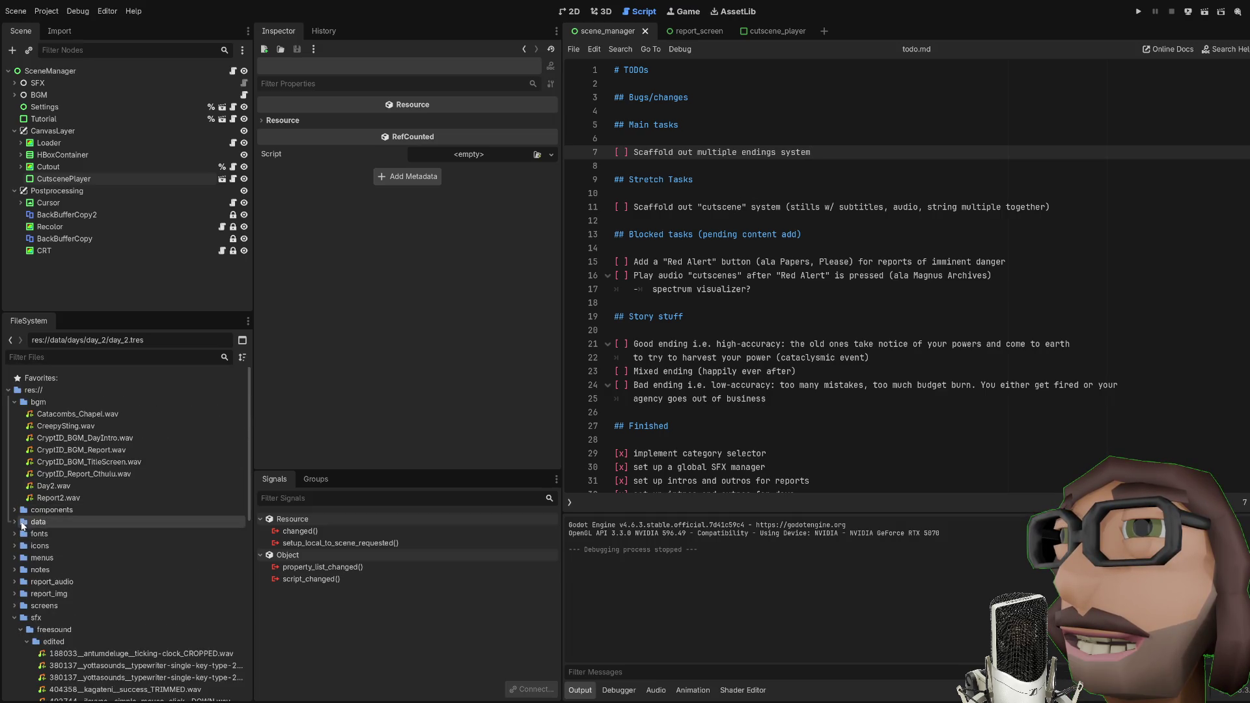
left_click(15, 617)
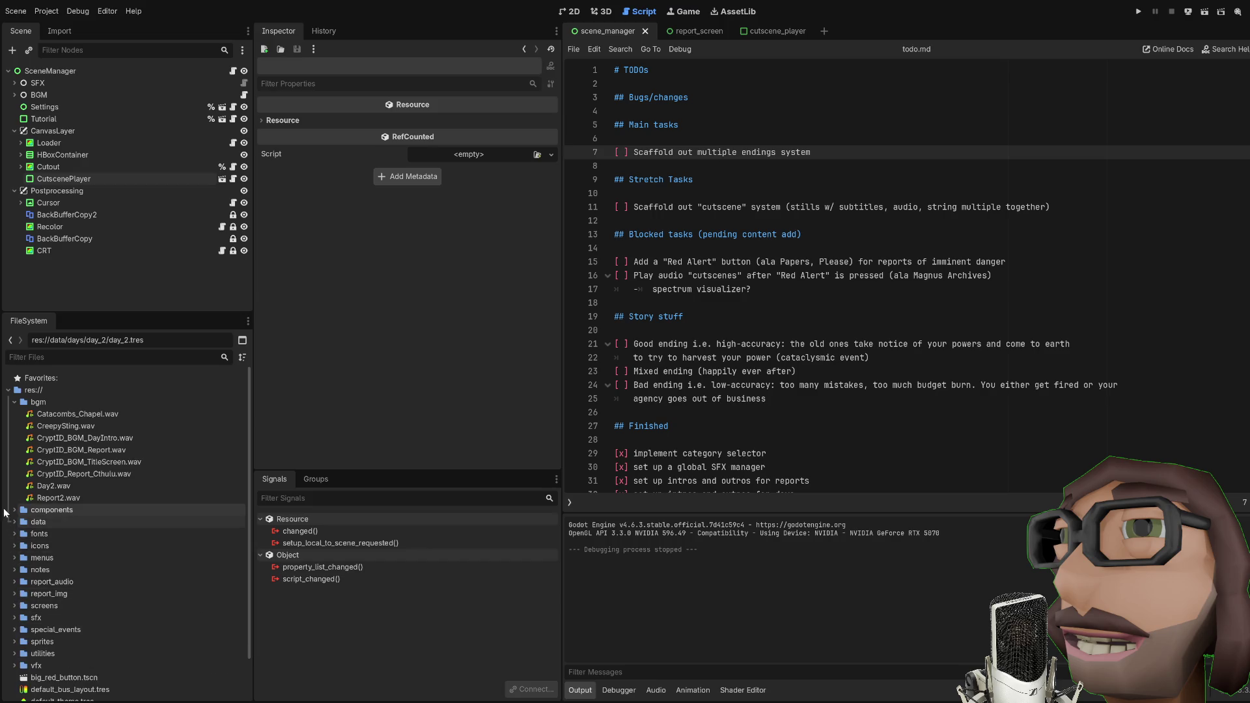
left_click(14, 402)
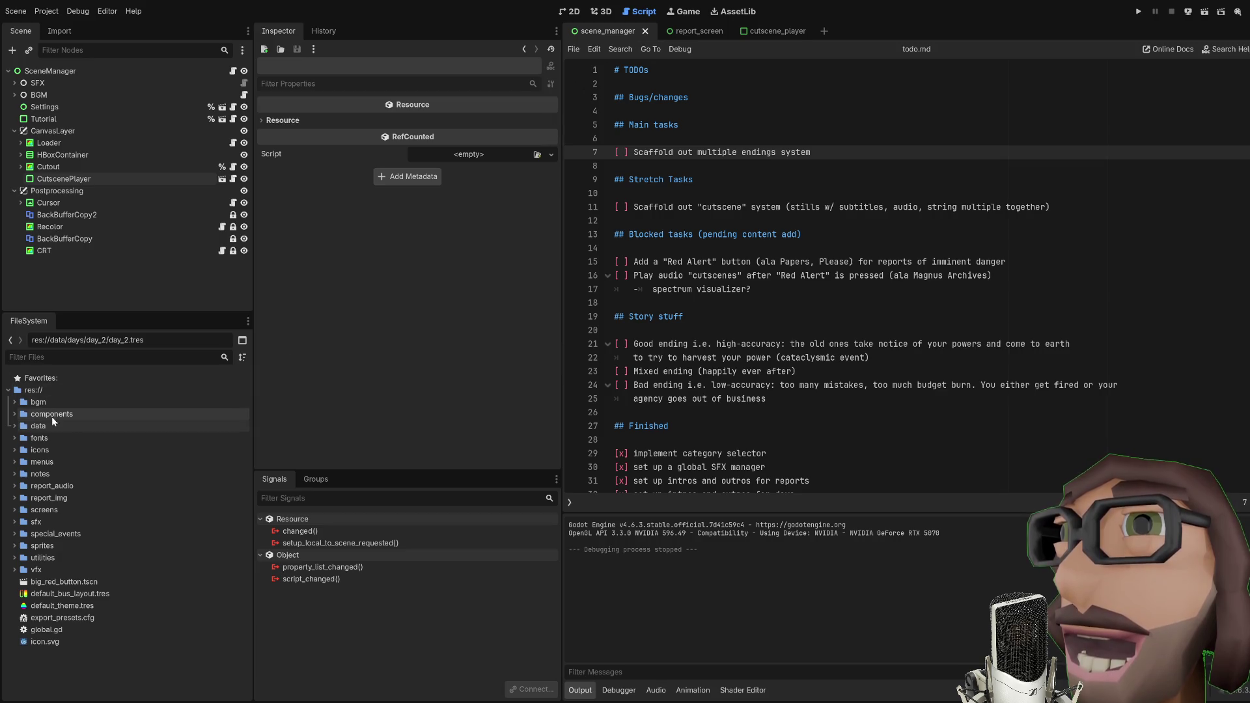
left_click(14, 439)
left_click(14, 438)
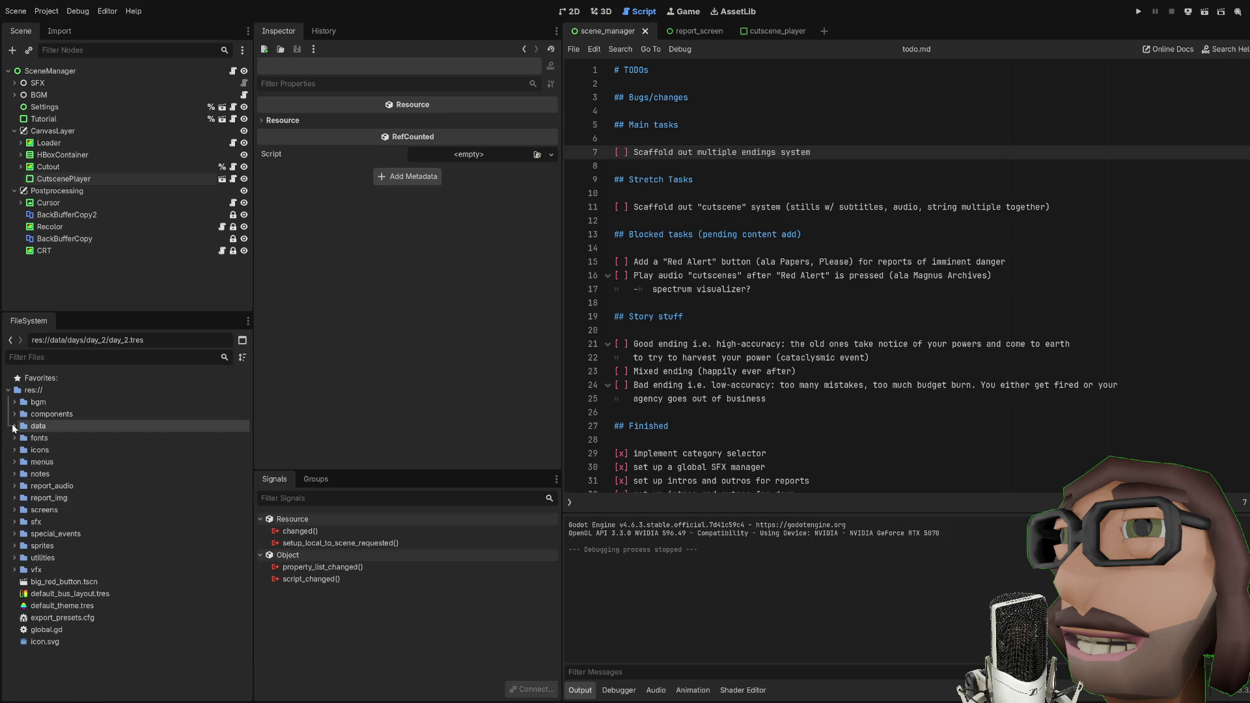
Look inside the screens folder, then select res:// and the new endings folder.
left_click(15, 510)
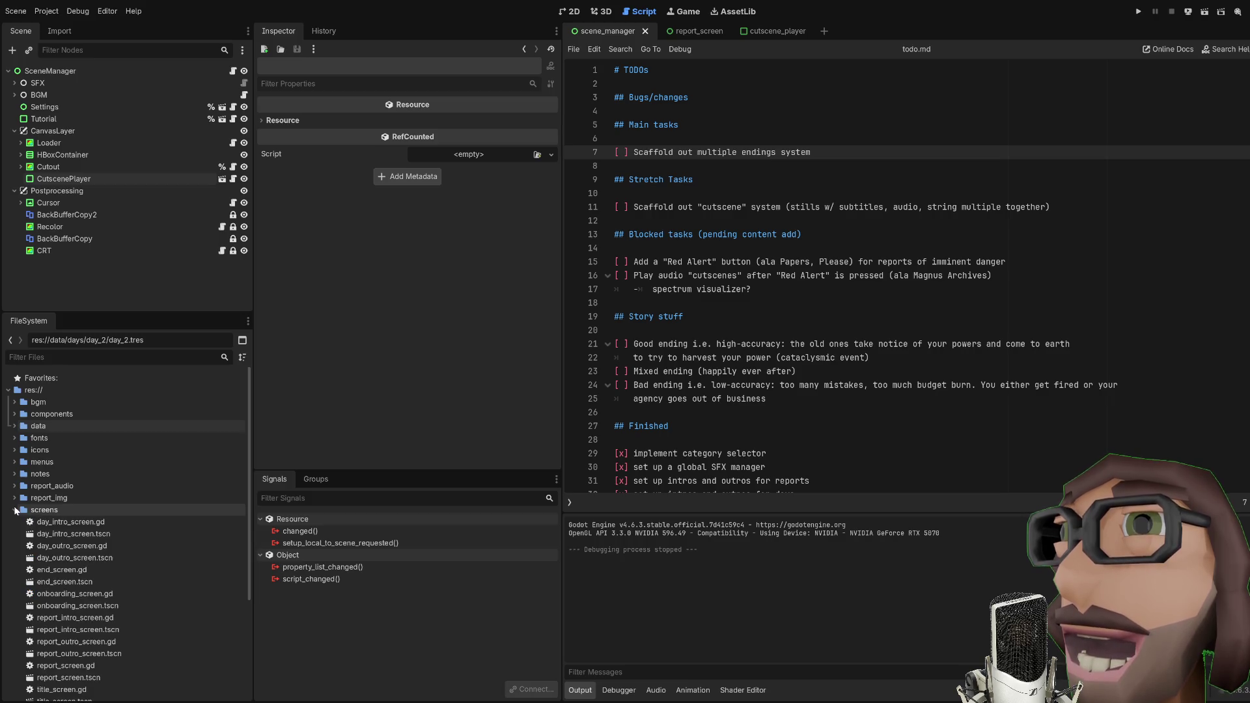
scroll(8, 475, "down", 1)
left_click(14, 488)
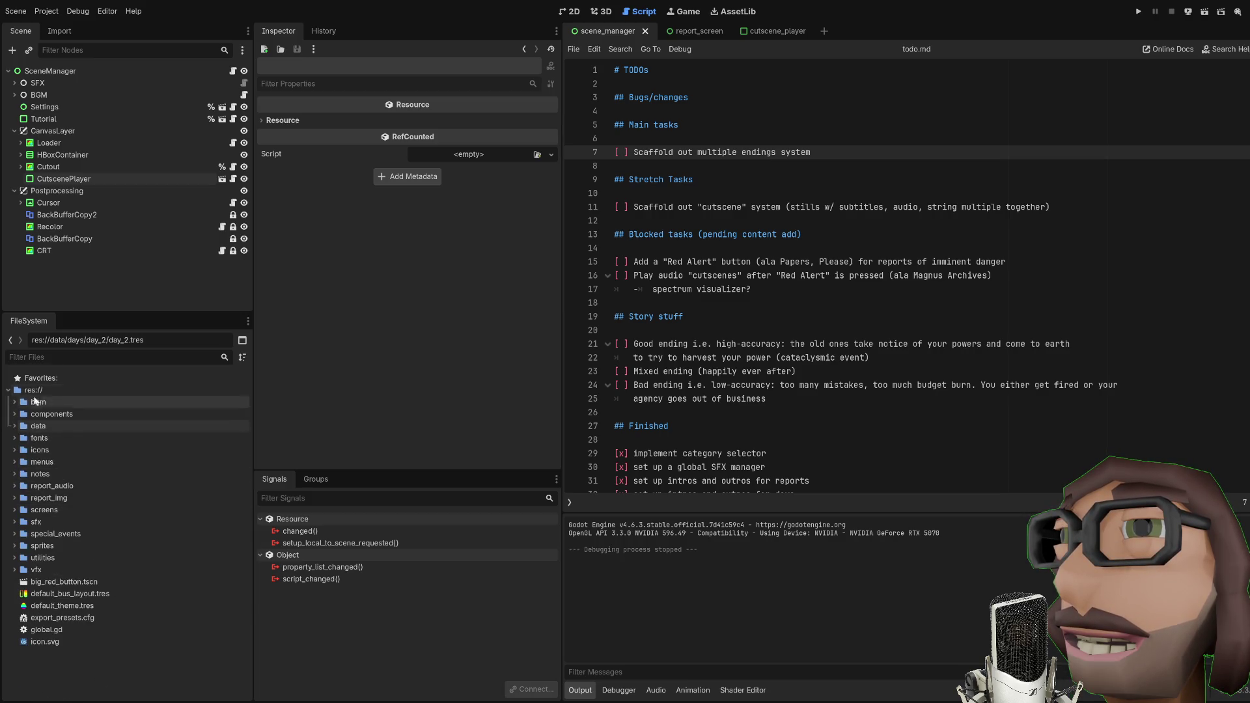
left_click(33, 391)
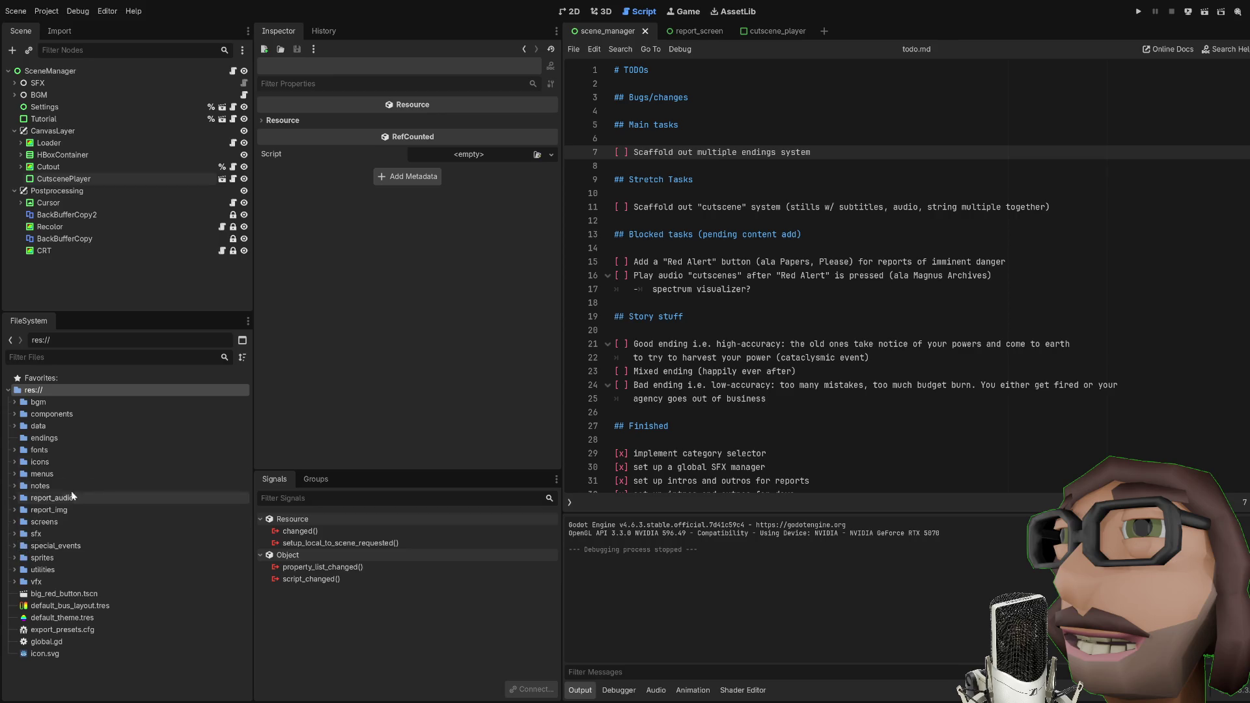
left_click(35, 438)
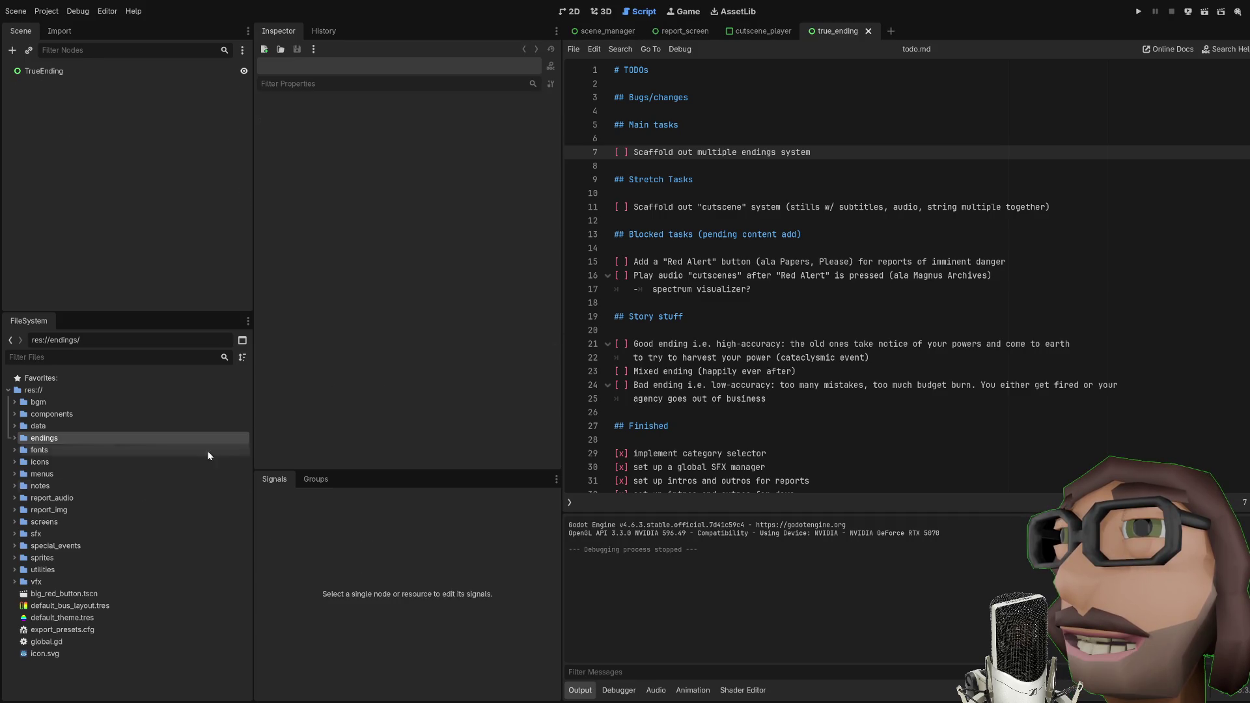
Expand the endings folder to show true_ending, neutral_ending and bad_ending scenes.
left_click(15, 439)
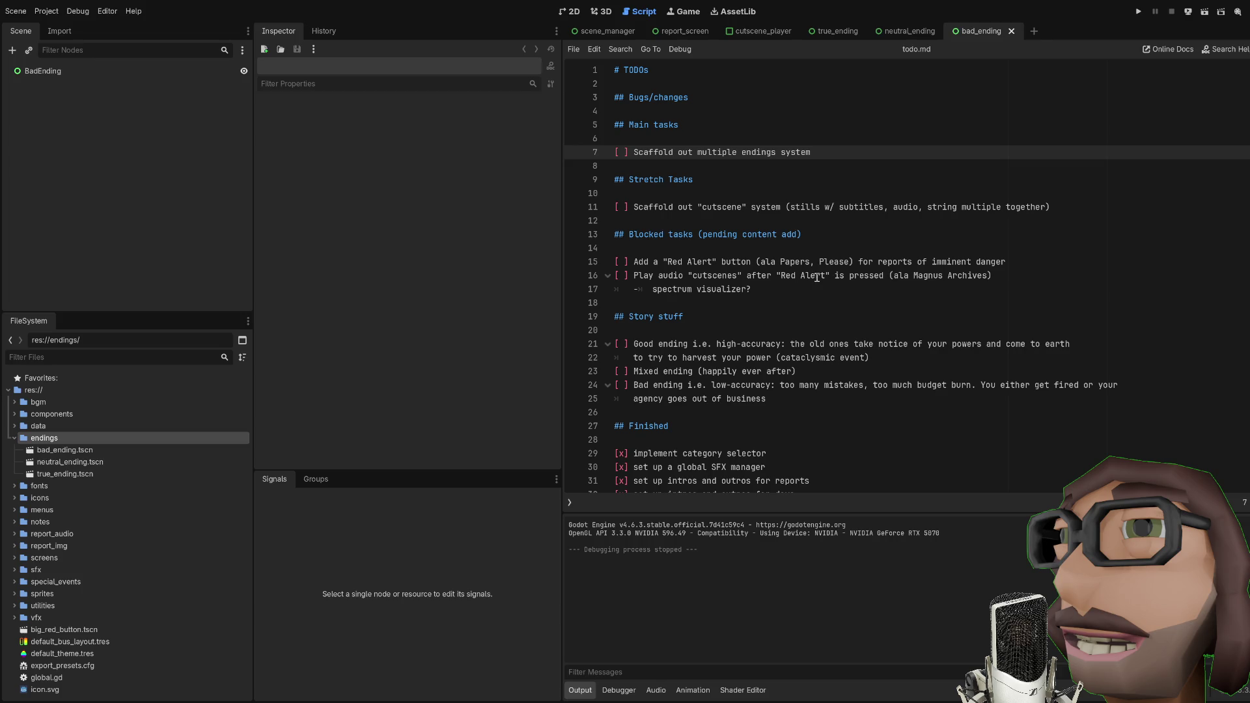
Below the preload constants in sequencer.gd, declare const ENDINGS as an array block.
key("alt+Left")
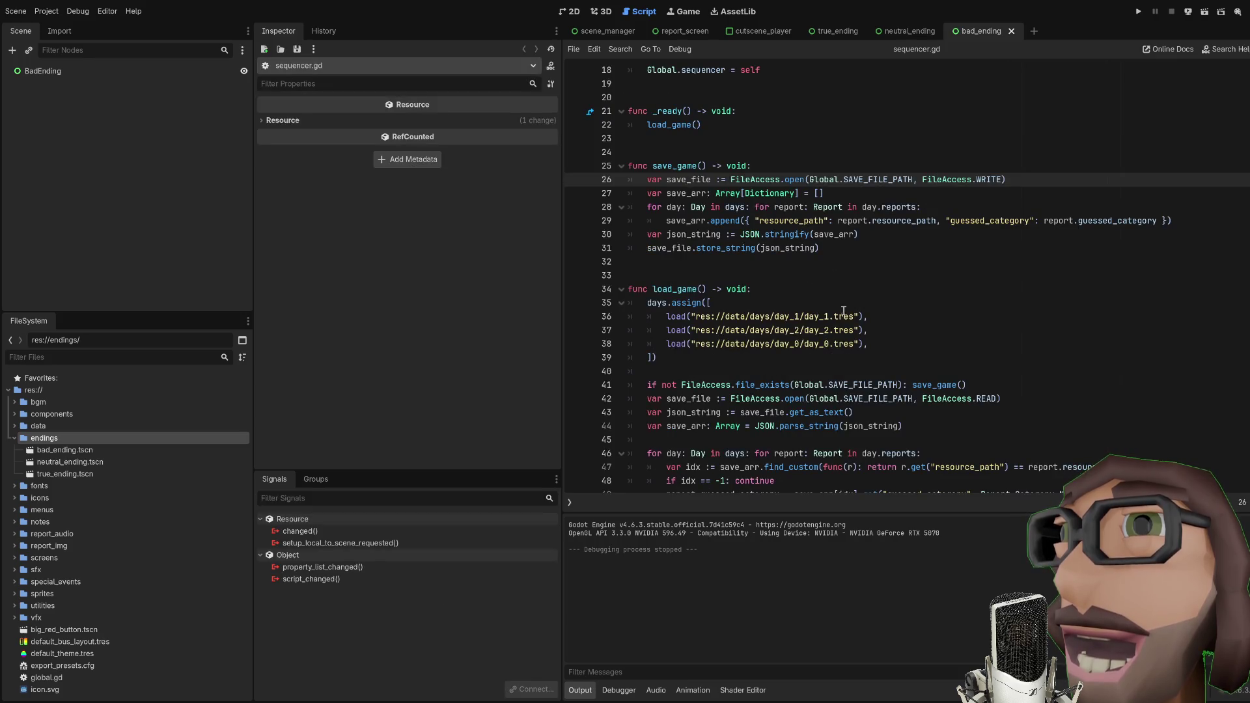
scroll(846, 306, "up", 5)
scroll(878, 333, "down", 4)
scroll(877, 333, "down", 3)
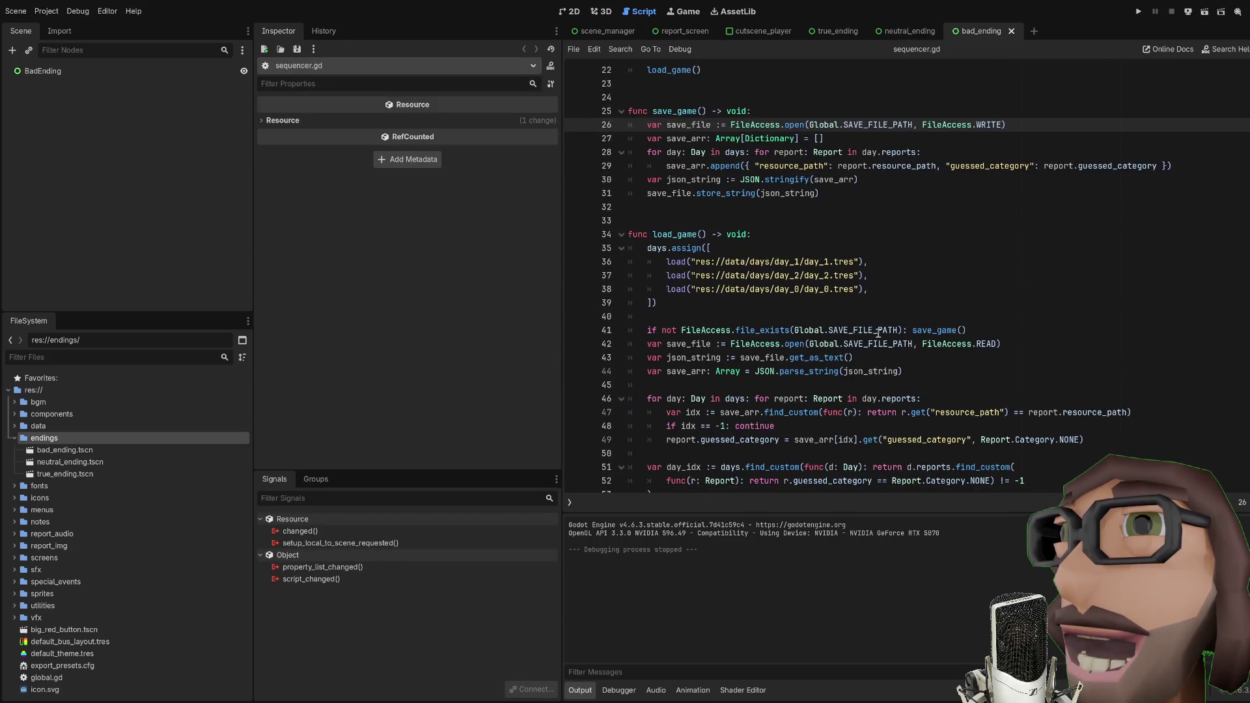
scroll(878, 332, "up", 6)
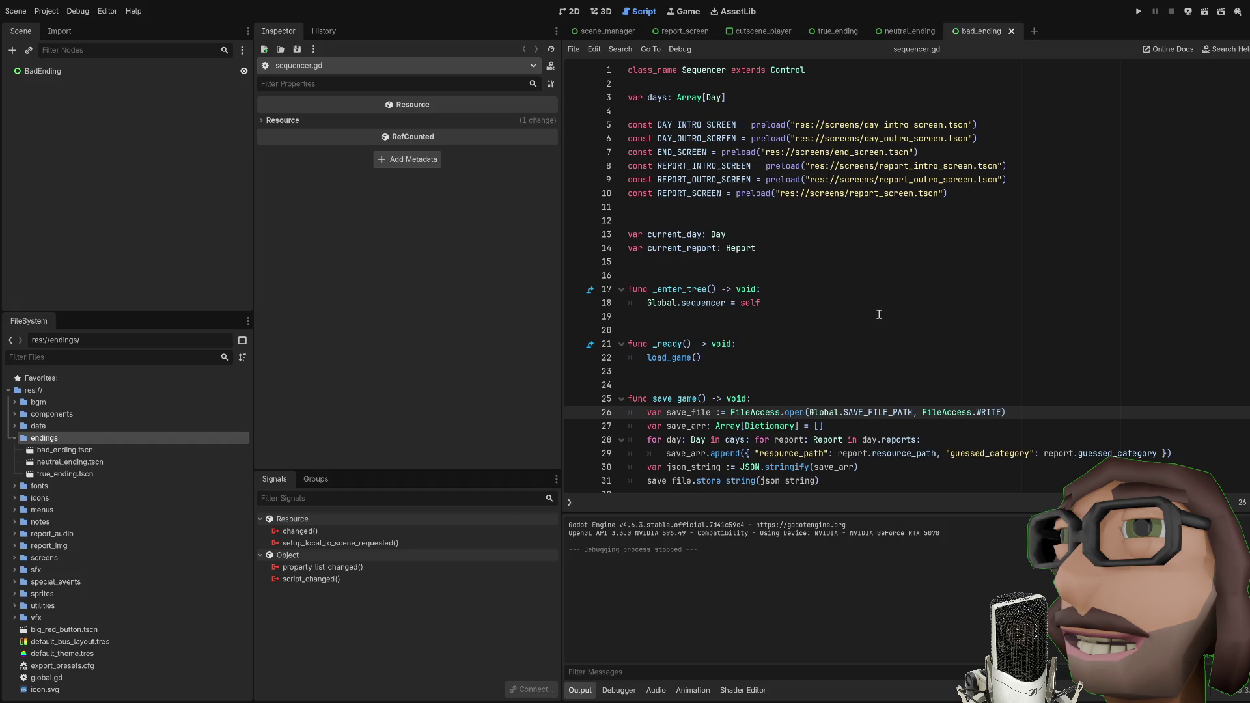
scroll(881, 315, "down", 3)
scroll(882, 313, "up", 3)
left_click(754, 211)
key("Return")
key("Return")
key("Return")
key("Up")
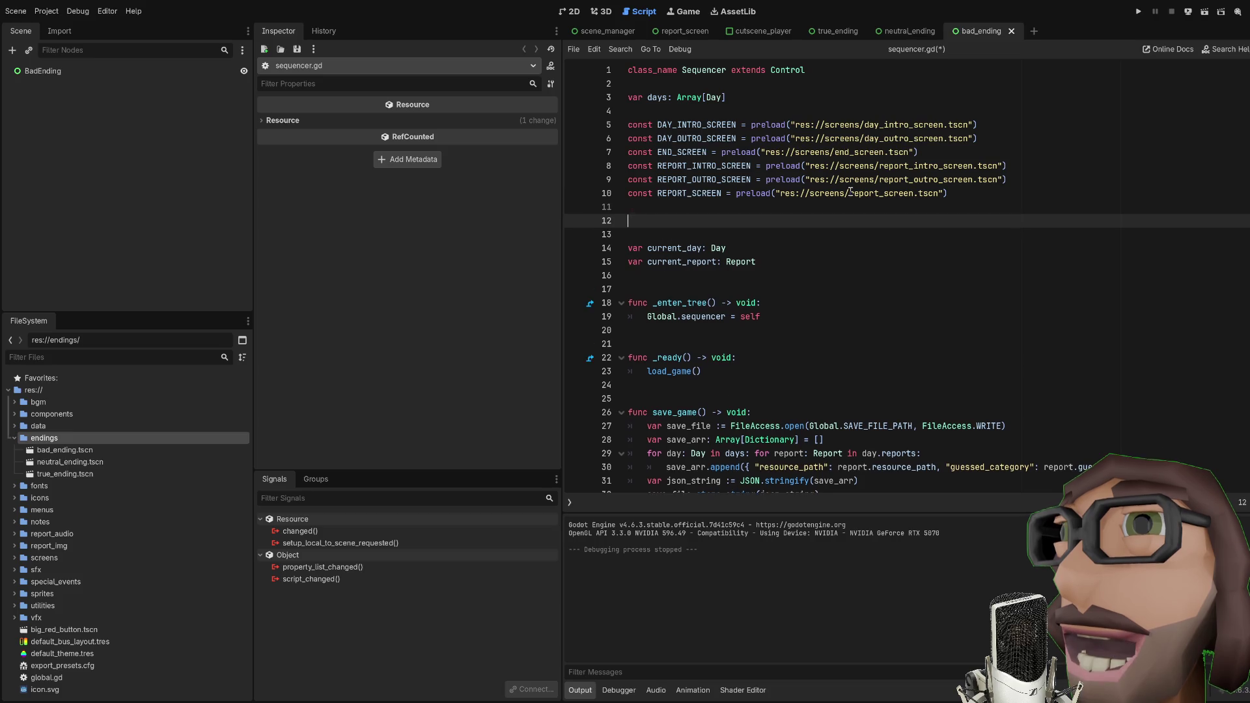
type("const ")
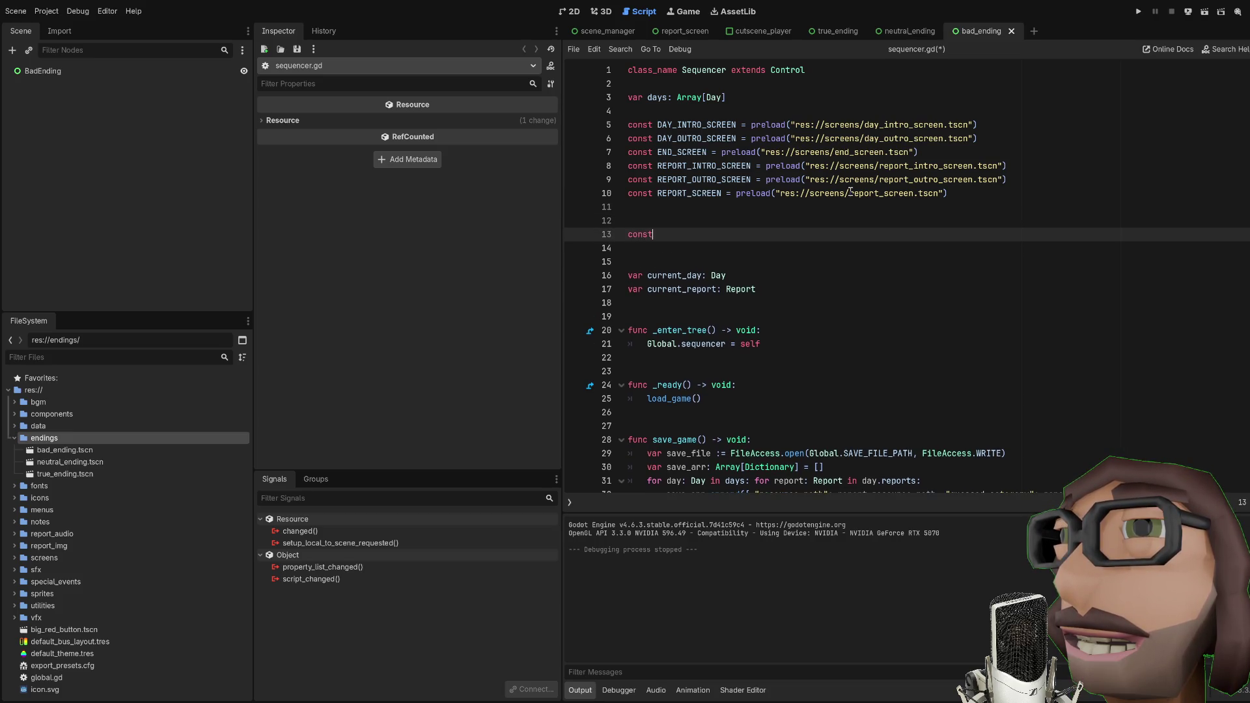
type("ENDINGS")
type(" = {")
key("Return")
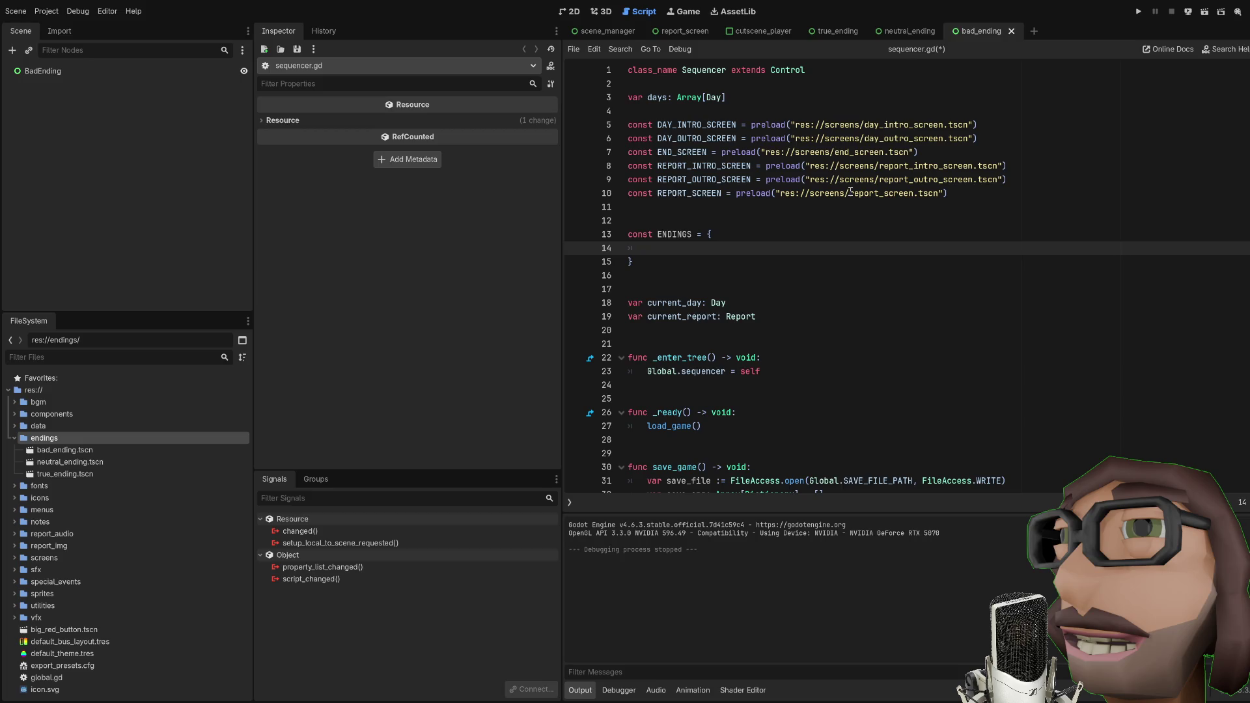
key("ctrl+z")
key("ctrl+z")
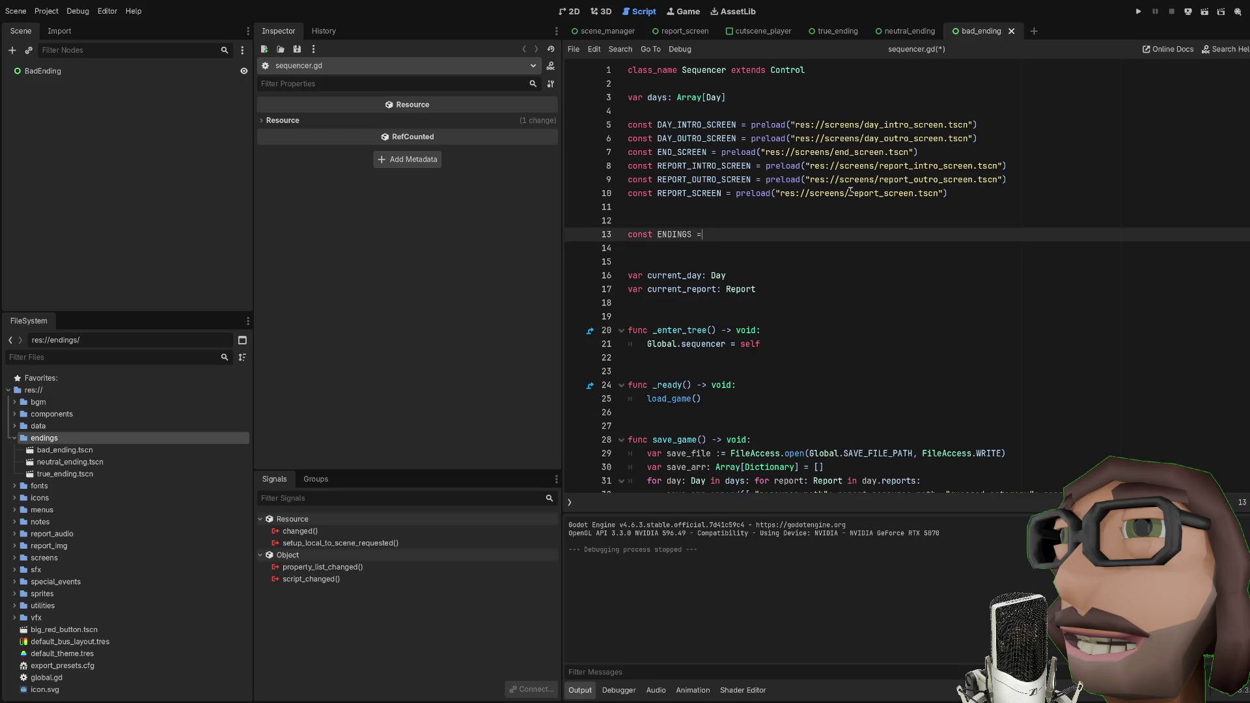
type("[")
key("Return")
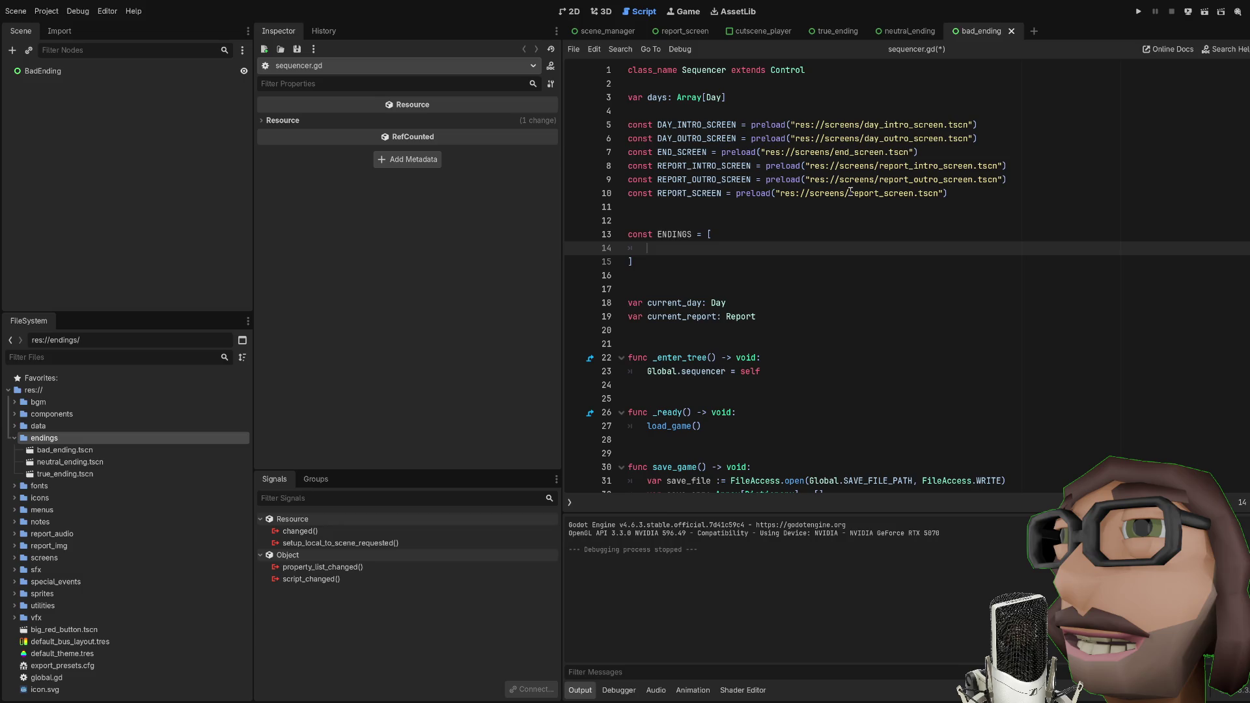
key("Down")
key("shift+Up")
key("shift+Up")
key("shift+Up")
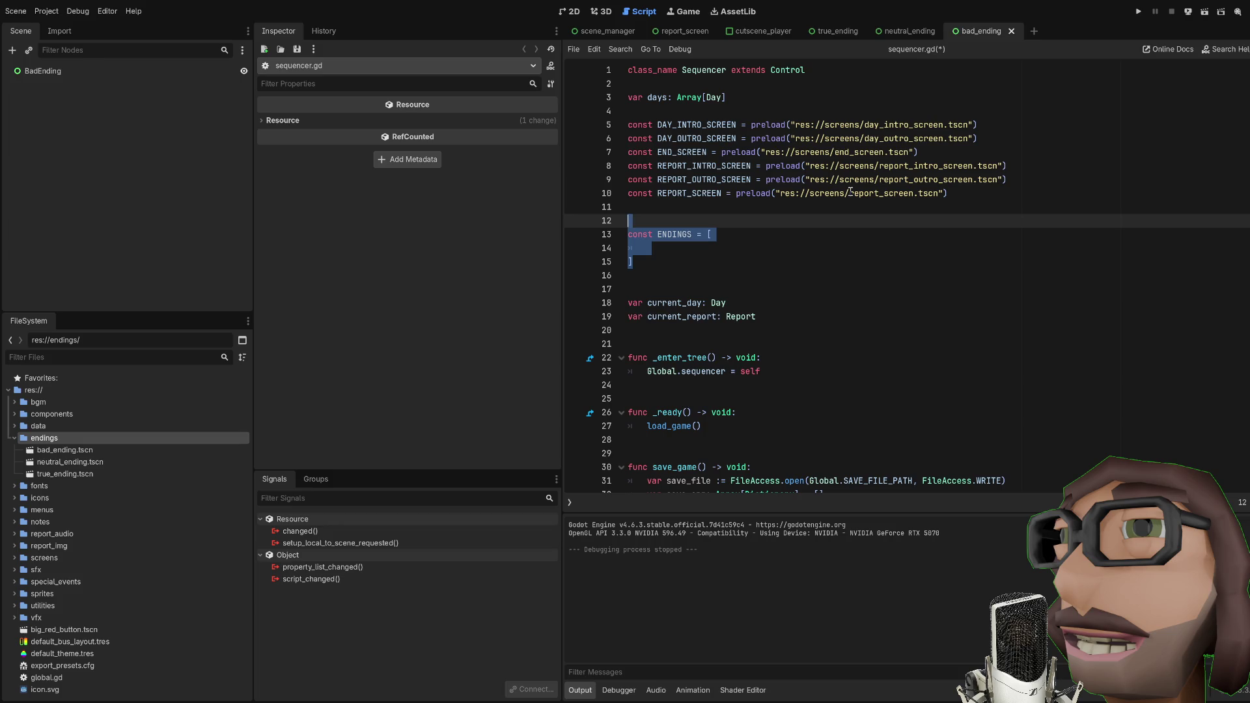
key("Down")
key("Down")
Add the first entry with "min_accuracy": 0.8 and "scene" preloading true_ending.tscn.
type("{")
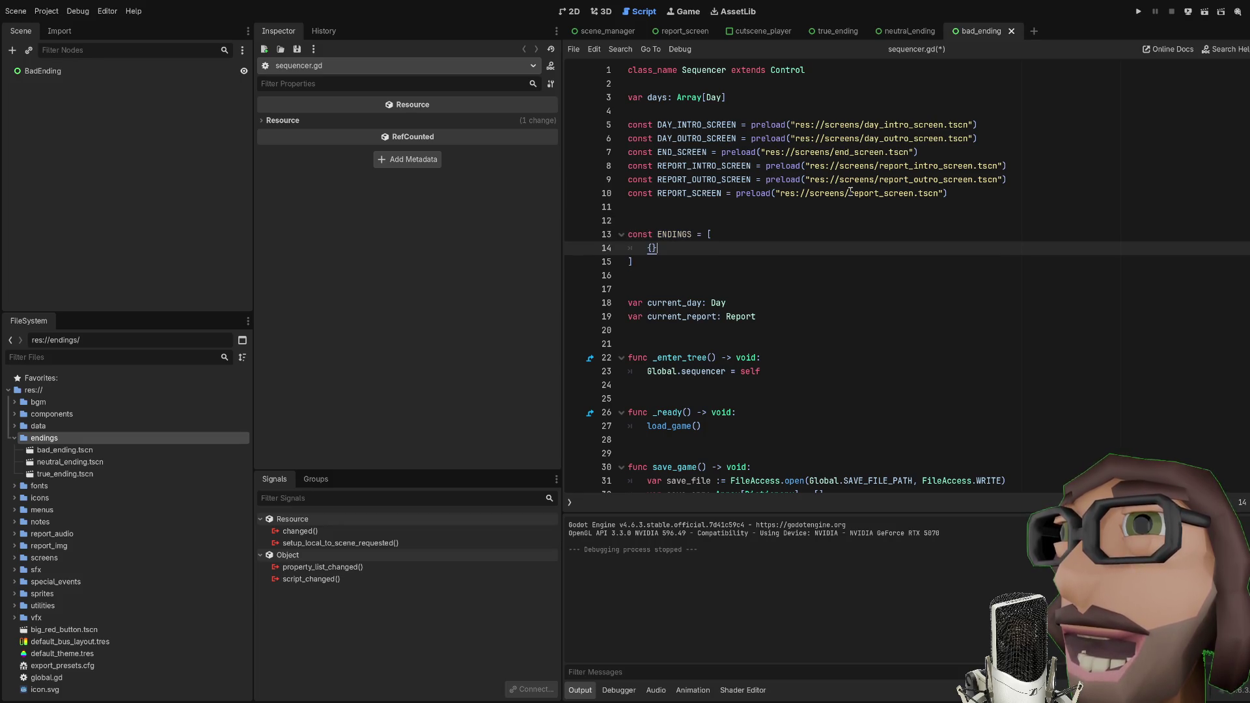
key("Left")
type("min_accura")
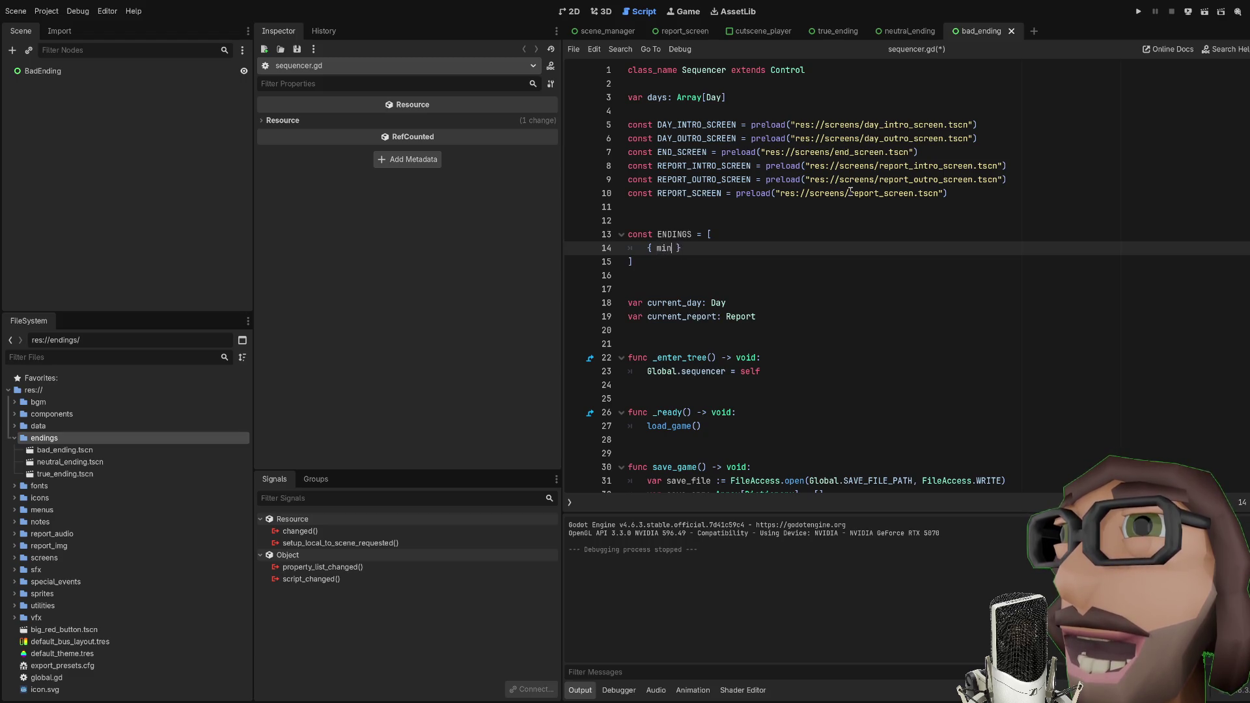
type("cy")
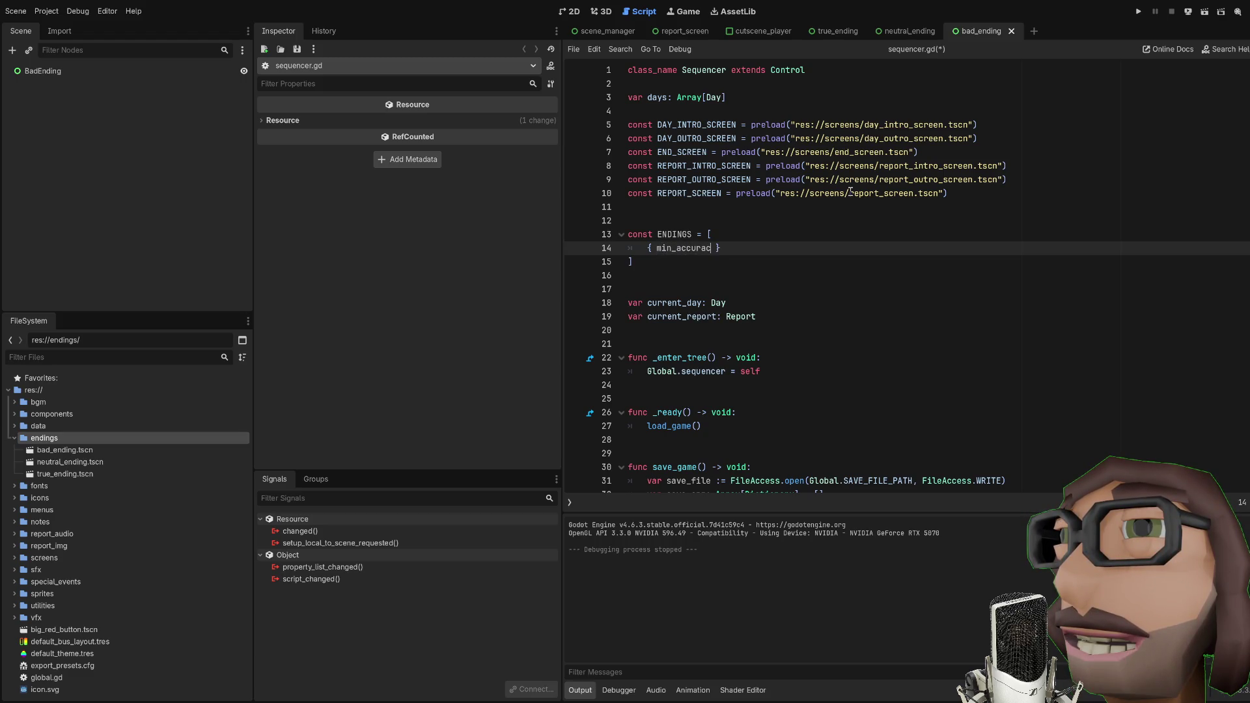
key("ctrl+d")
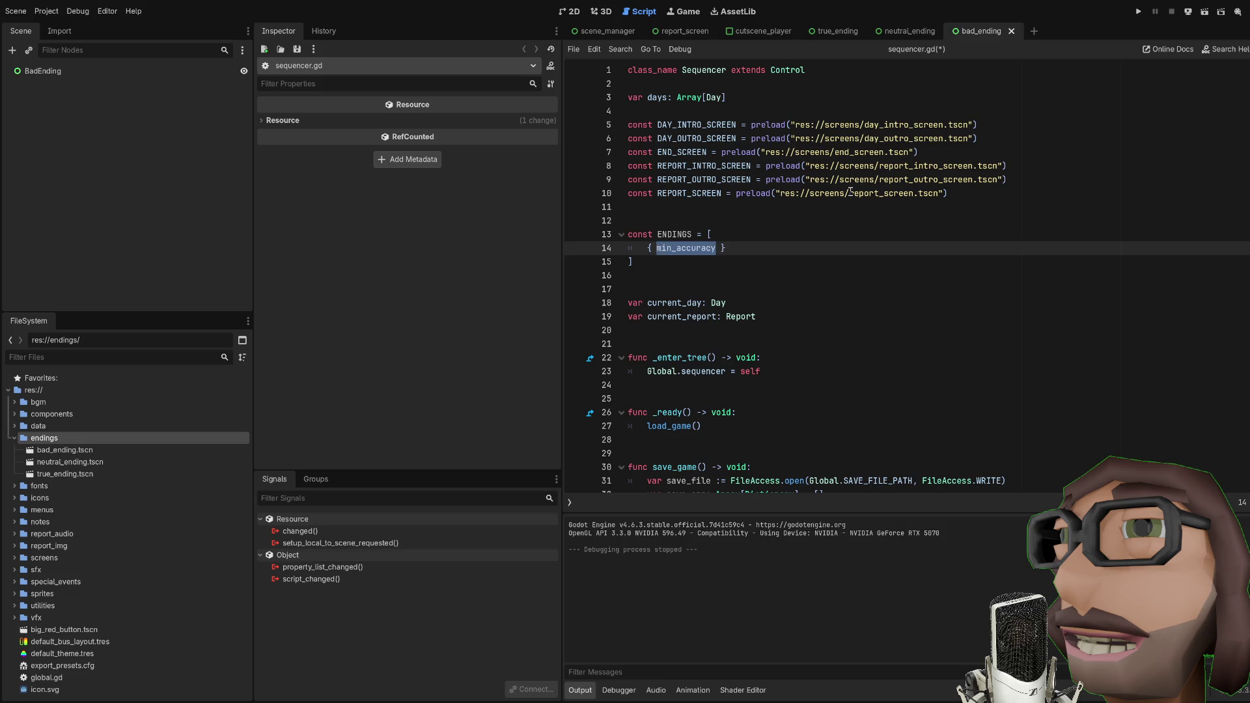
type("\": ")
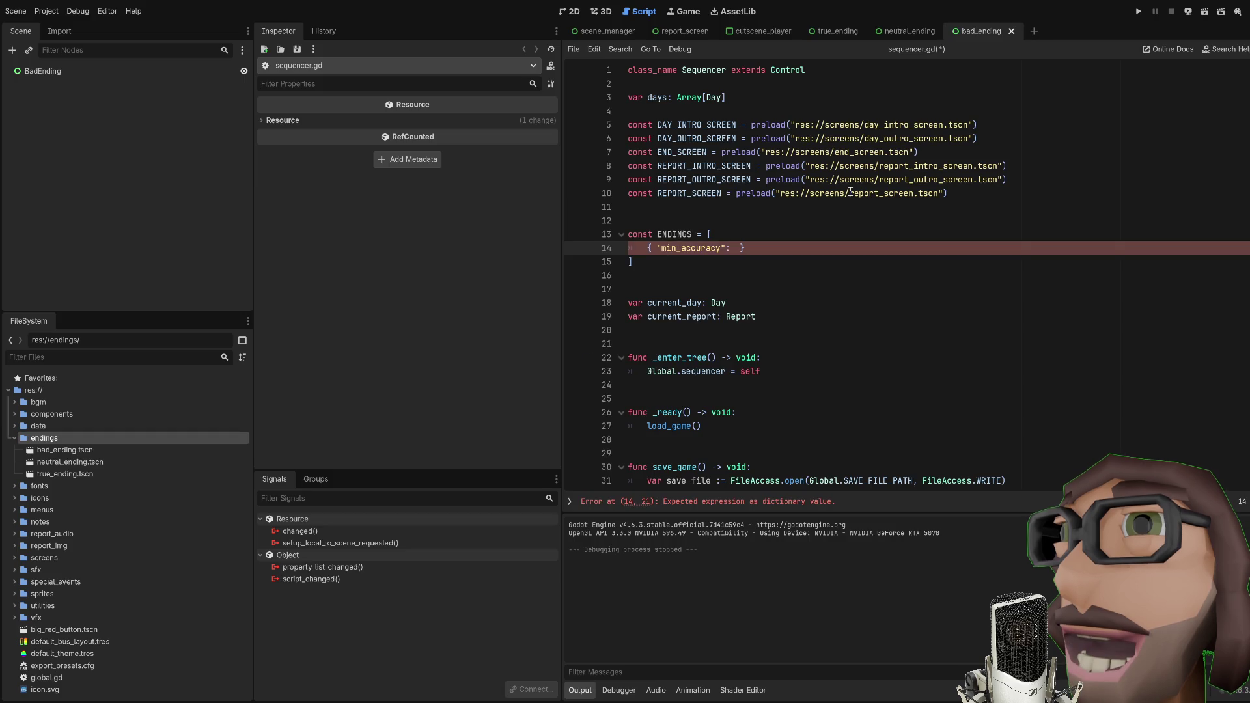
type("0.8")
key("Right")
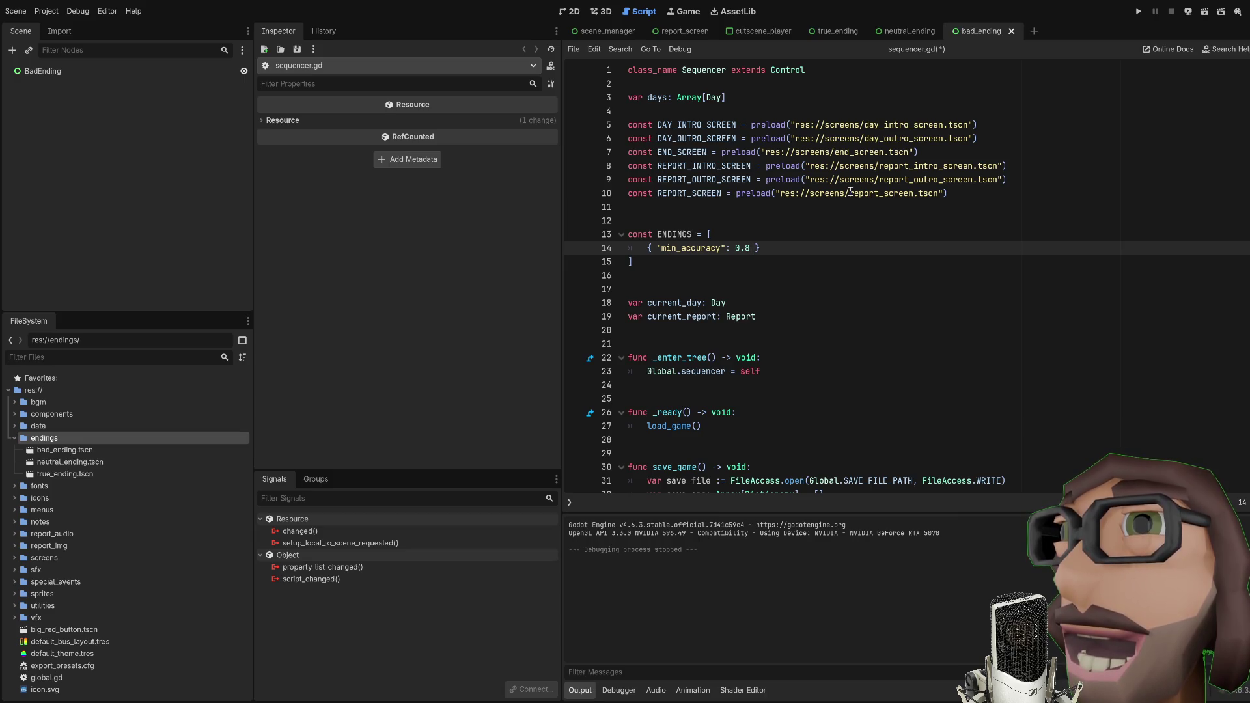
type(",")
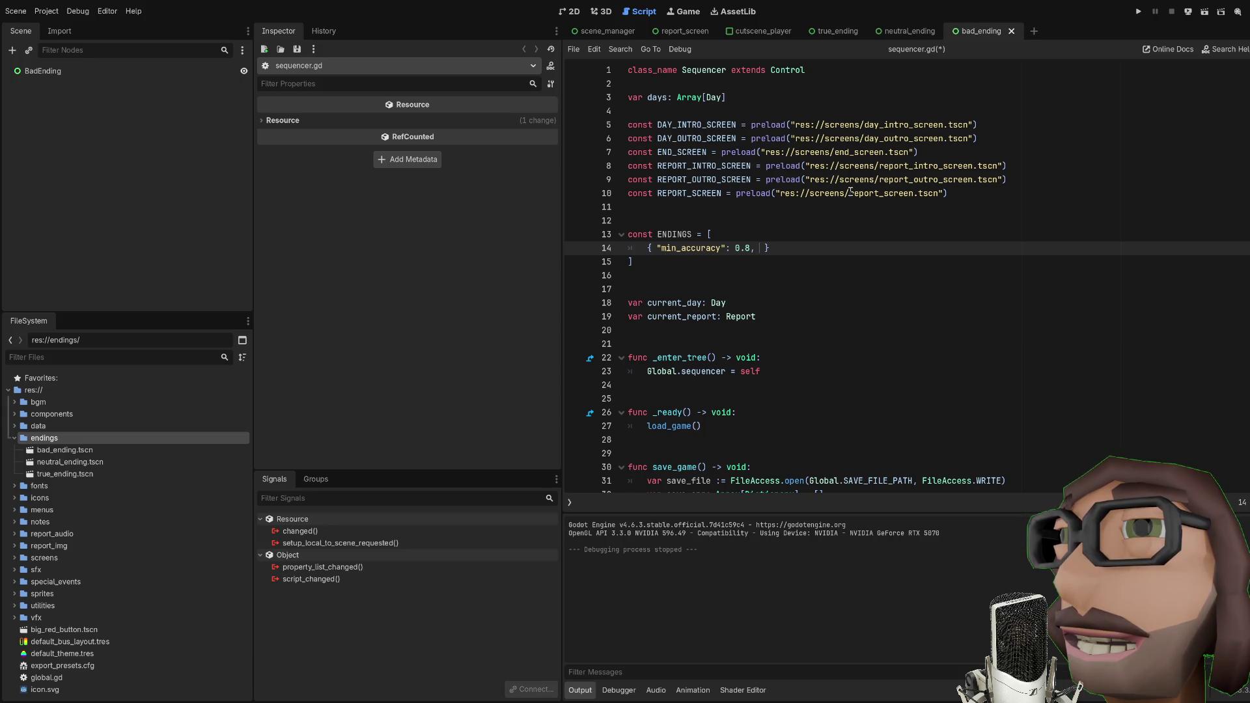
type("\"scene")
type("\":")
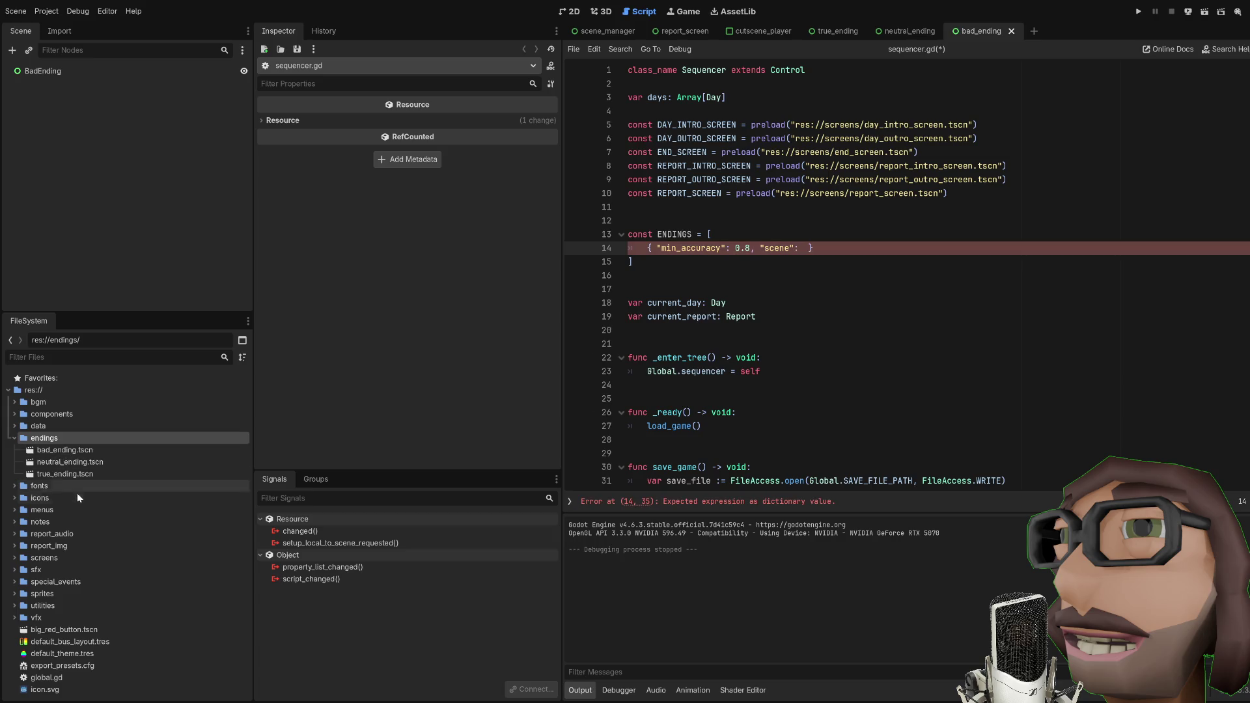
mouse_move(59, 471)
left_mouse_down()
mouse_move(808, 277)
mouse_move(813, 249)
left_mouse_up()
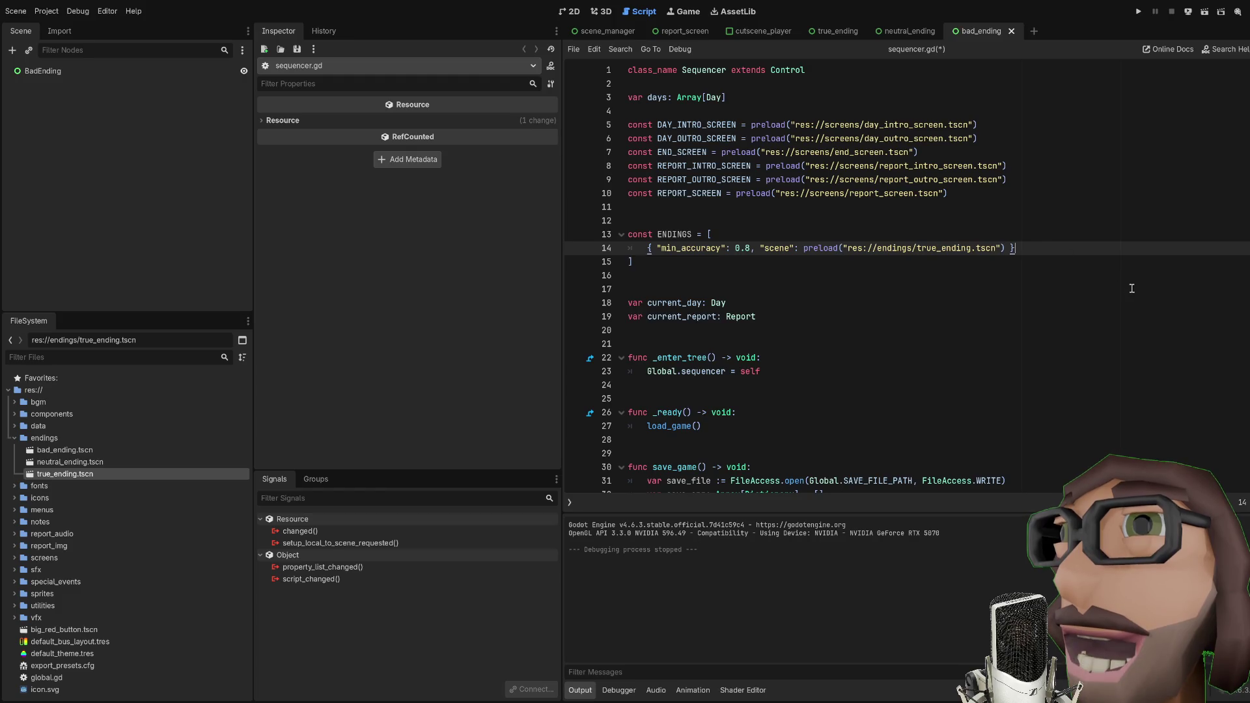
Duplicate the entry into two more with thresholds 0.35 and 0.0, adding trailing commas.
key("ctrl+shift+d")
key("ctrl+shift+d")
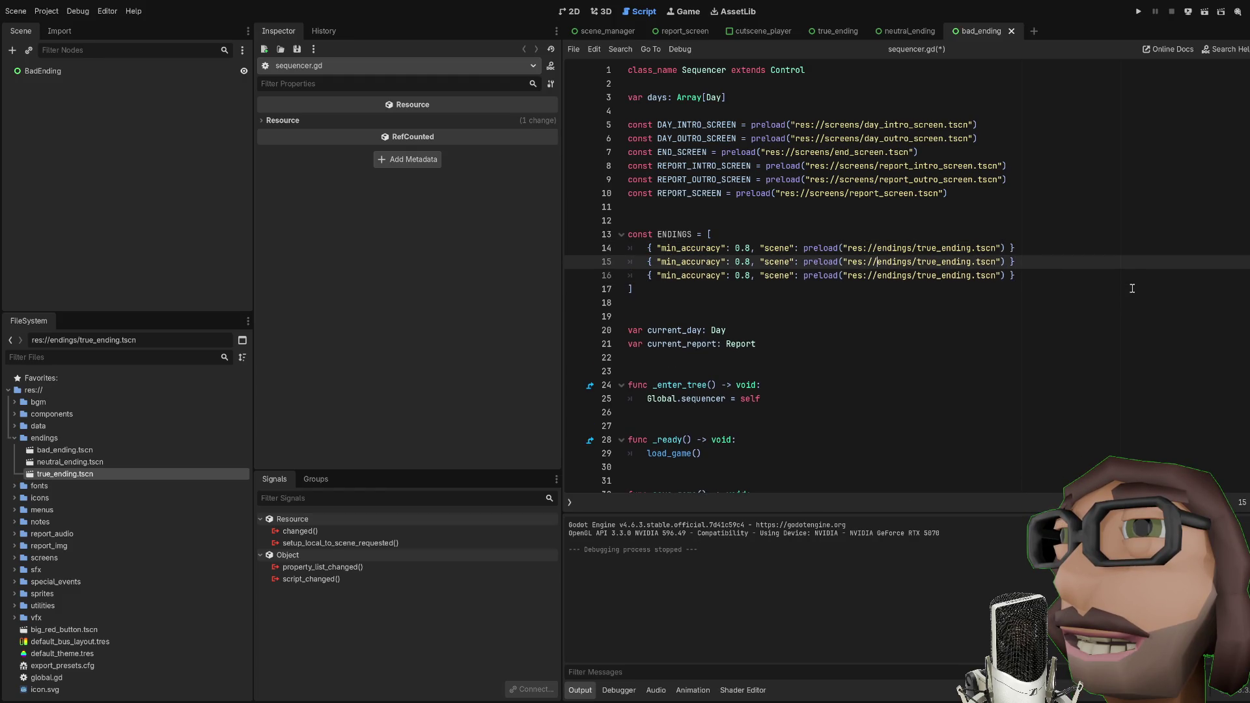
key("Delete")
type("5")
key("Down")
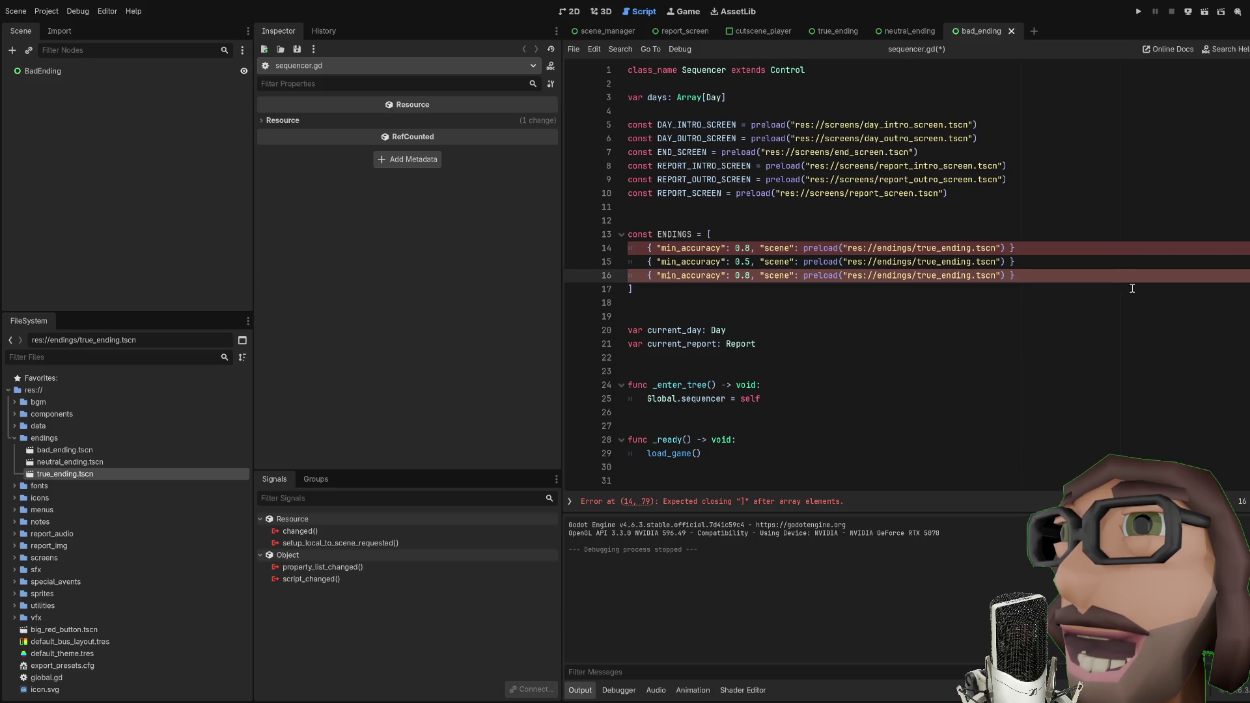
key("Up")
key("shift+Left")
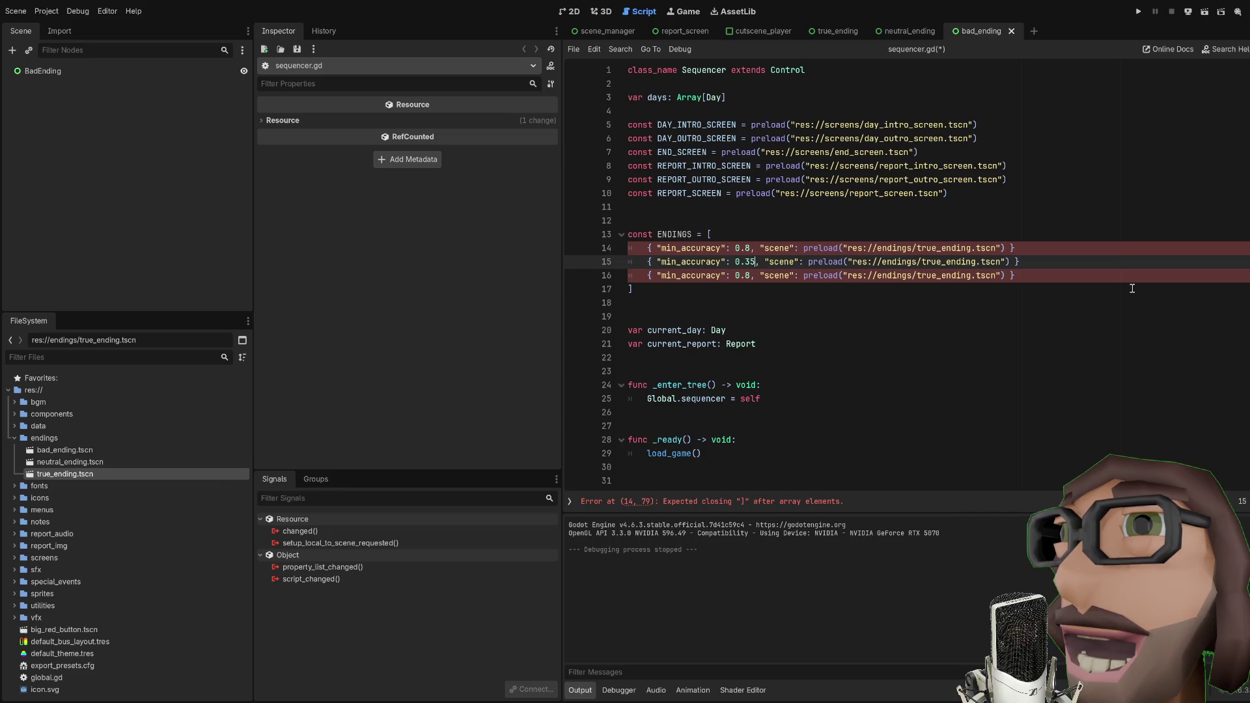
type("35")
key("Down")
key("BackSpace")
type("0")
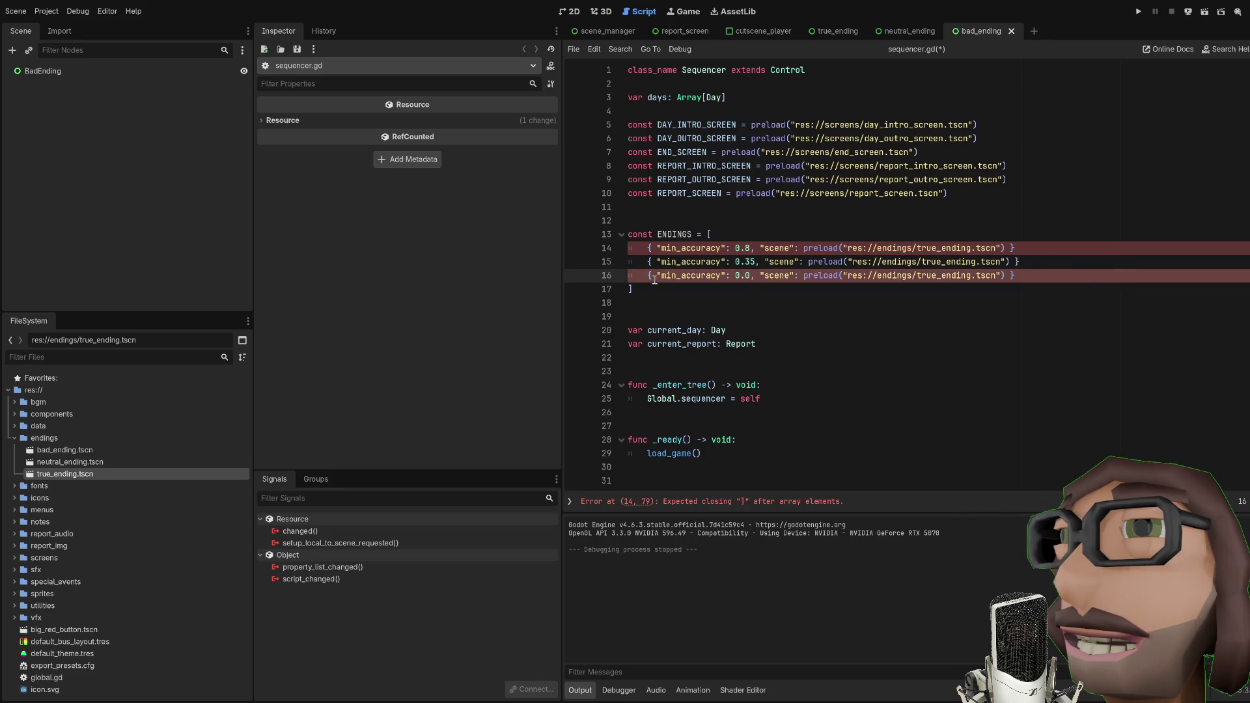
left_click(1037, 249)
type(",")
left_click(1048, 263)
type(",")
left_click(1038, 274)
type(",")
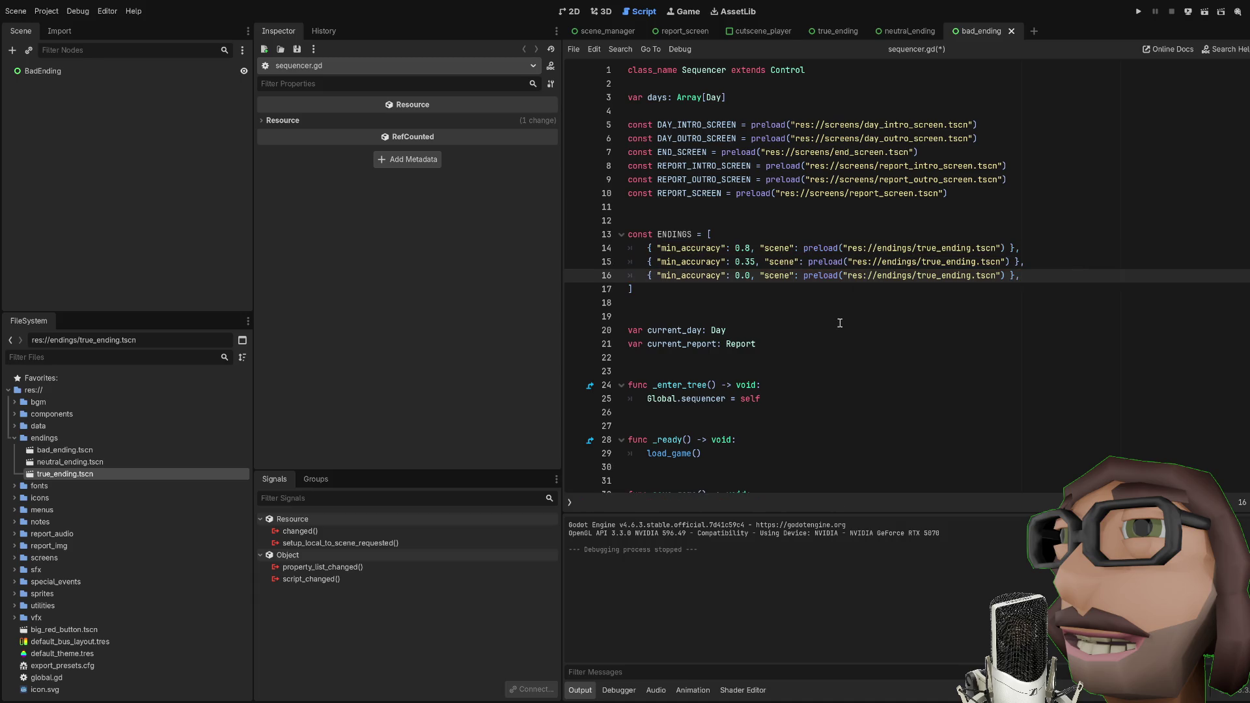
Point the second and third entries' scenes at neutral_ending.tscn and bad_ending.tscn.
double_click(827, 261)
left_click(1007, 262, "shift")
key("Delete")
double_click(821, 275)
left_click(1005, 275, "shift")
key("Delete")
mouse_move(65, 461)
left_mouse_down()
mouse_move(407, 424)
mouse_move(810, 264)
left_mouse_up()
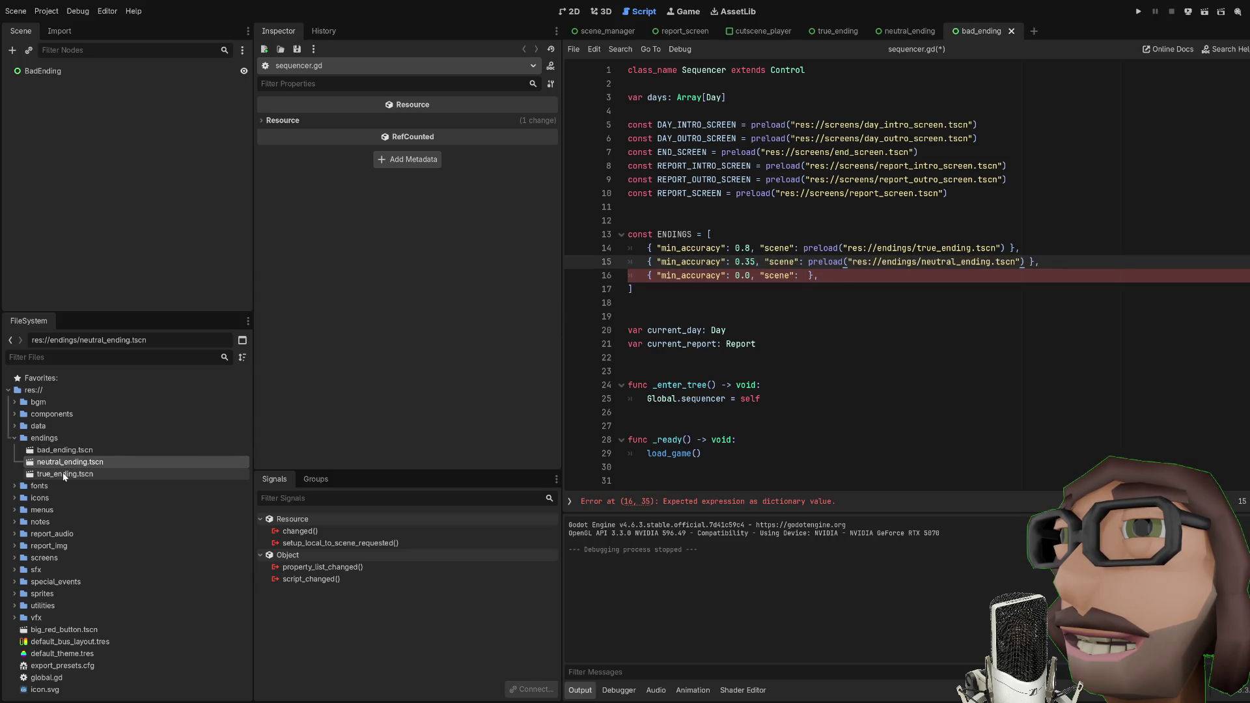
mouse_move(65, 450)
left_mouse_down()
mouse_move(490, 368)
mouse_move(808, 282)
left_mouse_up()
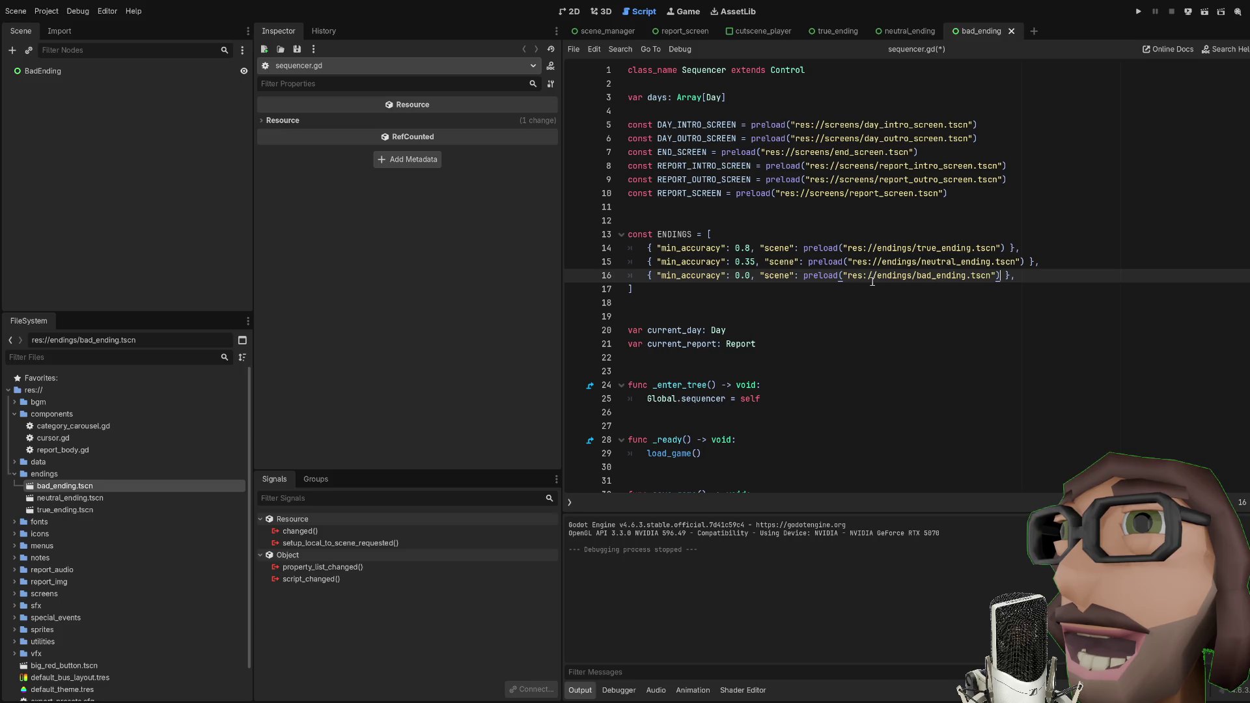
Review the ENDINGS entries and save sequencer.gd.
double_click(705, 276)
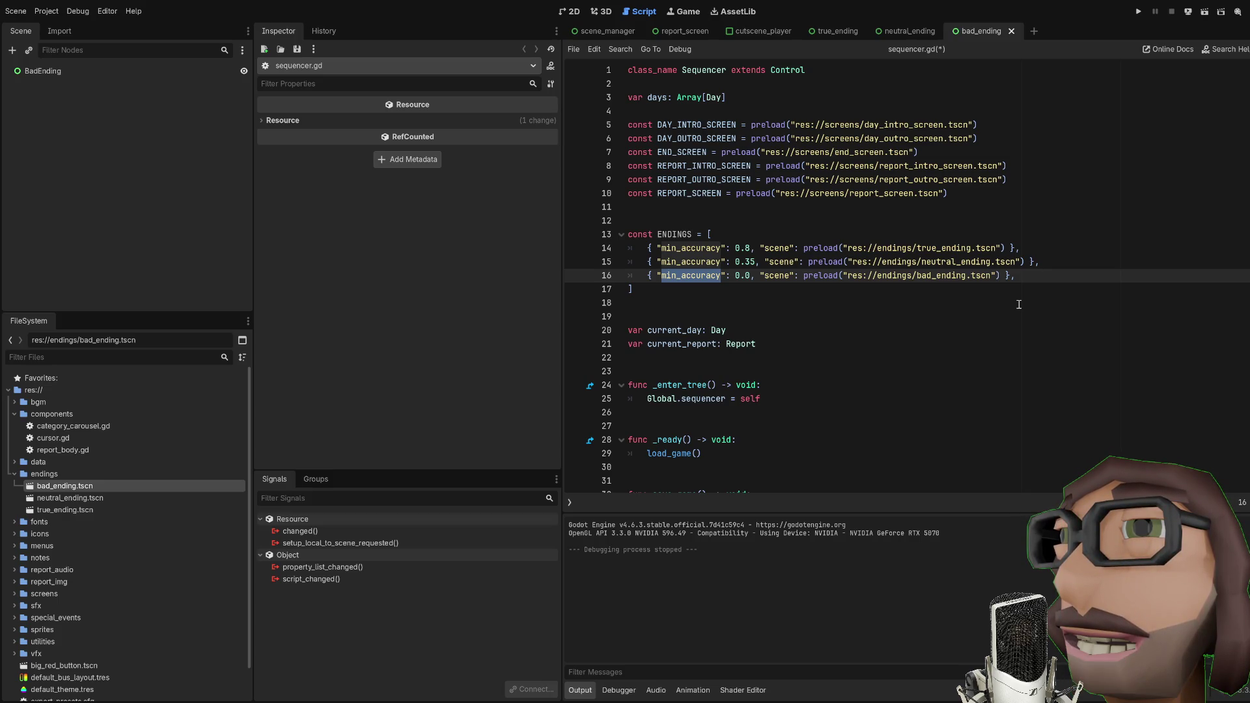
left_click(1056, 261)
key("ctrl+s")
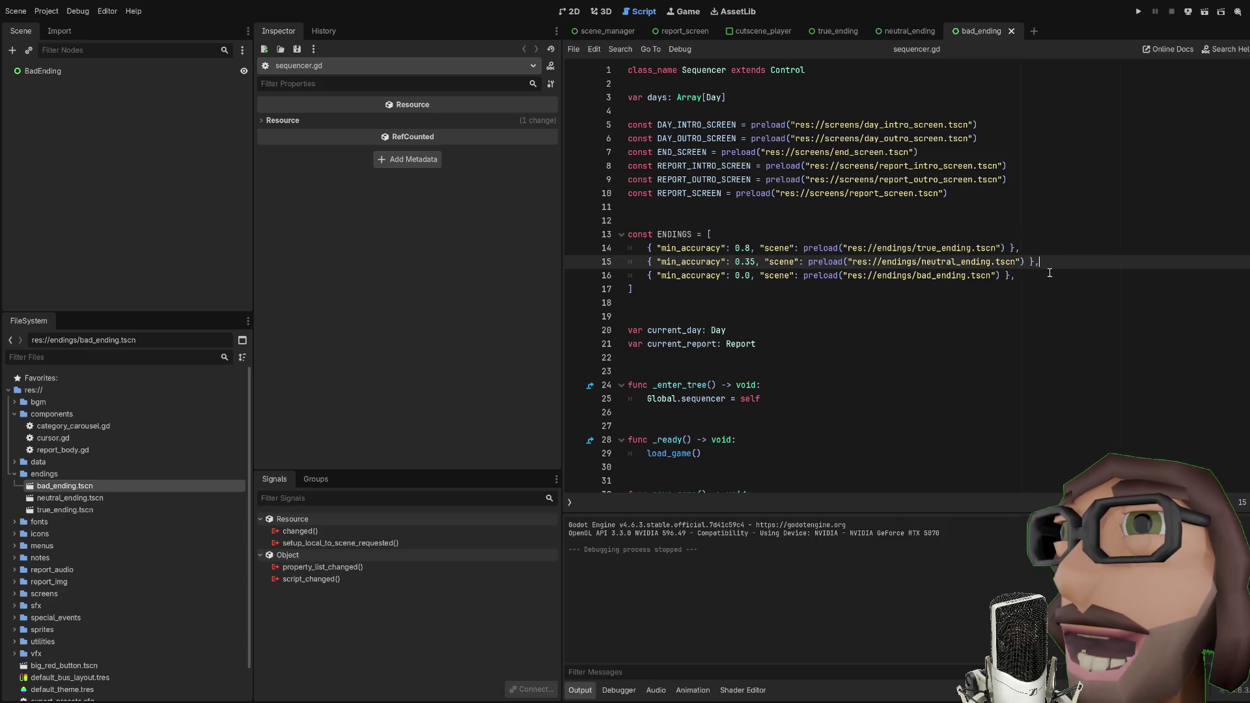
left_click(1049, 273)
key("Up")
key("Up")
key("Down")
key("Up")
key("Down")
key("Down")
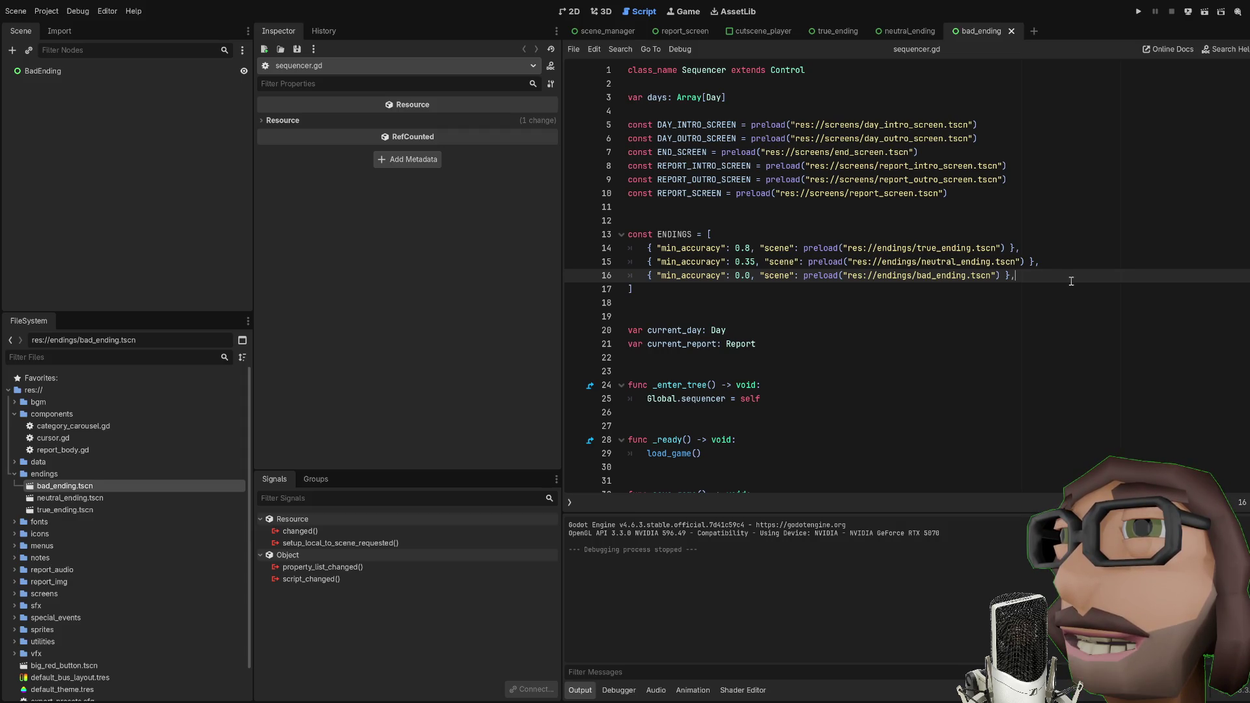
key("Up")
key("Up")
key("Down")
key("Down")
key("Up")
key("Up")
key("Down")
key("Down")
key("Up")
key("Up")
key("Down")
key("Down")
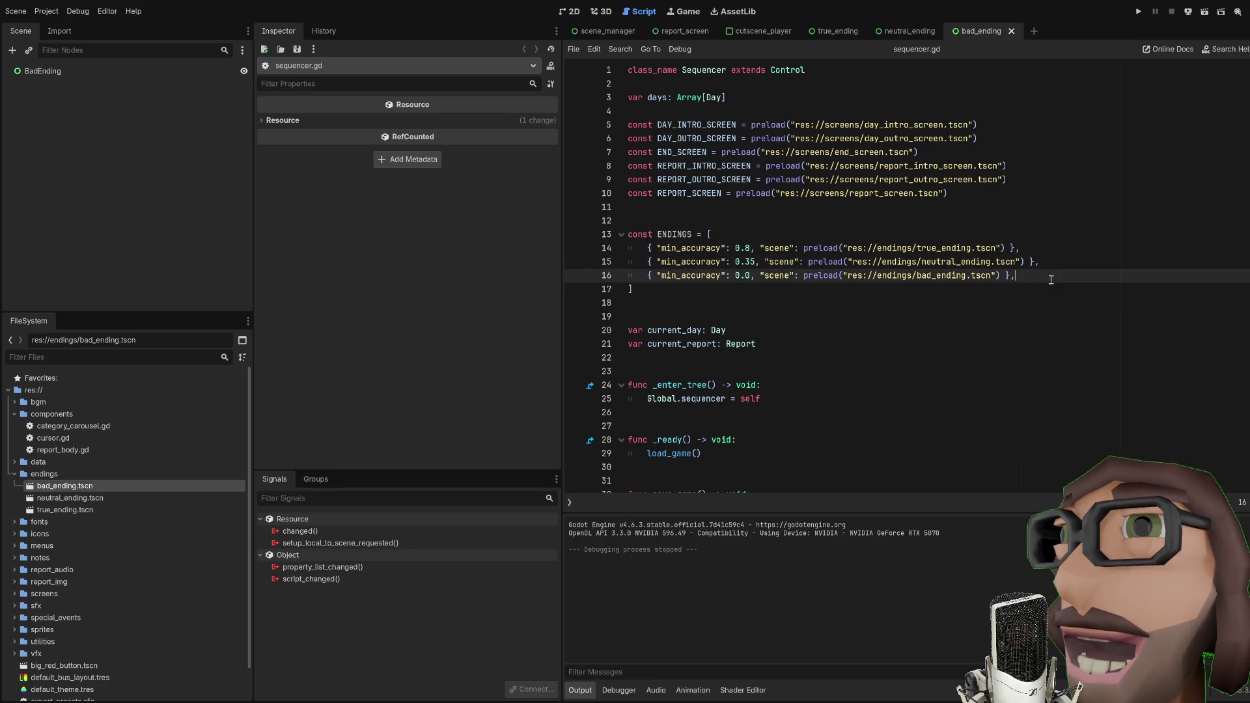
key("Up")
key("Up")
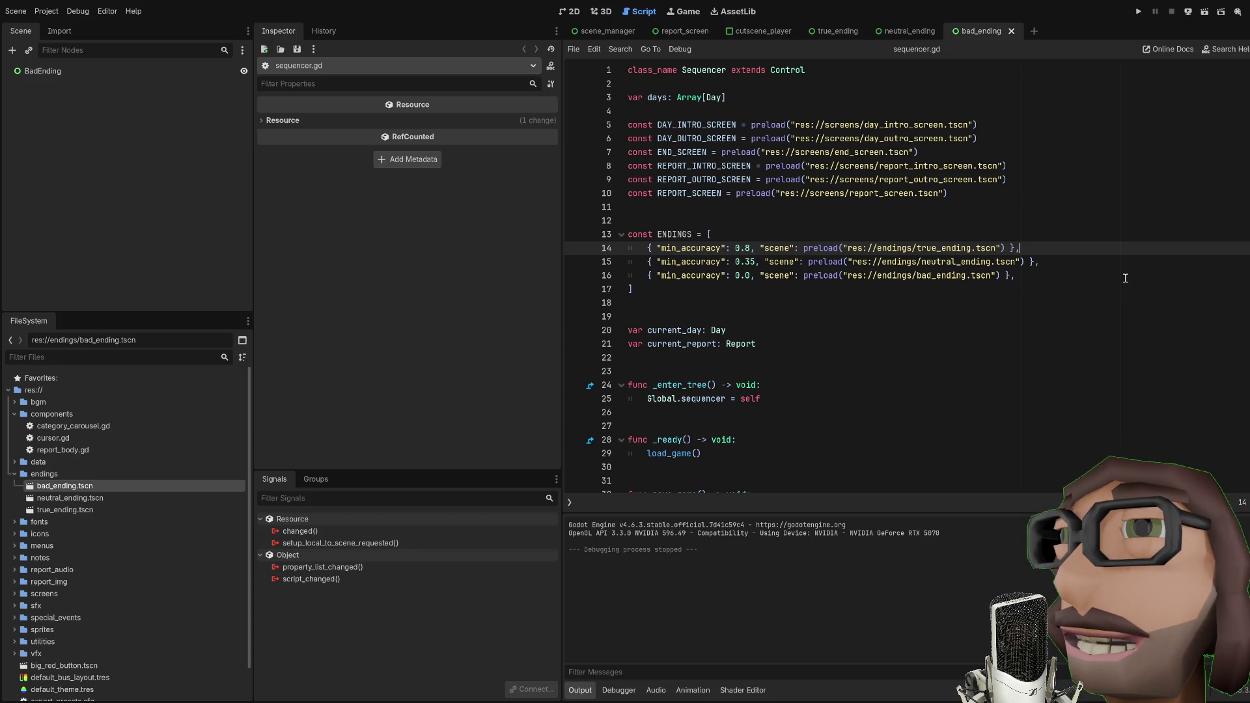
key("Down")
key("Down")
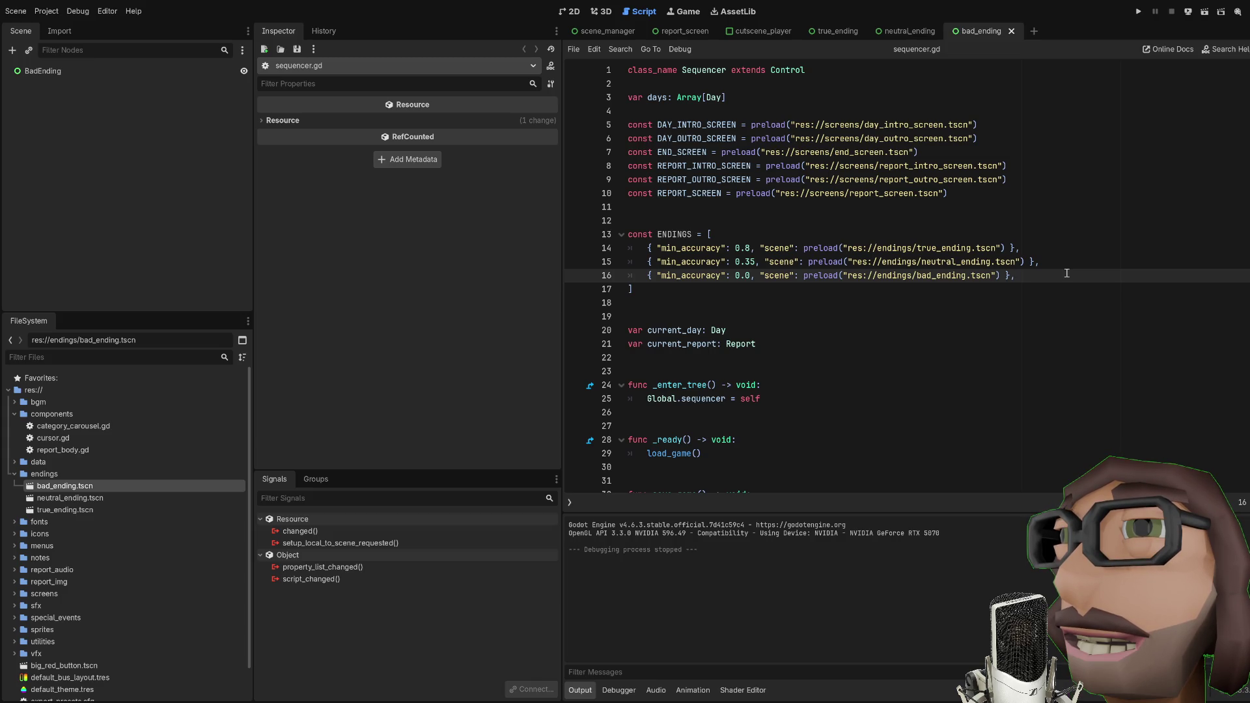
left_click(1063, 260)
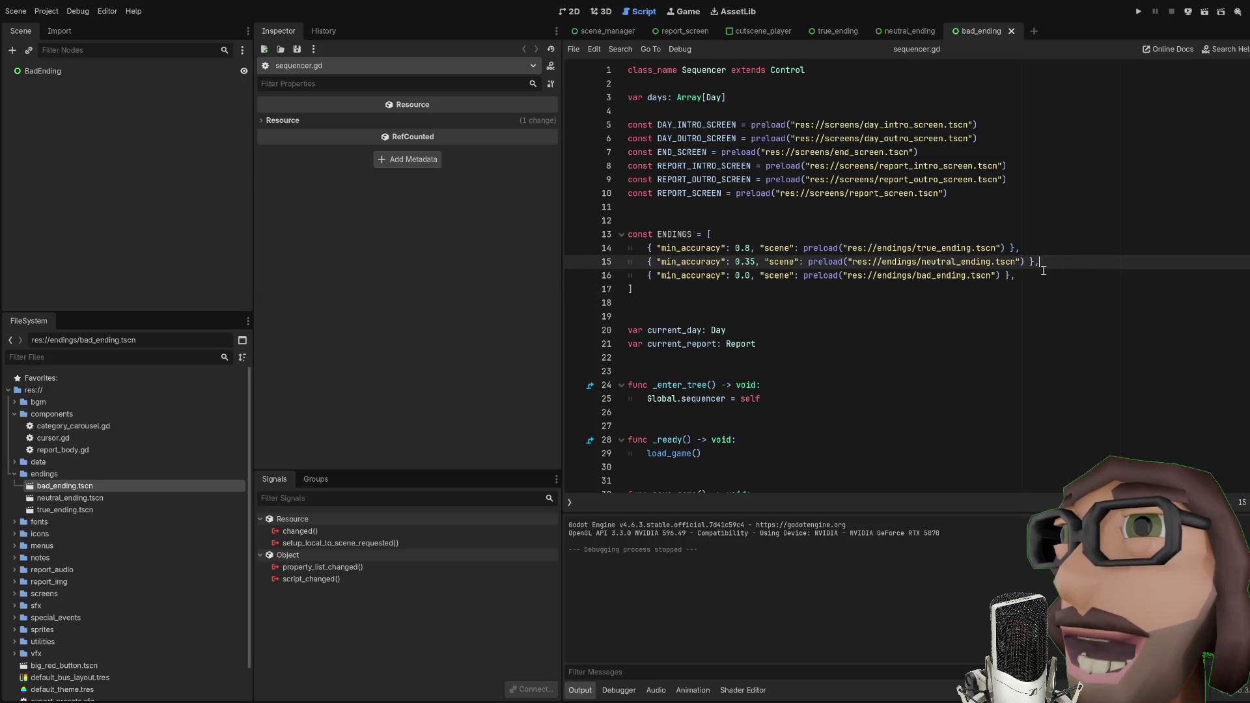
left_click(1044, 253)
key("Down")
key("Down")
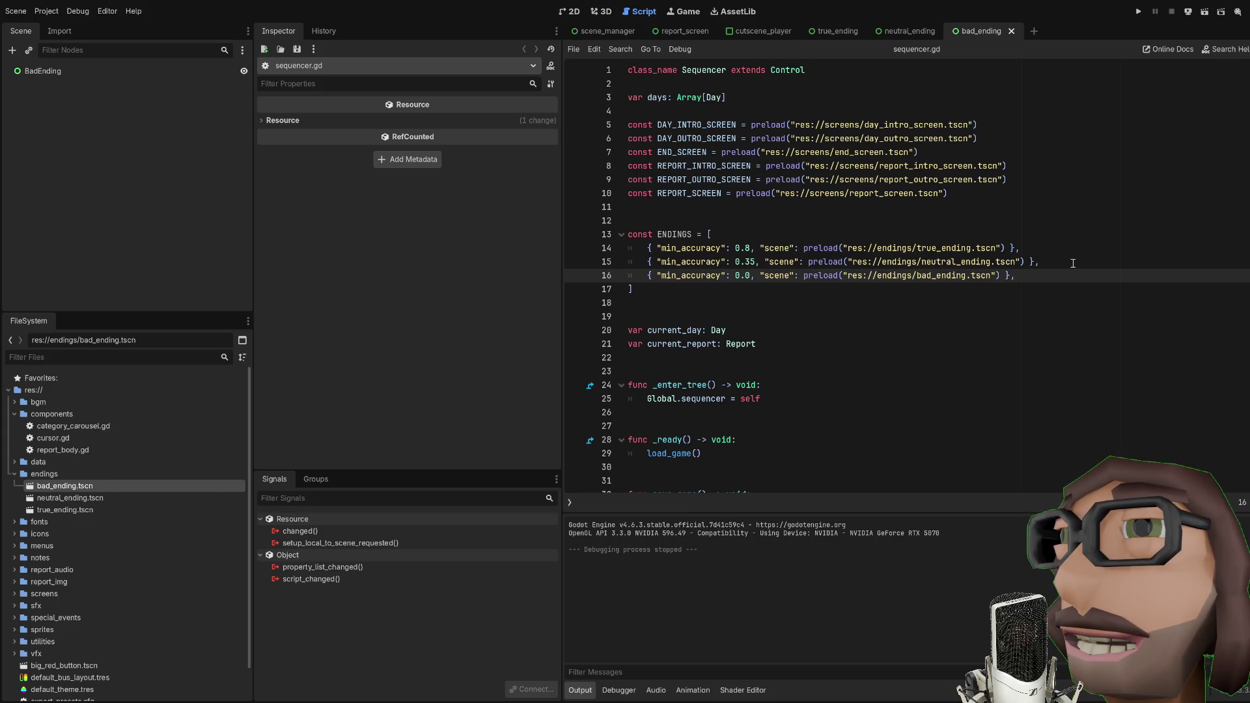
left_click(1055, 249)
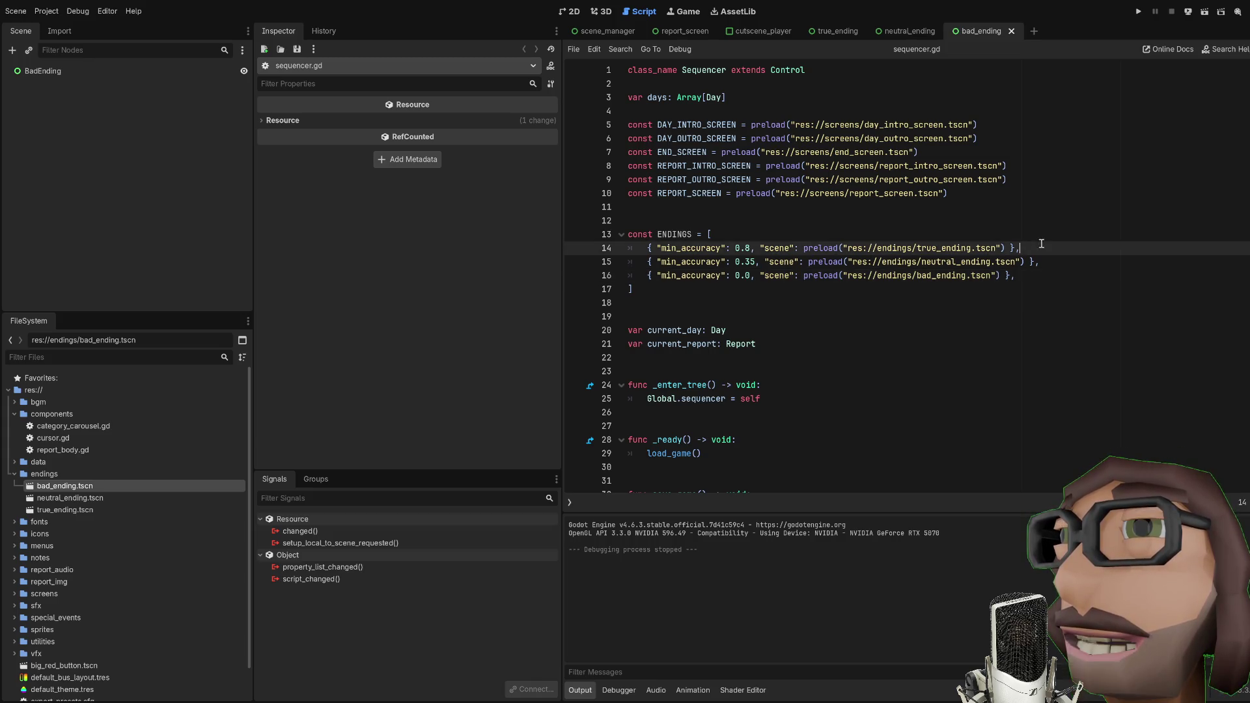
left_click(1062, 264)
left_click(1058, 275)
left_click(1054, 249)
left_click(1058, 261)
left_click(1050, 275)
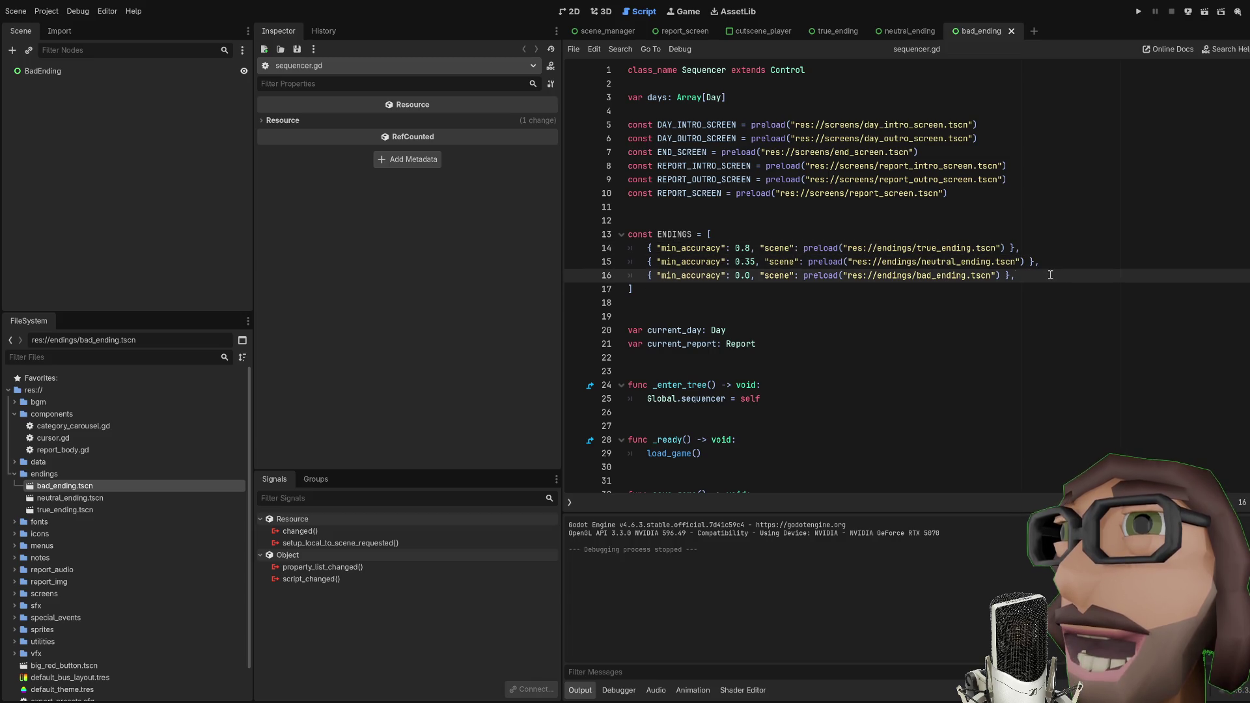
left_click(1021, 251)
left_click(1007, 250)
left_click(1028, 262)
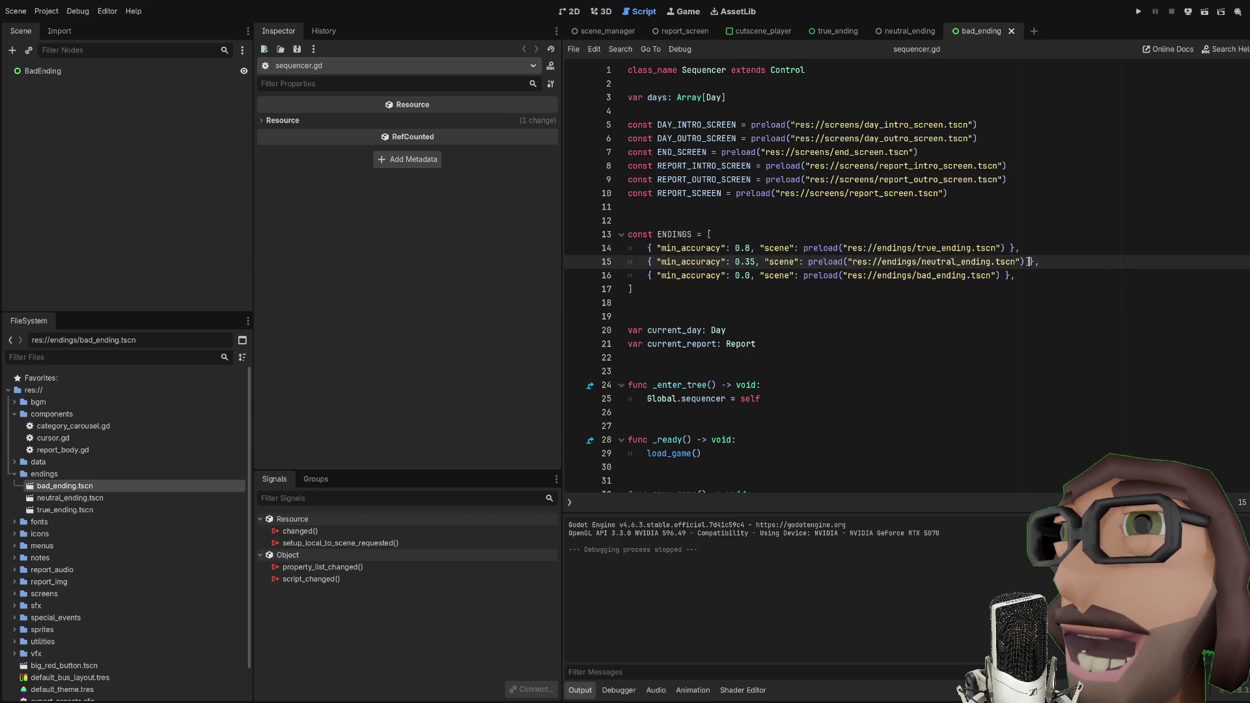
left_click(1049, 262)
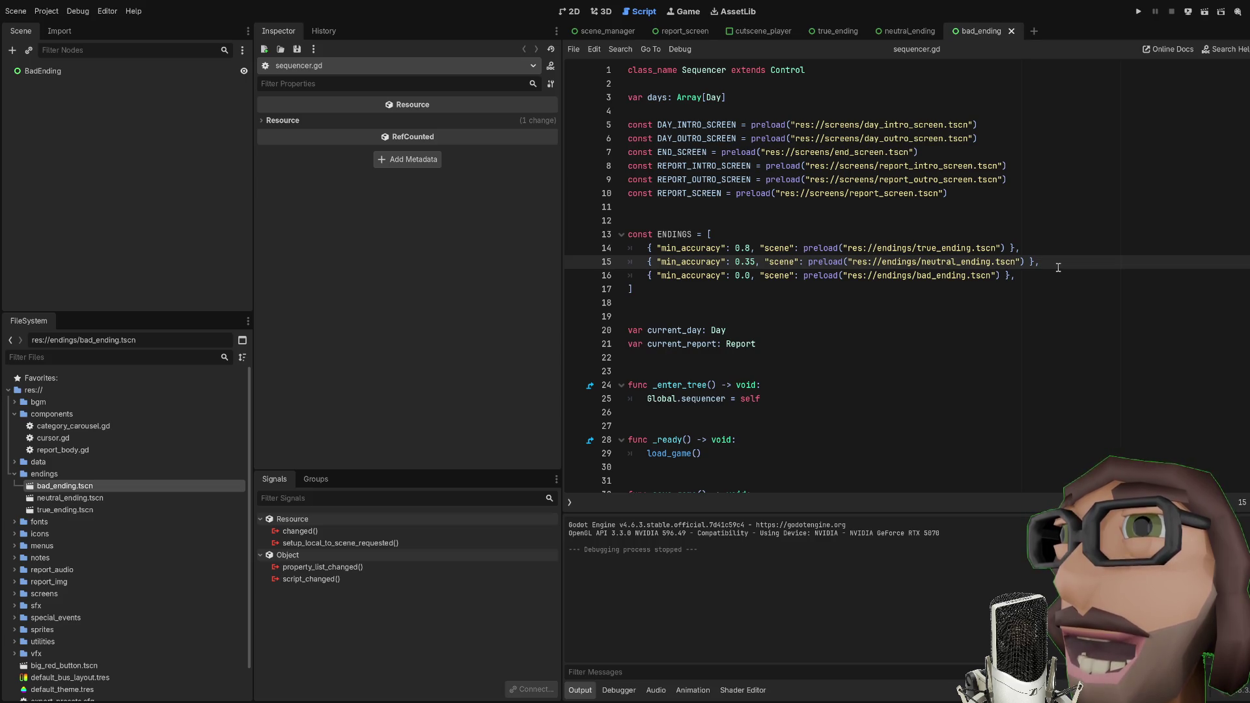
key("Up")
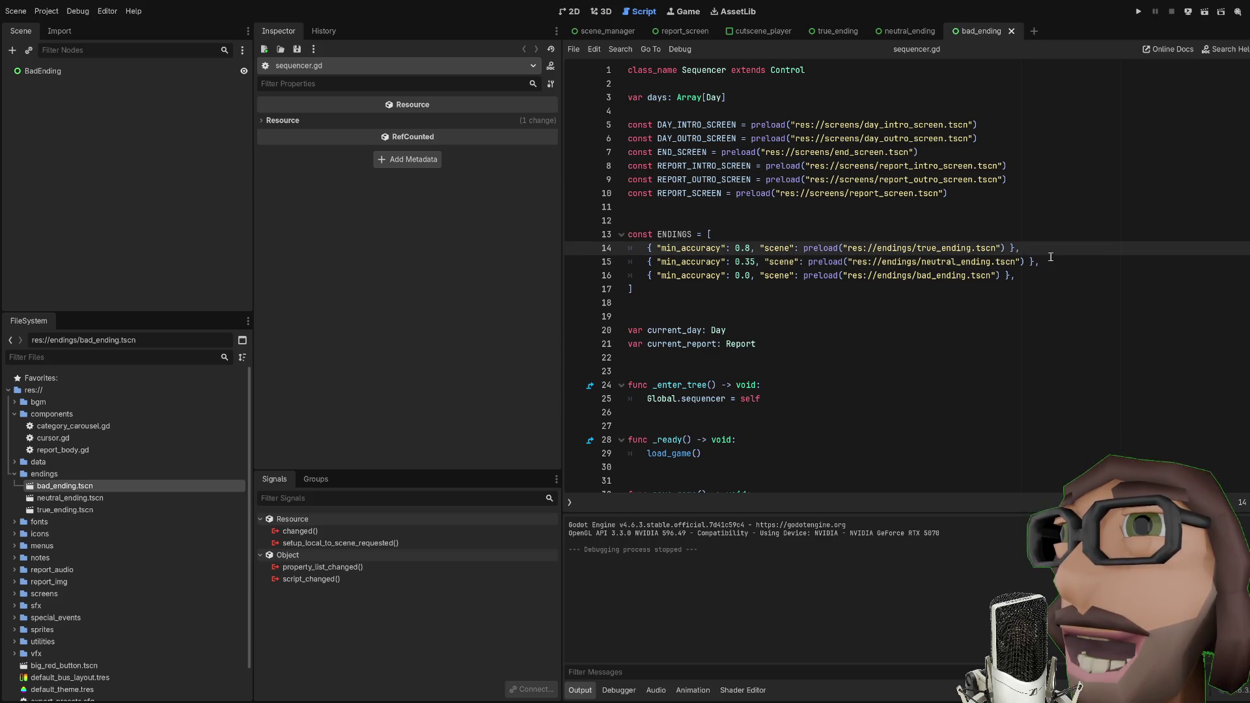
key("Down")
key("Down")
key("Up")
key("Up")
left_click(1068, 264)
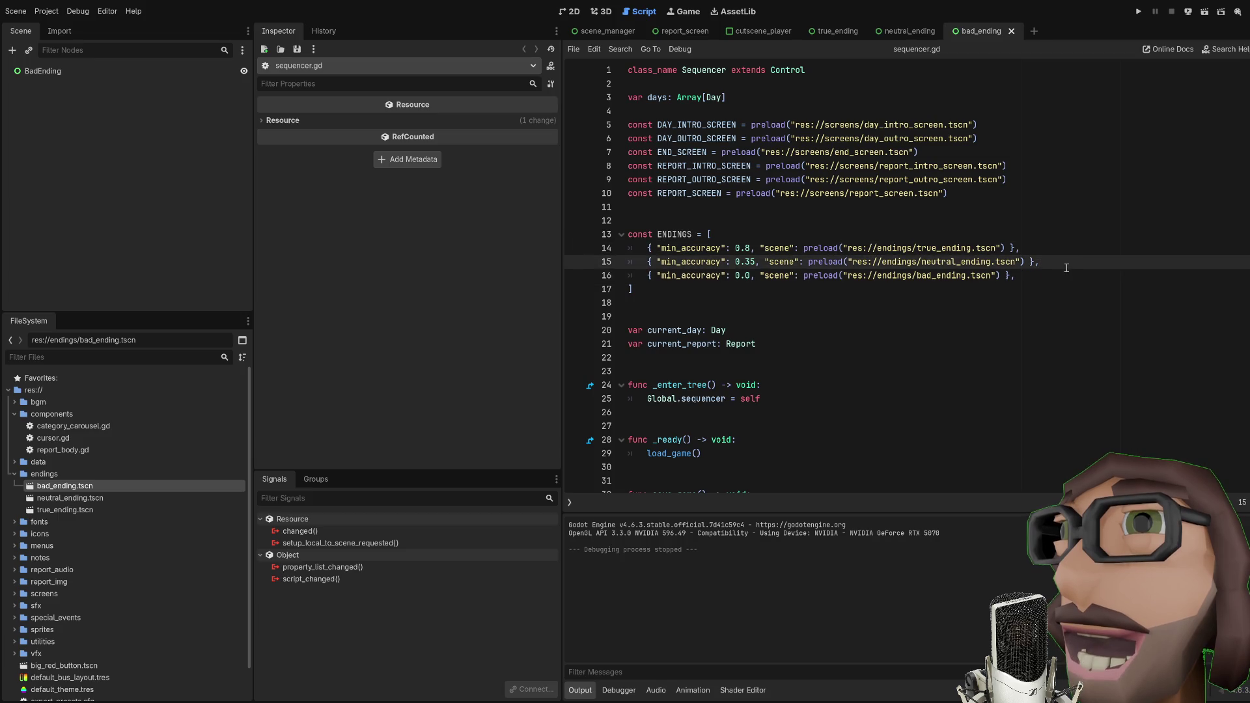
key("Up")
key("Down")
key("Down")
key("Up")
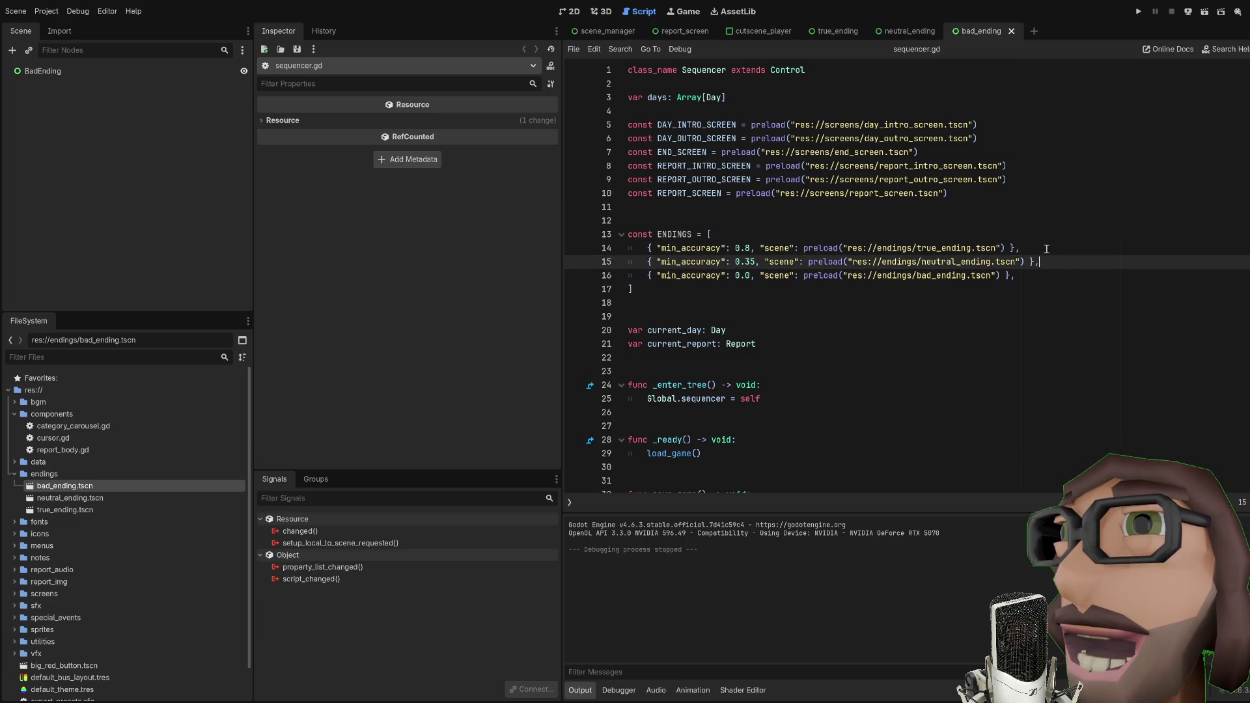
key("Up")
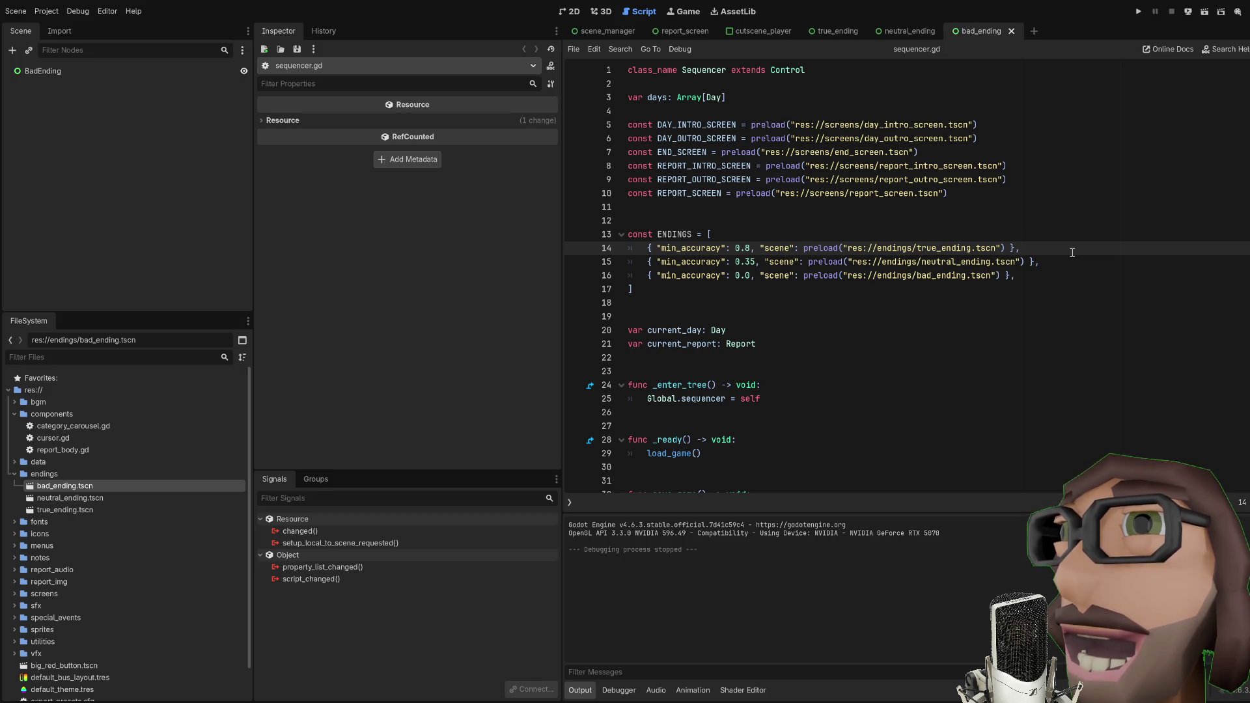
key("Down")
key("Down")
key("Up")
key("Up")
key("Down")
key("Down")
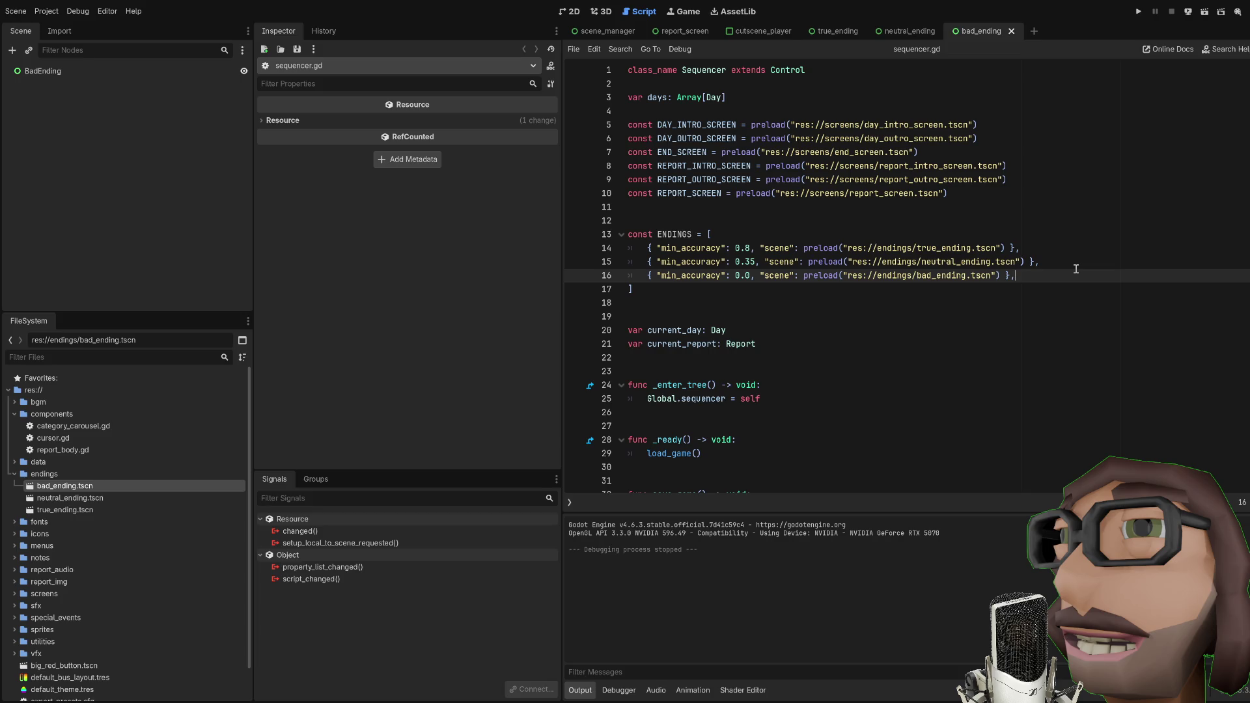
left_click(1061, 255)
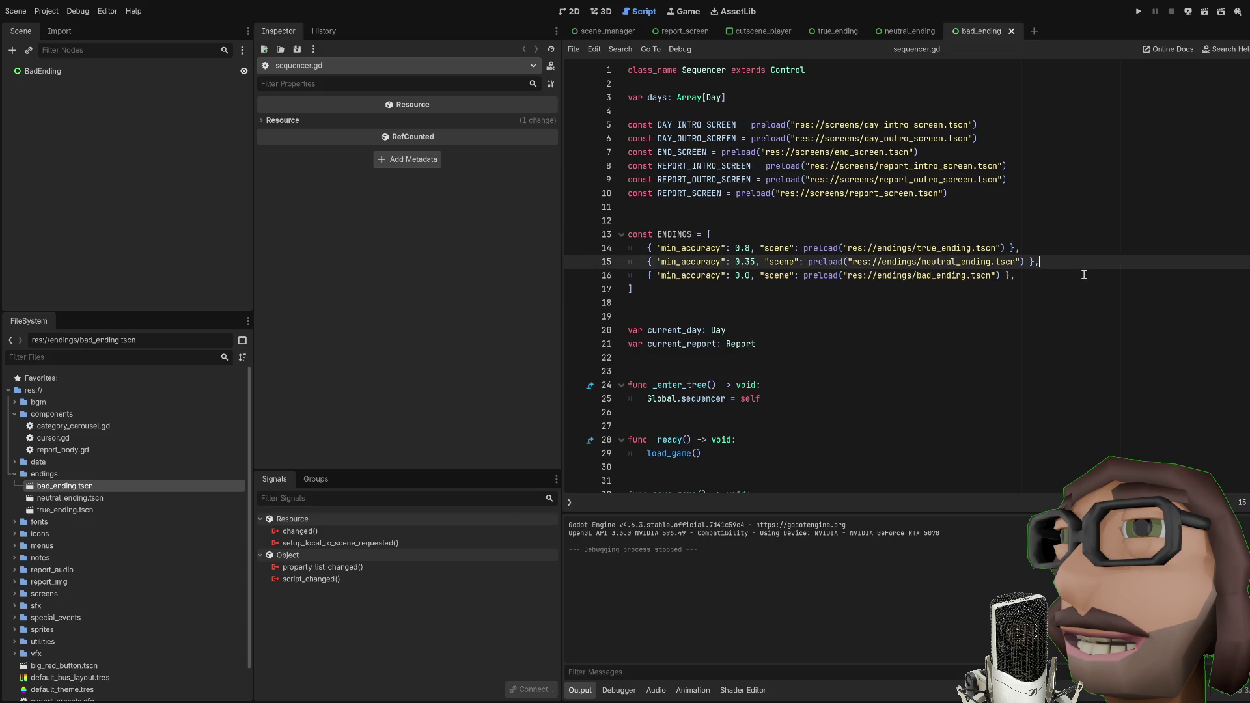
left_click(1044, 280)
left_click(1049, 265)
key("Up")
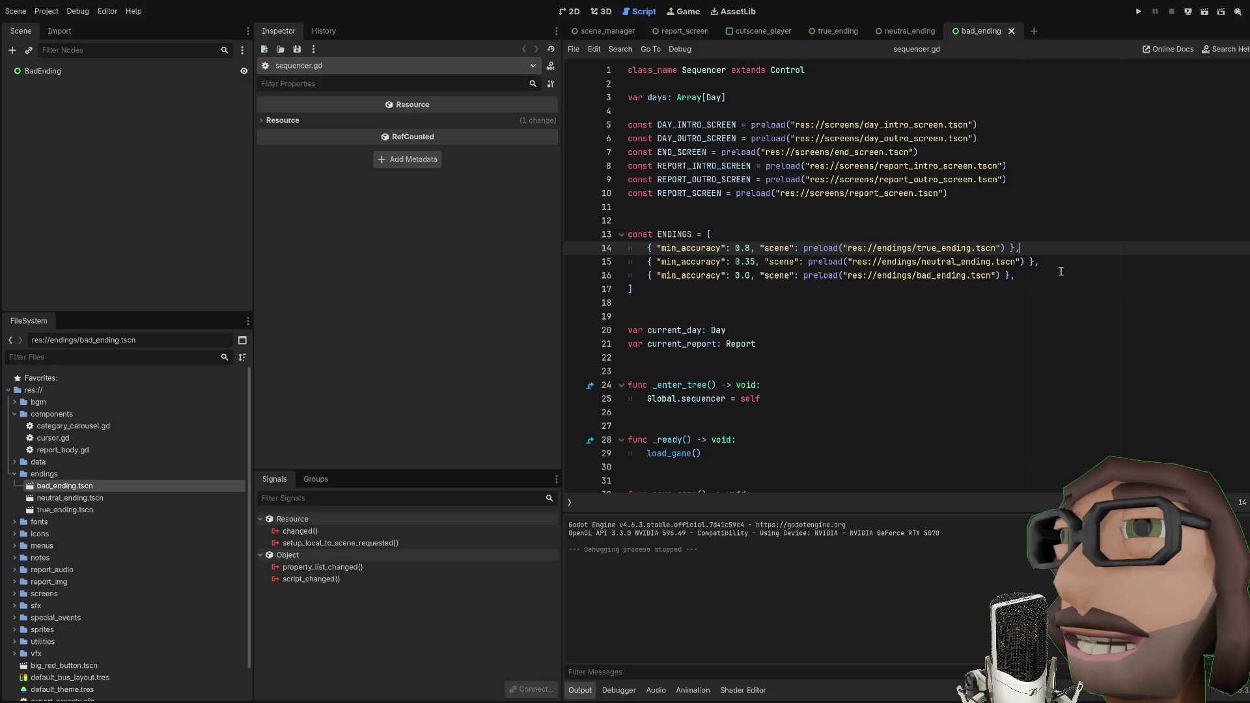
left_click(1066, 265)
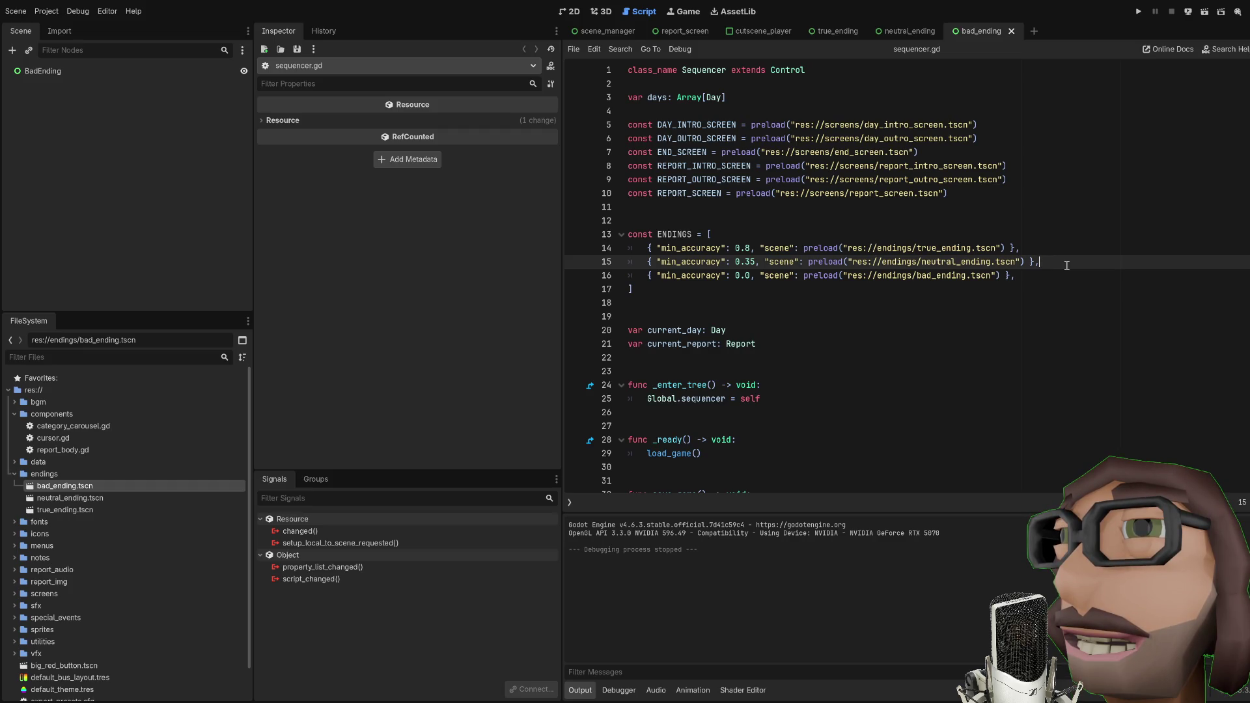
key("Down")
scroll(1030, 250, "down", 1)
Delete the loading_progress reset line from render_end_screen.
scroll(1029, 250, "down", 20)
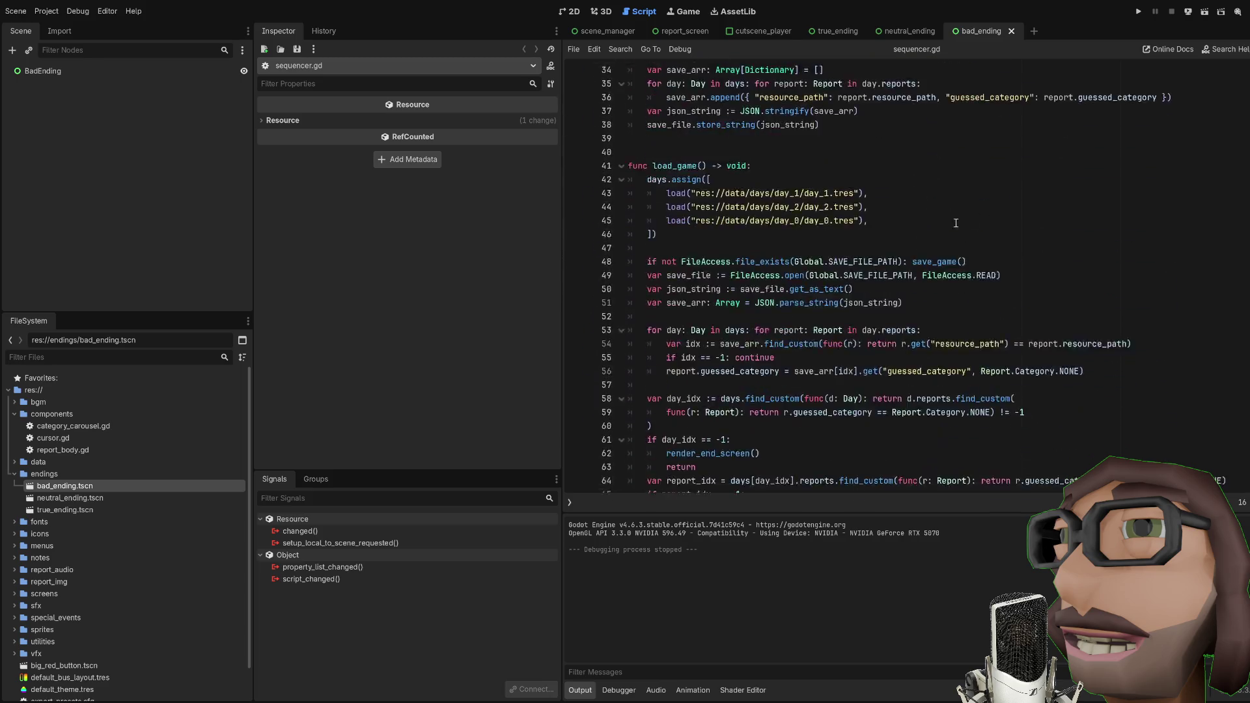
scroll(975, 258, "down", 20)
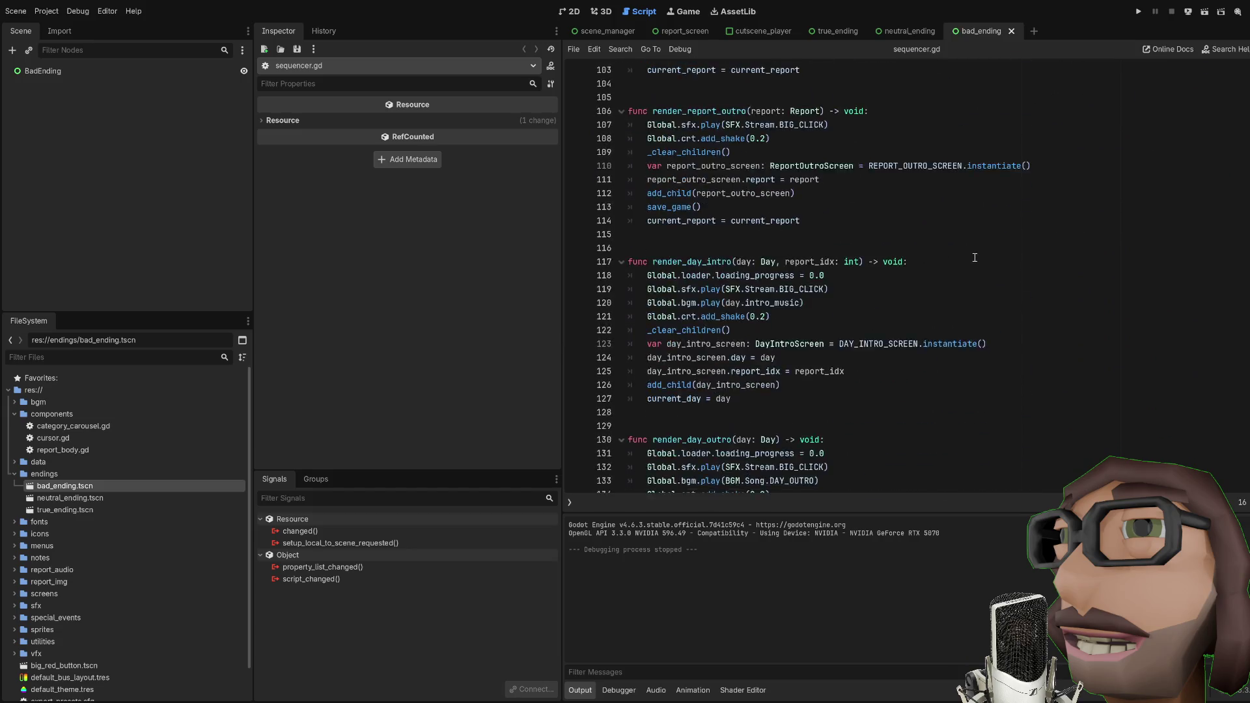
scroll(975, 257, "down", 10)
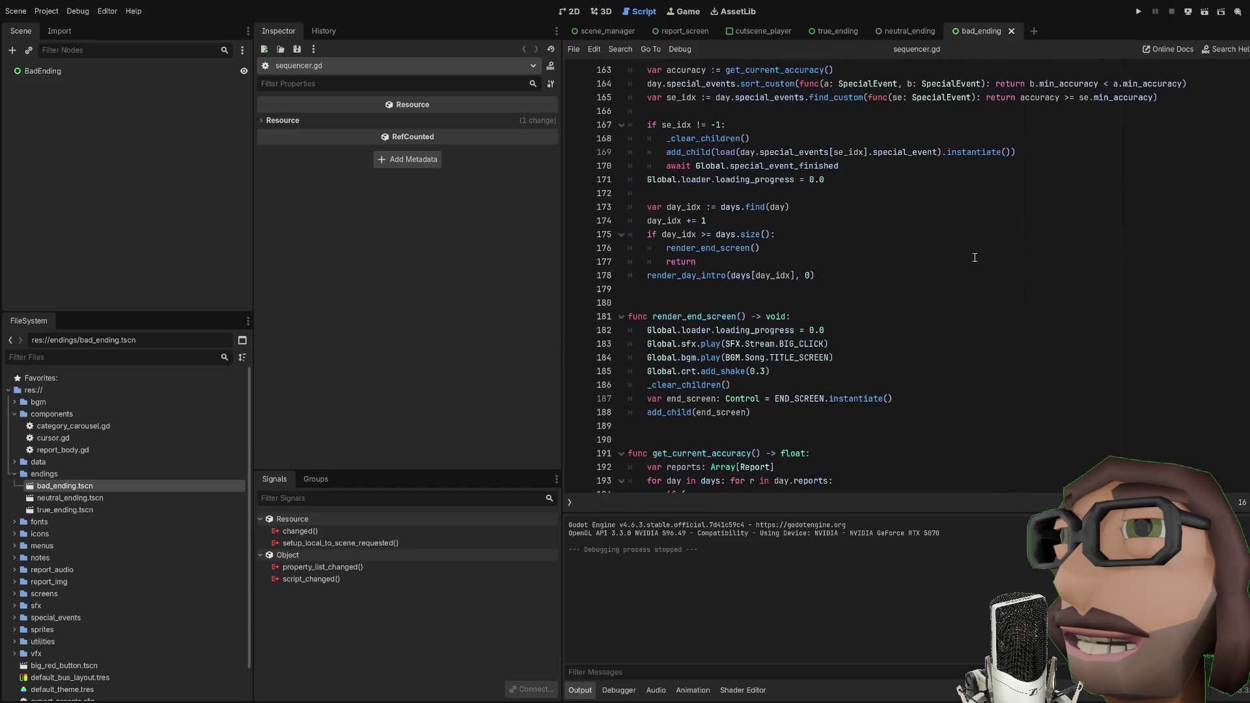
scroll(975, 258, "down", 4)
scroll(975, 257, "up", 4)
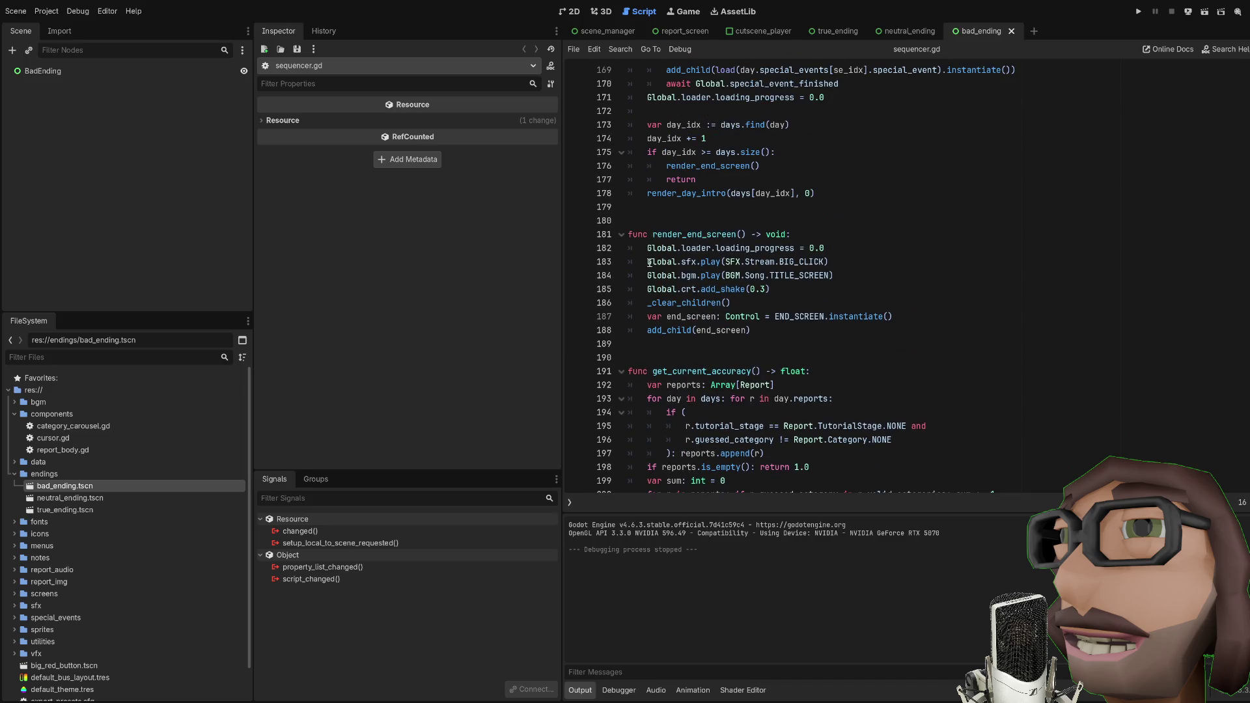
left_click_drag(648, 248, 825, 248)
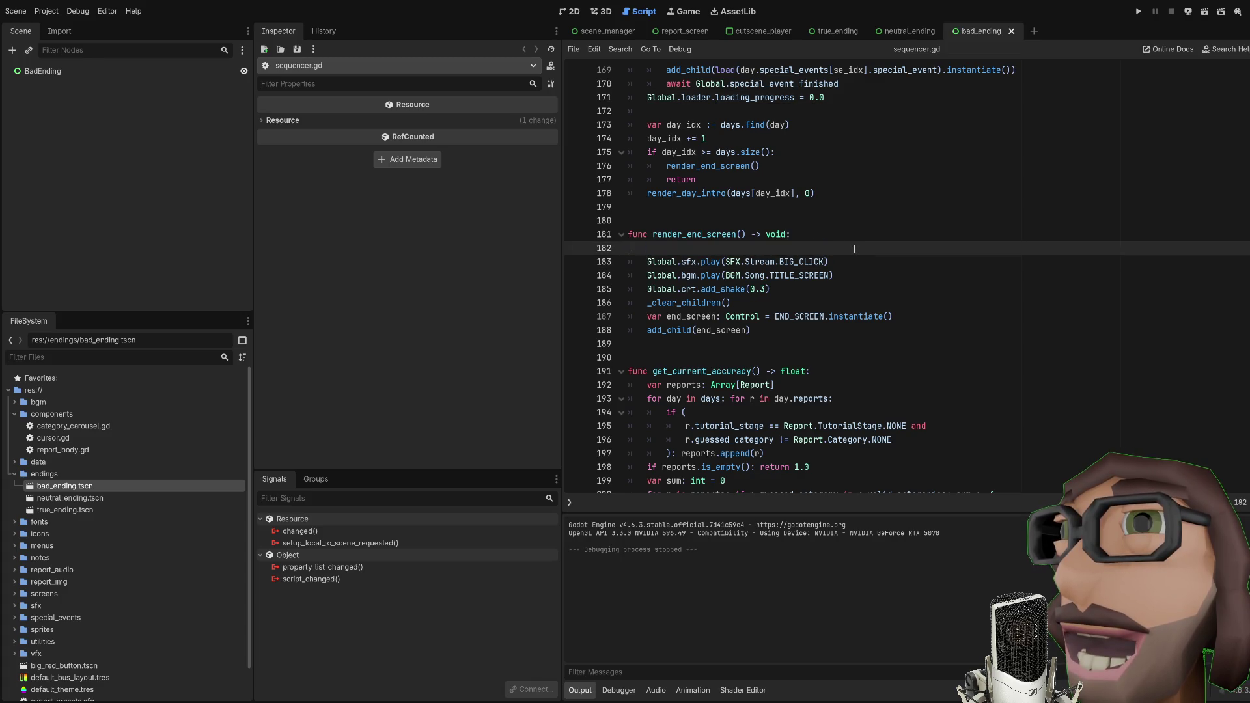
key("BackSpace")
key("BackSpace")
left_click(852, 260)
key("ctrl+z")
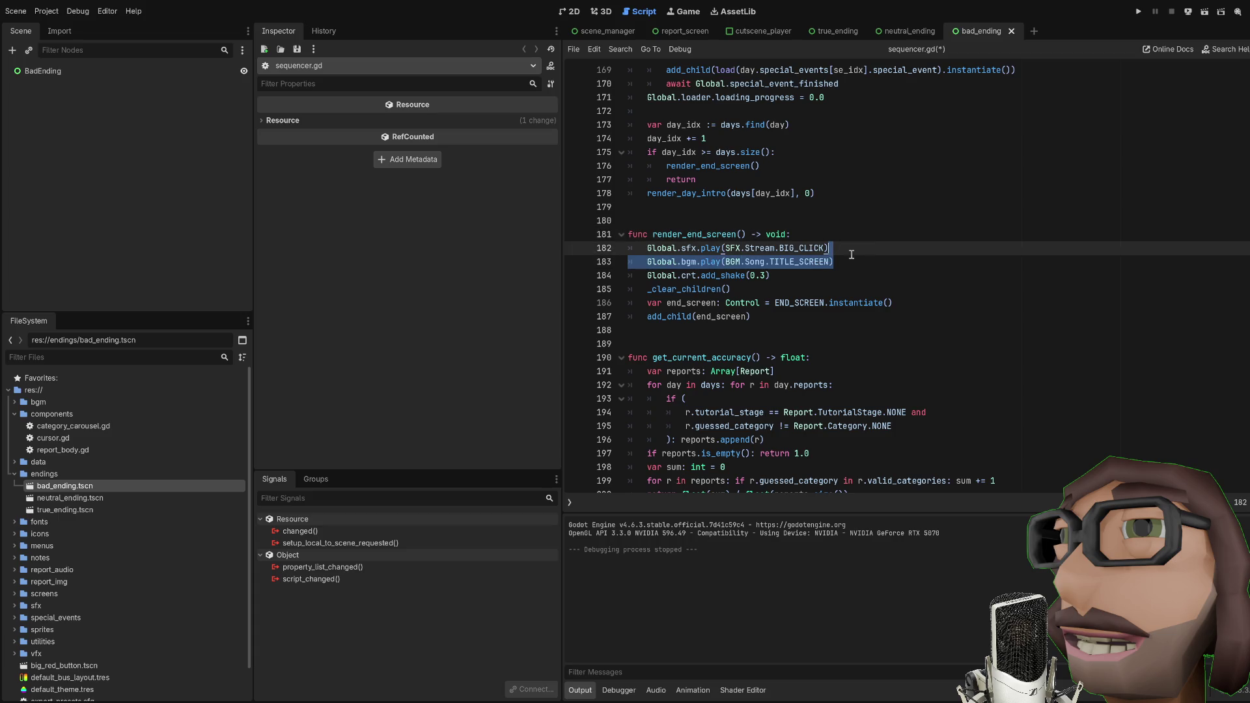
Insert a blank line right after the _clear_children() call.
left_click(780, 277)
key("Home")
key("shift+End")
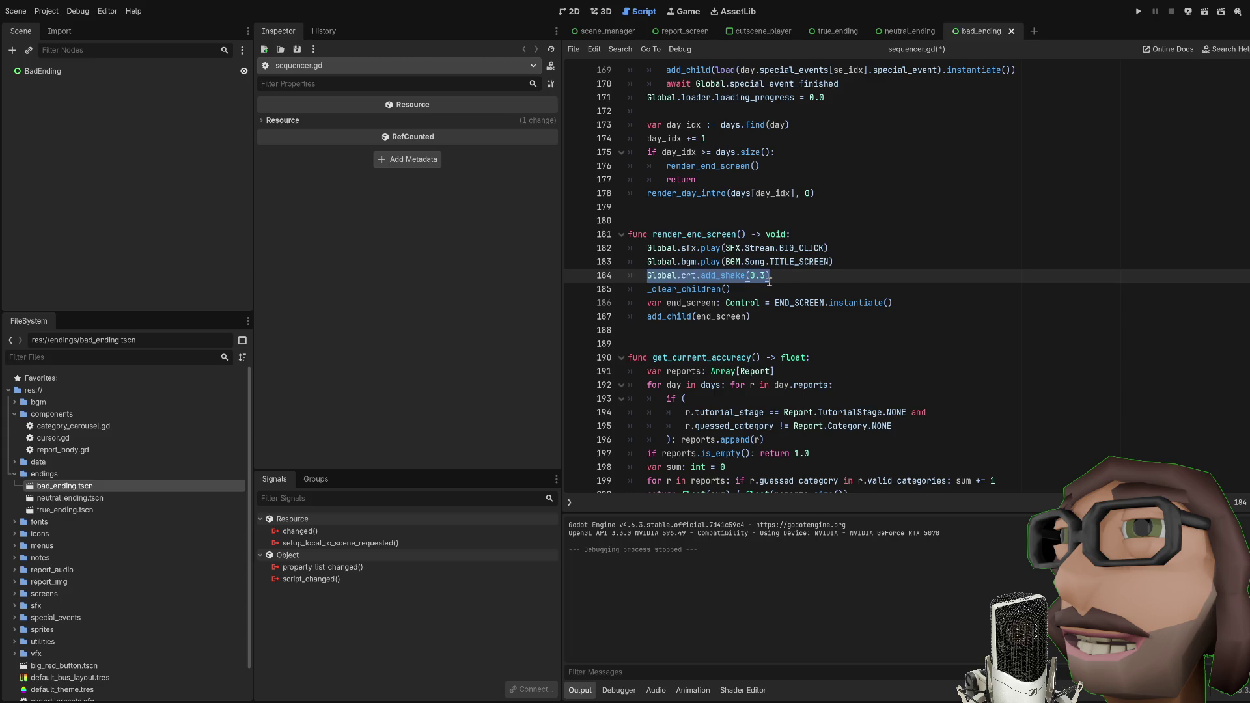
key("Down")
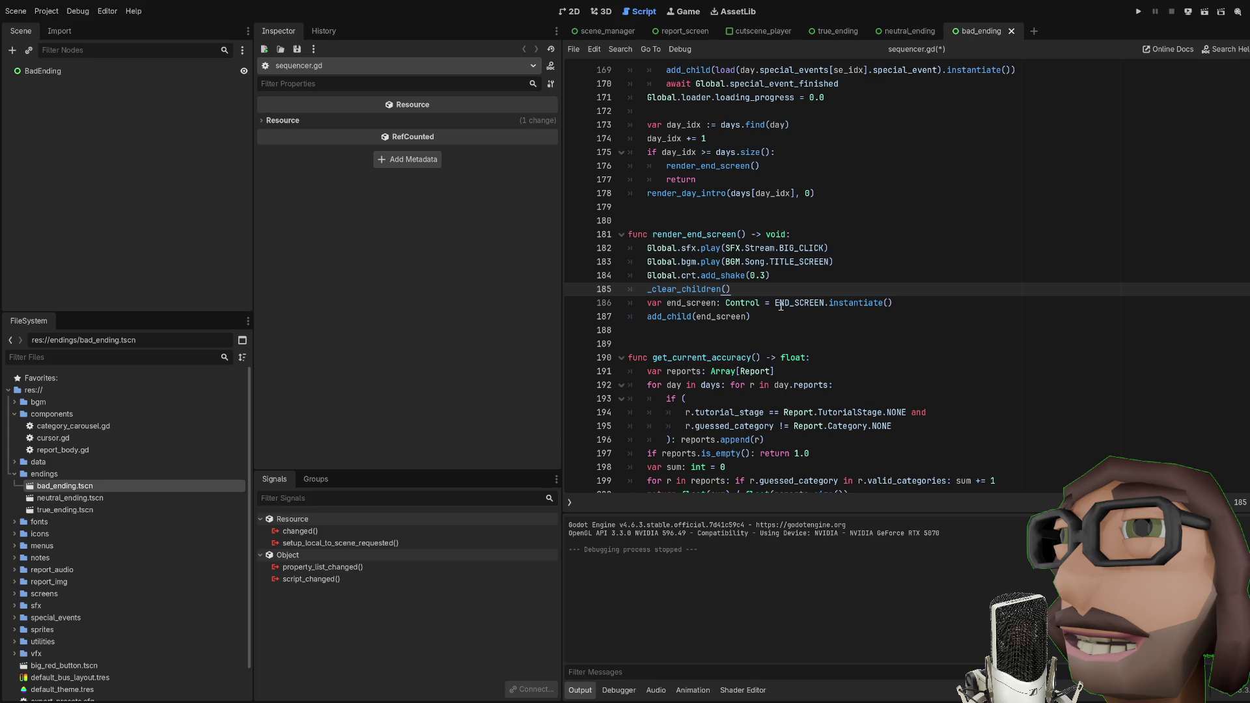
left_click(766, 289)
left_click_drag(646, 303, 906, 300)
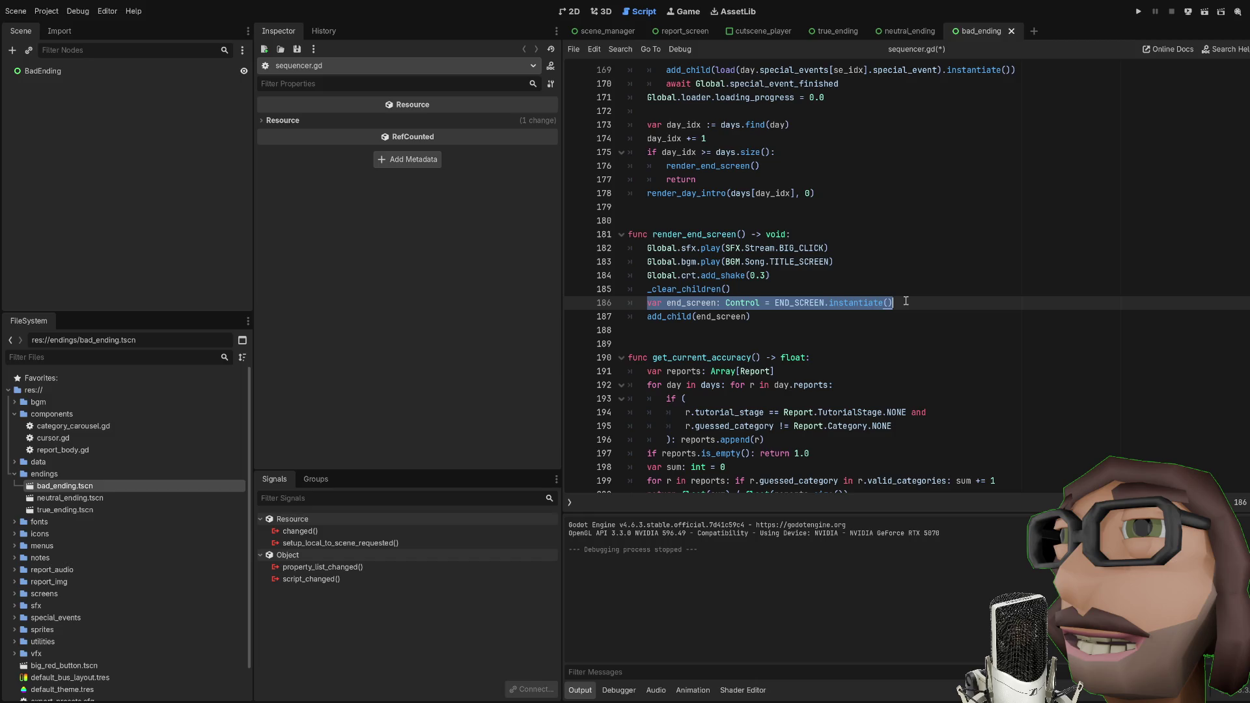
key("Up")
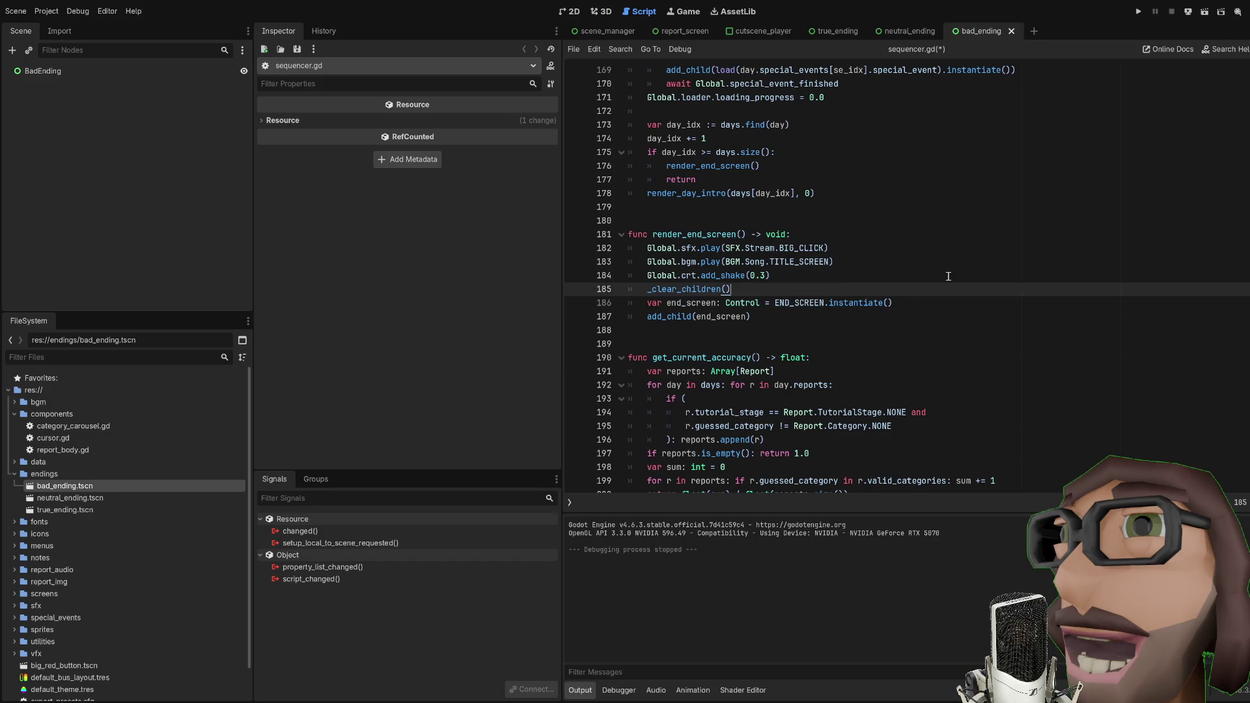
key("Return")
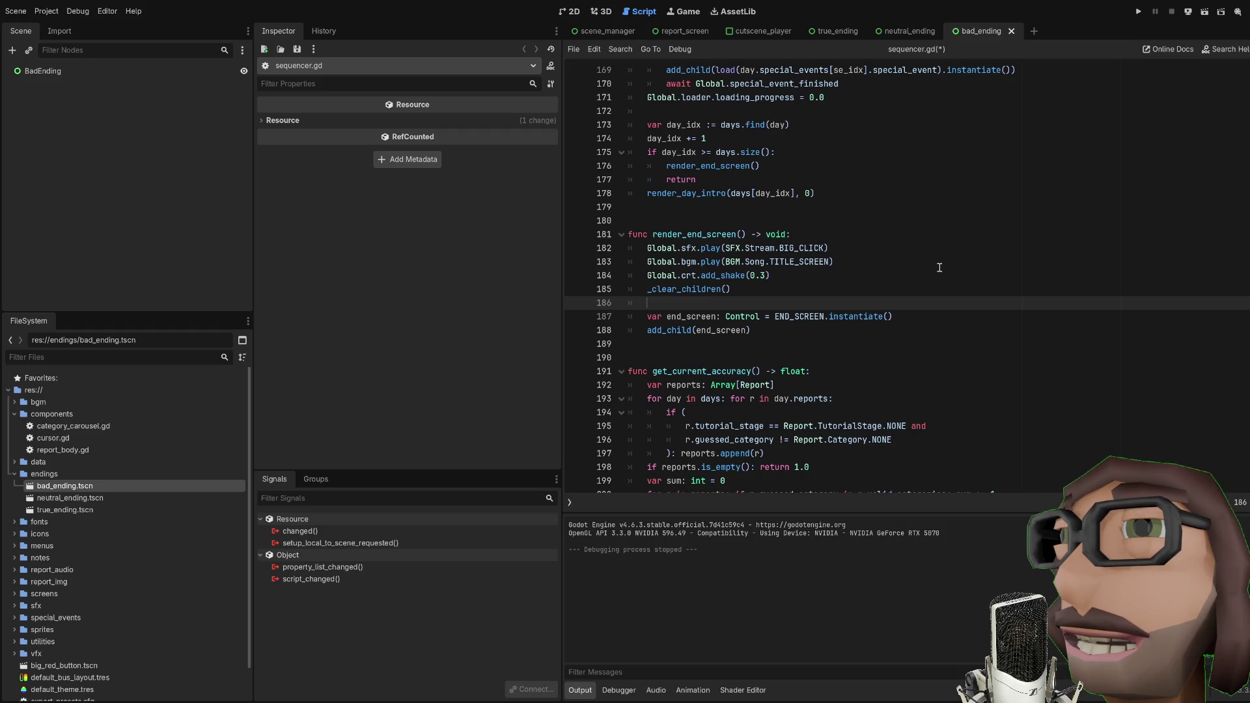
Scroll up to check the ENDINGS array, then return and open another new line.
scroll(943, 280, "up", 12)
scroll(936, 285, "up", 20)
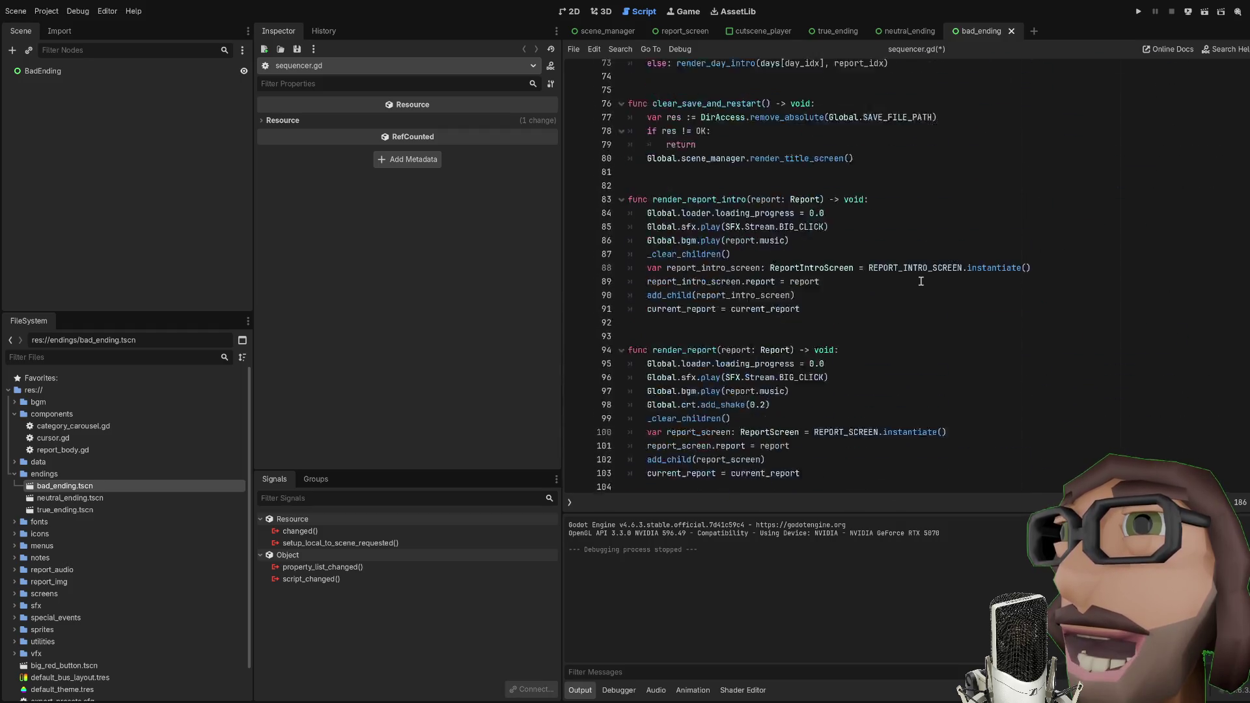
scroll(921, 281, "up", 6)
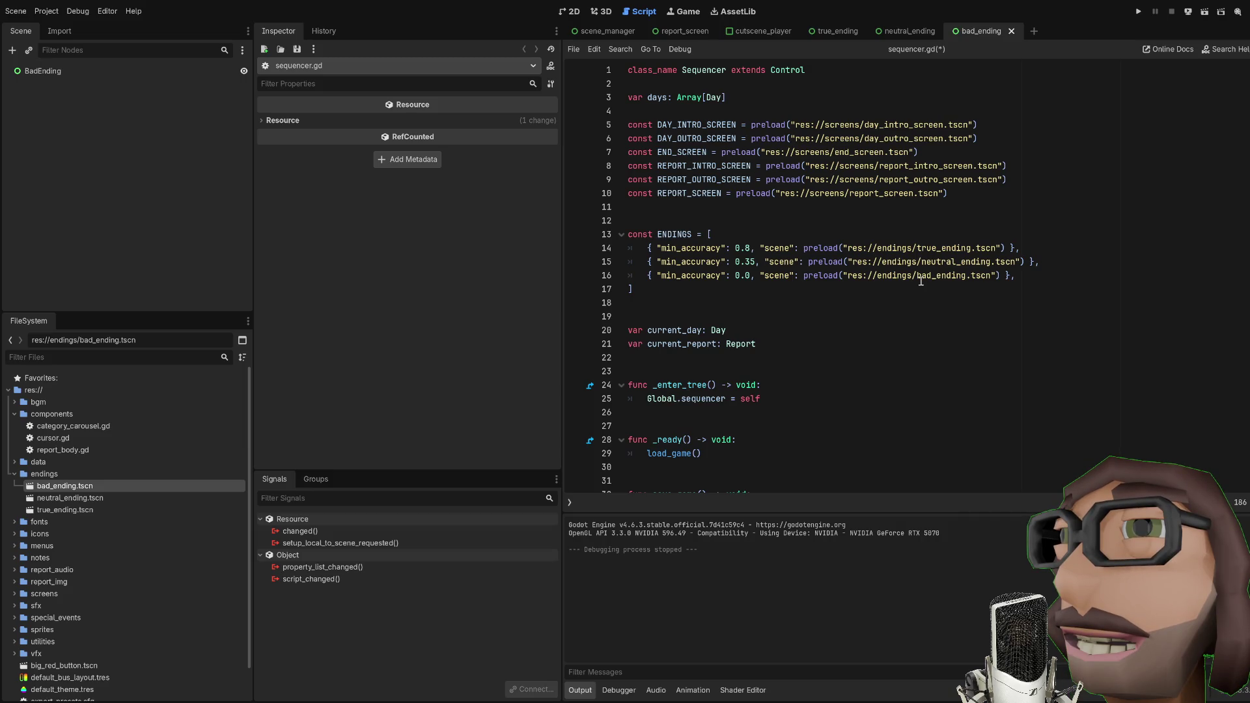
scroll(921, 281, "down", 6)
scroll(829, 254, "up", 5)
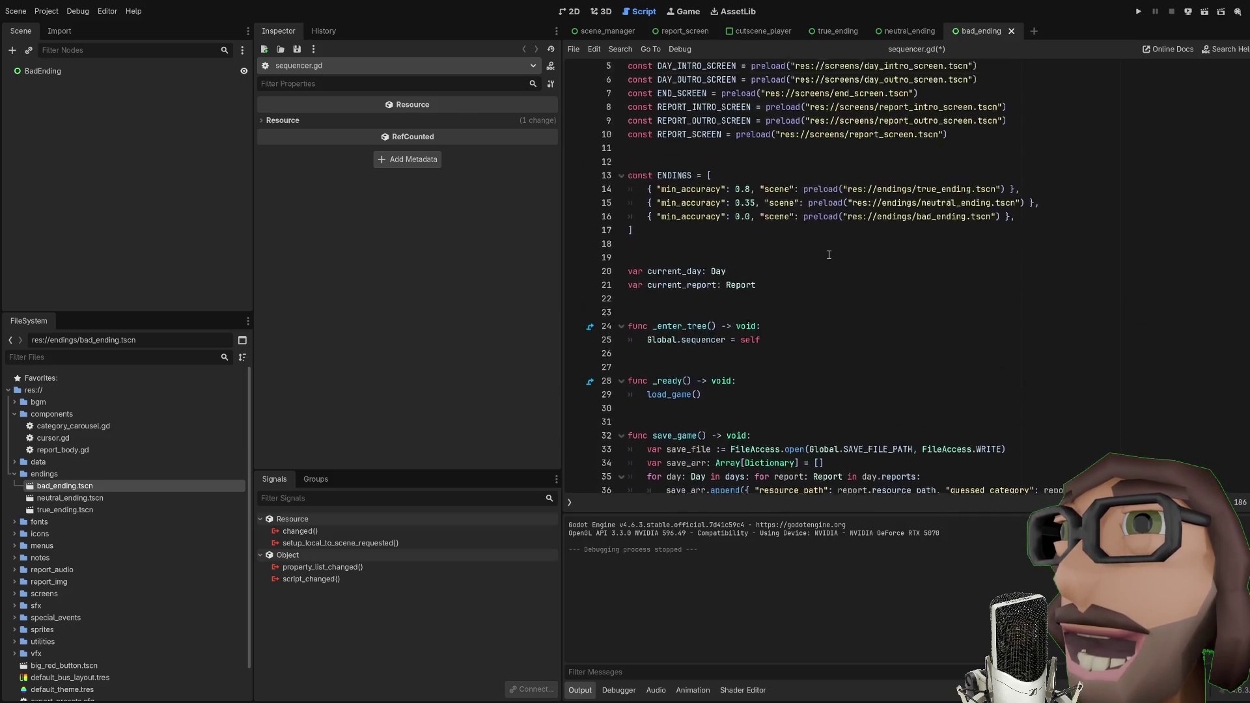
scroll(829, 255, "up", 2)
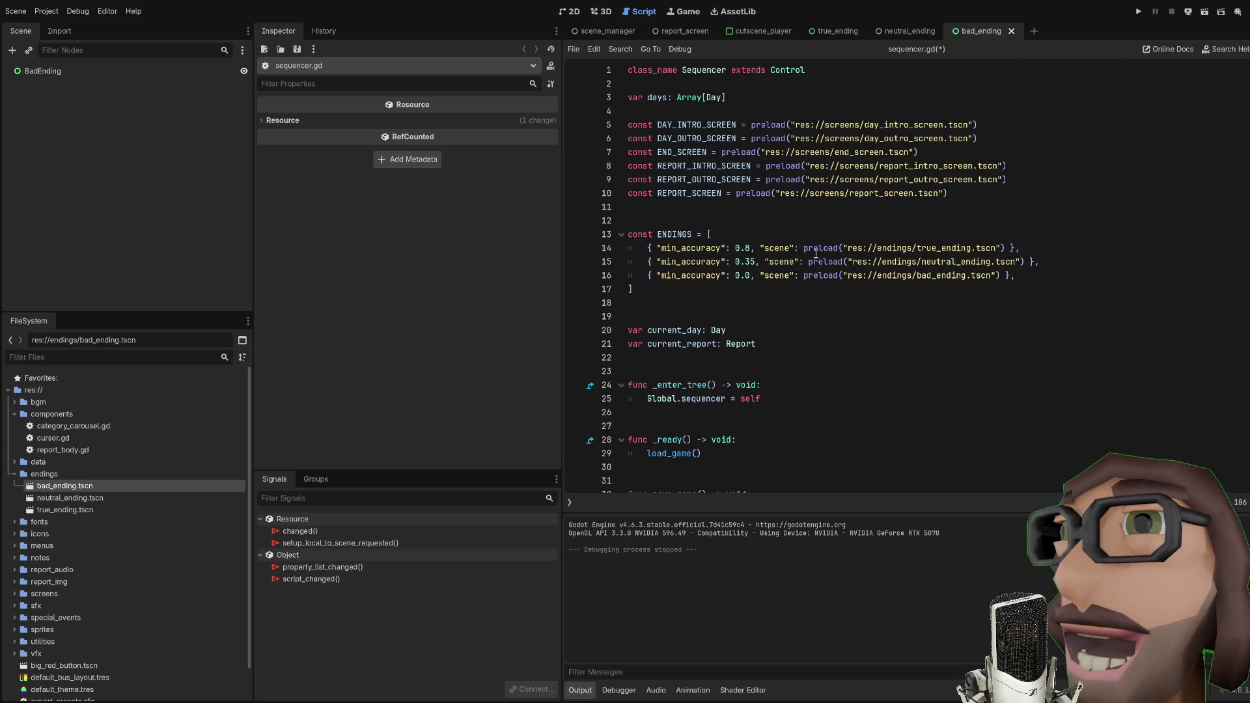
scroll(818, 255, "down", 20)
scroll(821, 260, "down", 20)
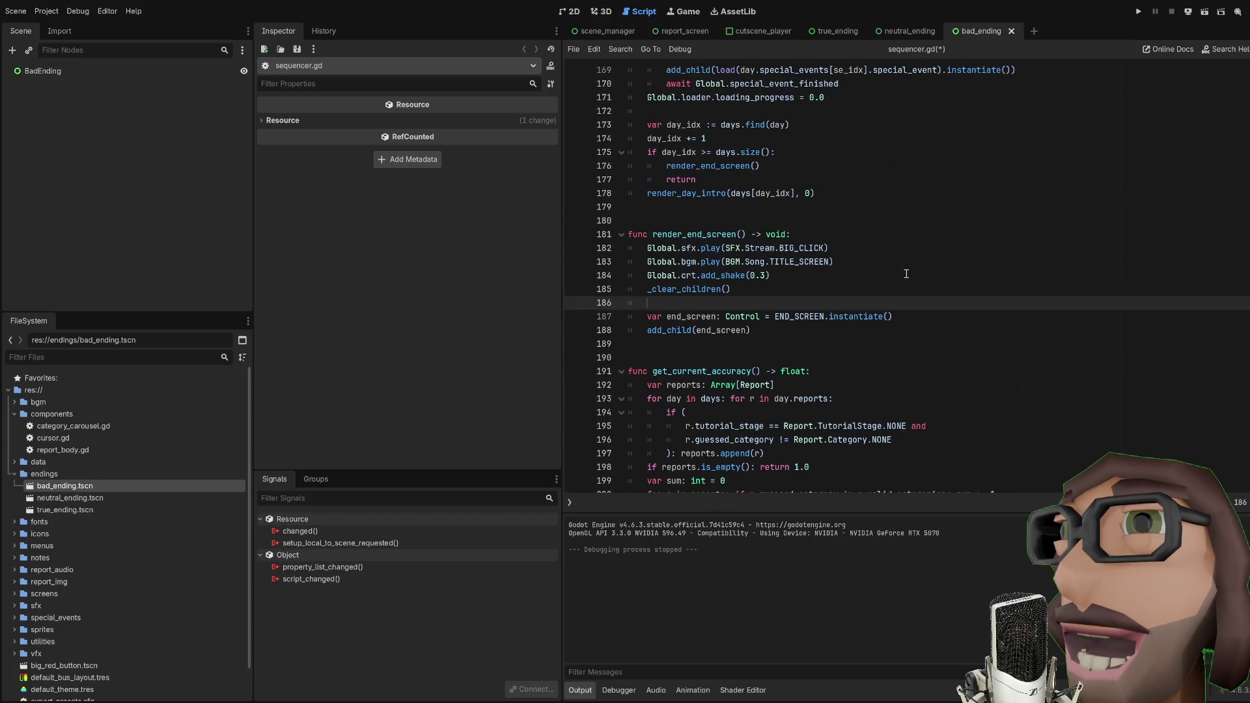
key("Return")
Write var ending_idx := ENDINGS.find_custom(func(e): return get_current_accuracy() >= e.min_accuracy).
type("var ending_id")
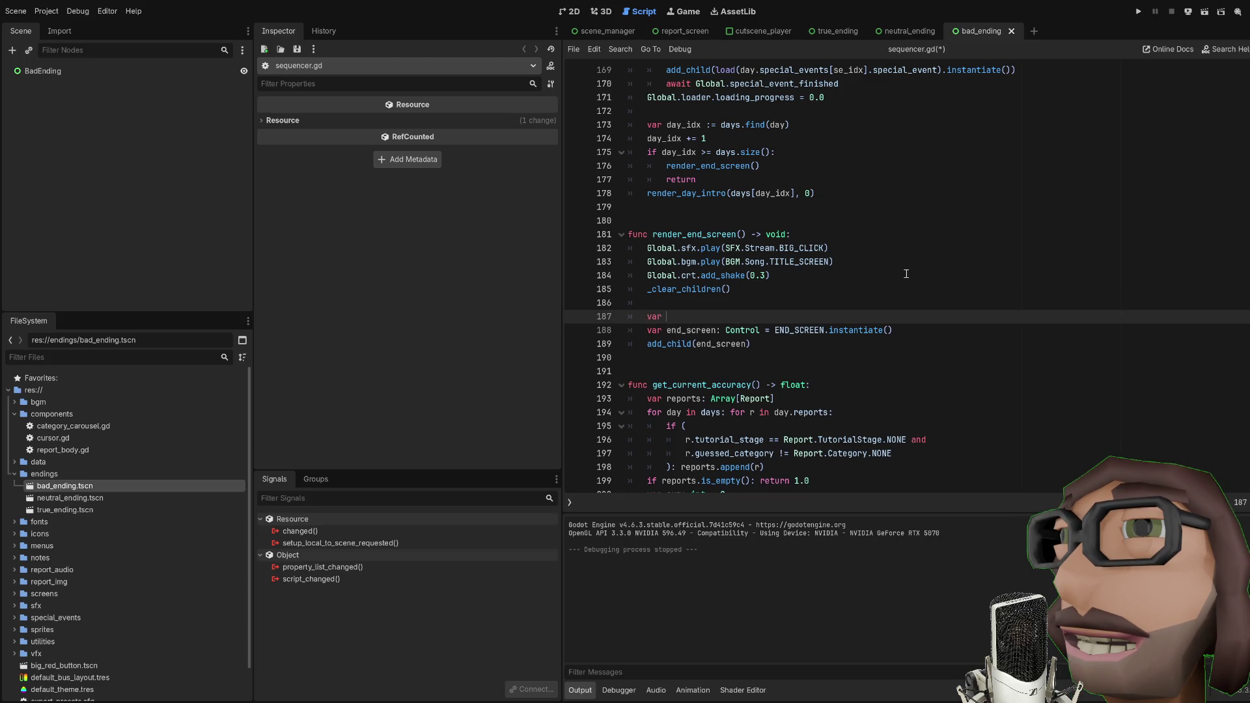
type("x")
type(" := ENDINGS.find")
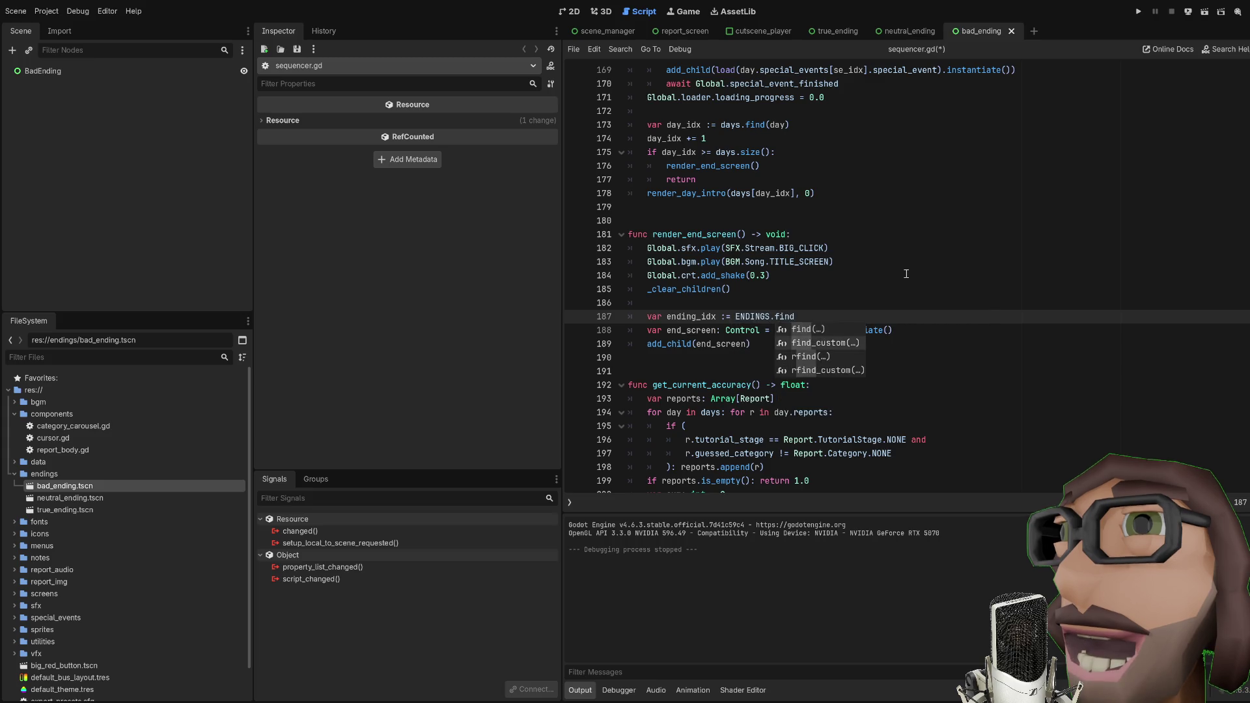
key("Down")
key("Return")
type("func(e):")
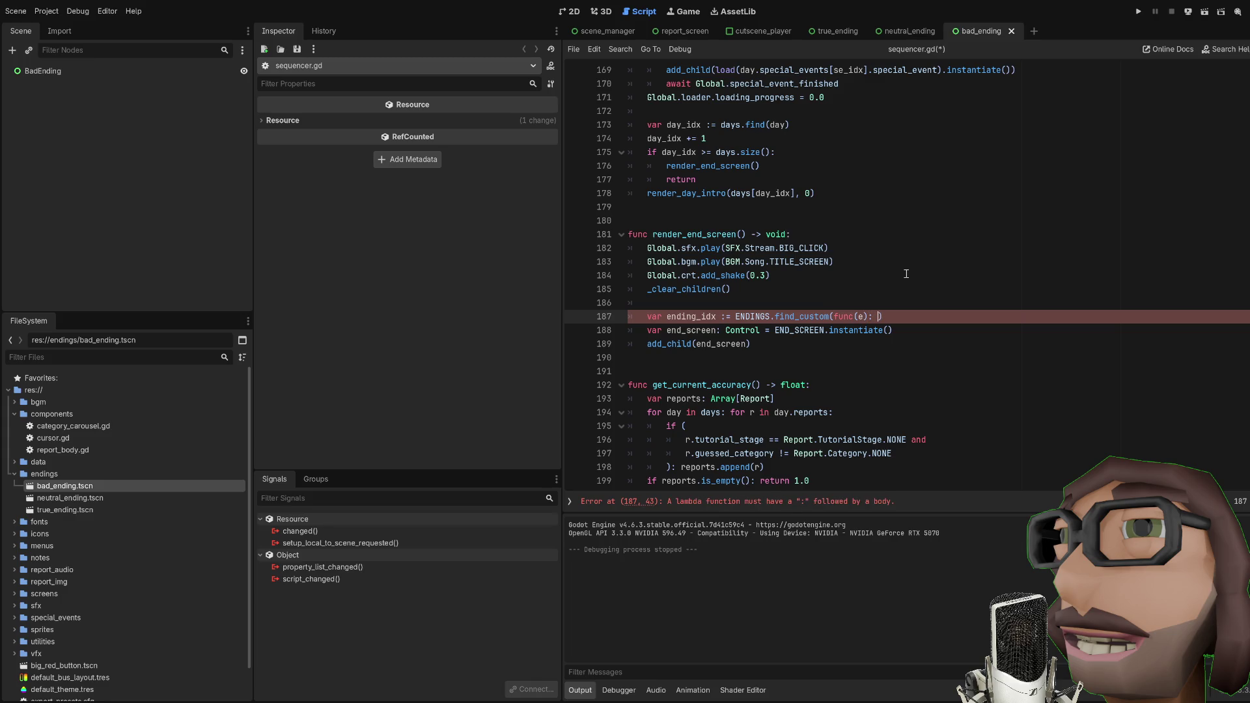
type("return e.min_a")
type("ccura")
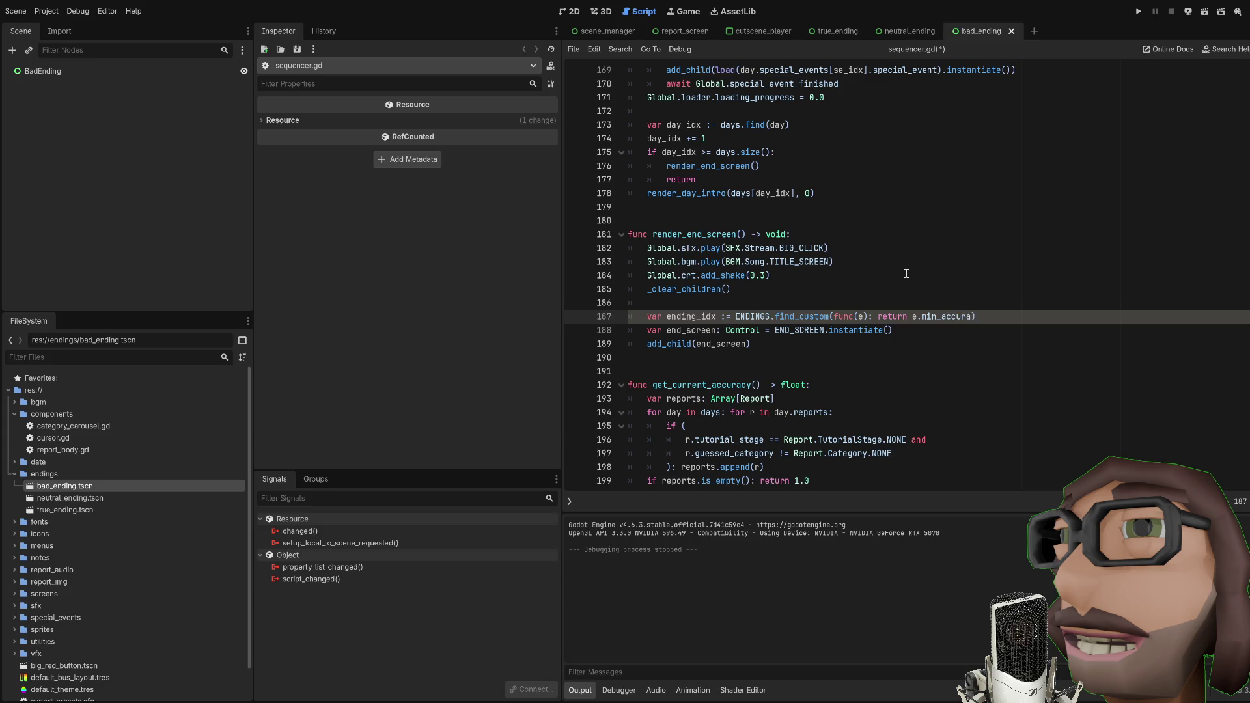
key("BackSpace")
key("BackSpace")
key("BackSpace")
type("[")
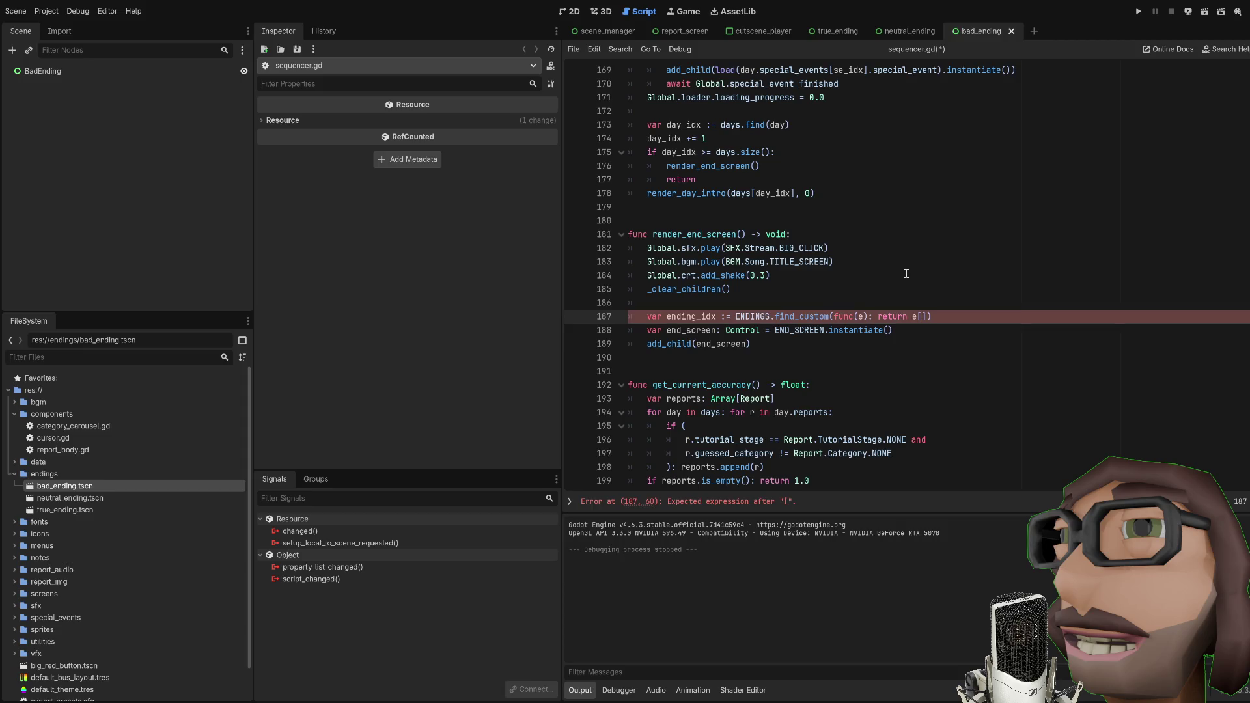
key("BackSpace")
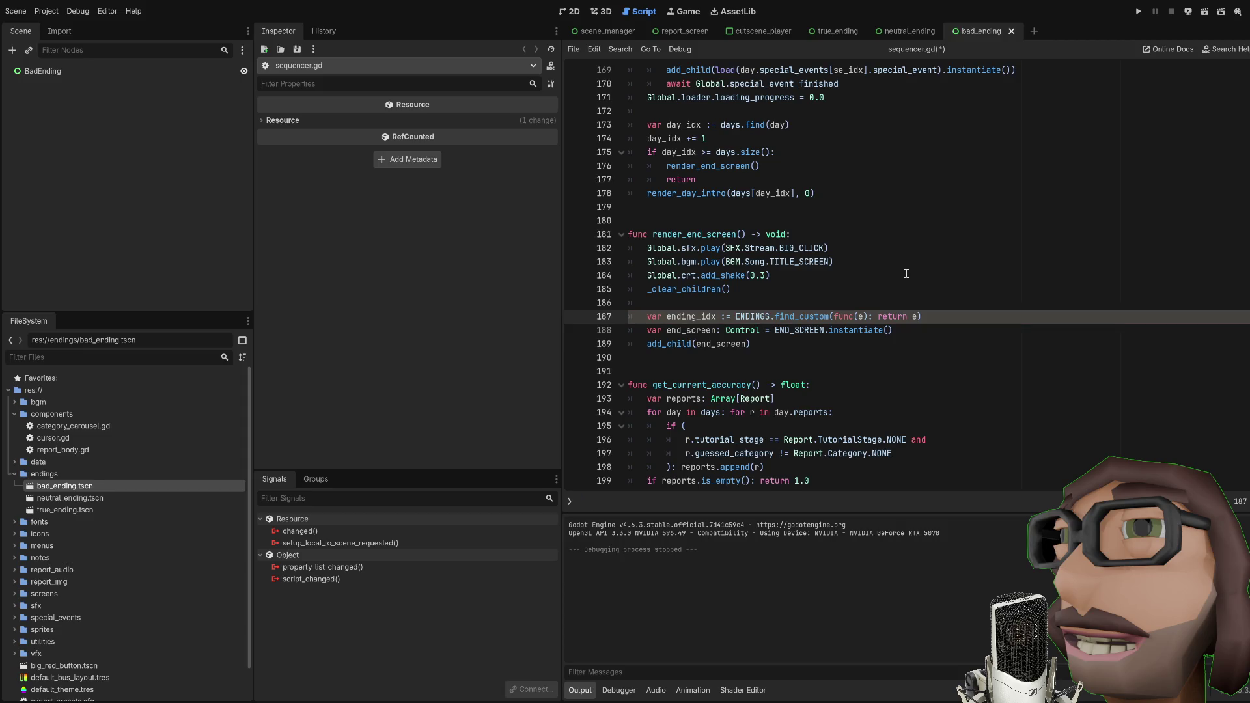
type(".min_acc")
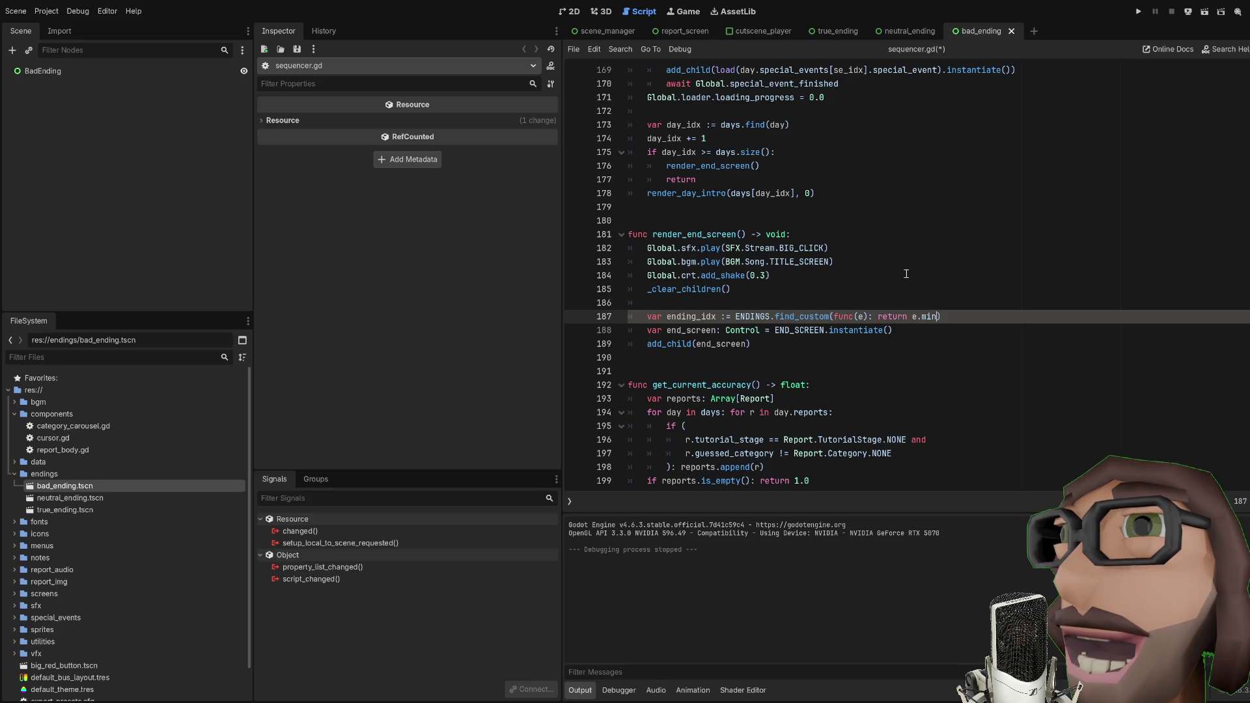
type("uracy")
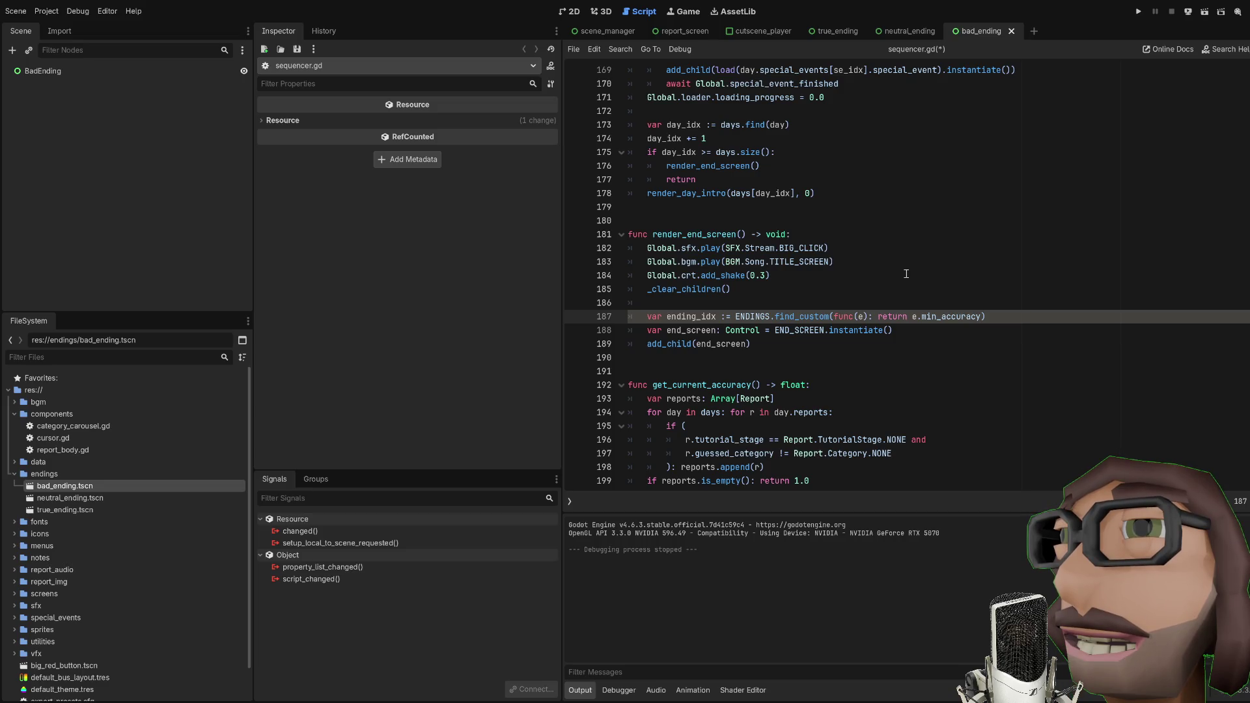
type("get_")
key("Return")
type(">=")
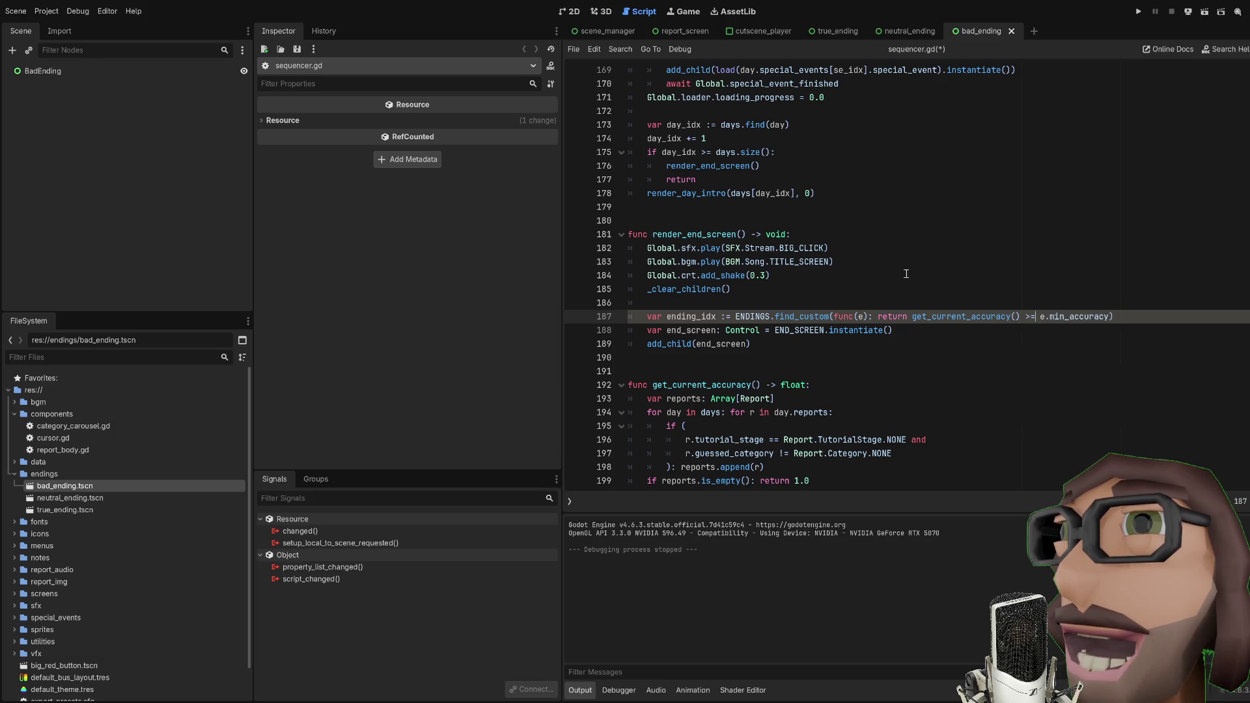
key("End")
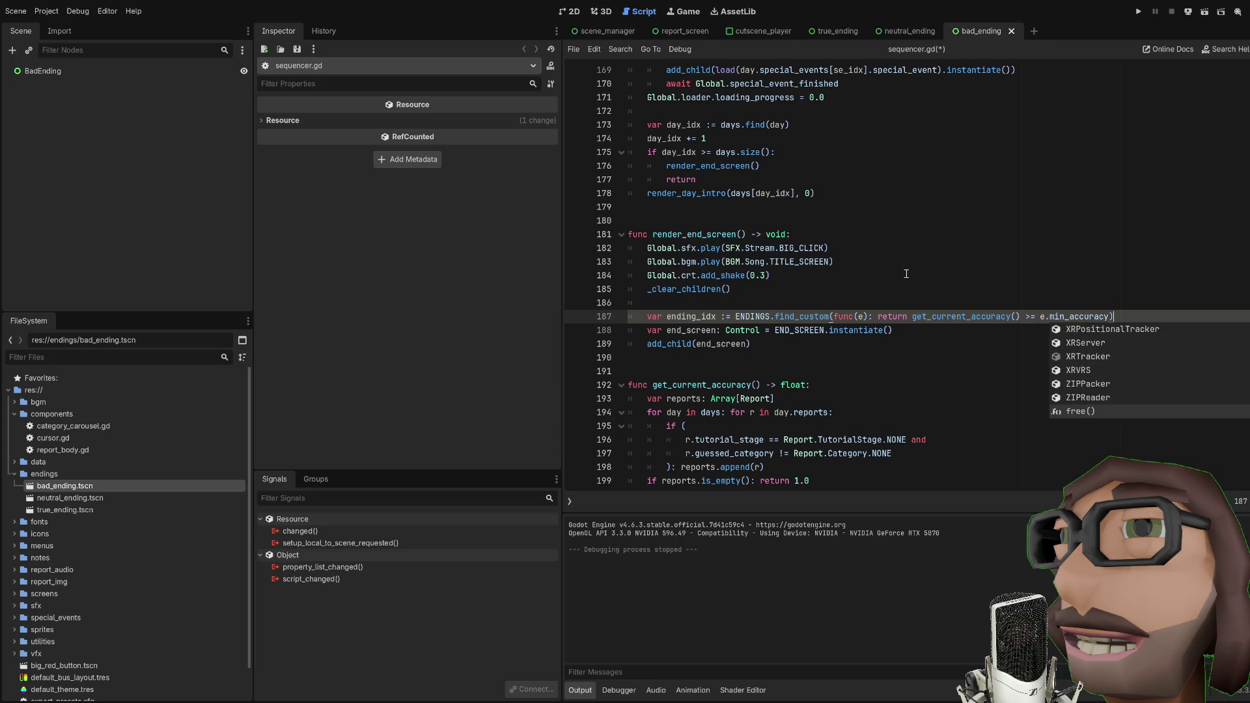
Add a line above it starting 'var accuracy :='.
key("Escape")
key("ctrl+shift+Return")
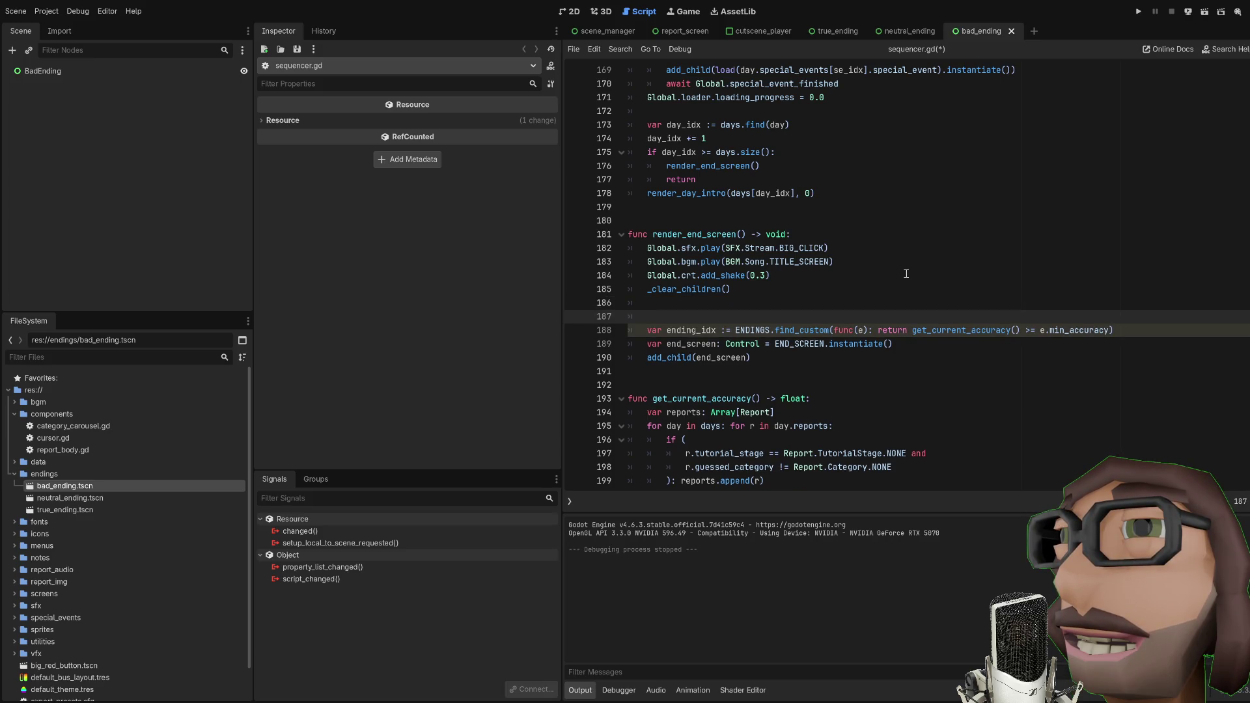
type("var accuracy :=")
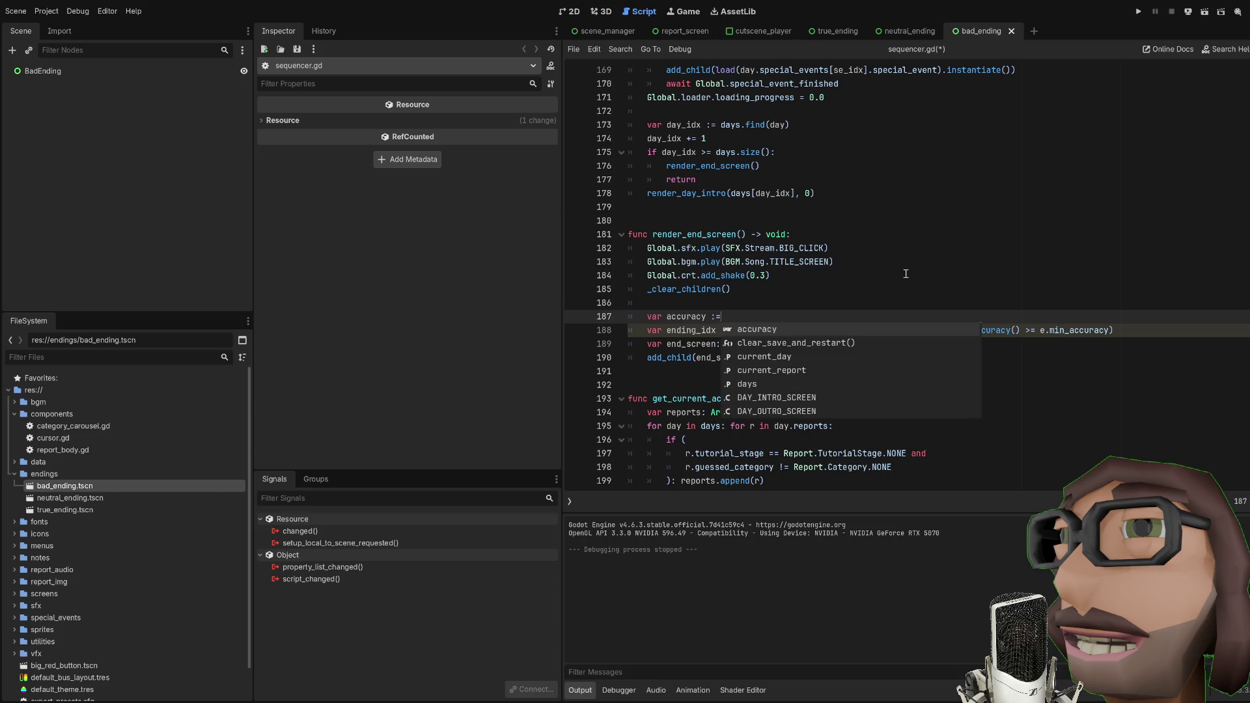
Assign get_current_accuracy() to accuracy and use accuracy in the find_custom lambda.
key("Escape")
left_click_drag(913, 330, 1021, 330)
key("ctrl+c")
left_click(827, 317)
key("ctrl+v")
double_click(964, 330)
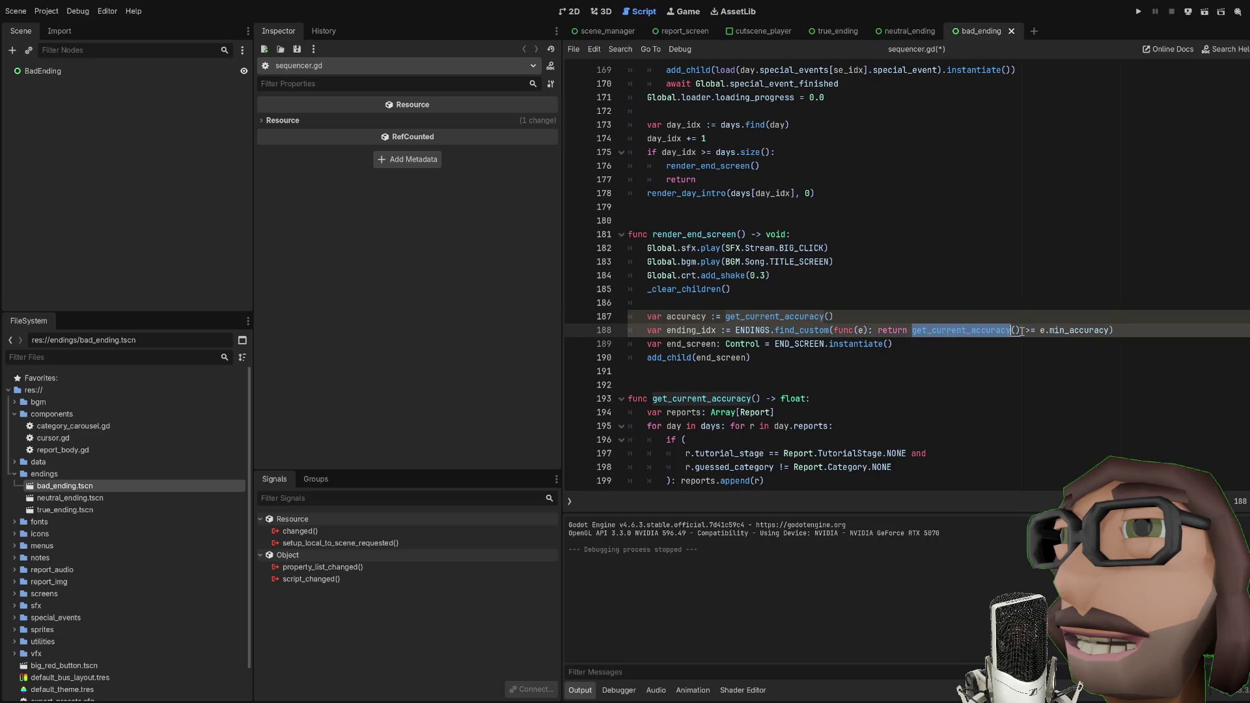
key("BackSpace")
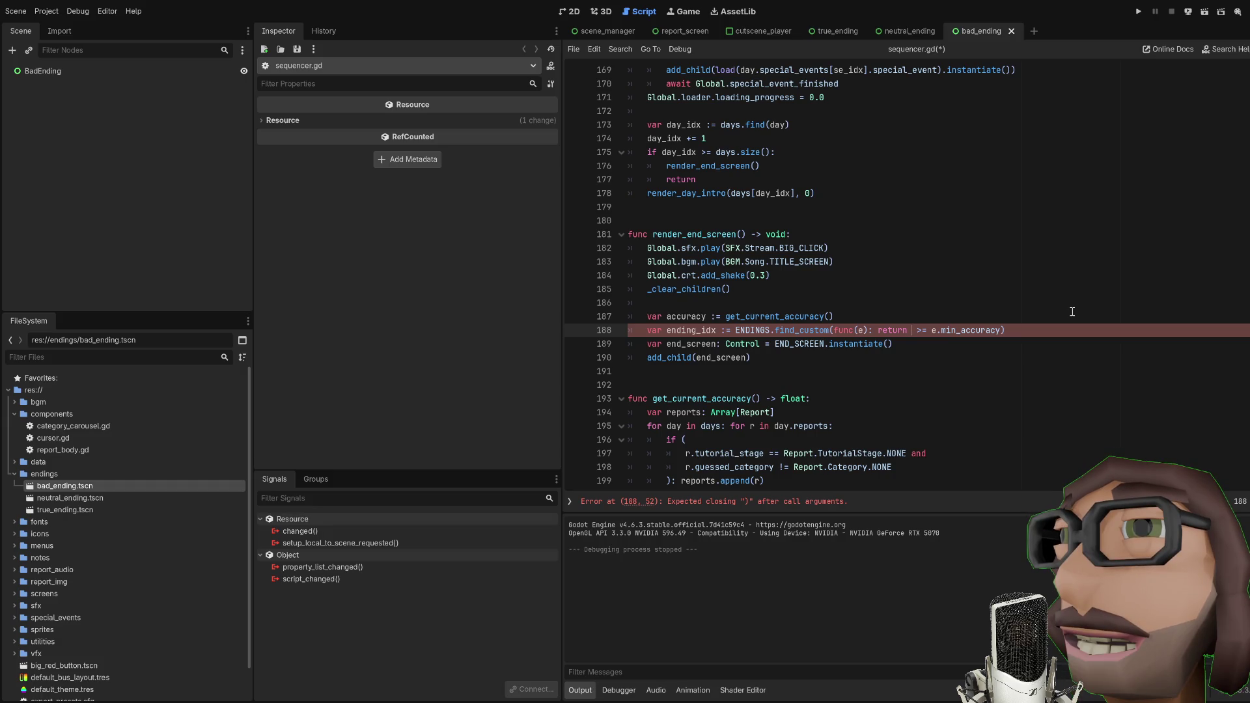
type("acc")
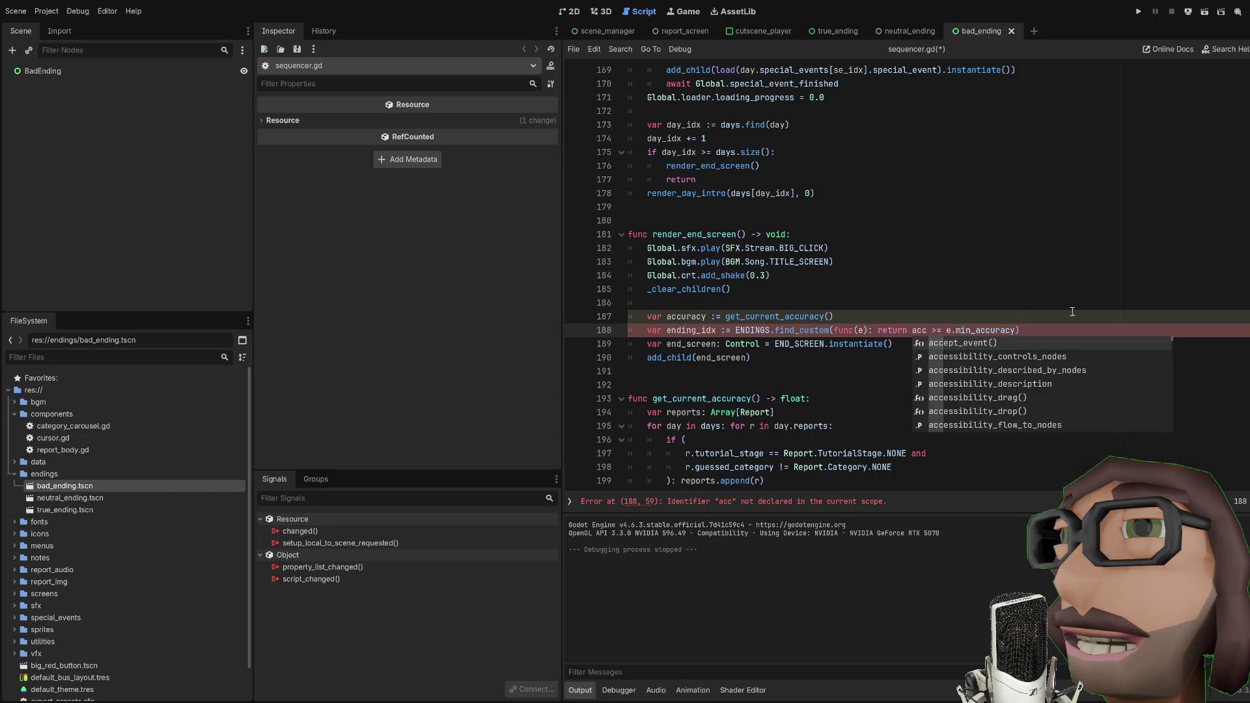
type("uracy")
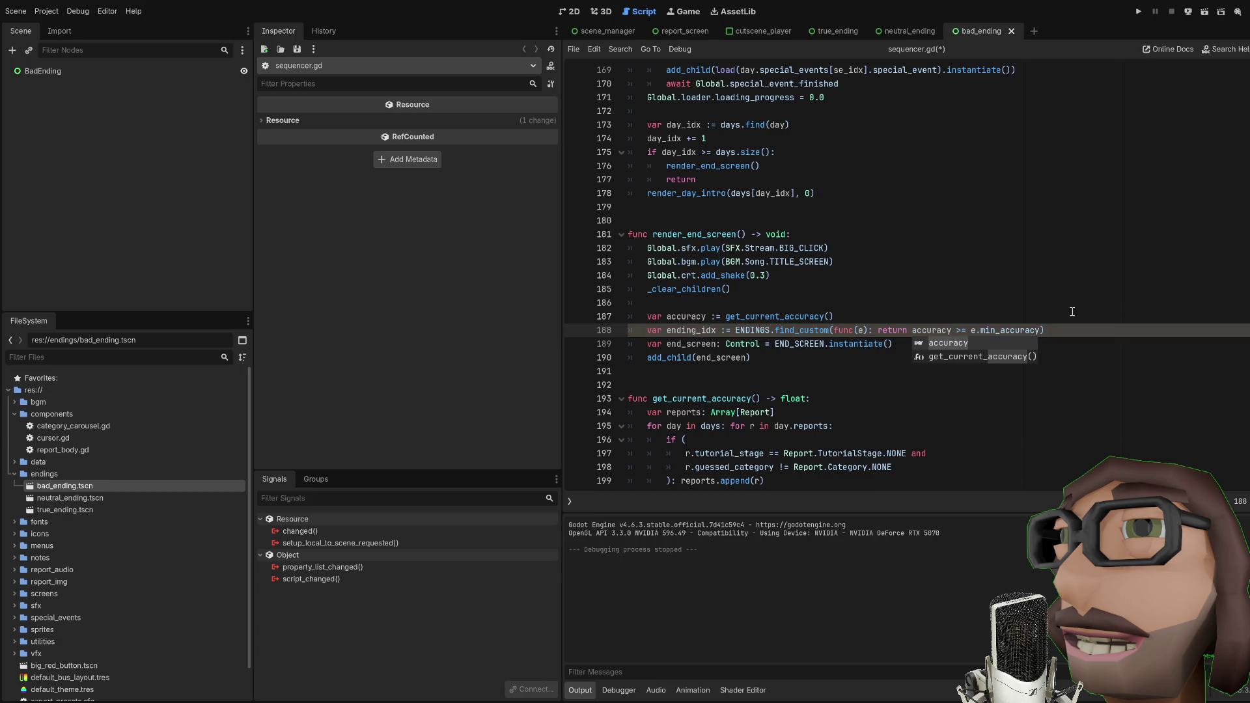
Begin an unfinished 'if' line below the ending_idx lookup.
key("End")
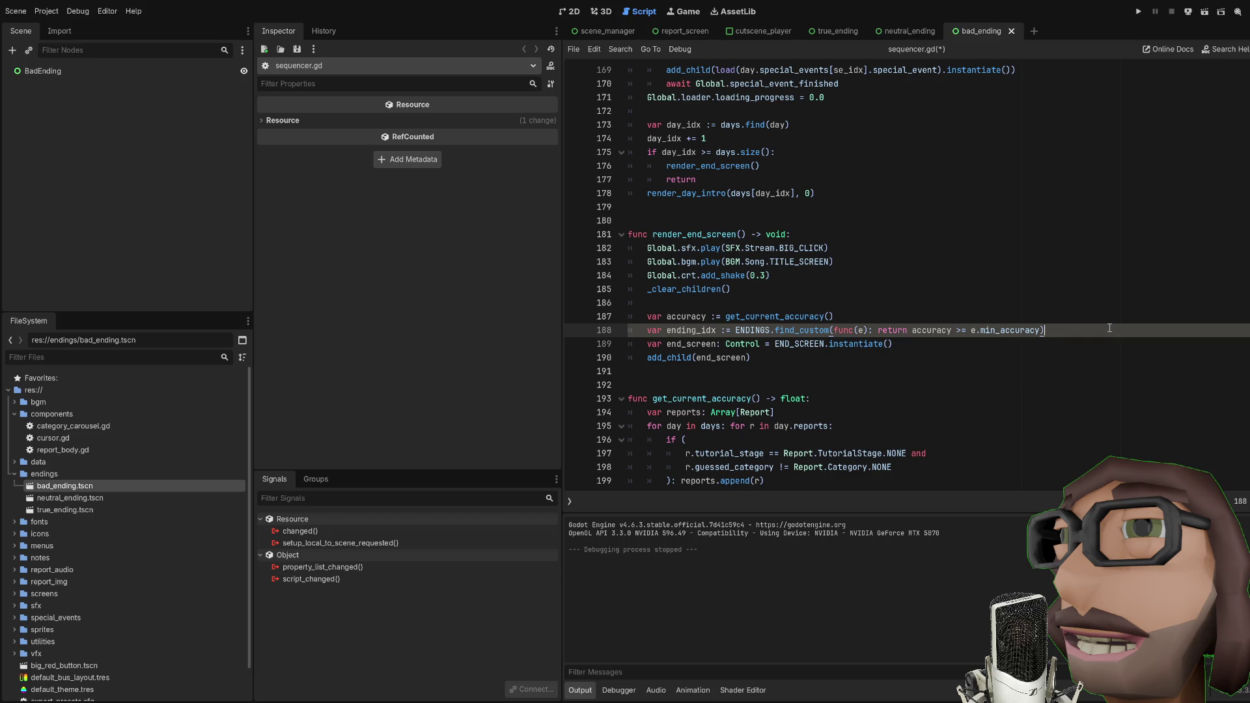
key("Return")
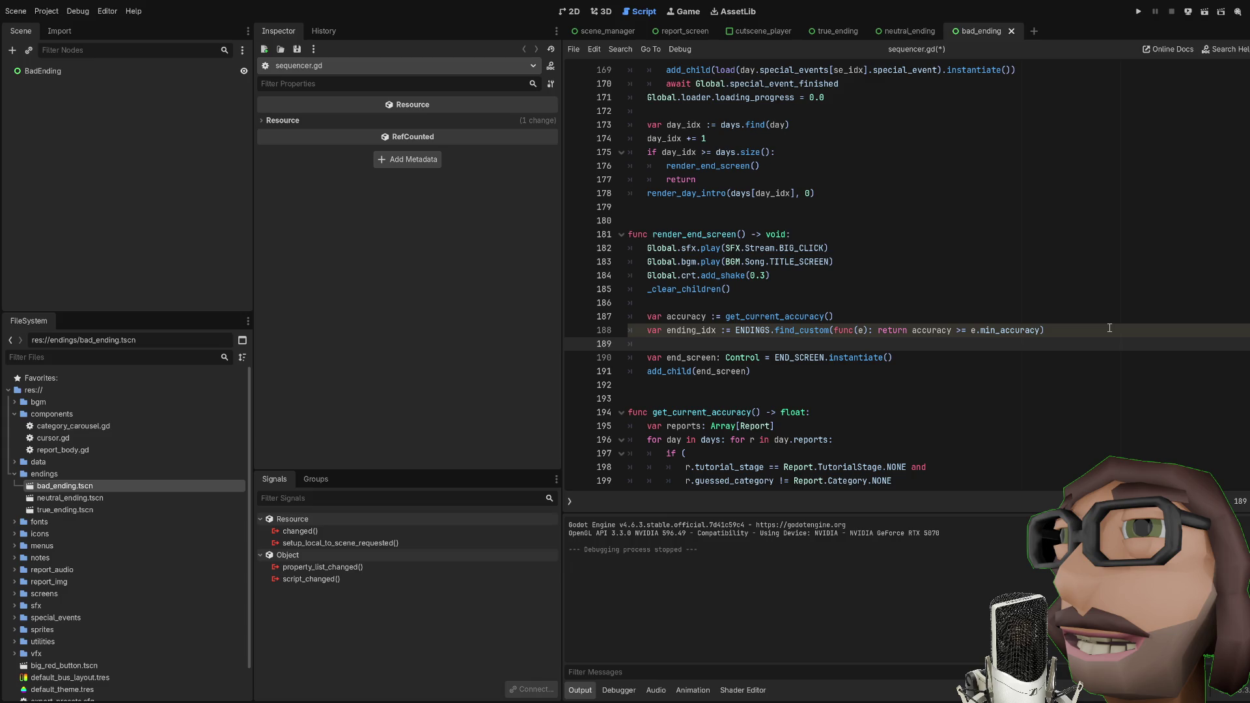
type("f")
scroll(1083, 287, "down", 5)
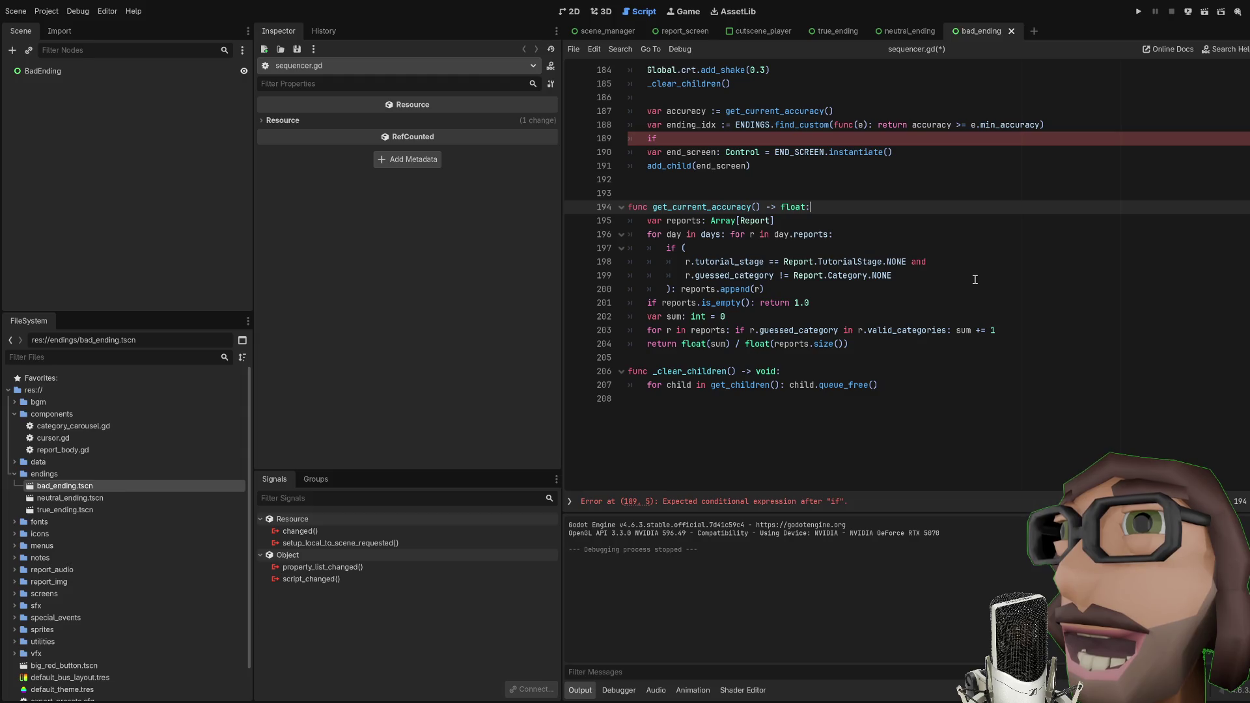
key("Up")
key("Up")
key("Up")
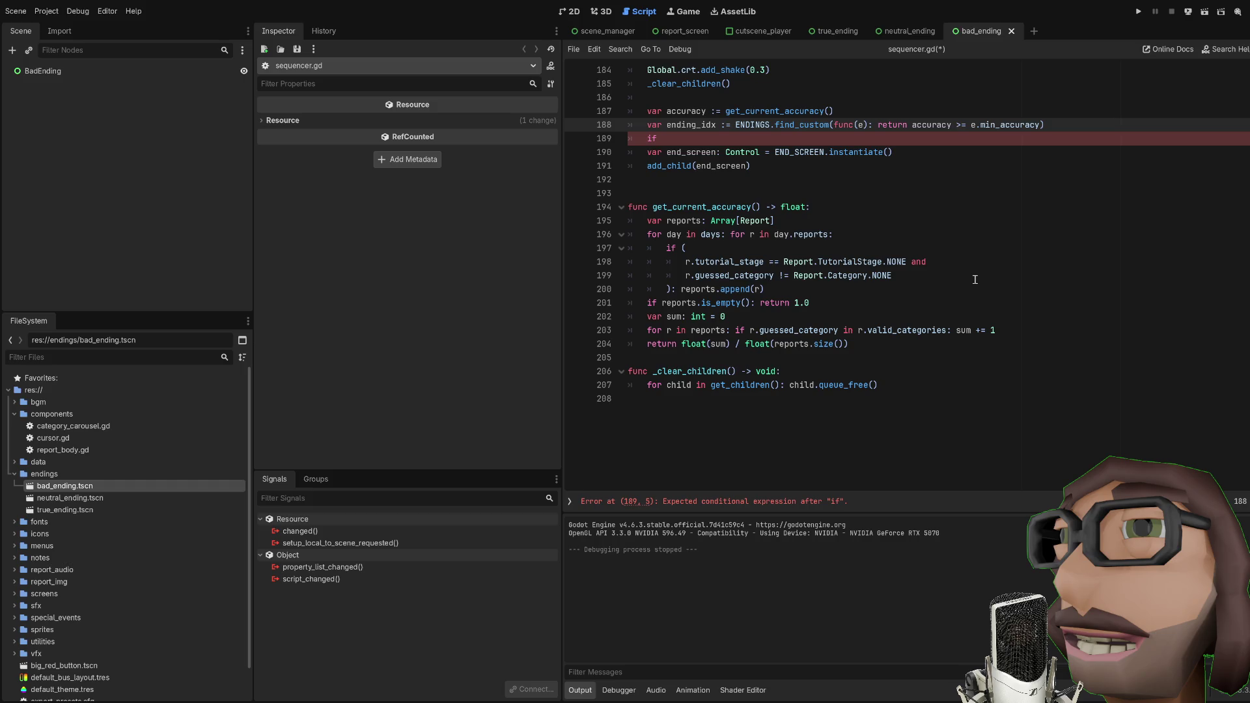
key("Down")
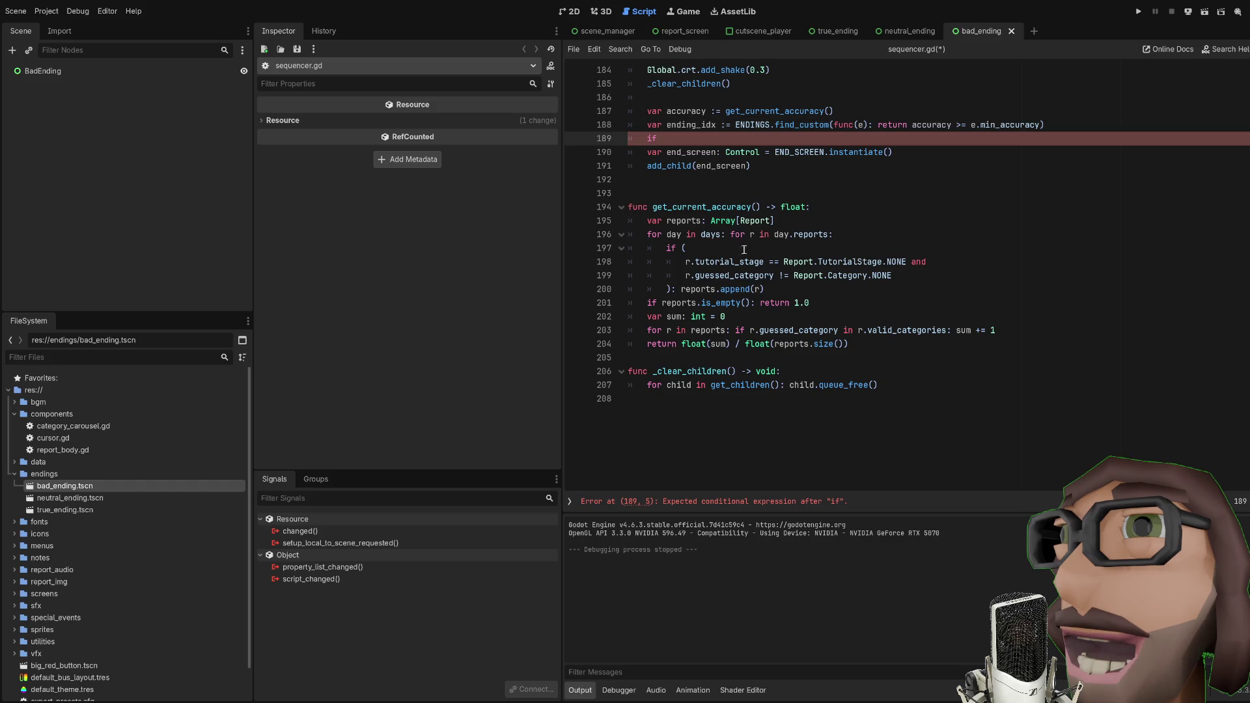
Wrap get_current_accuracy's return value as max(0.0, float(sum) / float(reports.size())).
double_click(768, 303)
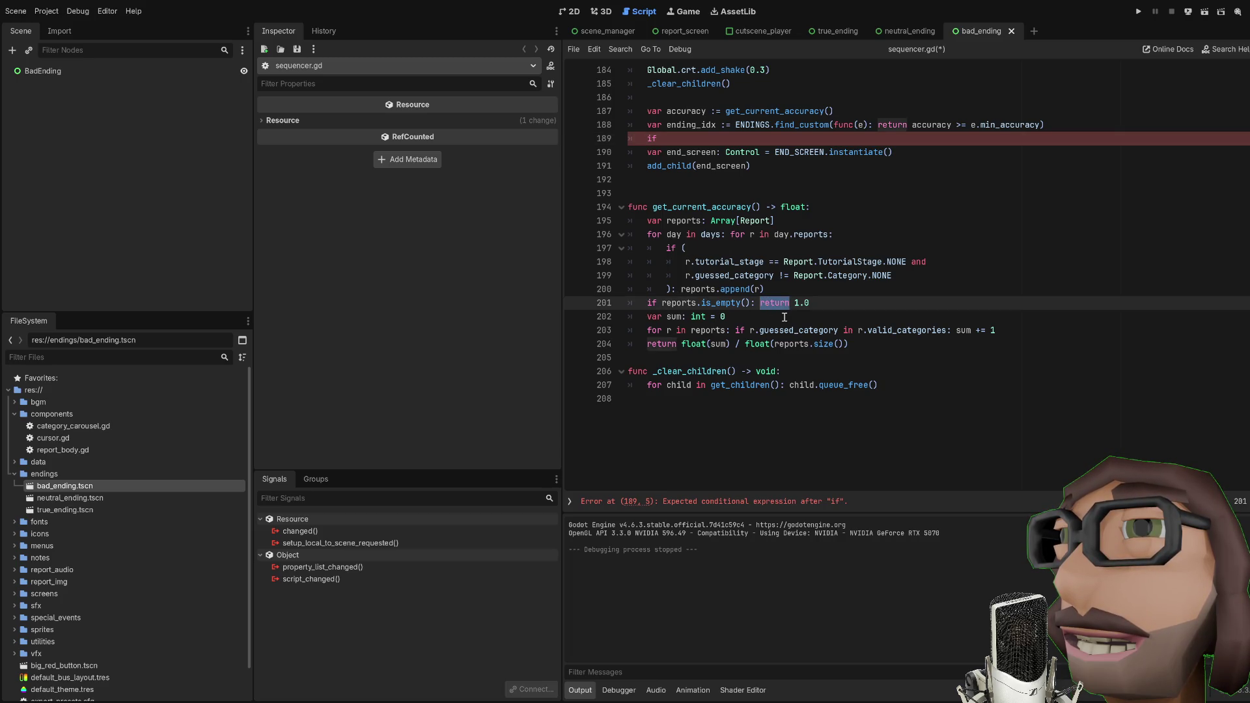
left_click(678, 344)
type("max(0.0")
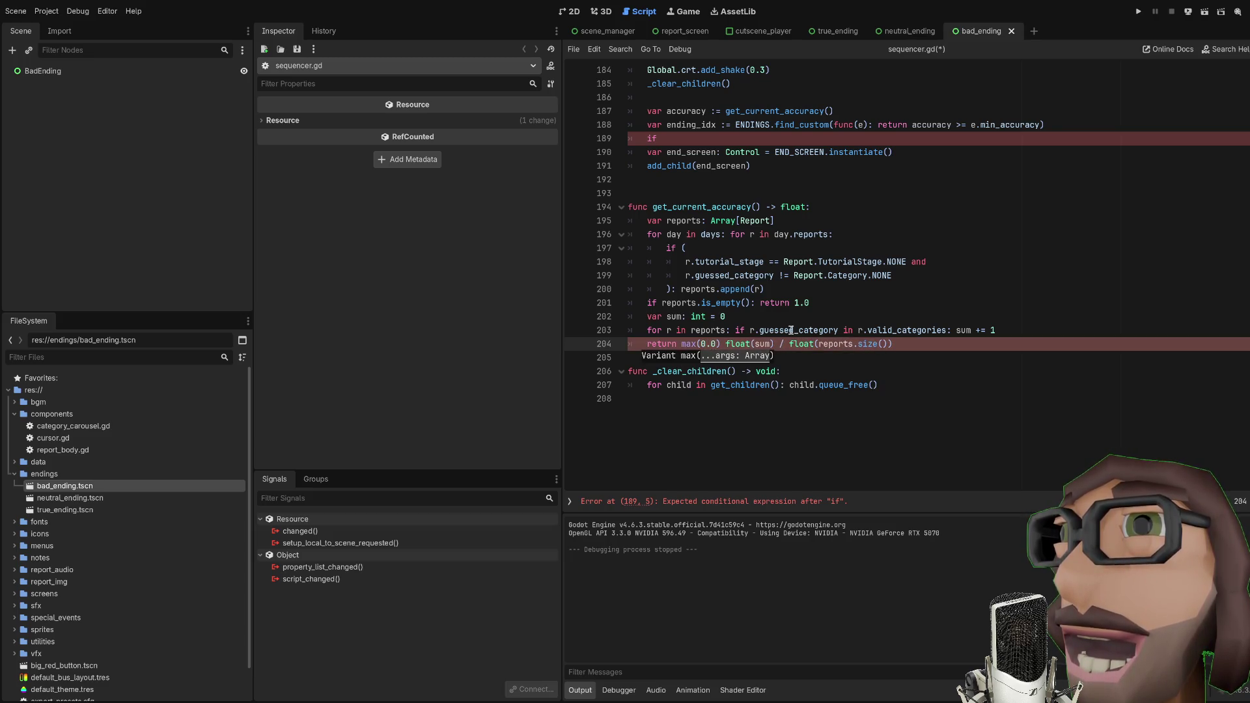
key("Delete")
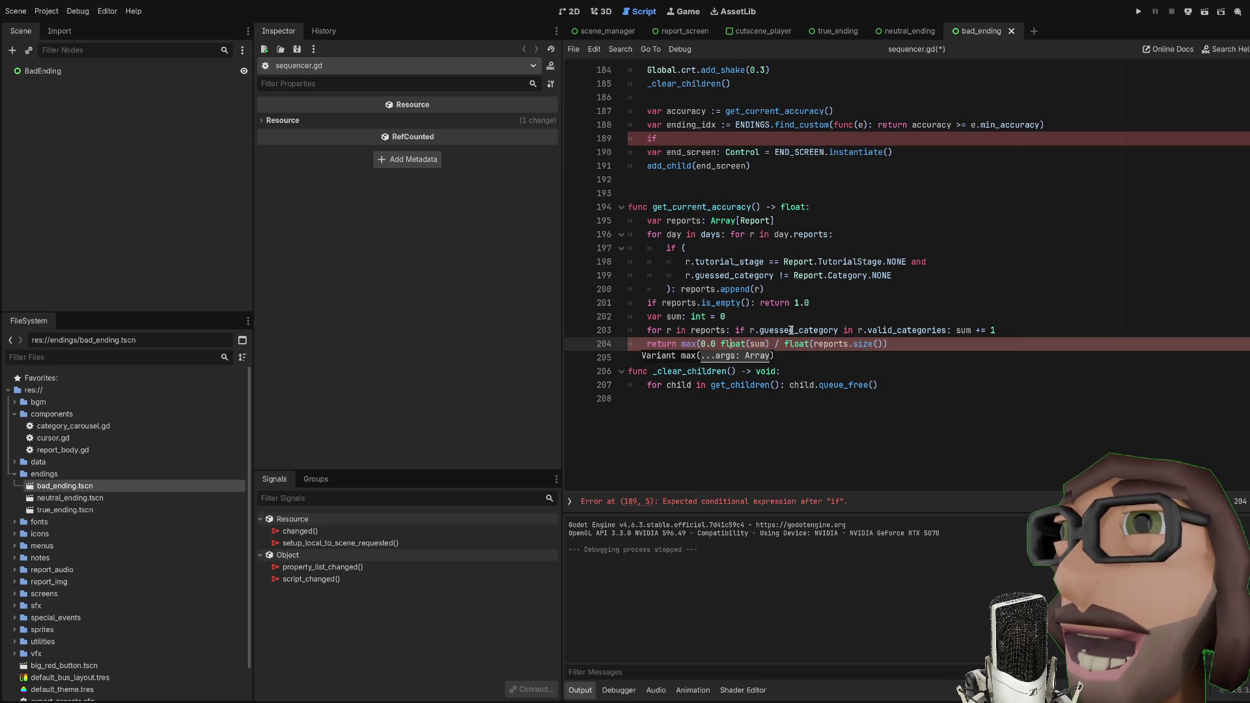
type(",")
key("End")
type(")")
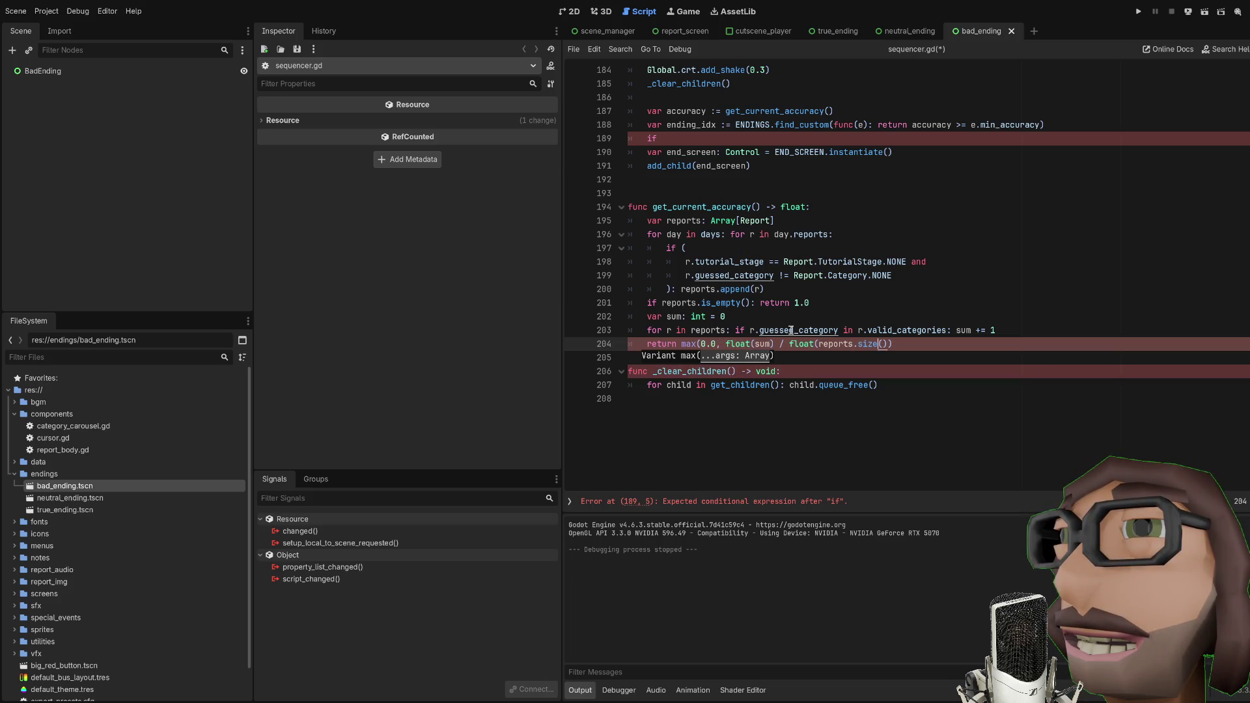
key("End")
type(")")
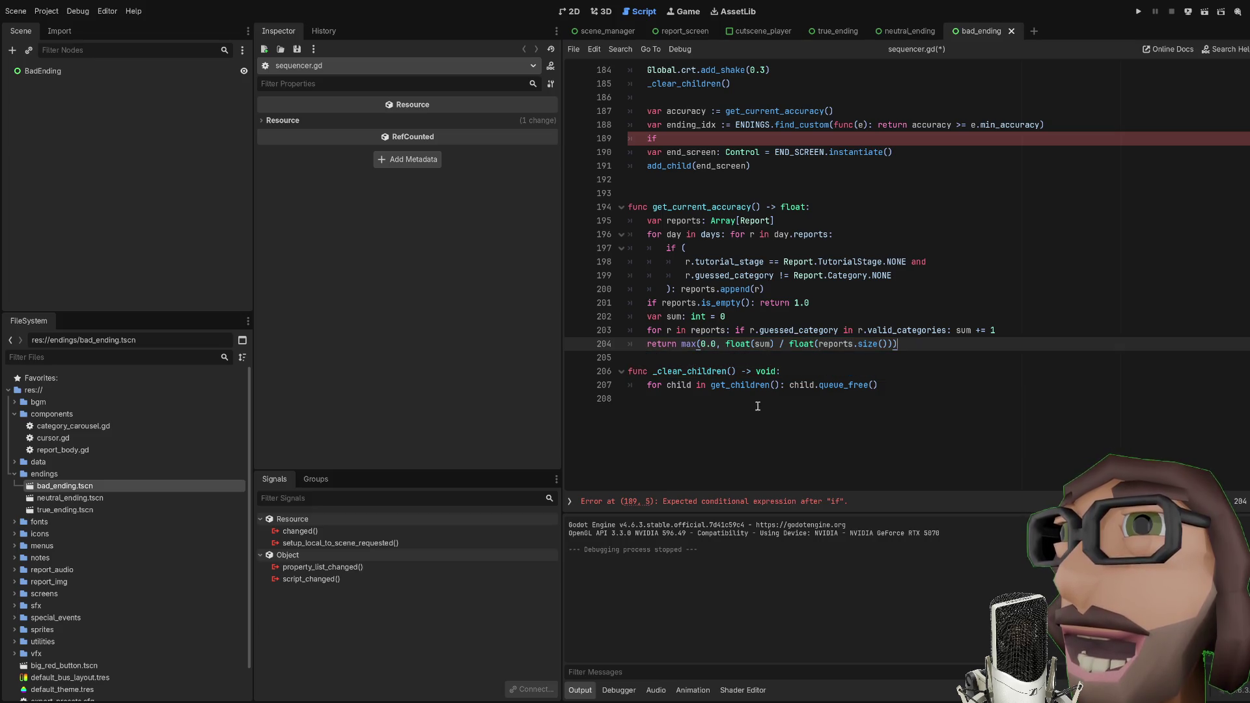
Clear the unfinished 'if' on line 189 in render_end_screen.
scroll(758, 407, "up", 2)
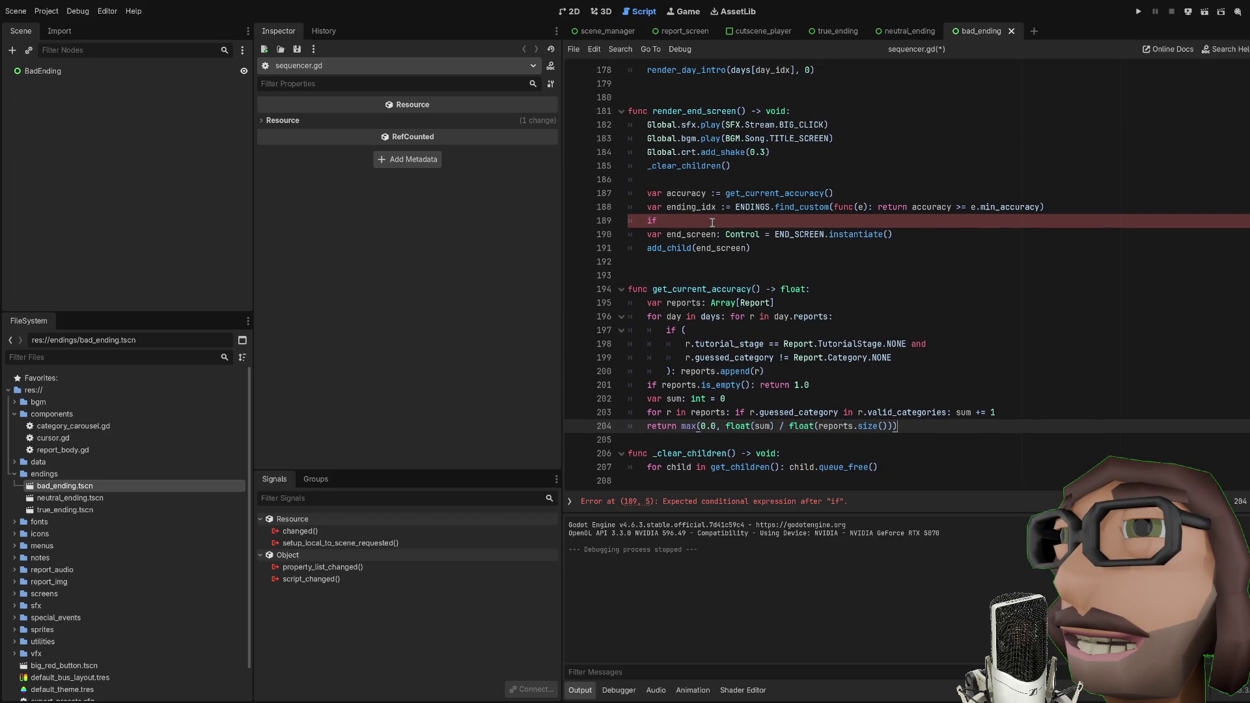
left_click(713, 222)
scroll(822, 292, "up", 1)
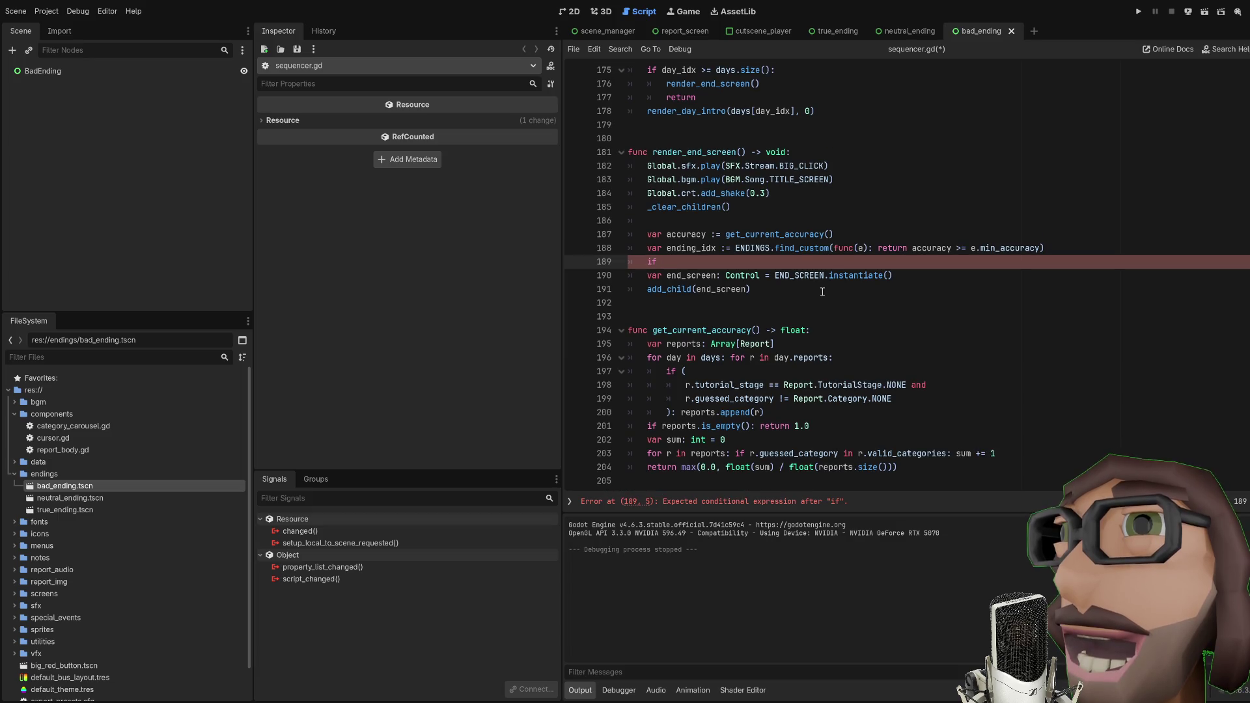
key("BackSpace")
Leave an empty indented line 189, then review the bad ending's 0.0 threshold and the accuracy early return.
key("Return")
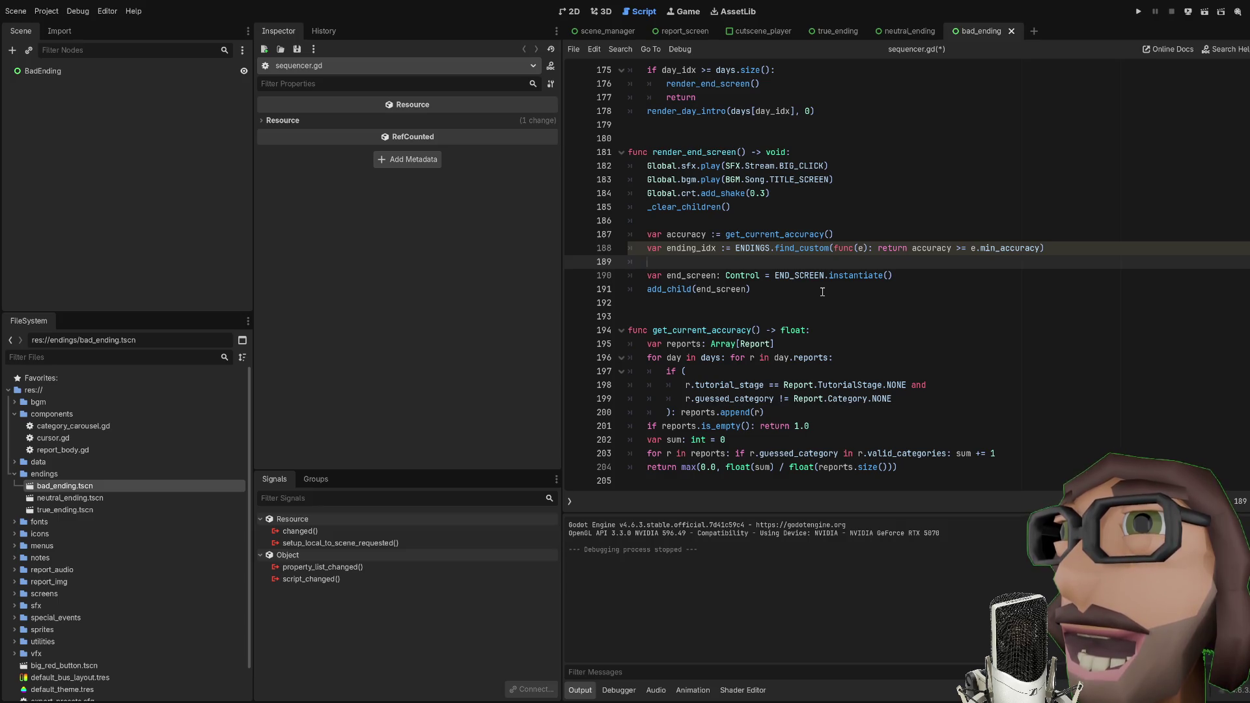
scroll(966, 265, "up", 20)
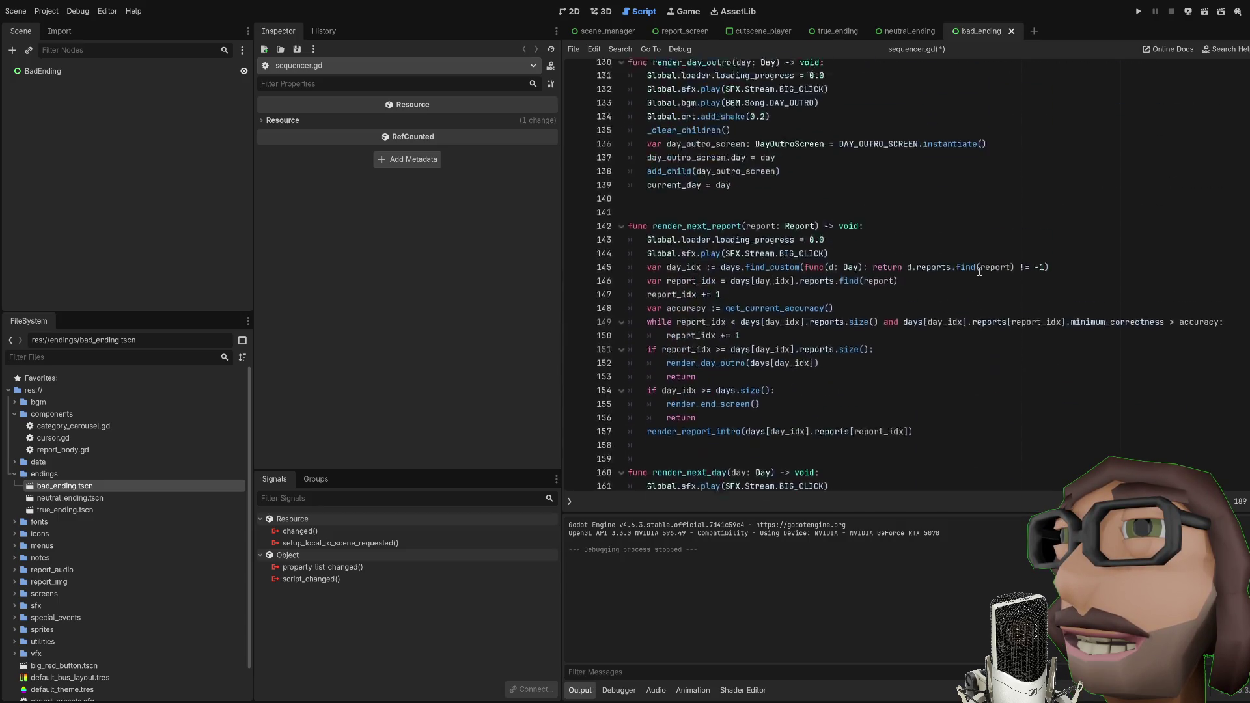
scroll(980, 271, "up", 20)
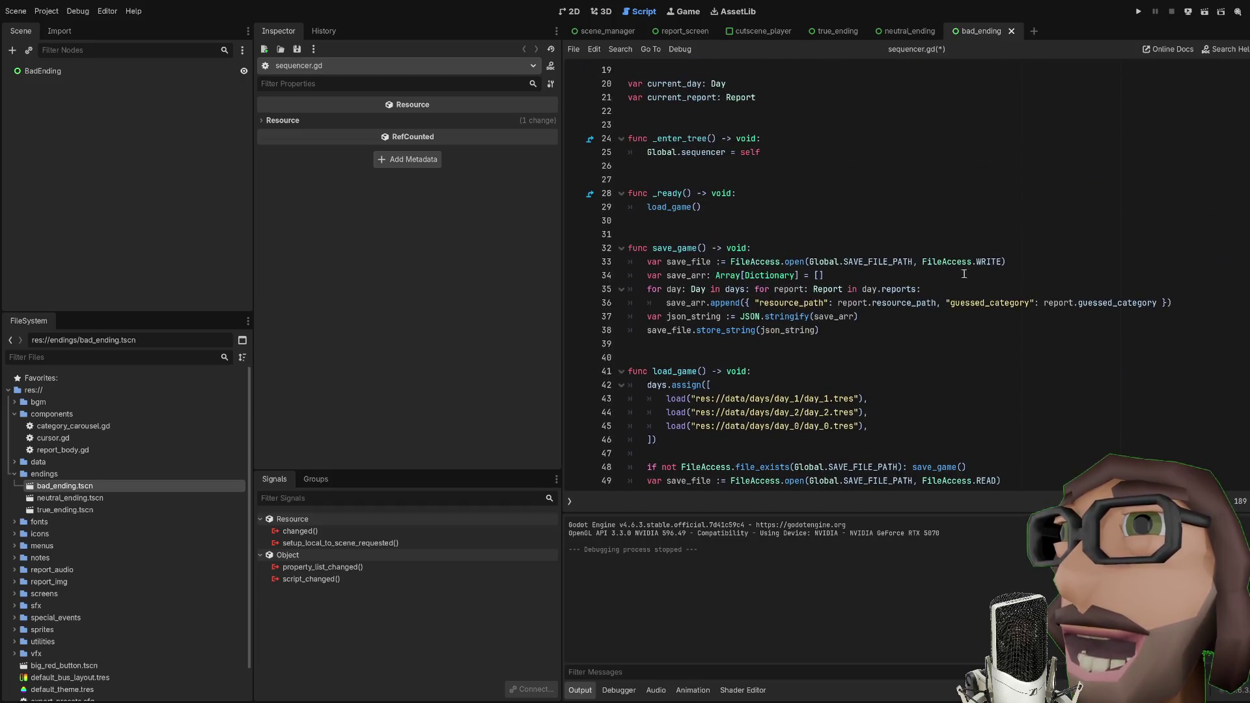
double_click(743, 275)
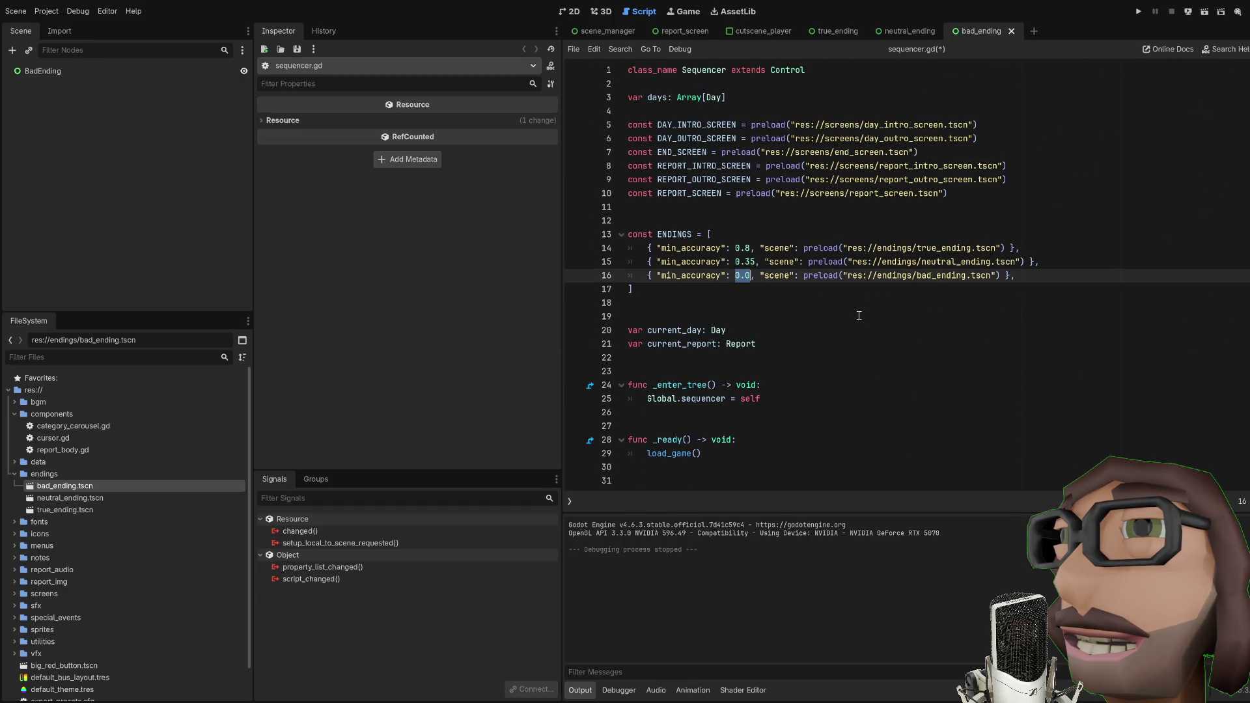
scroll(890, 305, "down", 20)
scroll(890, 305, "down", 20)
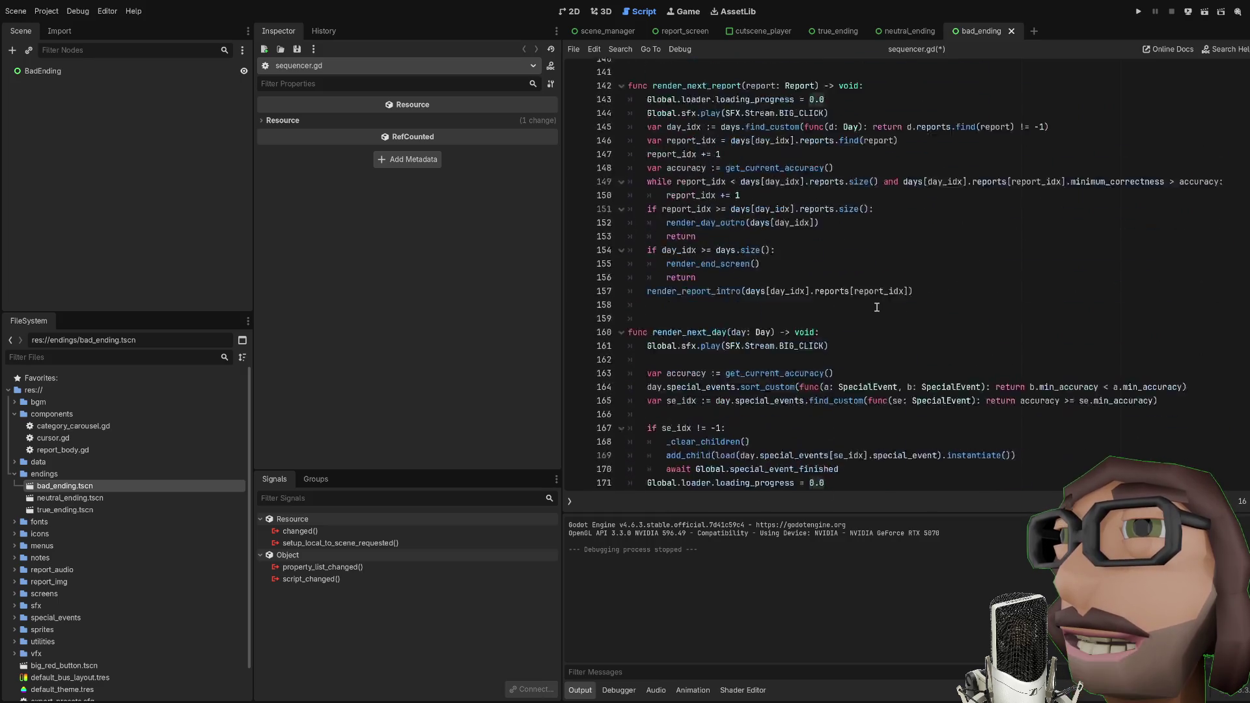
scroll(878, 306, "up", 2)
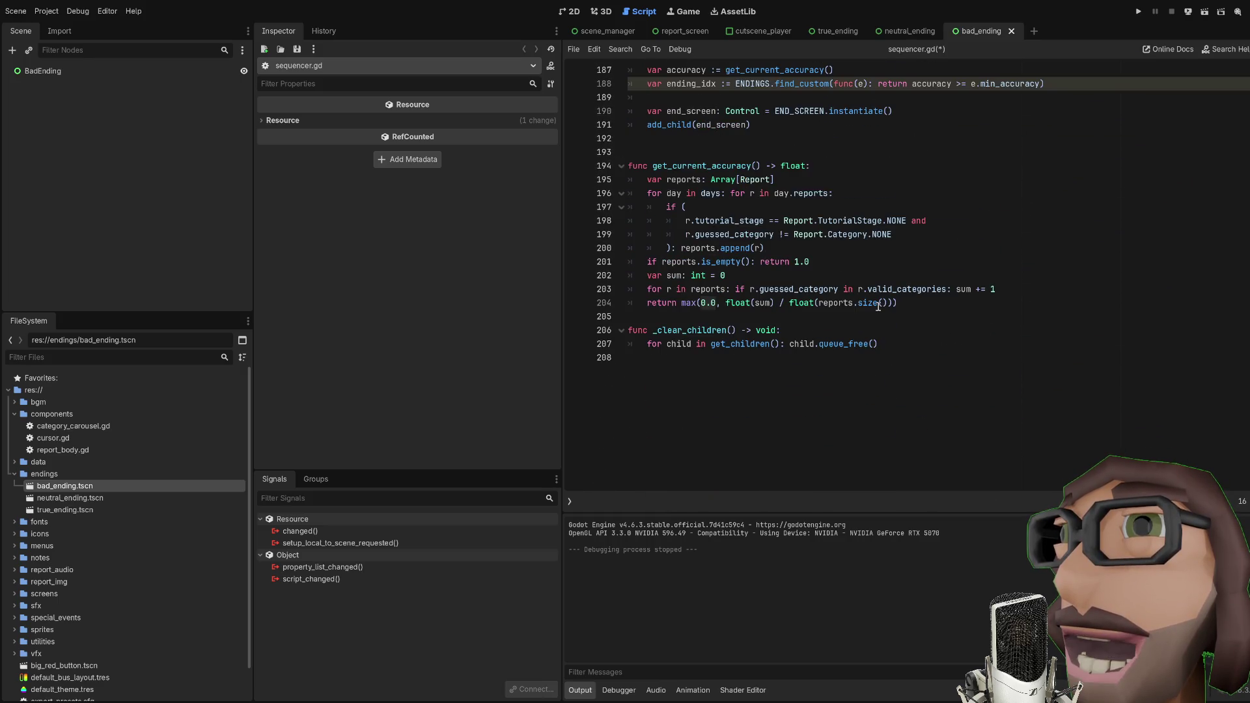
scroll(876, 305, "up", 4)
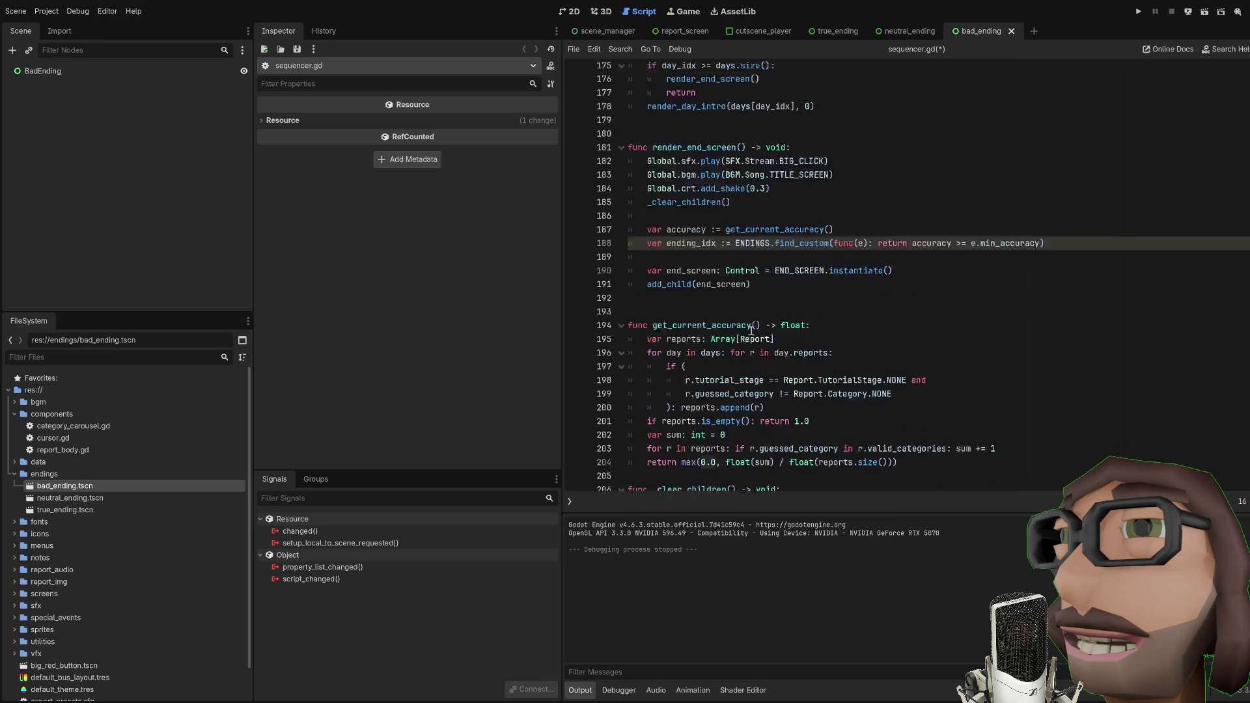
scroll(751, 331, "down", 5)
double_click(775, 221)
scroll(896, 275, "up", 1)
scroll(895, 276, "up", 5)
Delete the line var end_screen: Control = END_SCREEN.instantiate().
left_click(905, 302)
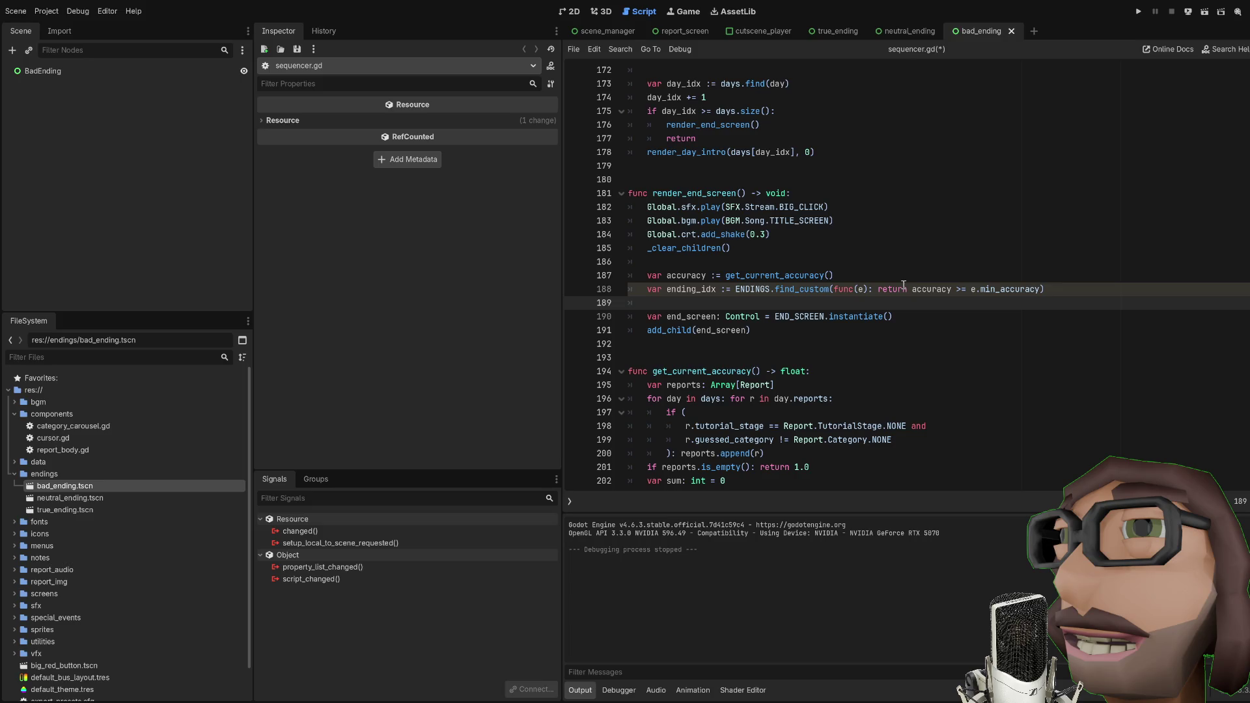
left_click_drag(894, 317, 628, 316)
key("BackSpace")
key("BackSpace")
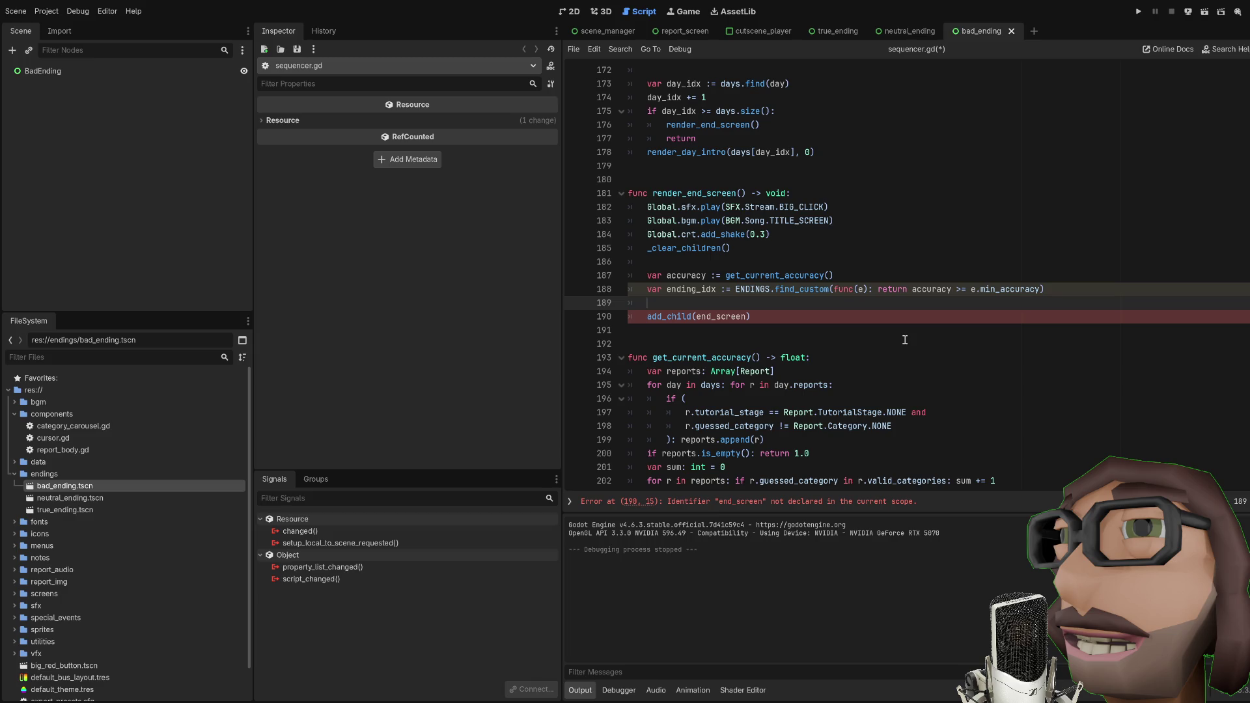
Put ENDINGS[ending_idx] in place of end_screen inside the add_child call.
type("var")
type(" end_screen :=")
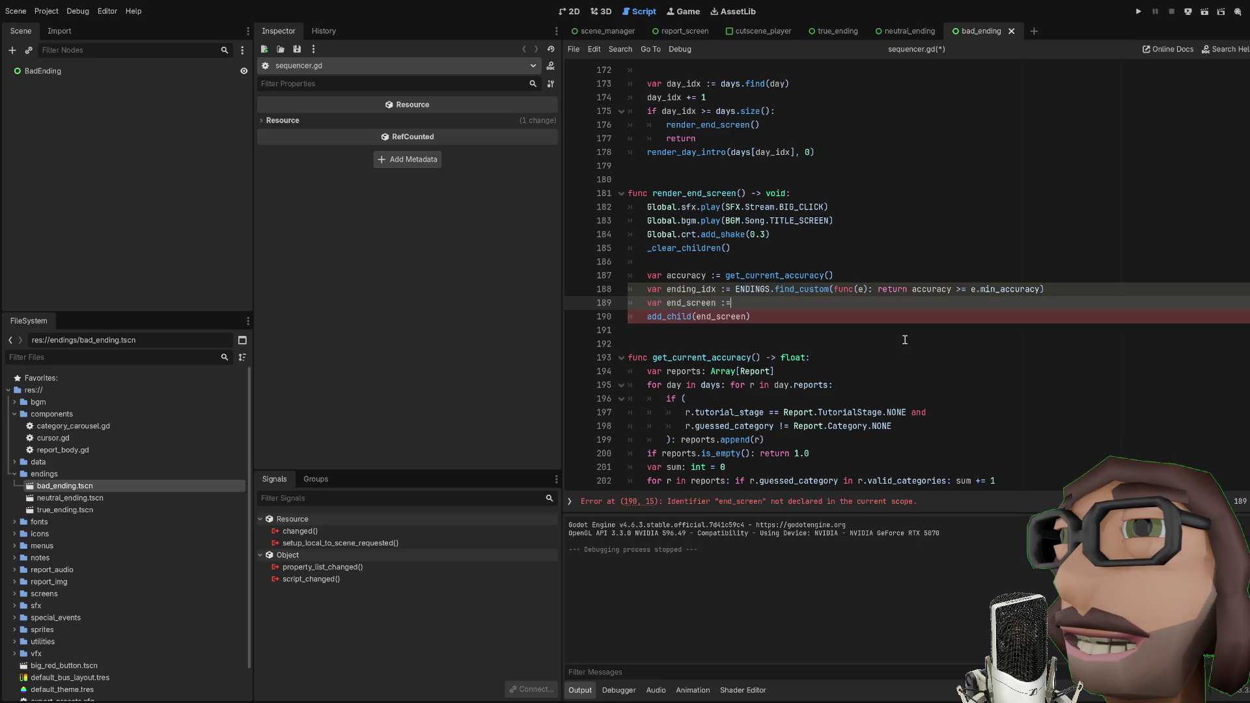
type(" ENDINGS")
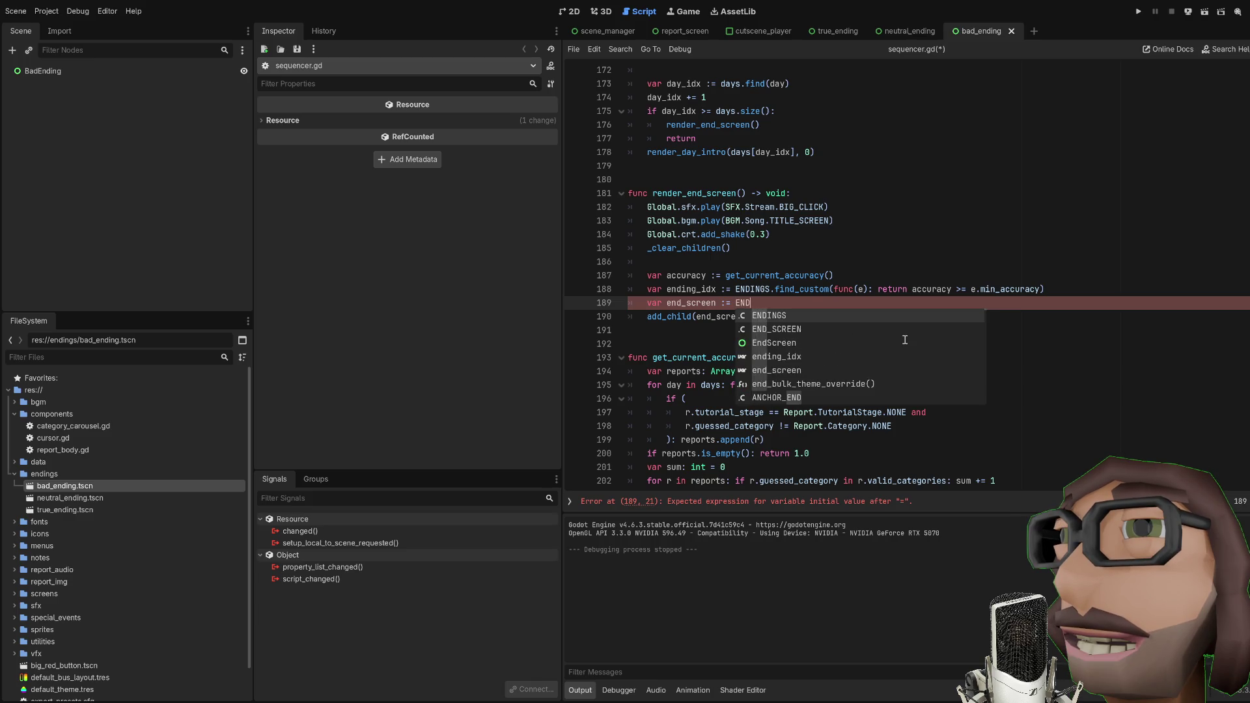
key("Return")
type("[en")
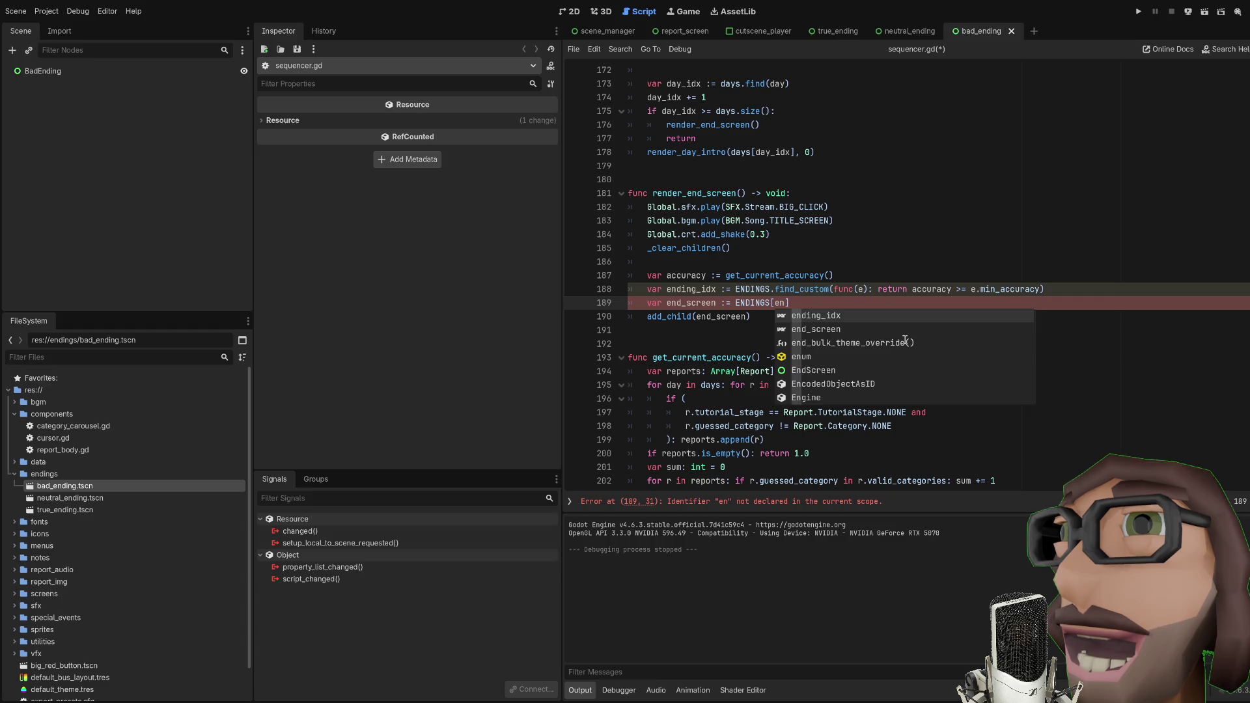
key("Return")
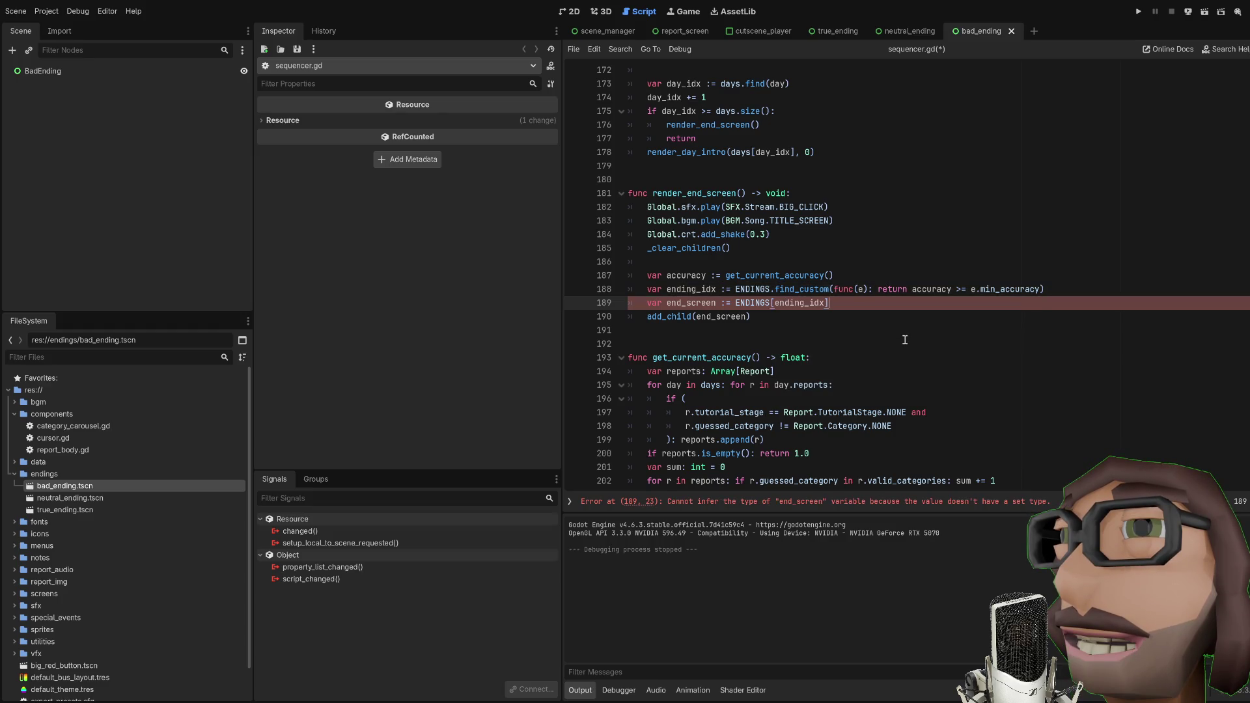
type("in")
key("shift+Left")
key("shift+Left")
key("shift+Left")
key("shift+Right")
key("shift+Right")
key("shift+Right")
key("ctrl+c")
key("Delete")
key("Down")
key("ctrl+v")
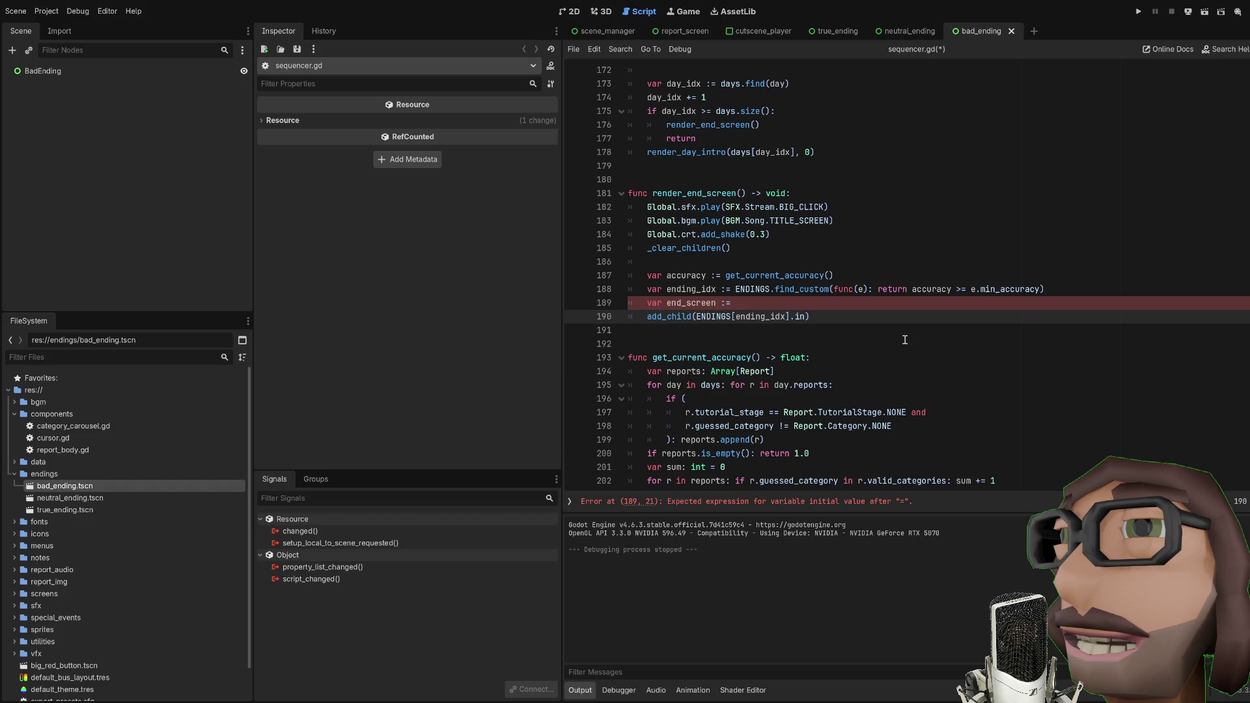
Complete add_child(ENDINGS[ending_idx].instantiate()), delete the leftover var end_screen line, and save sequencer.gd.
type("iate()")
key("Up")
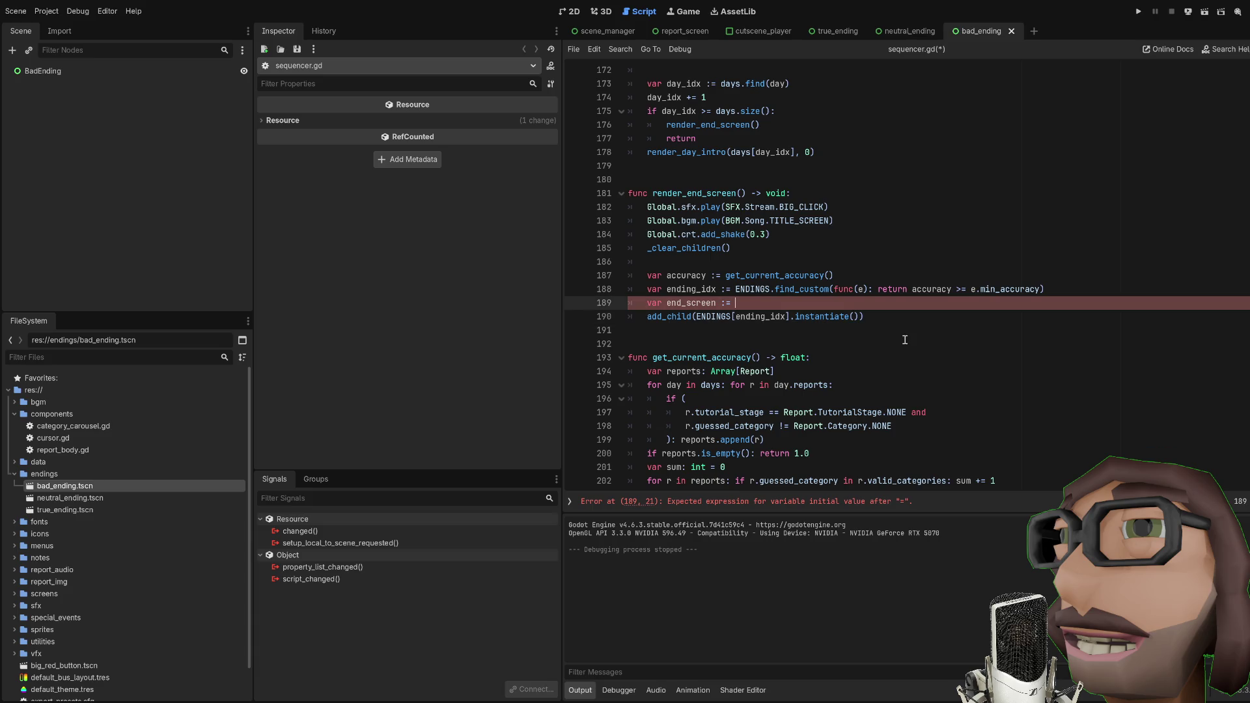
key("ctrl+shift+k")
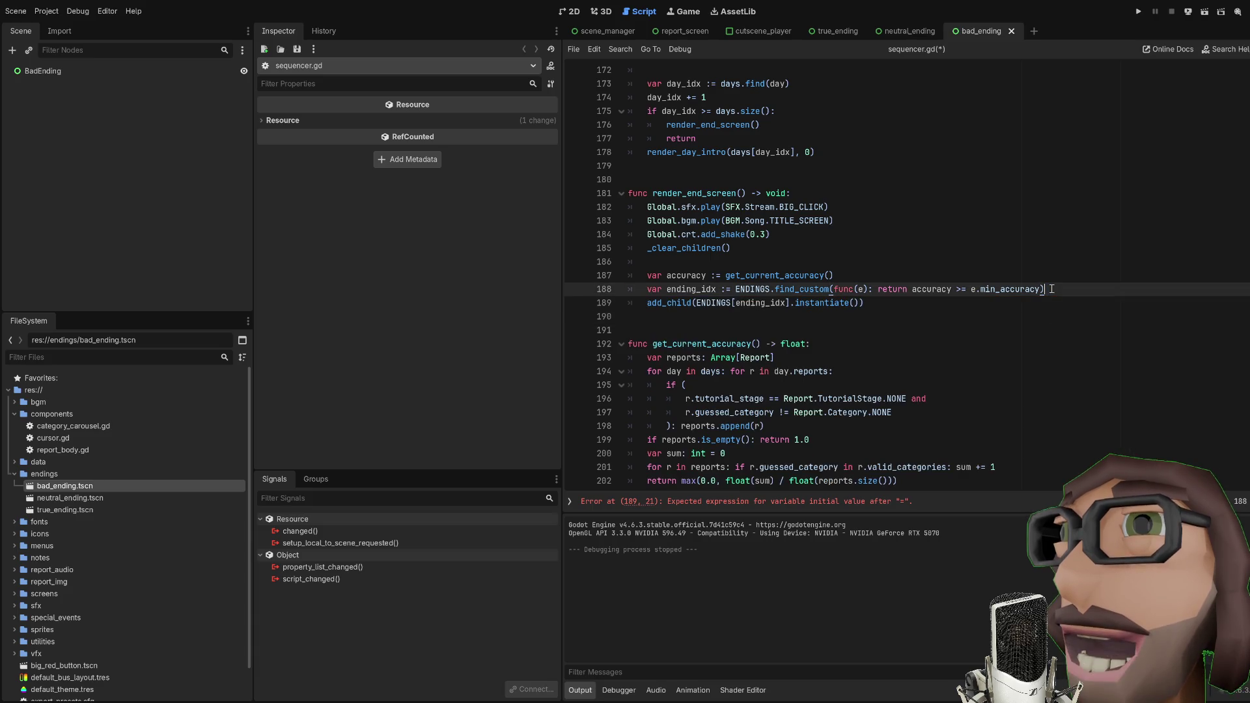
left_click(877, 303)
key("ctrl+s")
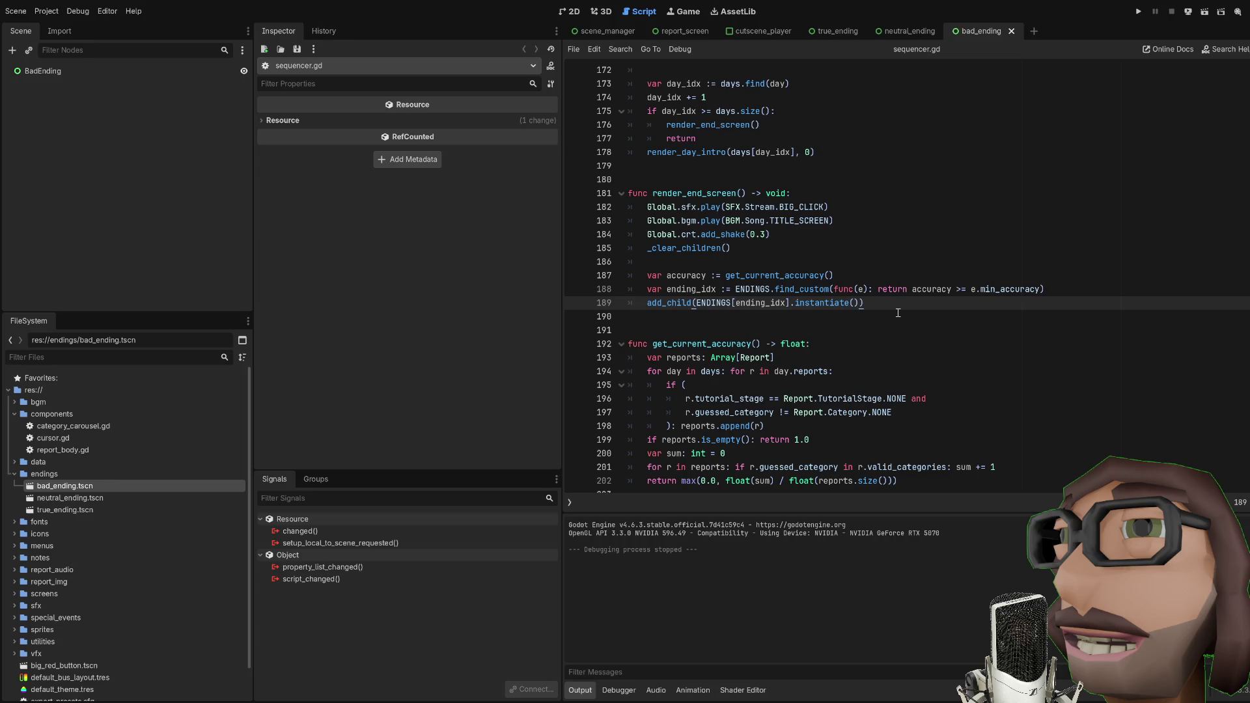
scroll(898, 313, "up", 15)
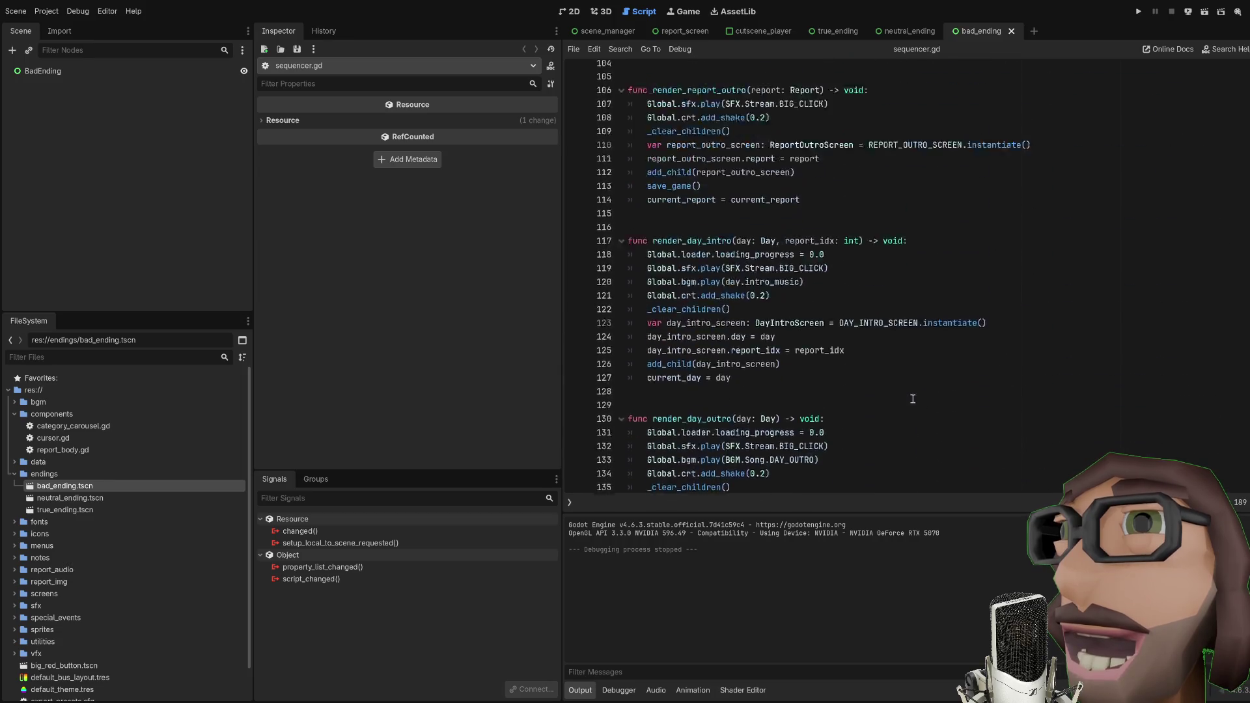
Declare class Ending with fields var min_accuracy: float and var scene: PackedScene.
scroll(926, 405, "up", 14)
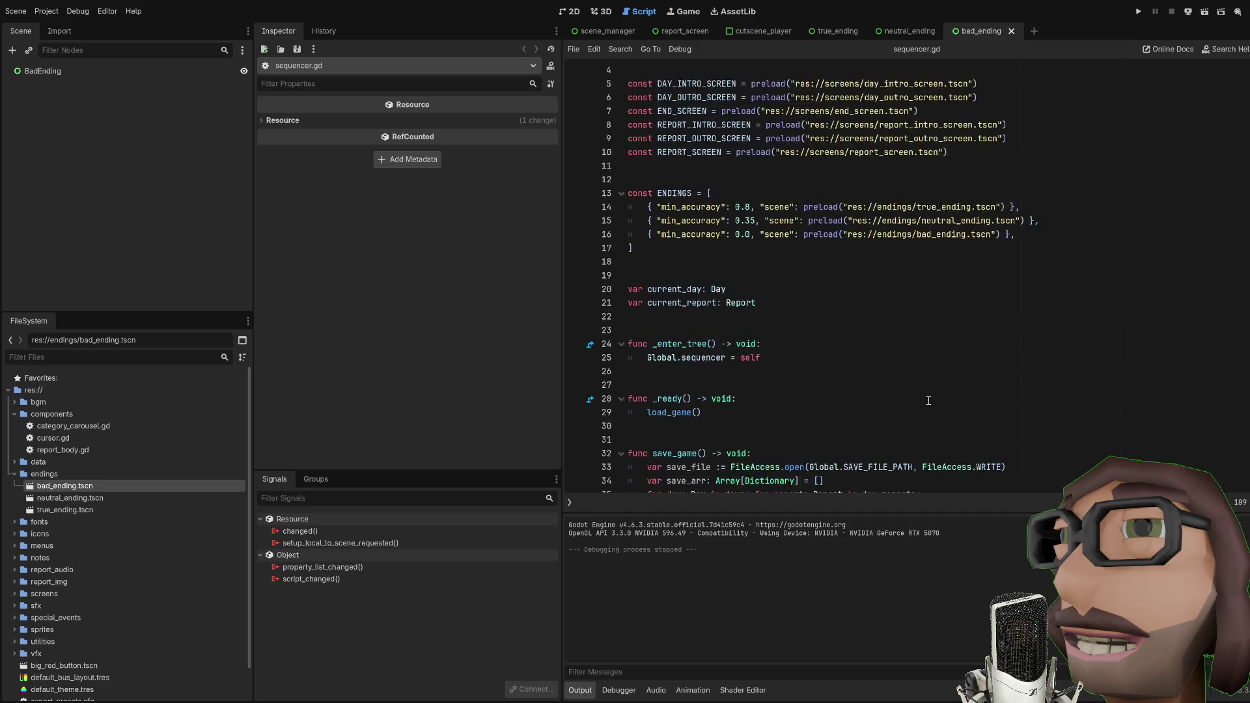
left_click(850, 207)
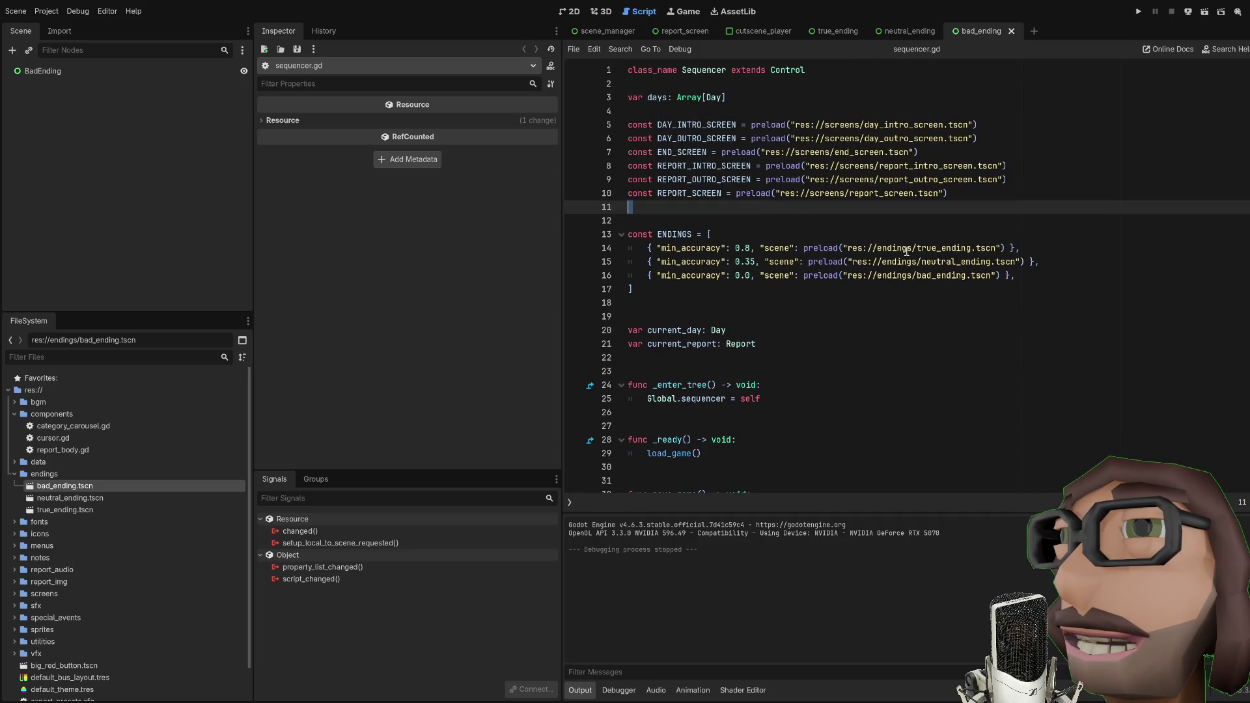
key("Return")
type("class Enging")
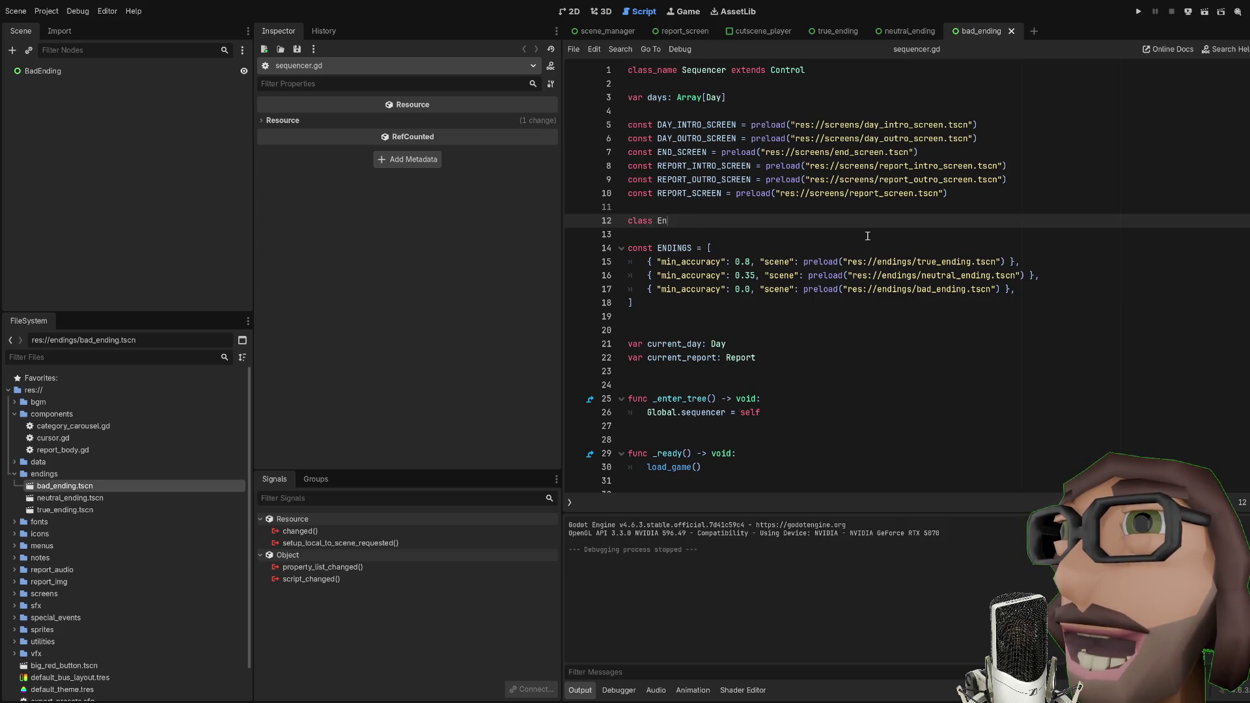
key("BackSpace")
key("BackSpace")
type("ding")
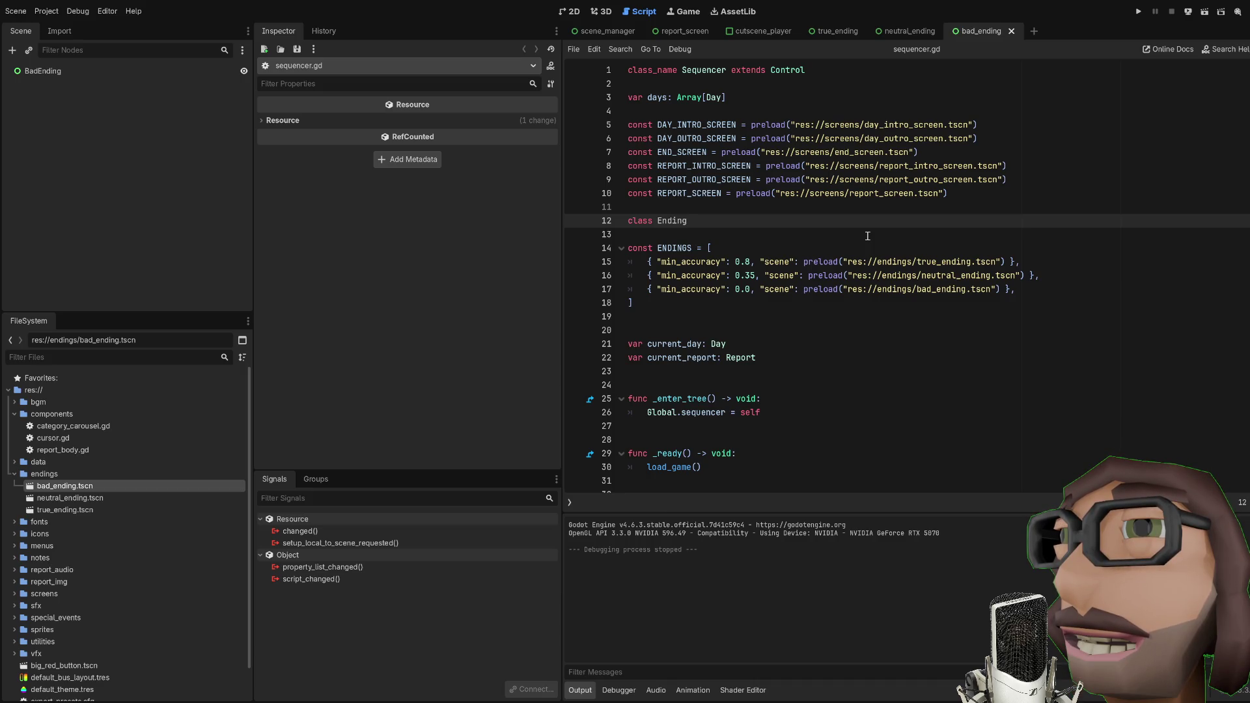
type(":")
key("Return")
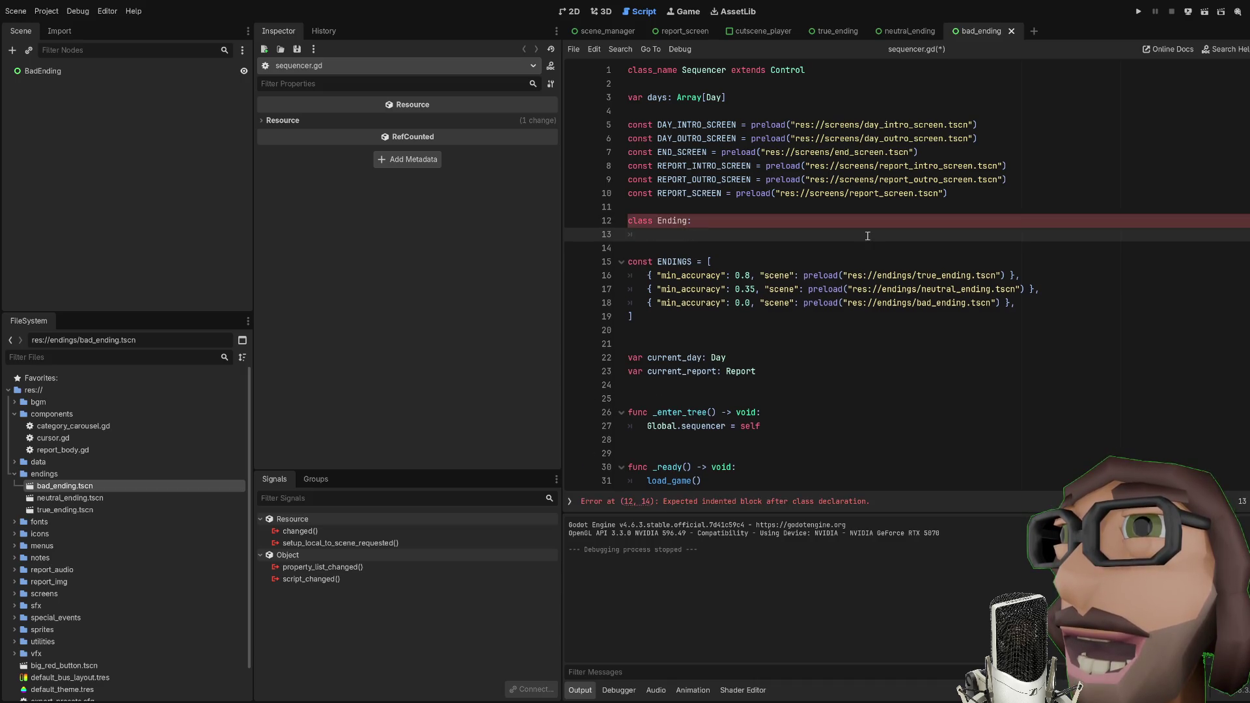
type("var min_acc")
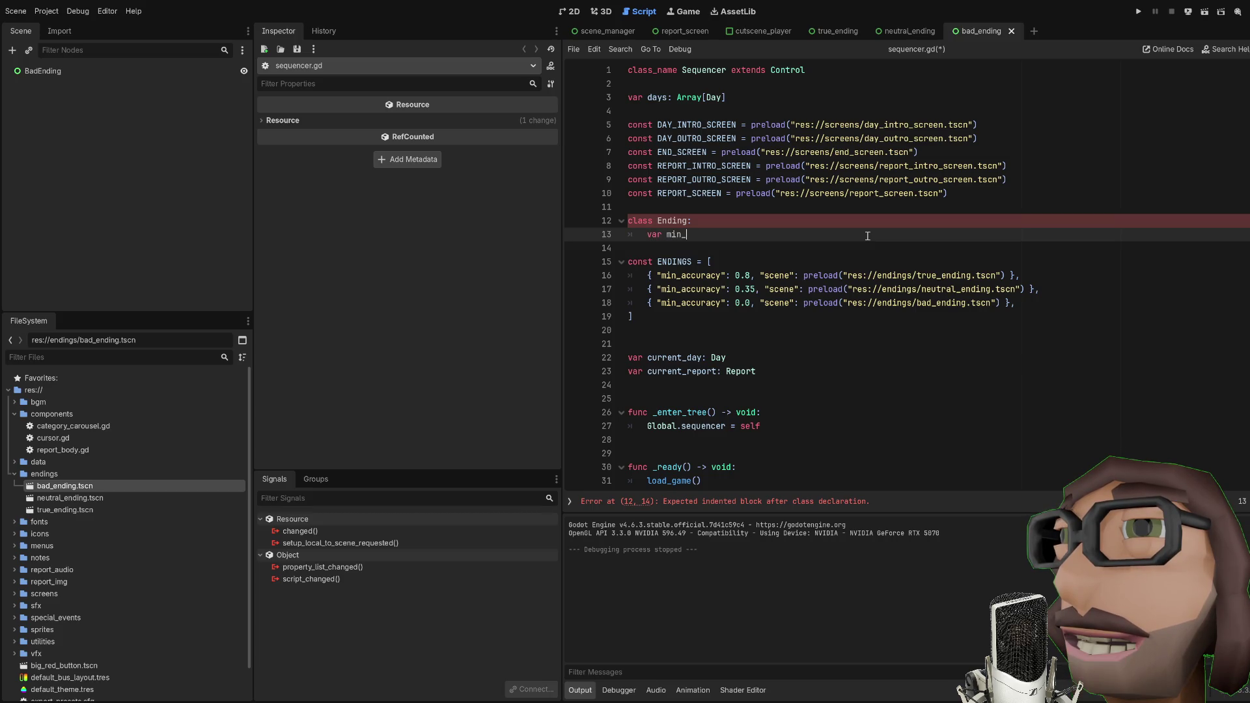
type("uracy: f")
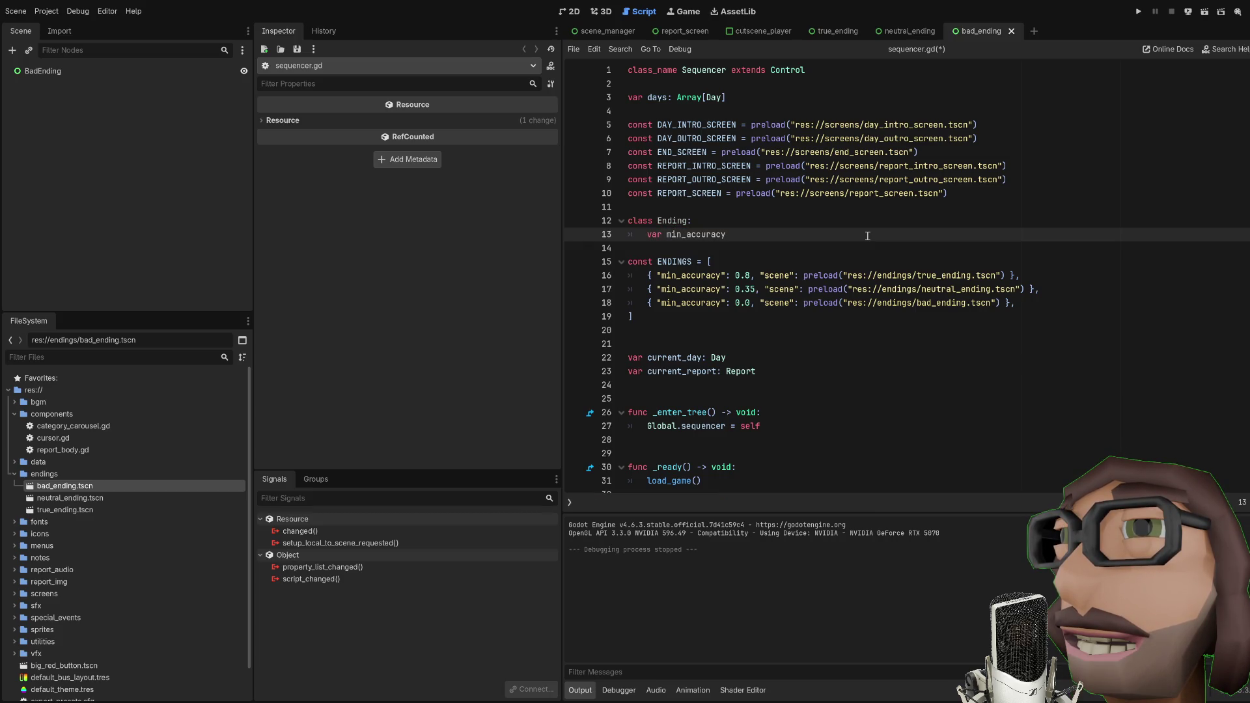
type("loat")
key("Return")
type("var sce")
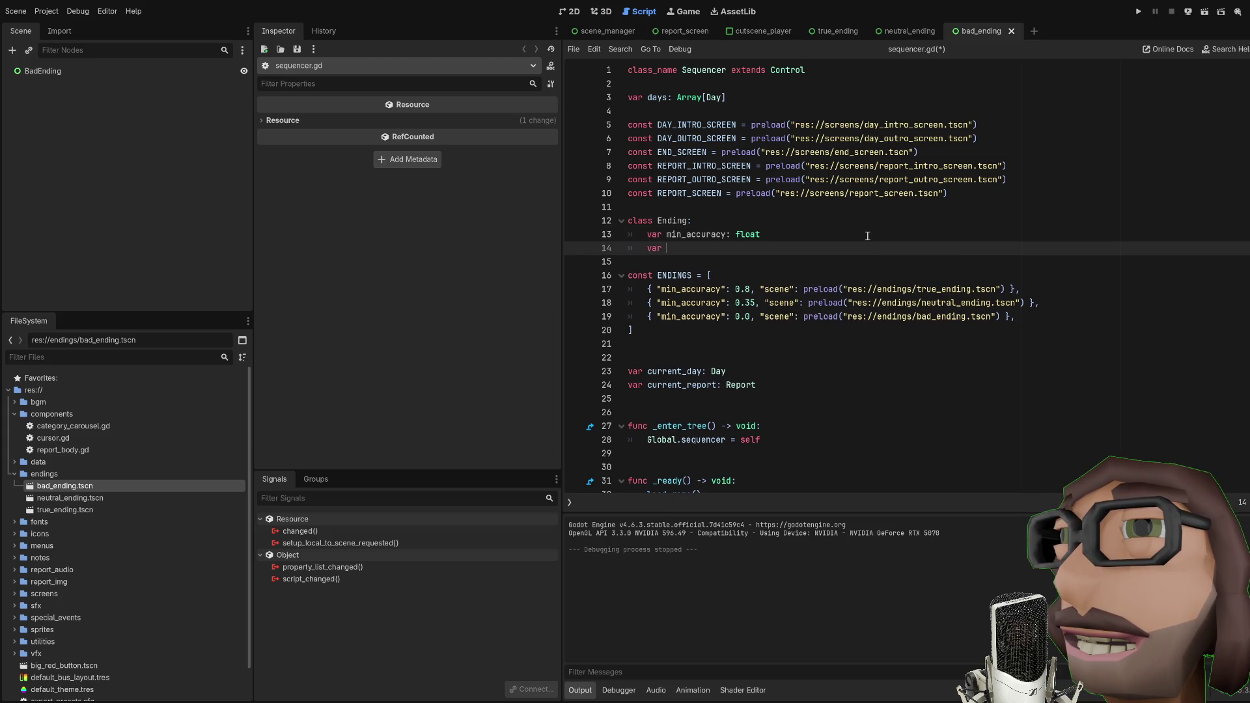
type("ne: ")
type("PackedS")
key("Return")
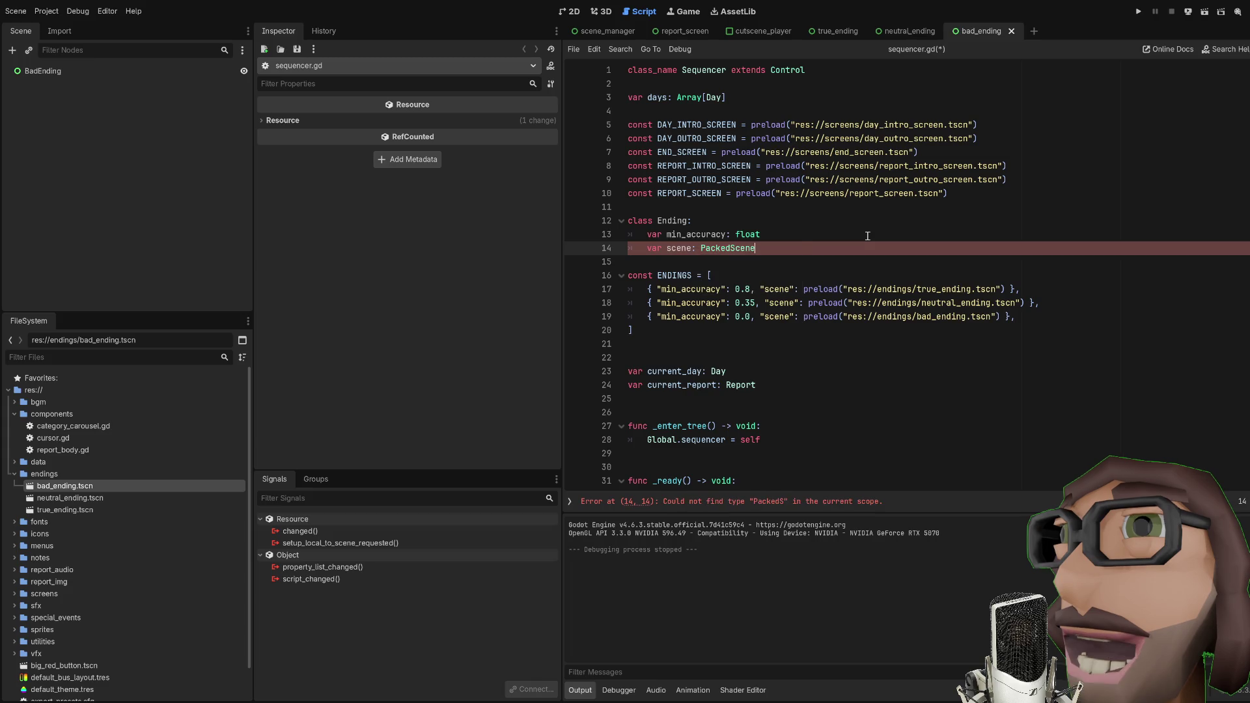
Start a second 'const ENDINGS =' declaration below the existing list.
left_click(679, 339)
key("Return")
type("const ENDINGS ")
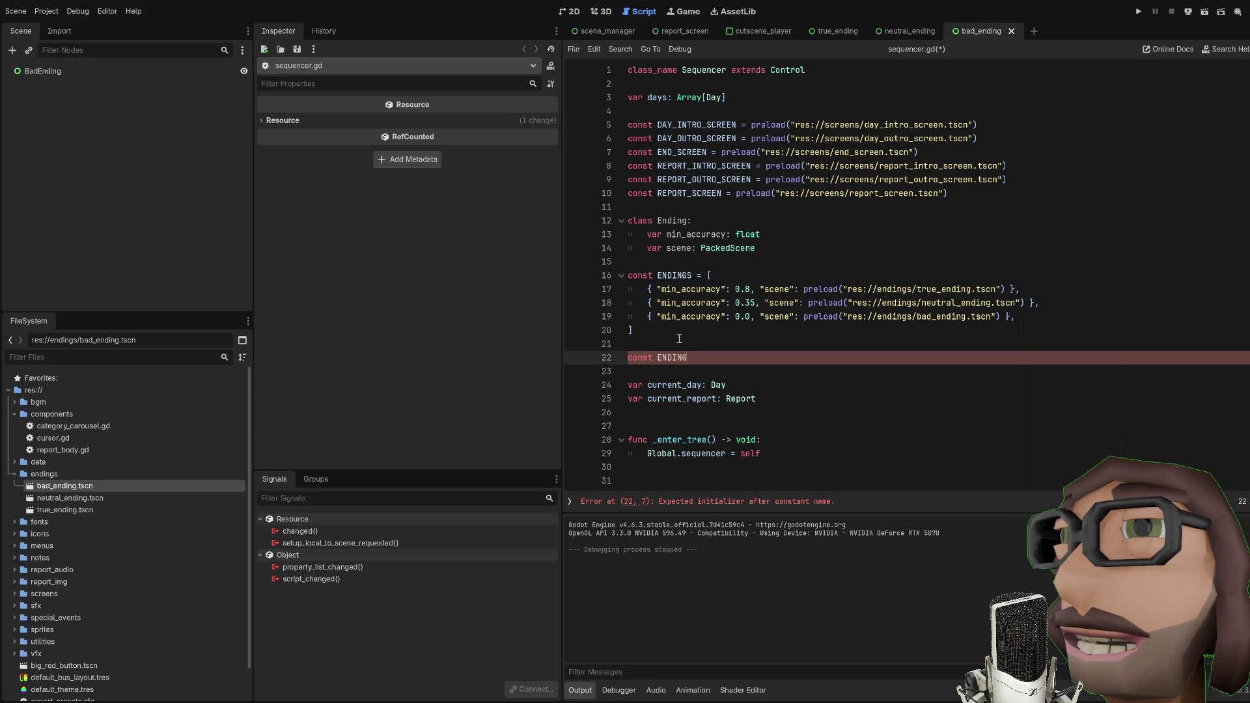
type("=")
Add the constructor signature func _init(_min_accuracy: float, _scene: PackedScene): to Ending.
left_click(798, 250)
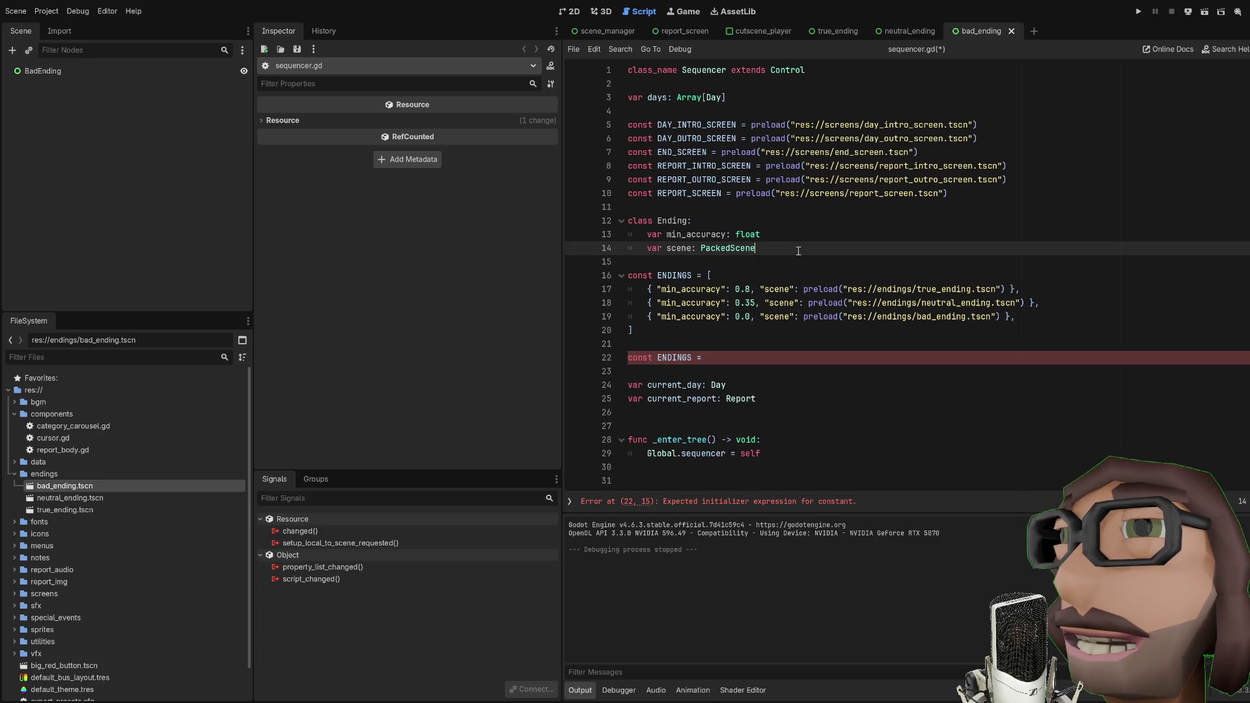
key("Return")
key("Return")
type("func ")
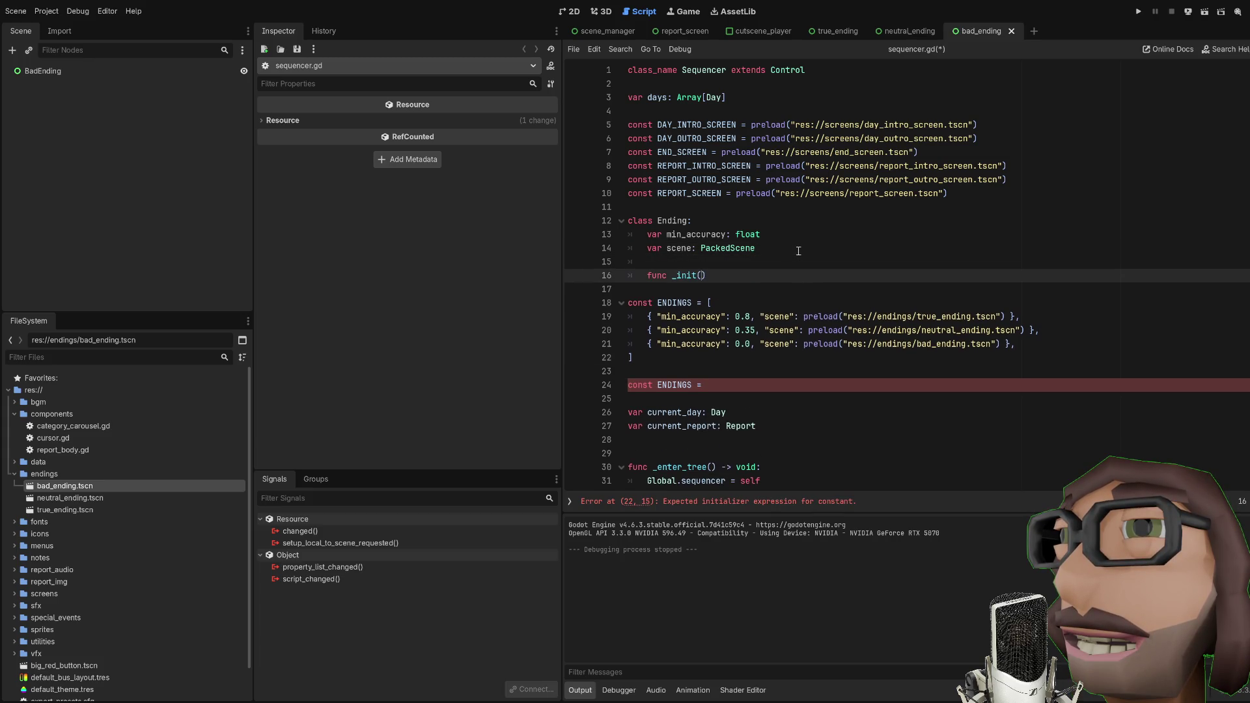
type("_init(_min_a")
type("ccuracy: fgl")
key("Return")
type(", sce")
type("ne")
key("BackSpace")
key("BackSpace")
key("BackSpace")
type("scene: PackedScene)")
type(":")
Make the constructor assign min_accuracy = _min_accuracy and scene = _scene.
key("Return")
type("n")
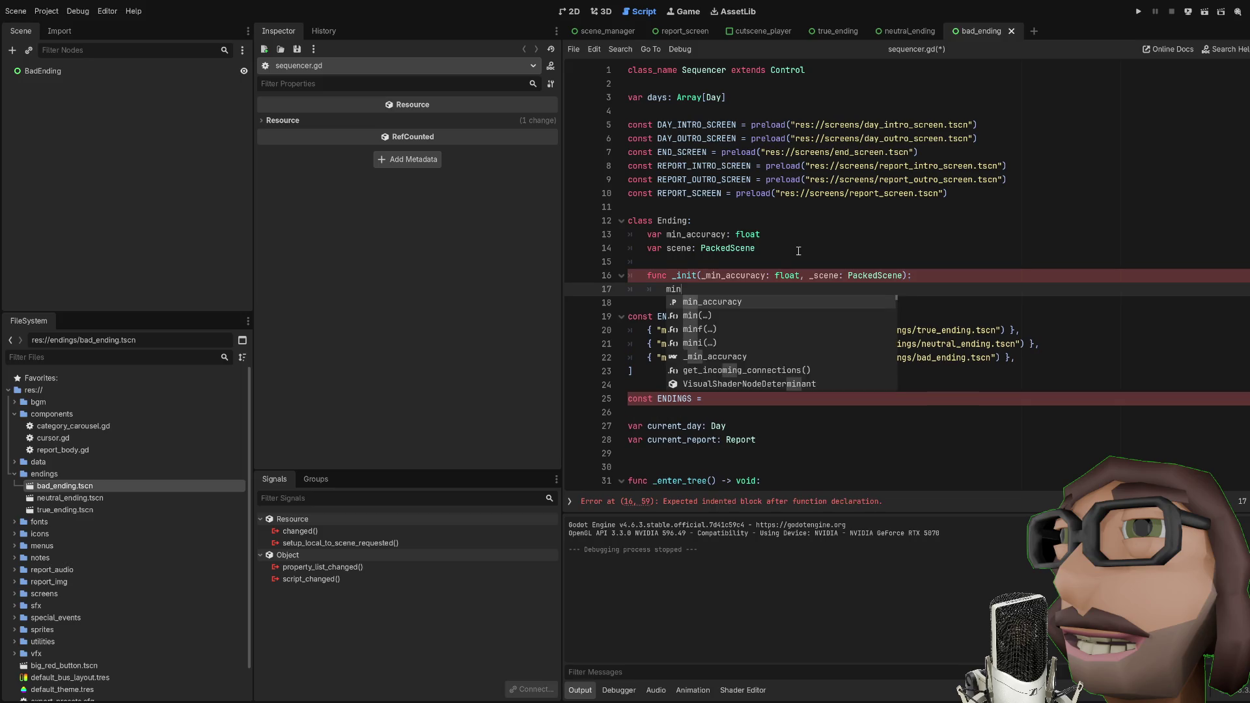
key("Return")
type("= _m")
key("Return")
key("Return")
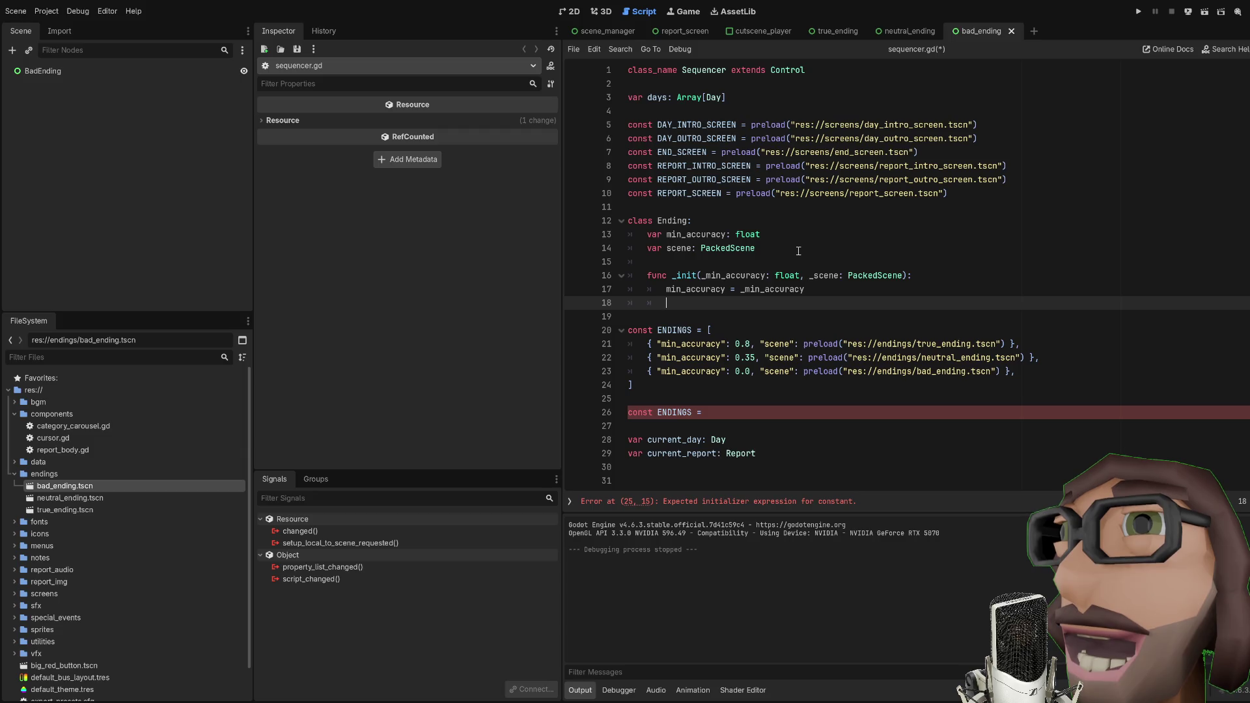
type("_")
key("Escape")
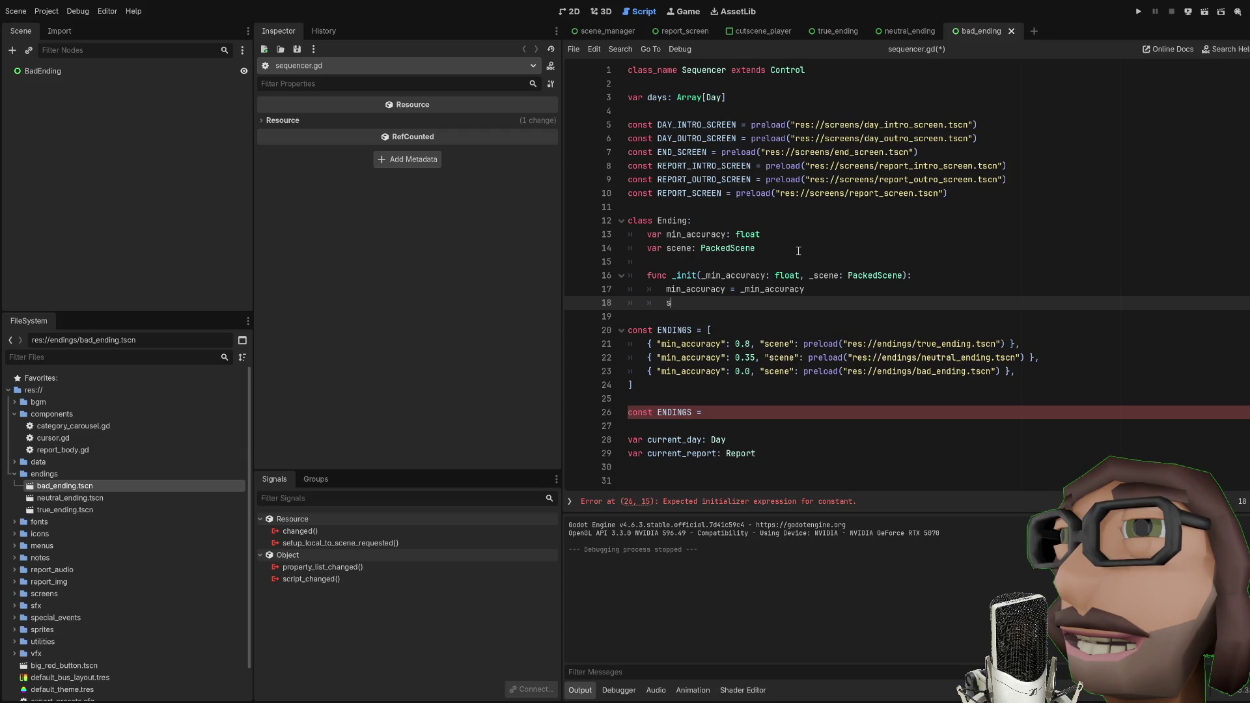
type("ne =")
key("Return")
Open the new ENDINGS list with a brace and a first entry line.
key("Down")
key("Down")
key("Down")
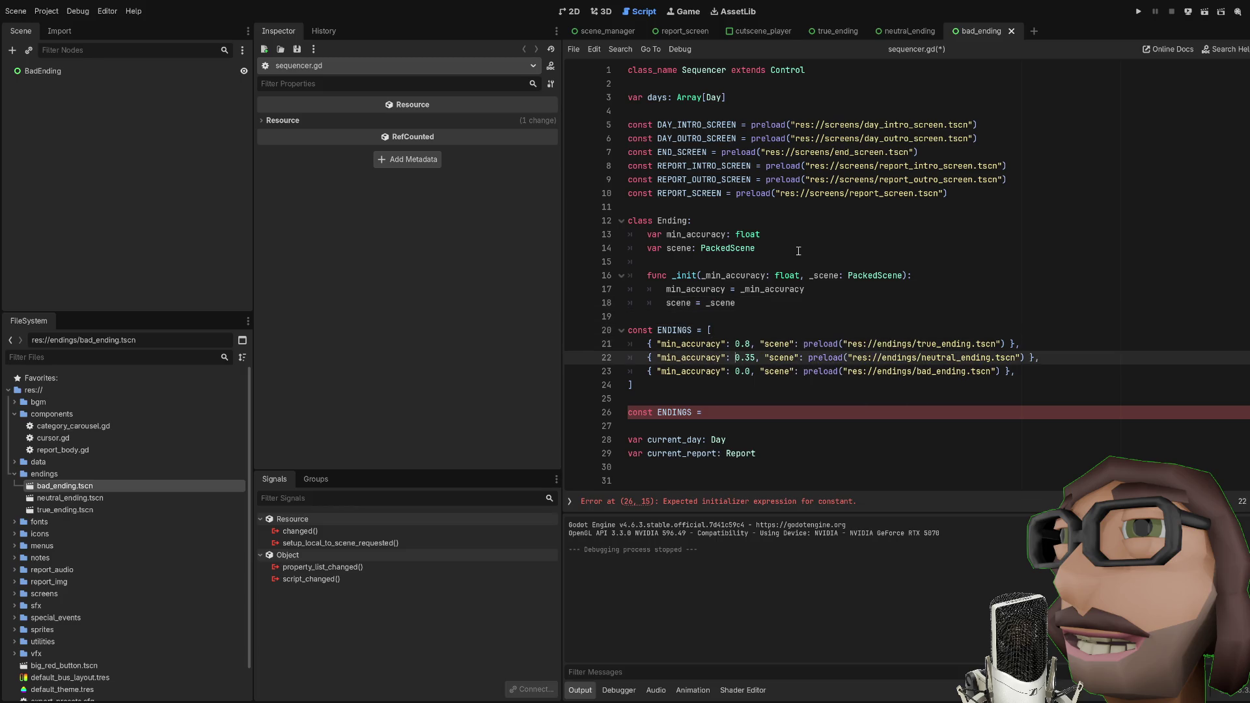
type("{")
key("Return")
Add the first entry Ending.new(0.8, true_ending preload) inside square brackets.
type("Engin")
key("BackSpace")
key("BackSpace")
key("BackSpace")
type("ding.new(0.")
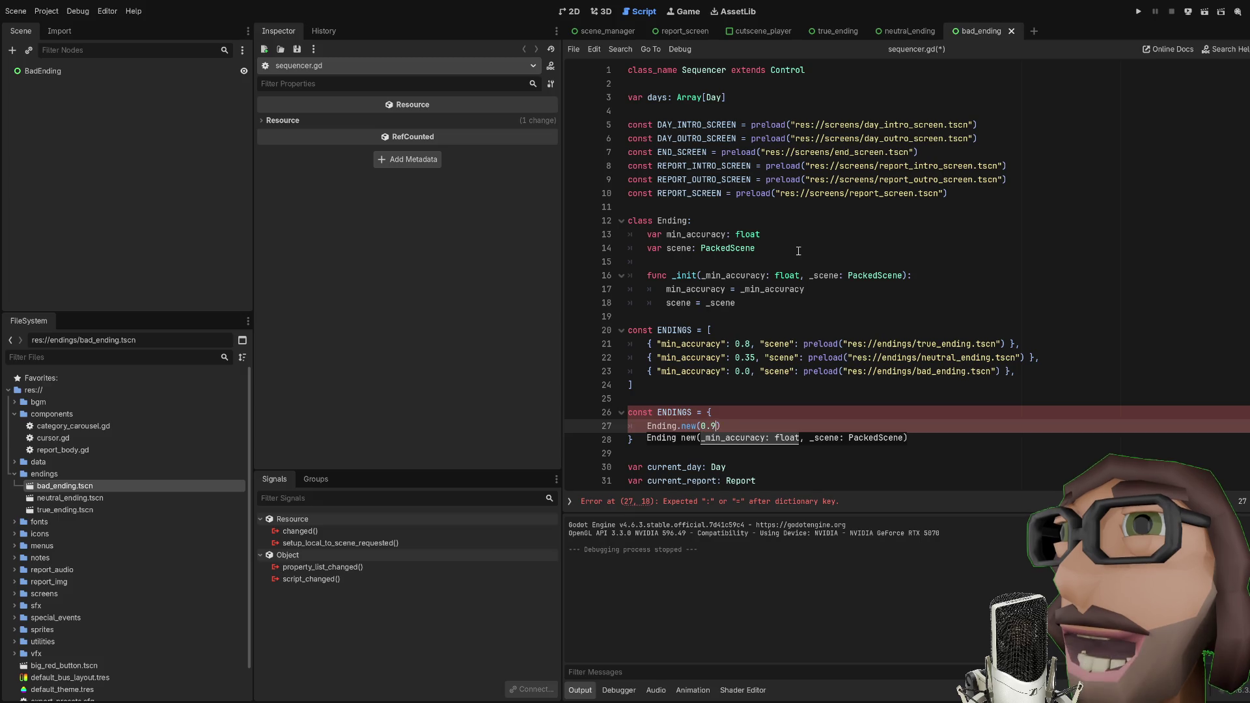
type("8,")
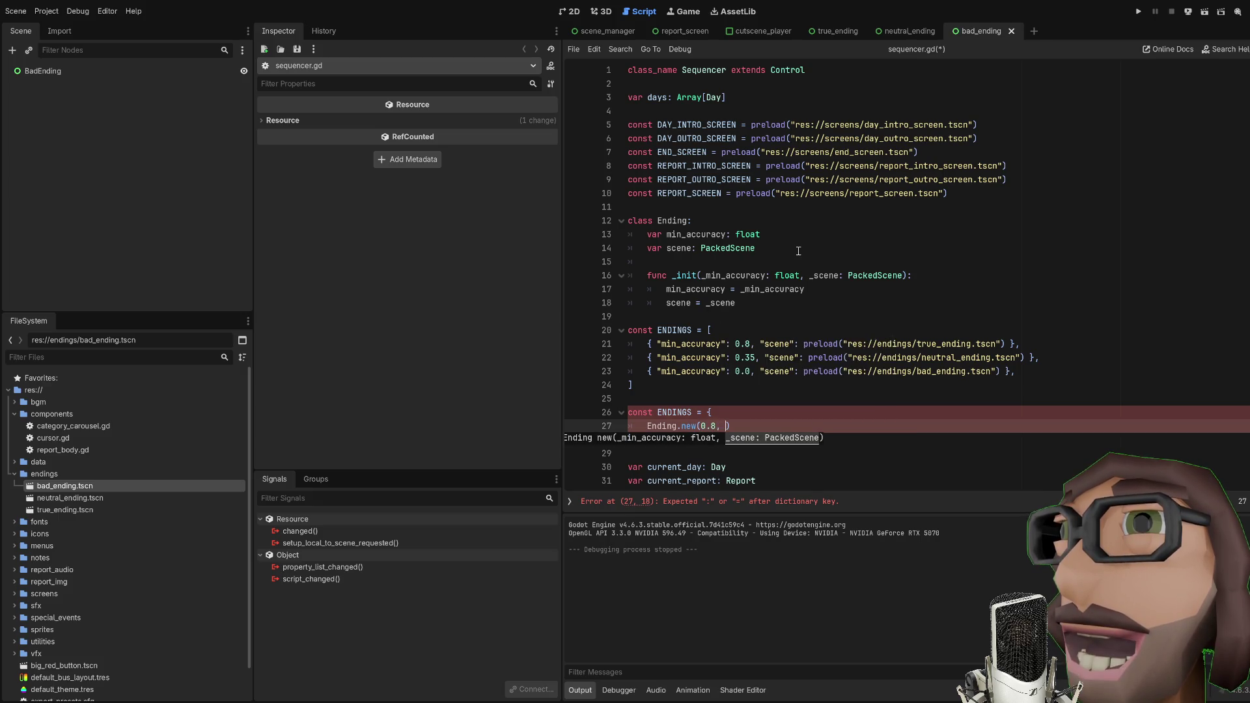
left_click_drag(804, 344, 1003, 343)
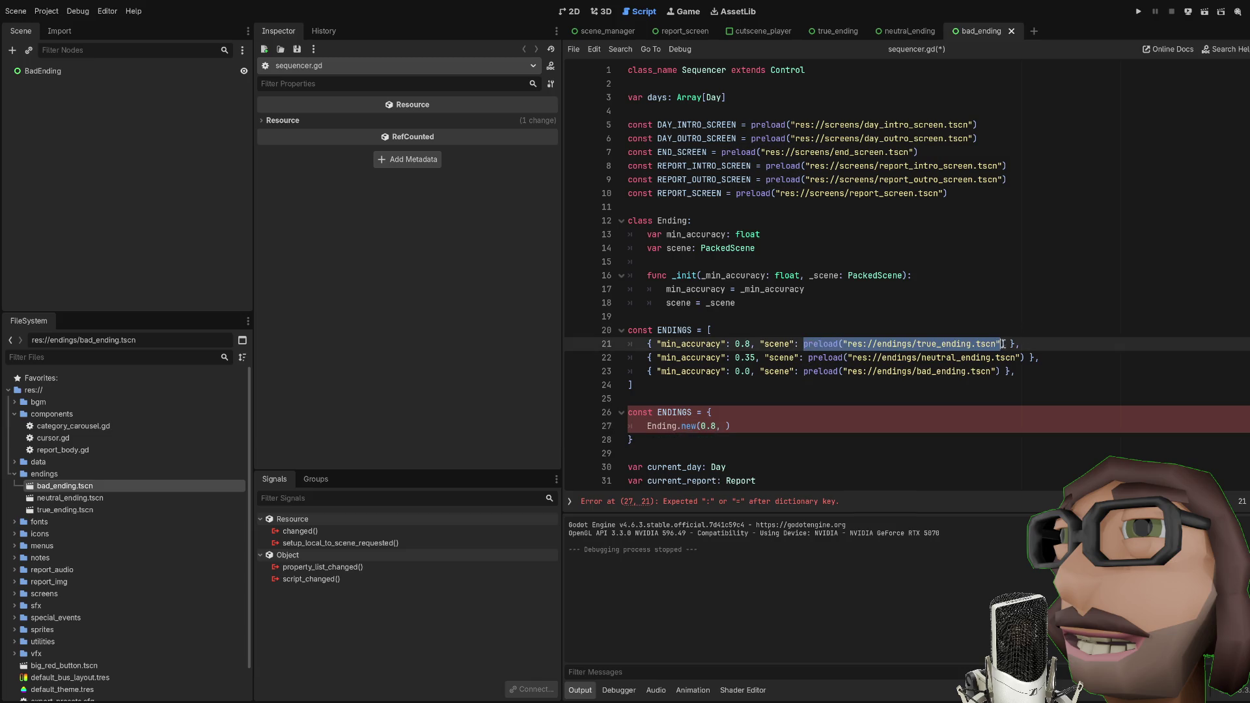
left_click_drag(841, 344, 726, 426)
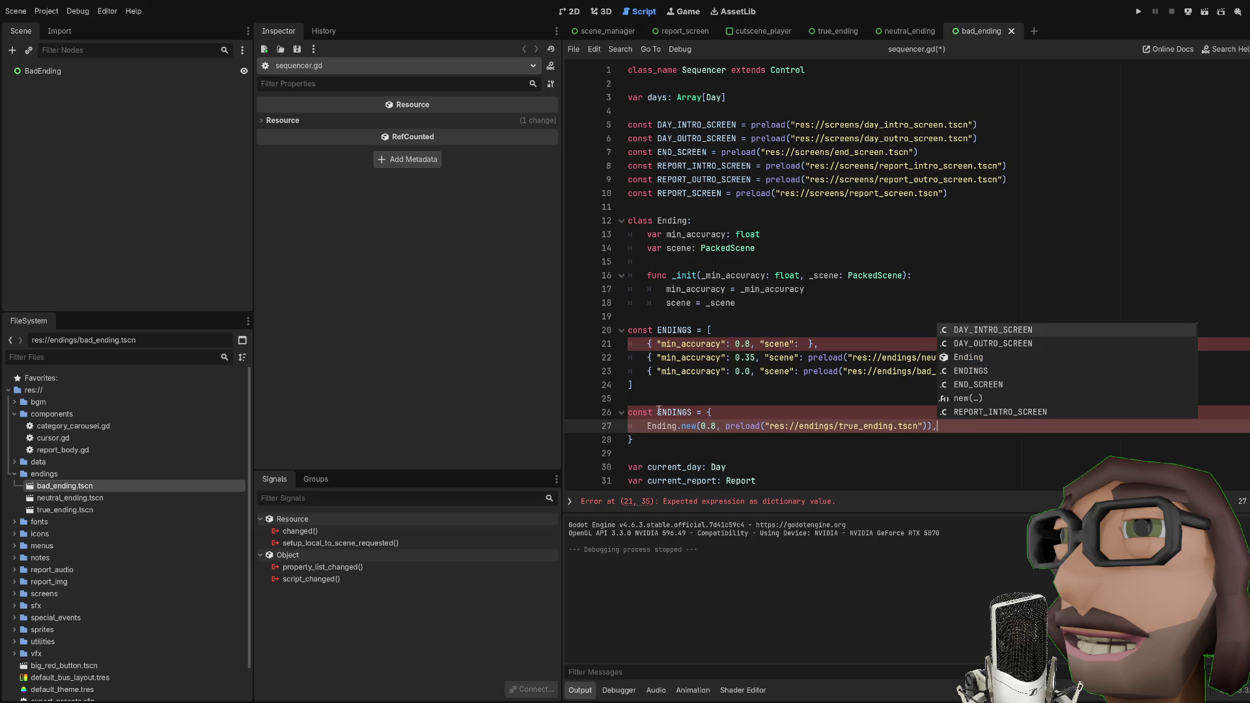
left_click(748, 412)
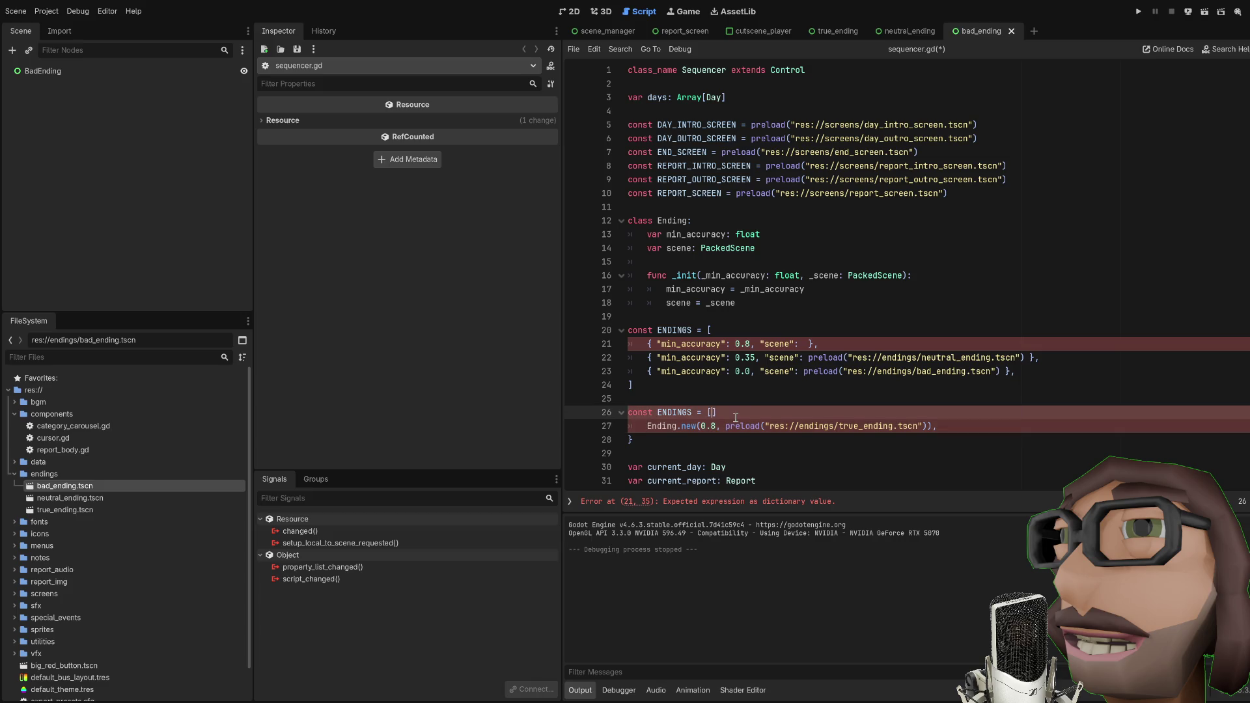
left_click(684, 441)
key("BackSpace")
type("]")
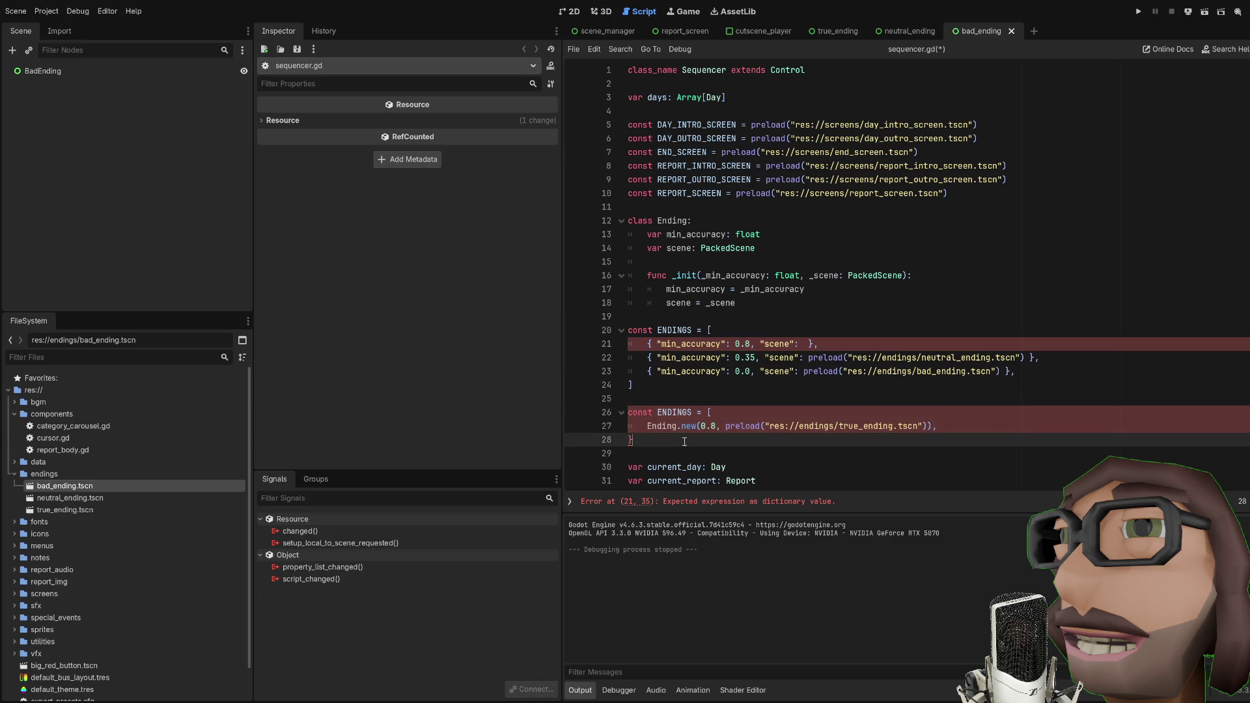
Duplicate the entry twice, setting the copies' thresholds to 0.5 and 0.0.
left_click(1006, 428)
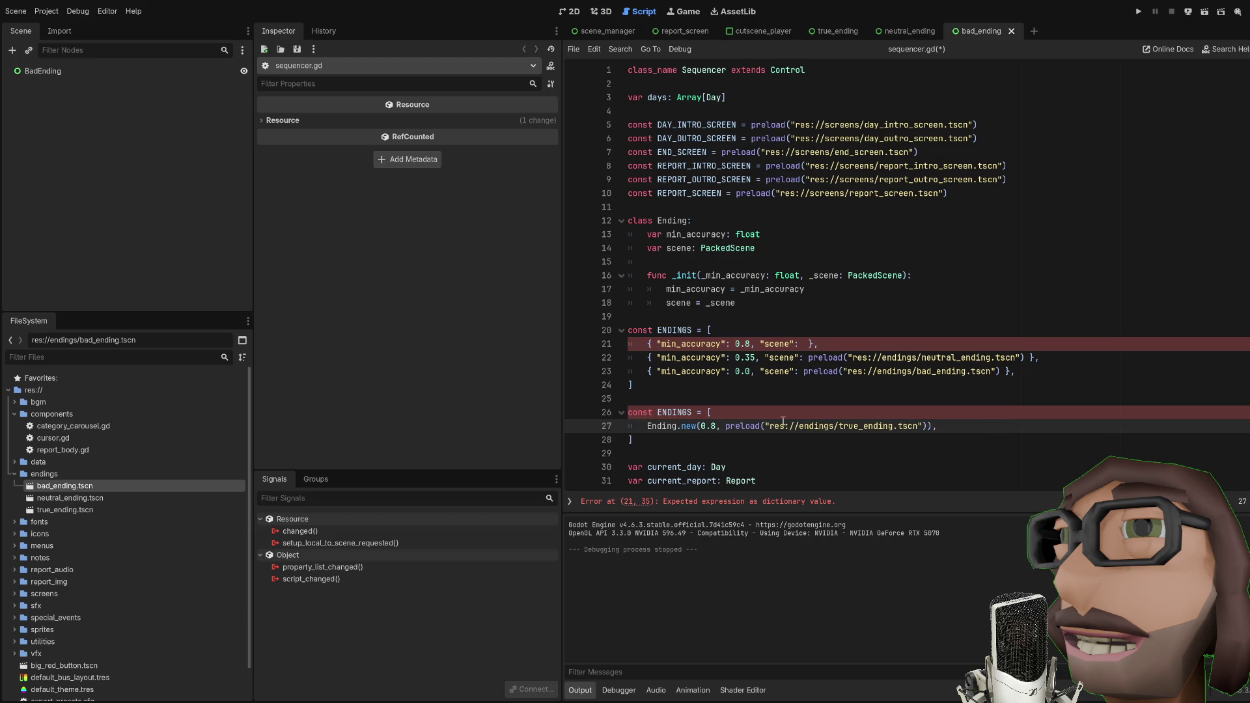
key("ctrl+shift+d")
key("ctrl+shift+d")
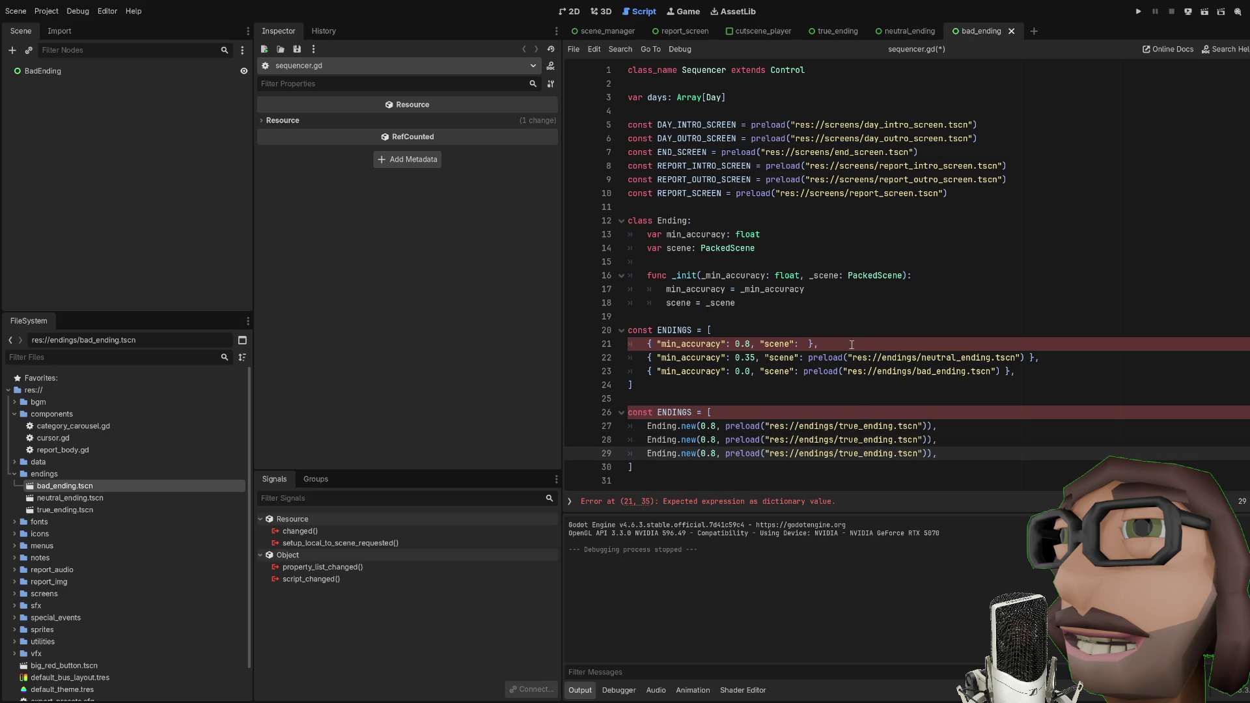
scroll(852, 345, "down", 1)
left_click(714, 399)
key("BackSpace")
type("5")
key("Down")
key("BackSpace")
type("0")
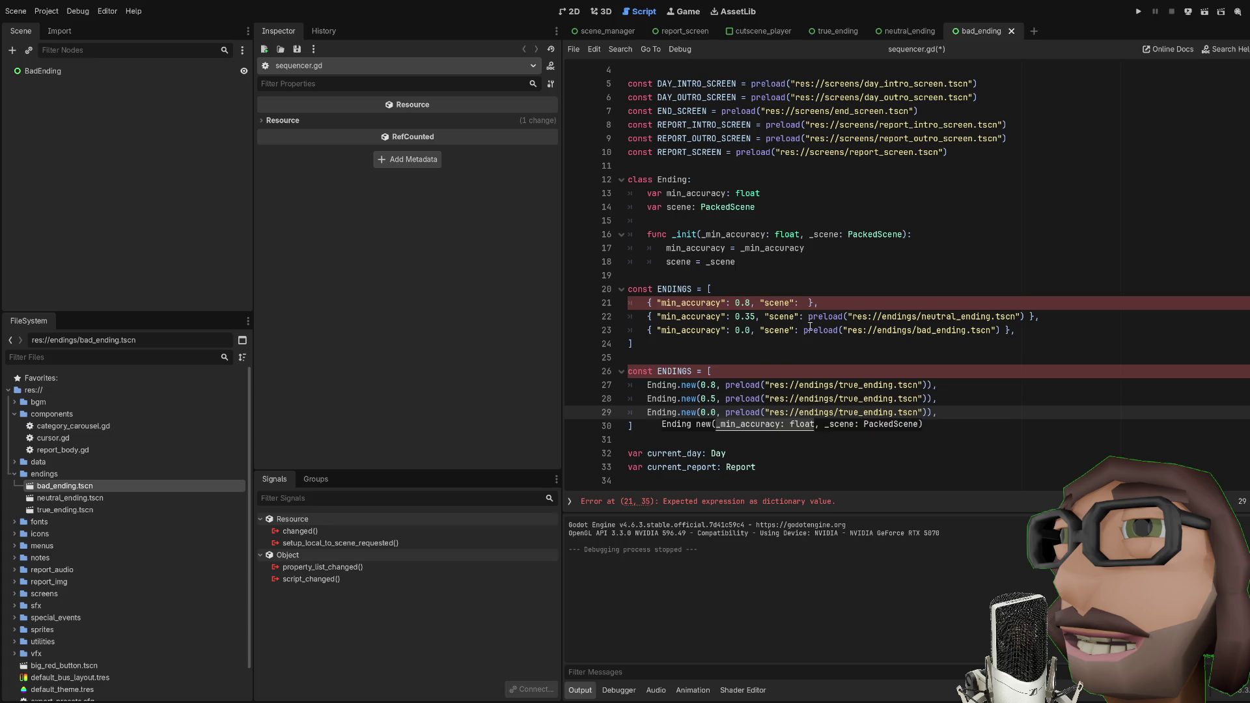
Replace the second and third entries' scenes with the neutral_ending and bad_ending preloads.
left_click(812, 316)
left_click(1025, 316, "shift")
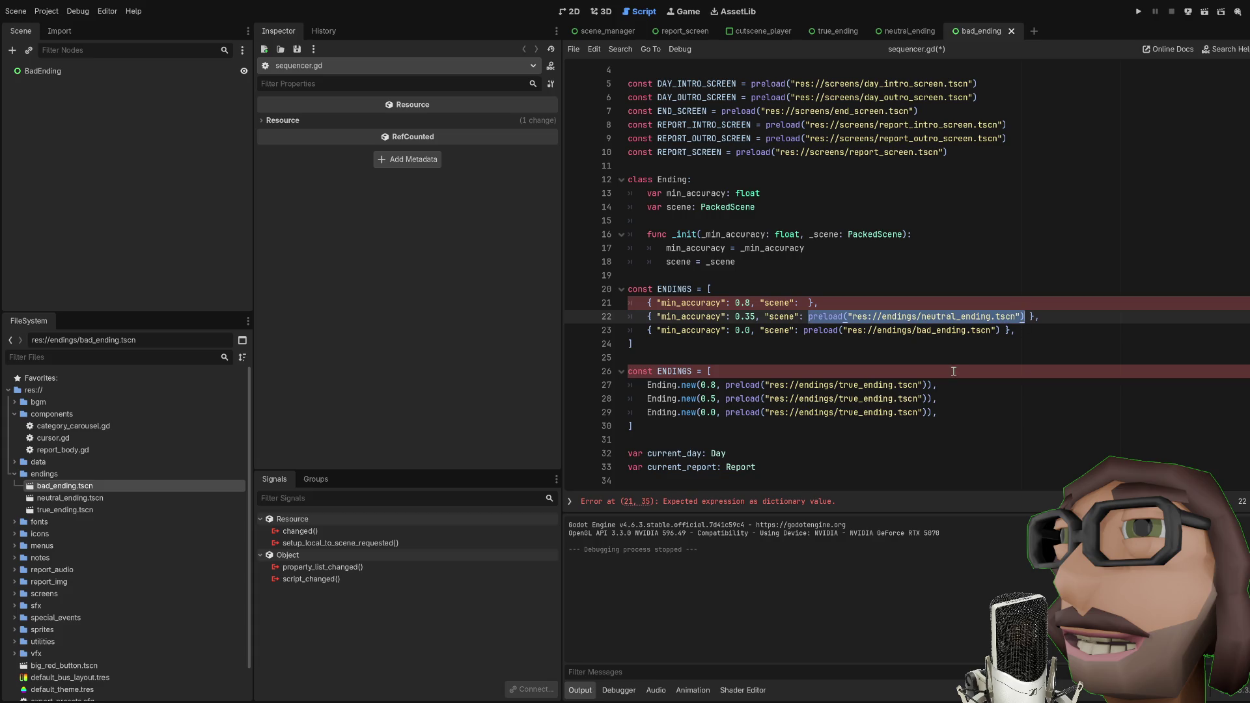
key("ctrl+c")
left_click(726, 399)
left_click(928, 398, "shift")
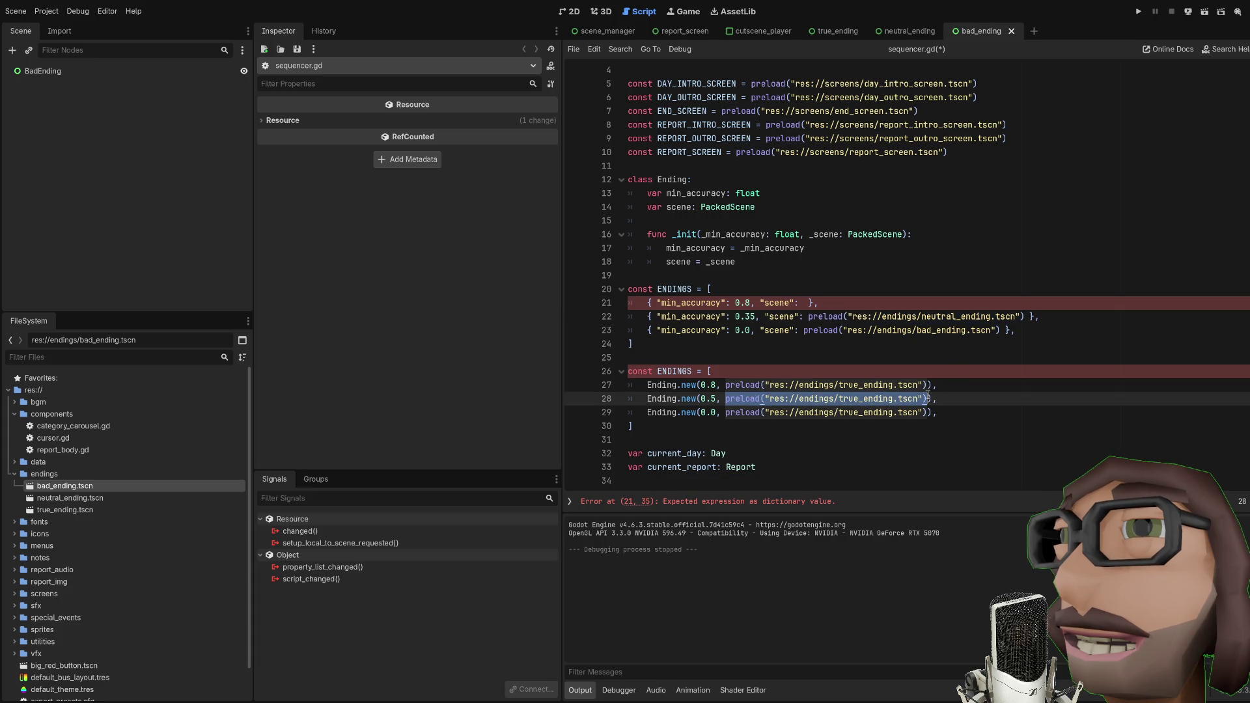
key("ctrl+v")
left_click(804, 330)
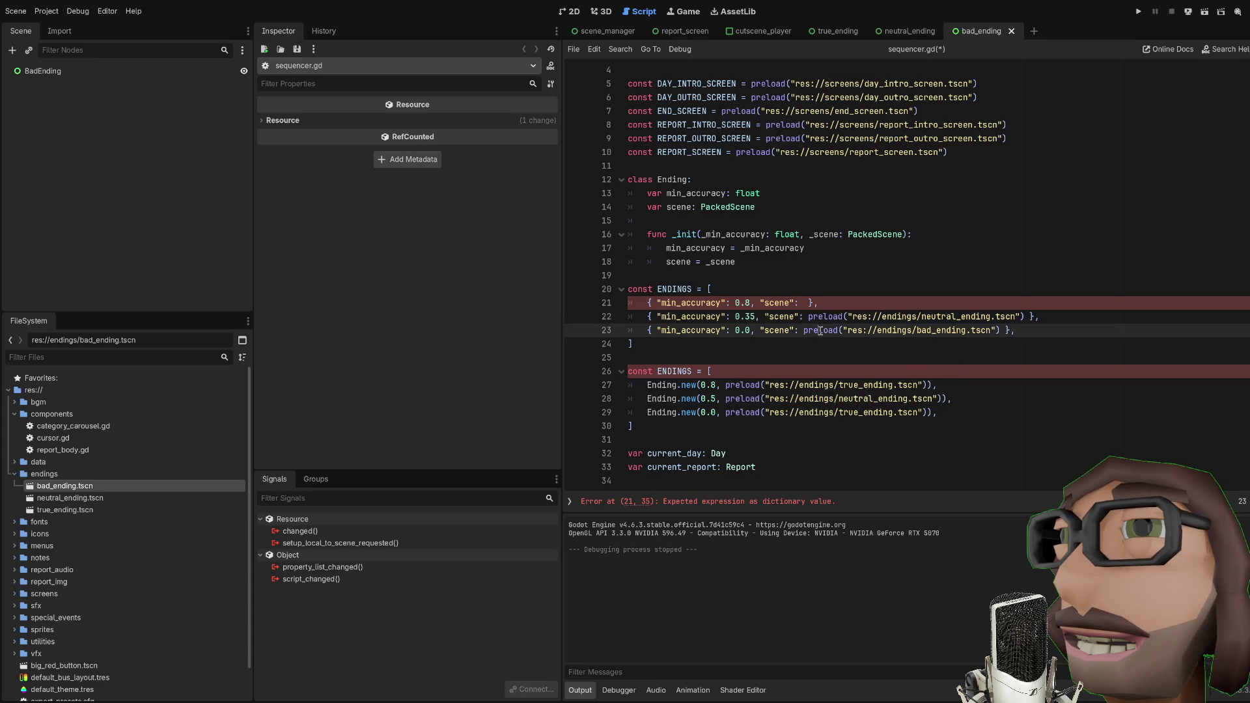
left_click(1001, 330, "shift")
key("ctrl+c")
left_click(726, 412)
left_click(928, 412, "shift")
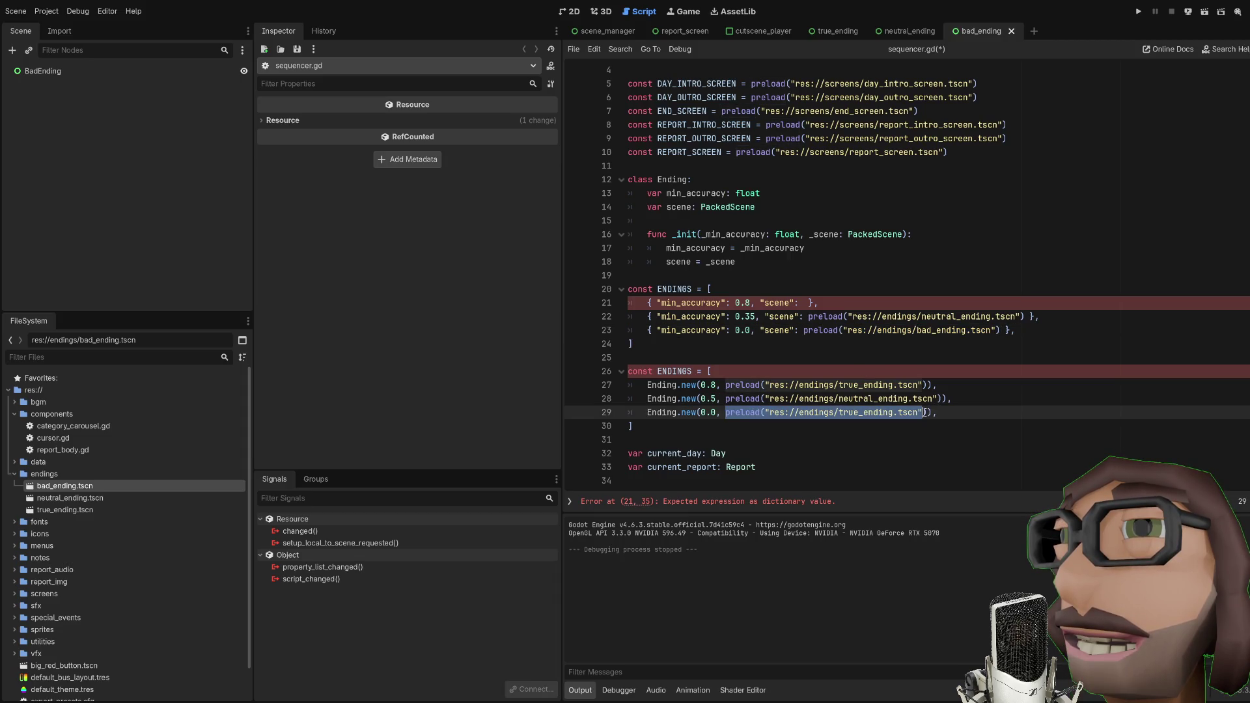
key("ctrl+v")
left_click(633, 344)
Delete the old dictionary-style ENDINGS list.
left_click(635, 276, "shift")
key("BackSpace")
left_click(677, 346)
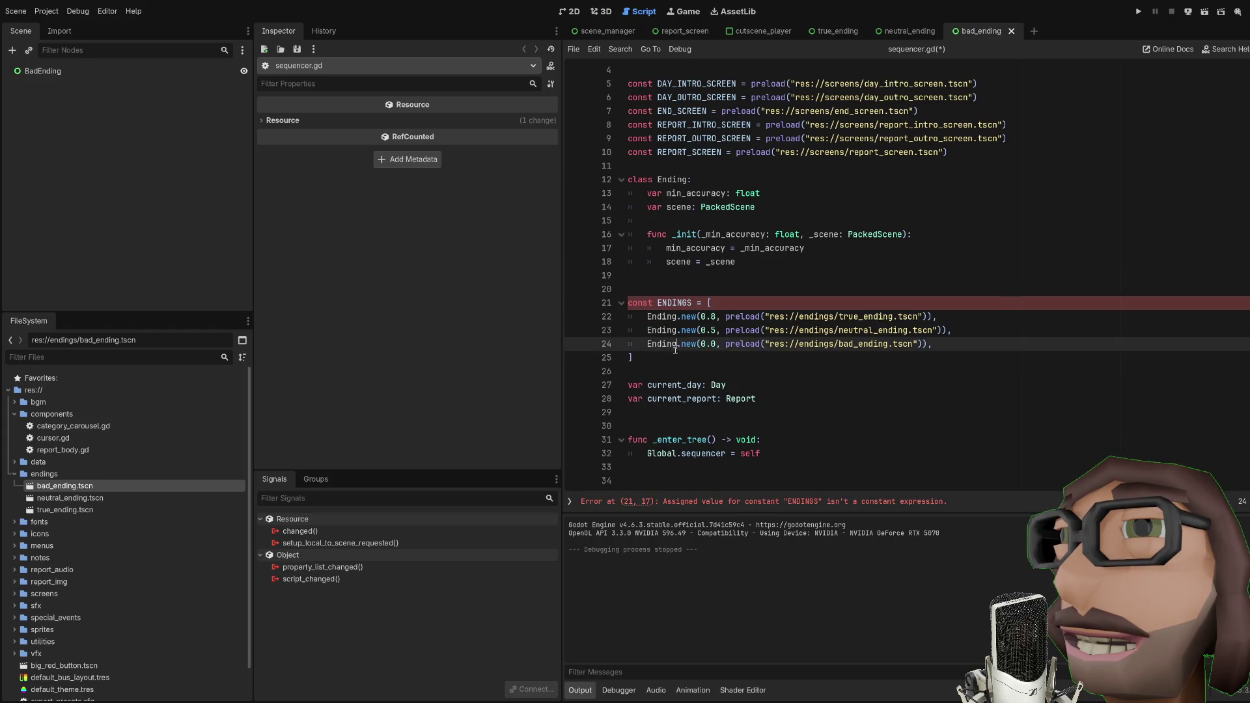
Declare the Ending list as 'static var endings' and remove the blank line above it.
double_click(638, 304)
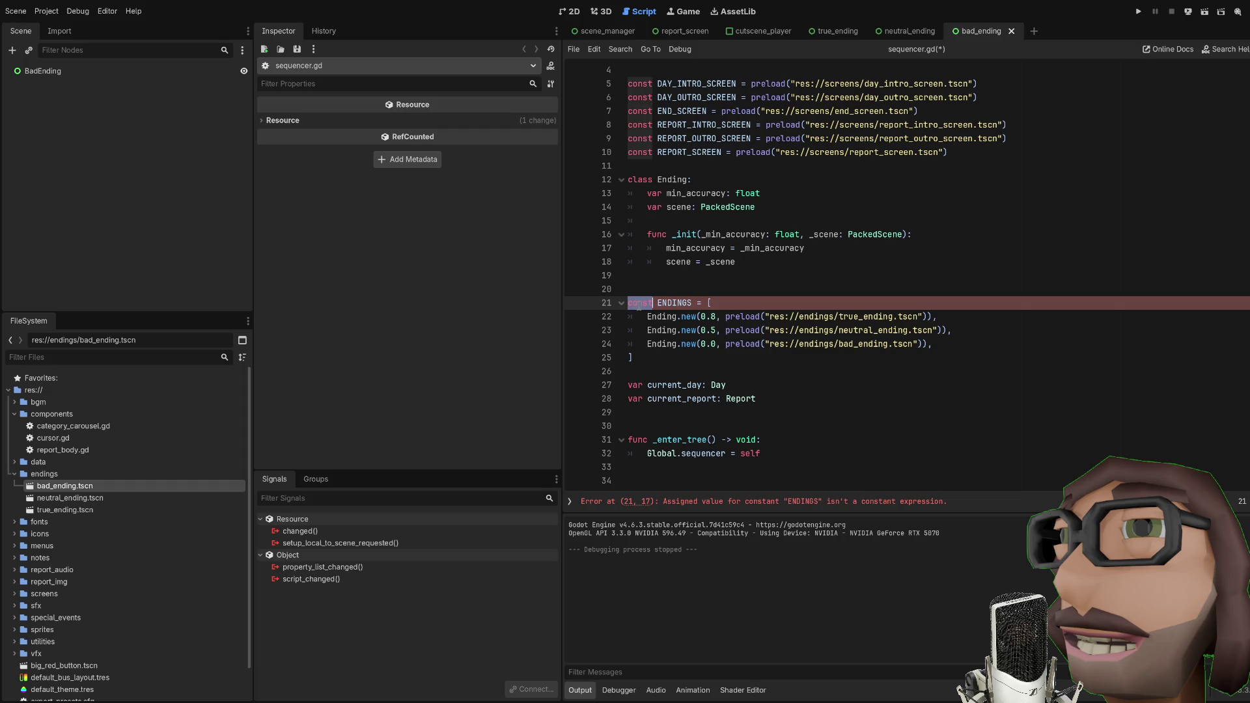
type("static var")
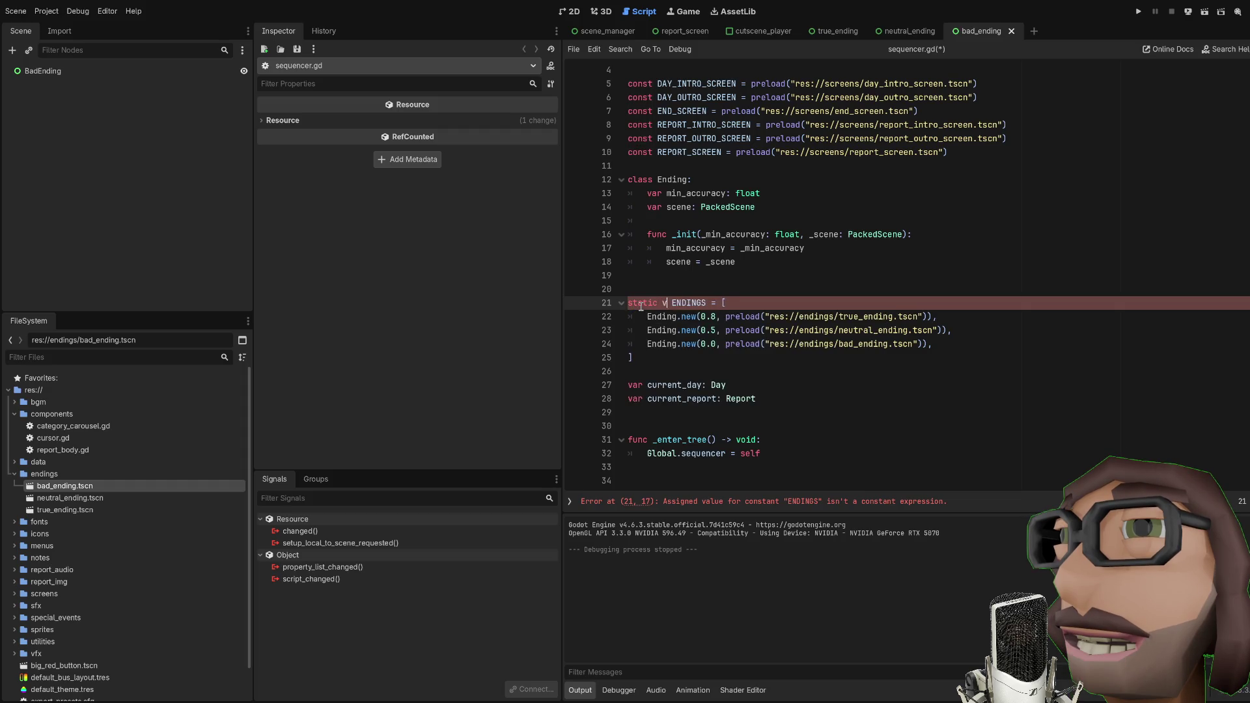
double_click(698, 303)
type("endings")
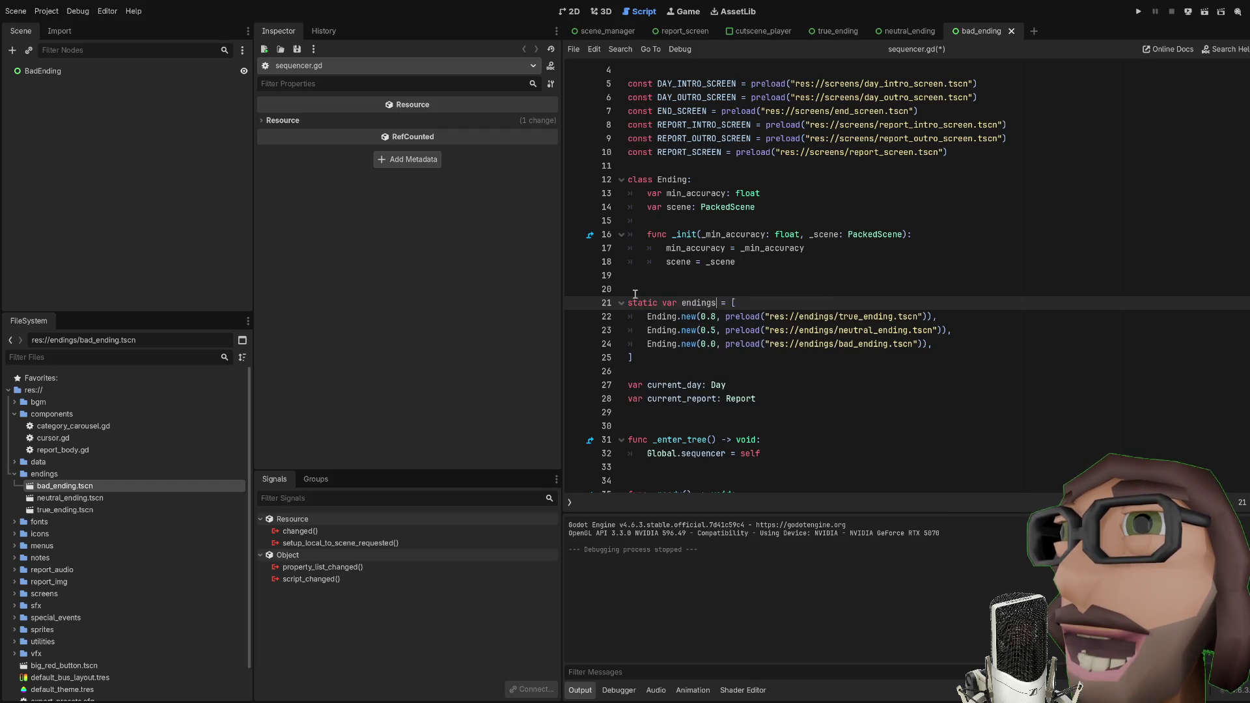
left_click(770, 285)
key("BackSpace")
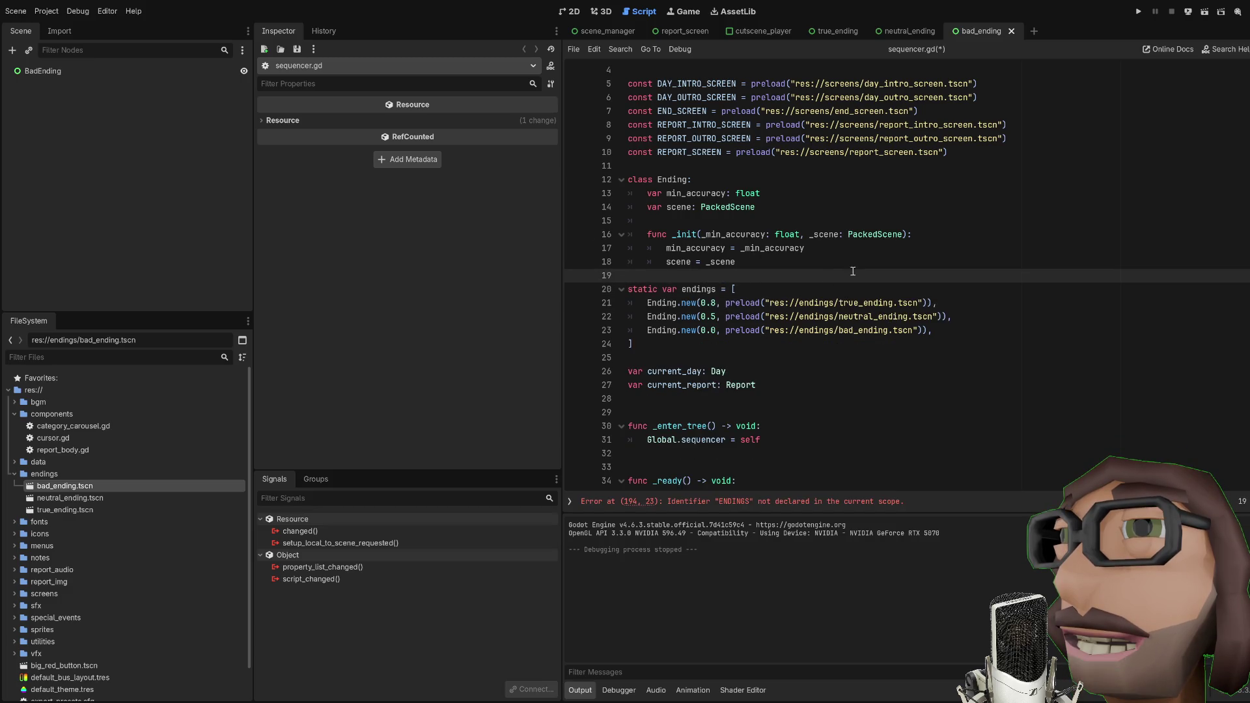
scroll(850, 295, "down", 2)
scroll(849, 292, "down", 3)
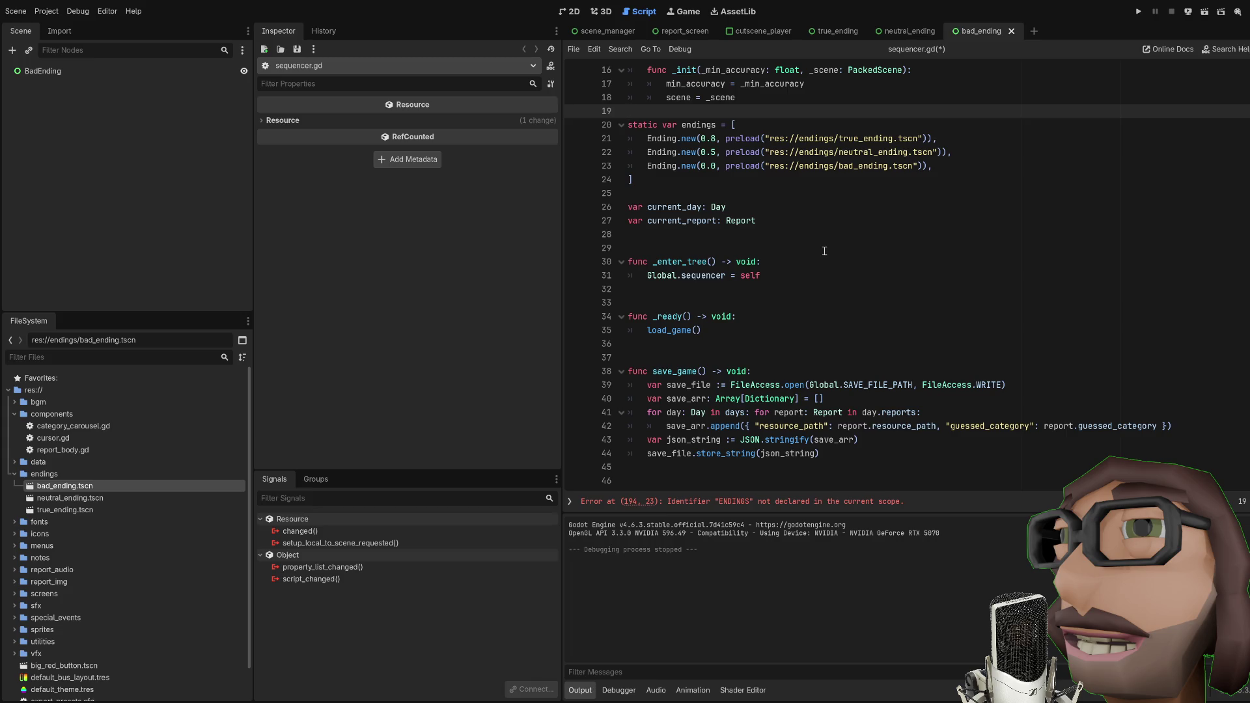
scroll(824, 251, "down", 2)
scroll(826, 248, "up", 4)
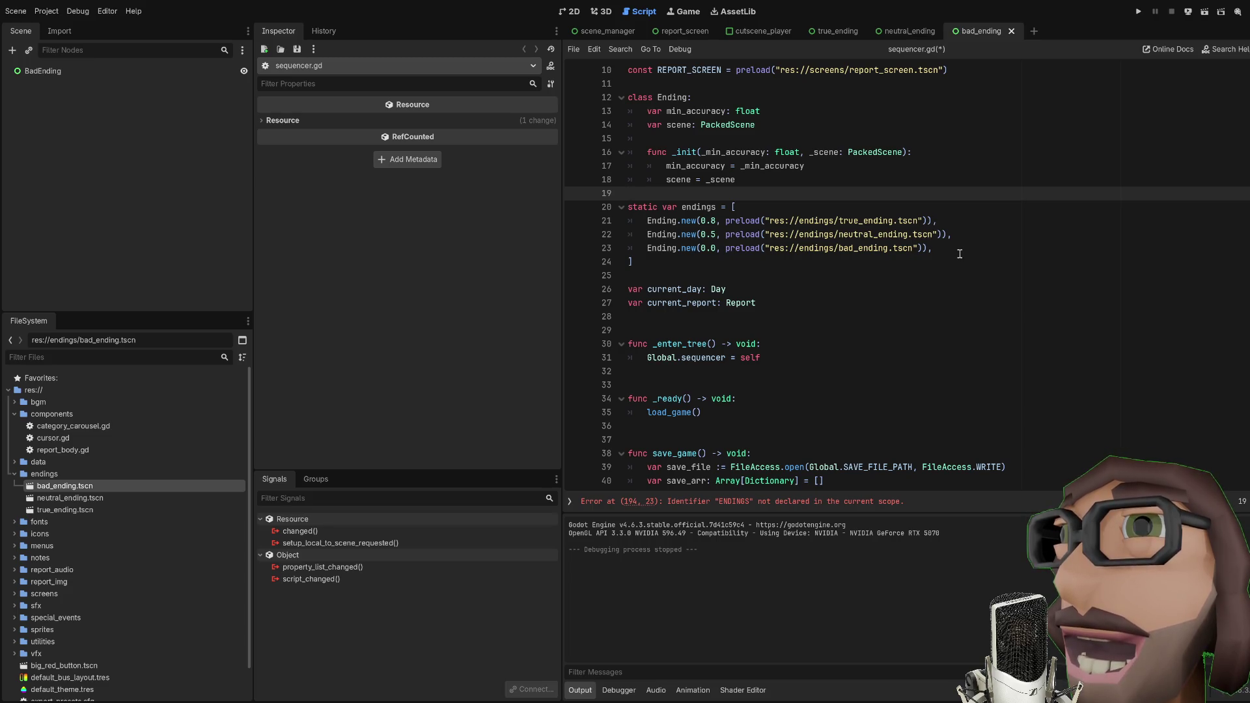
left_click(773, 207)
Delete the empty line 15 between the Ending class's variables and _init.
scroll(772, 211, "up", 3)
scroll(765, 222, "down", 1)
left_click(763, 226)
key("BackSpace")
key("BackSpace")
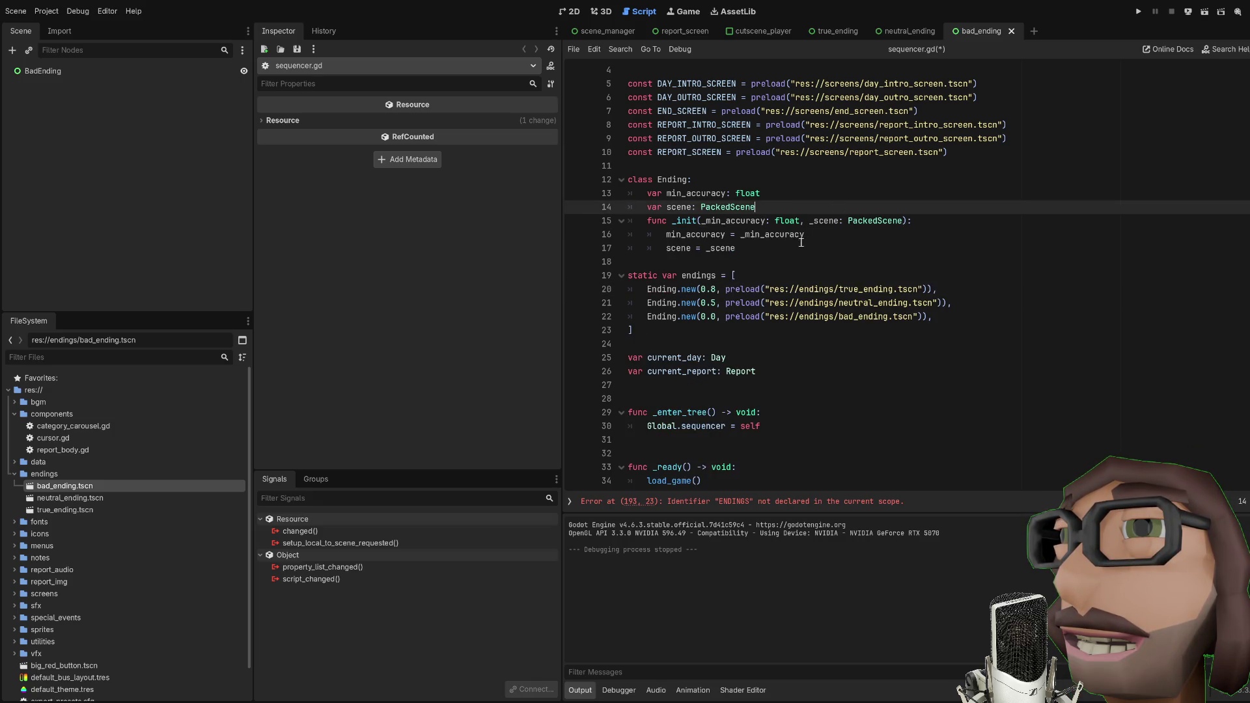
Review the Ending class around lines 14–18 to confirm the tightened layout.
left_click(817, 244)
left_click(819, 239)
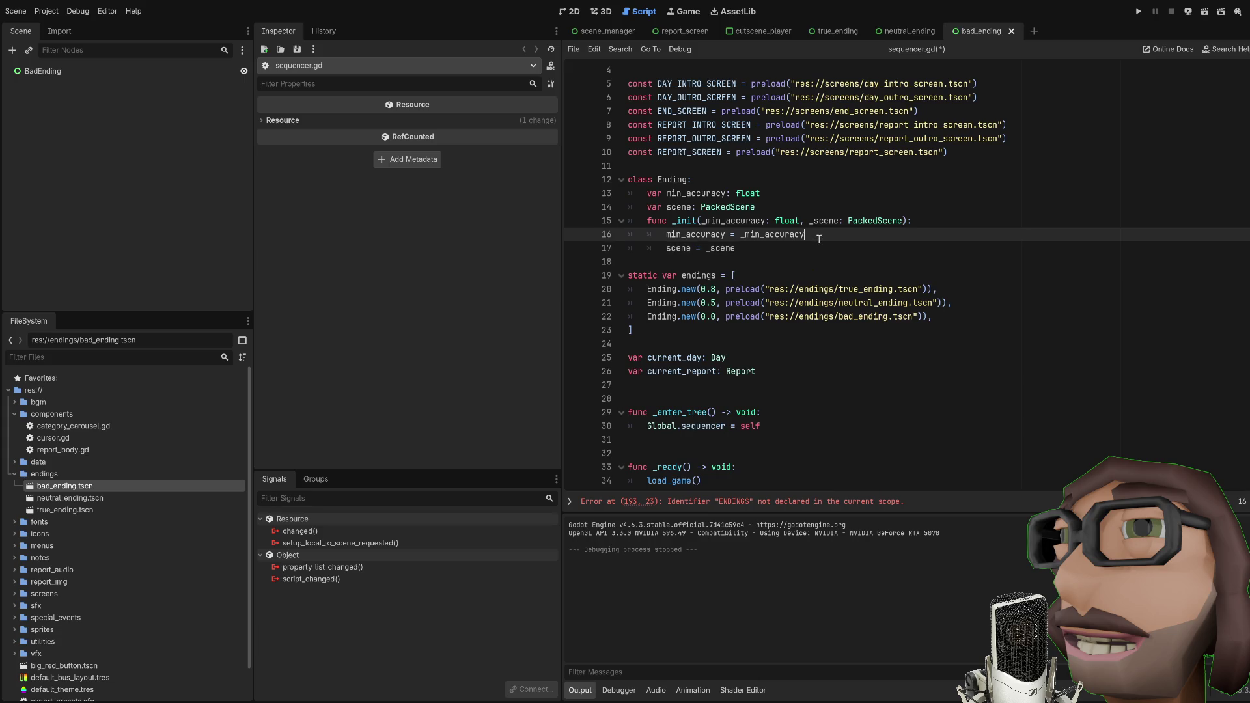
key("Up")
key("Up")
scroll(821, 231, "down", 2)
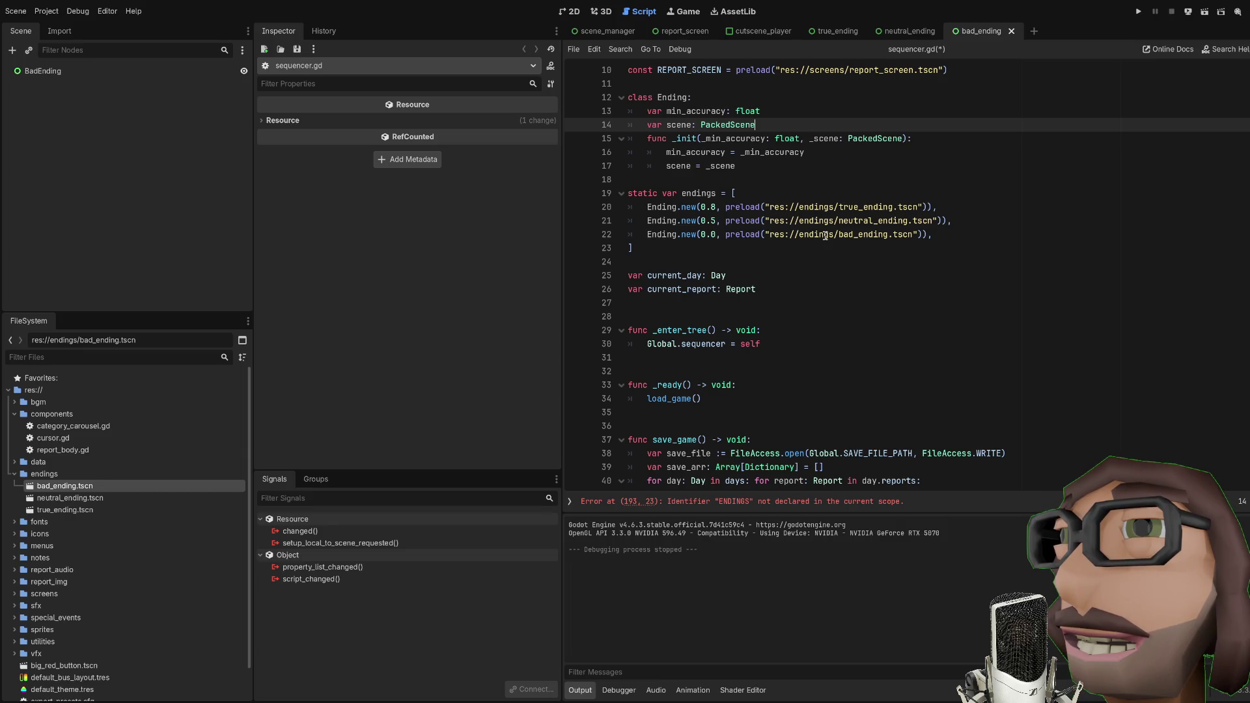
scroll(773, 213, "down", 1)
scroll(828, 207, "up", 1)
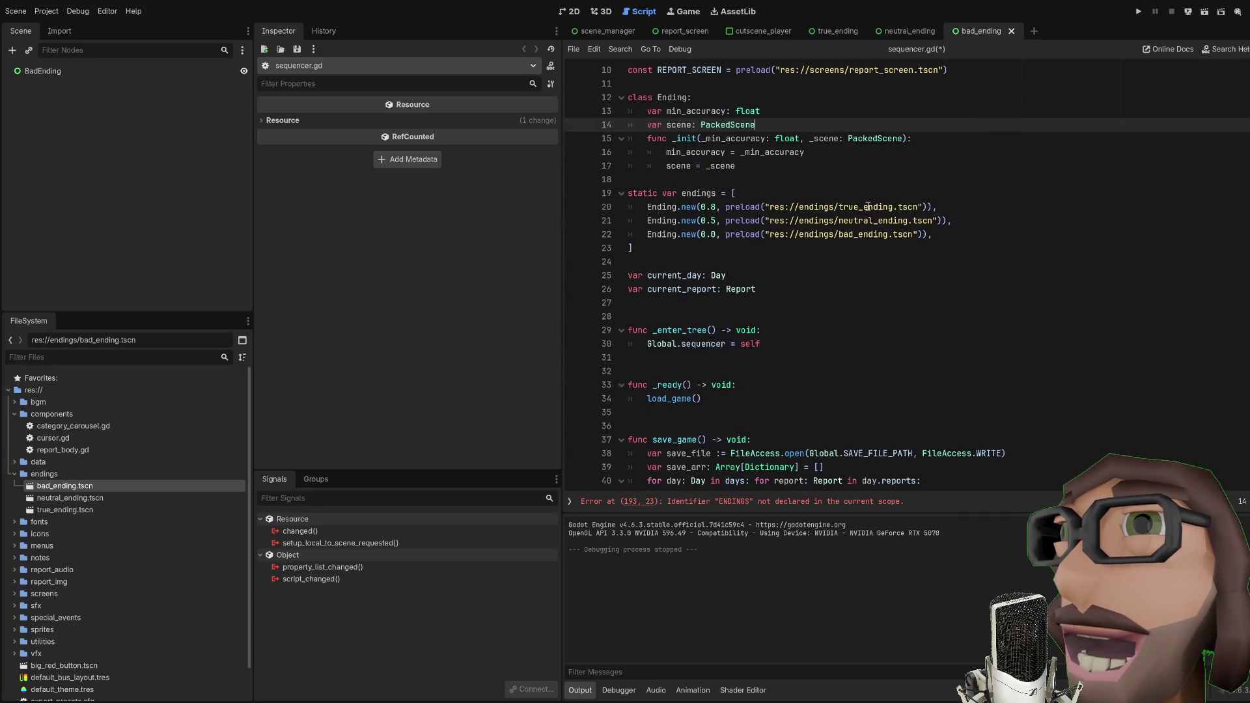
scroll(949, 286, "down", 1)
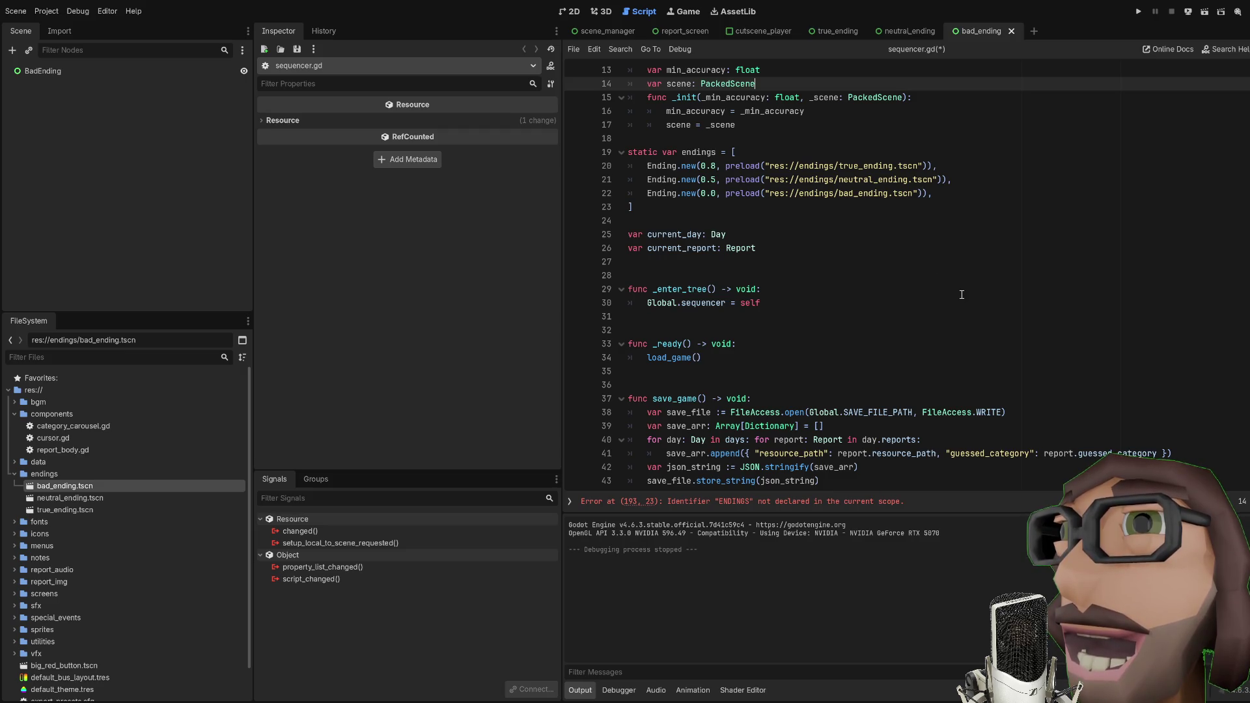
scroll(962, 295, "down", 1)
scroll(962, 294, "up", 2)
scroll(961, 293, "down", 1)
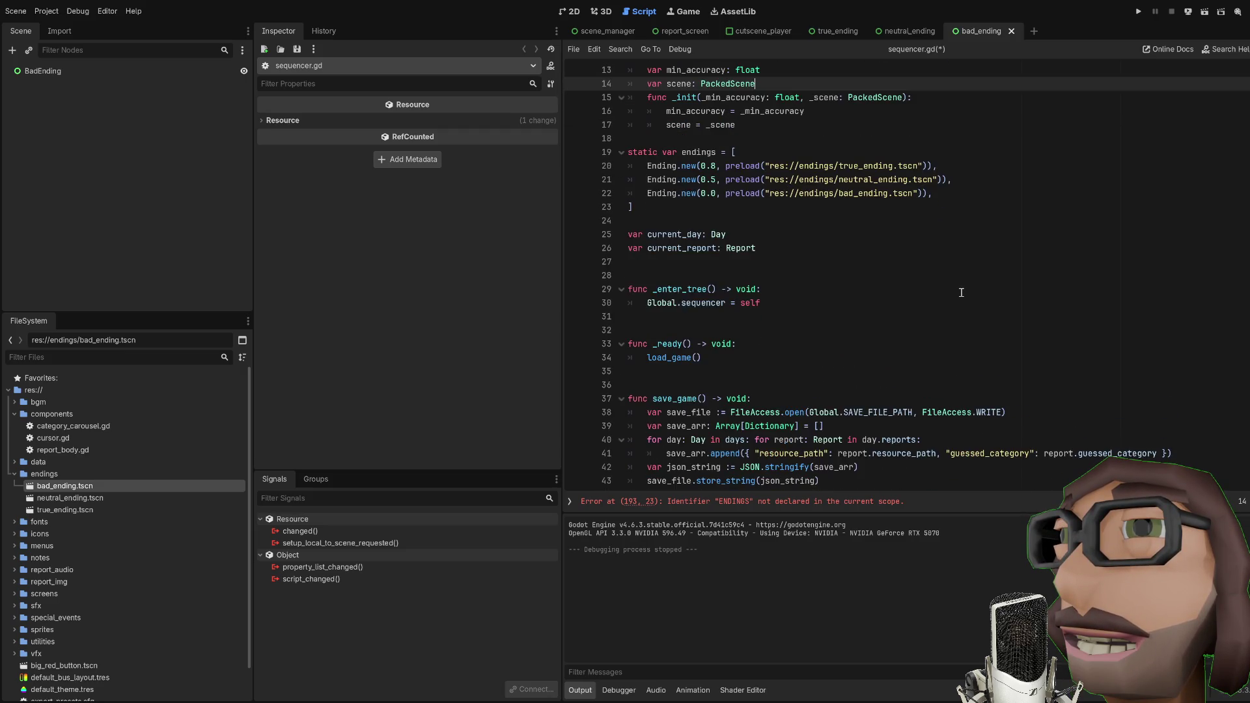
scroll(961, 293, "up", 1)
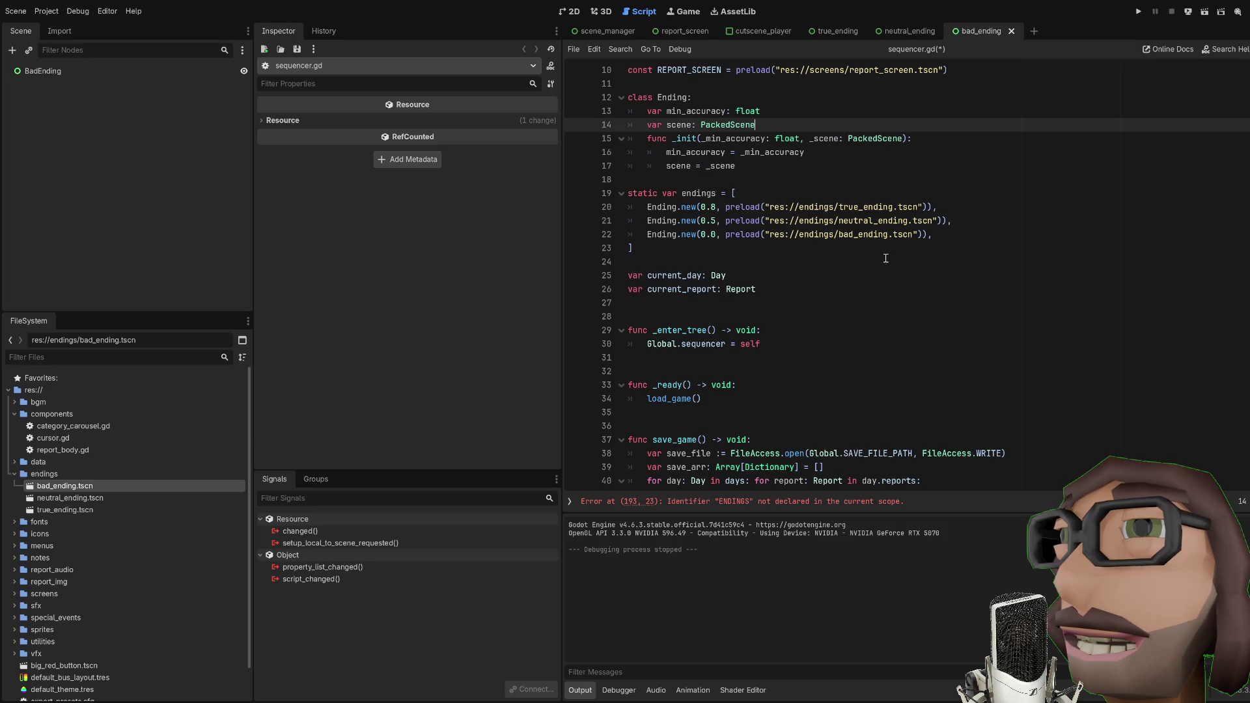
scroll(885, 258, "up", 2)
left_click(829, 206)
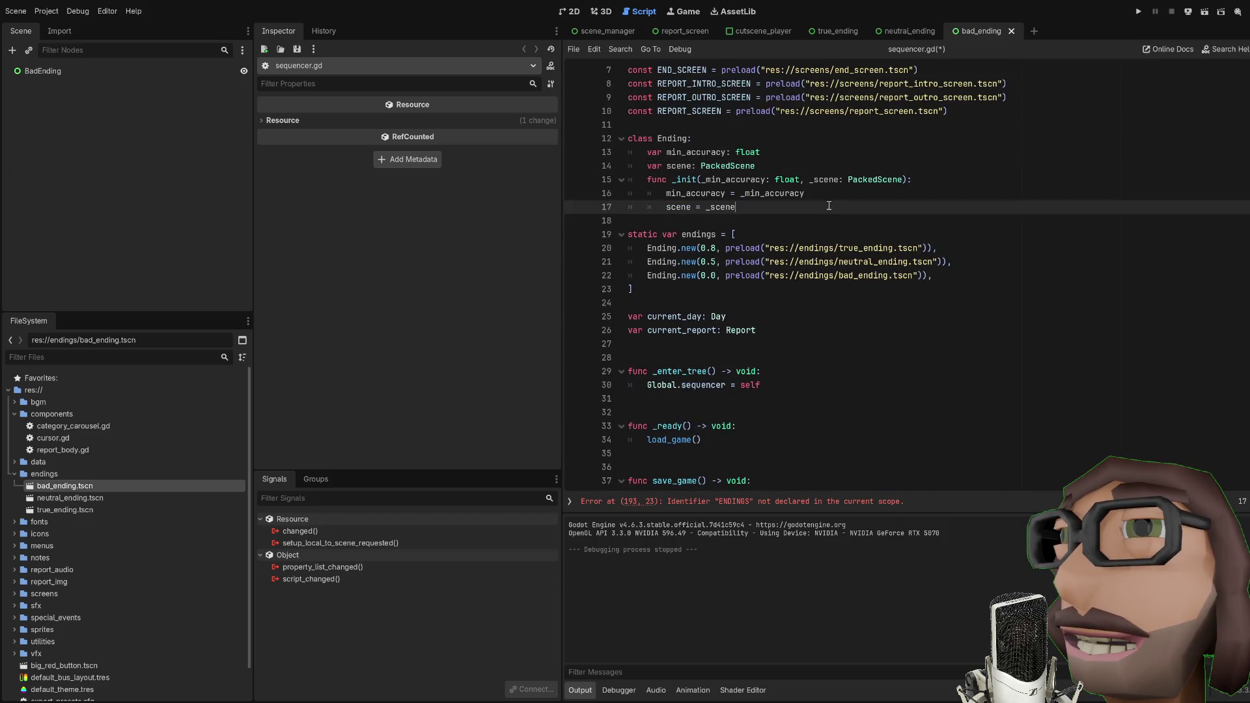
scroll(829, 206, "down", 1)
scroll(829, 206, "up", 1)
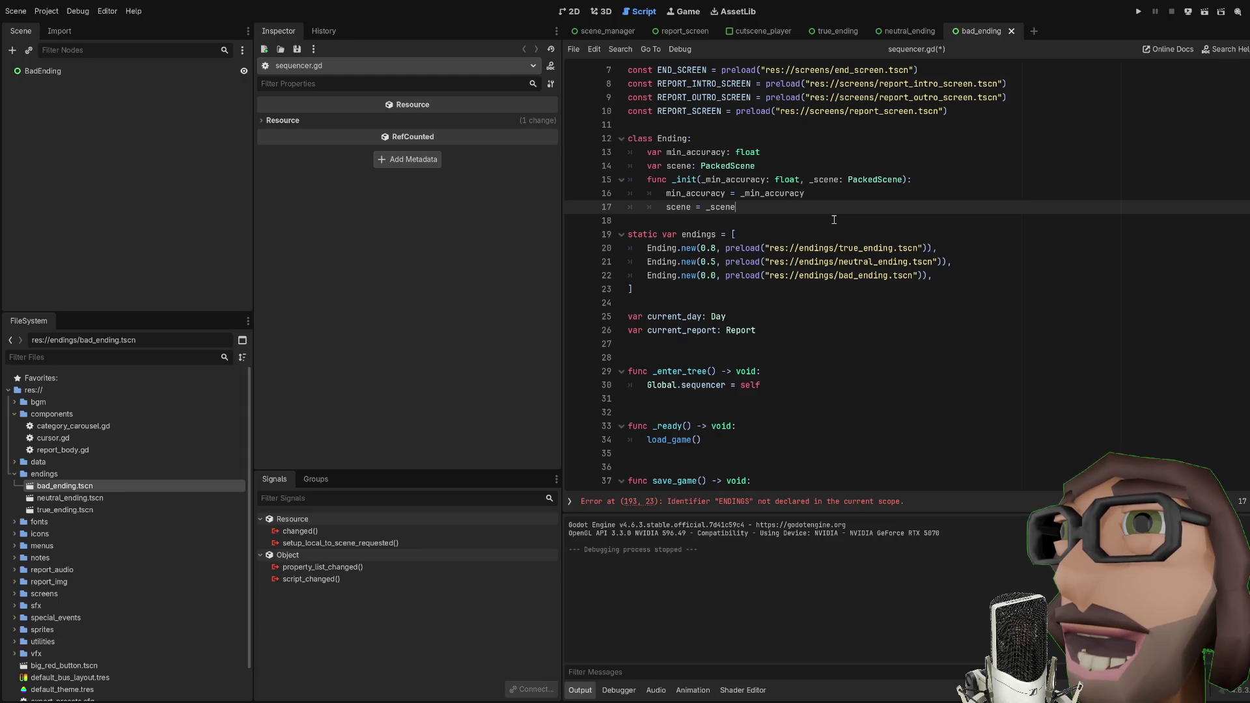
left_click(840, 195)
key("Down")
key("Down")
left_click(842, 206)
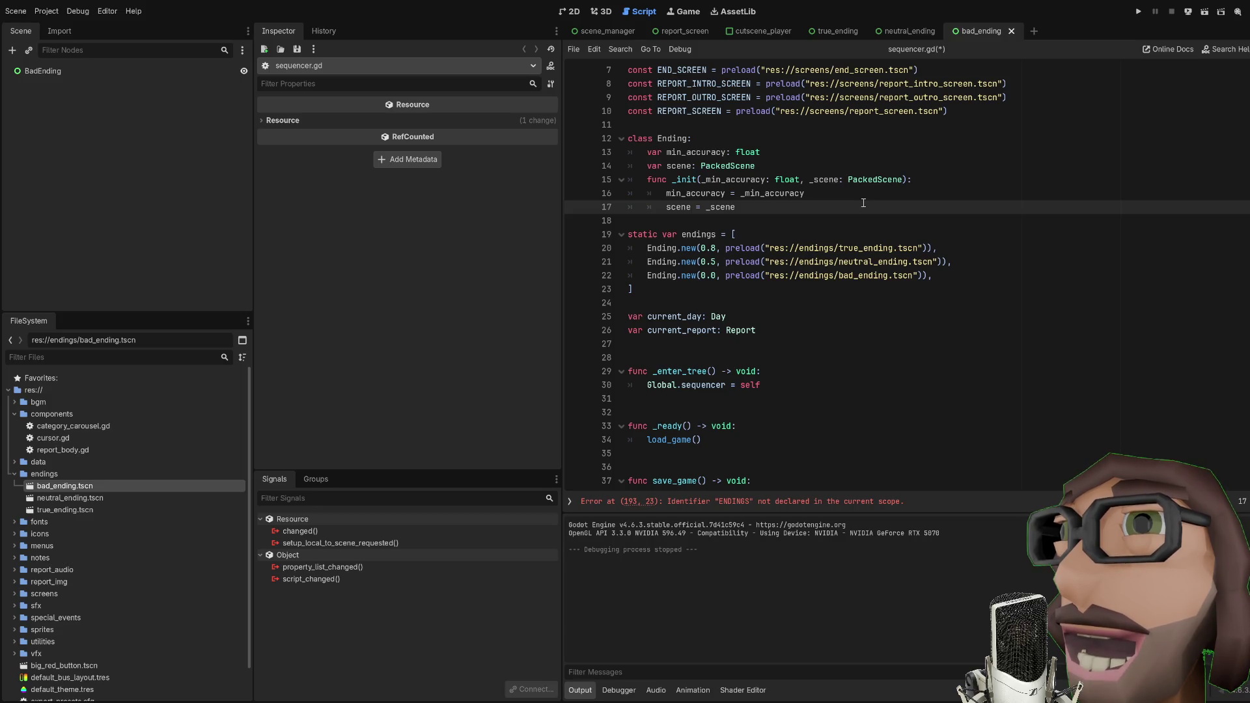
scroll(873, 222, "down", 1)
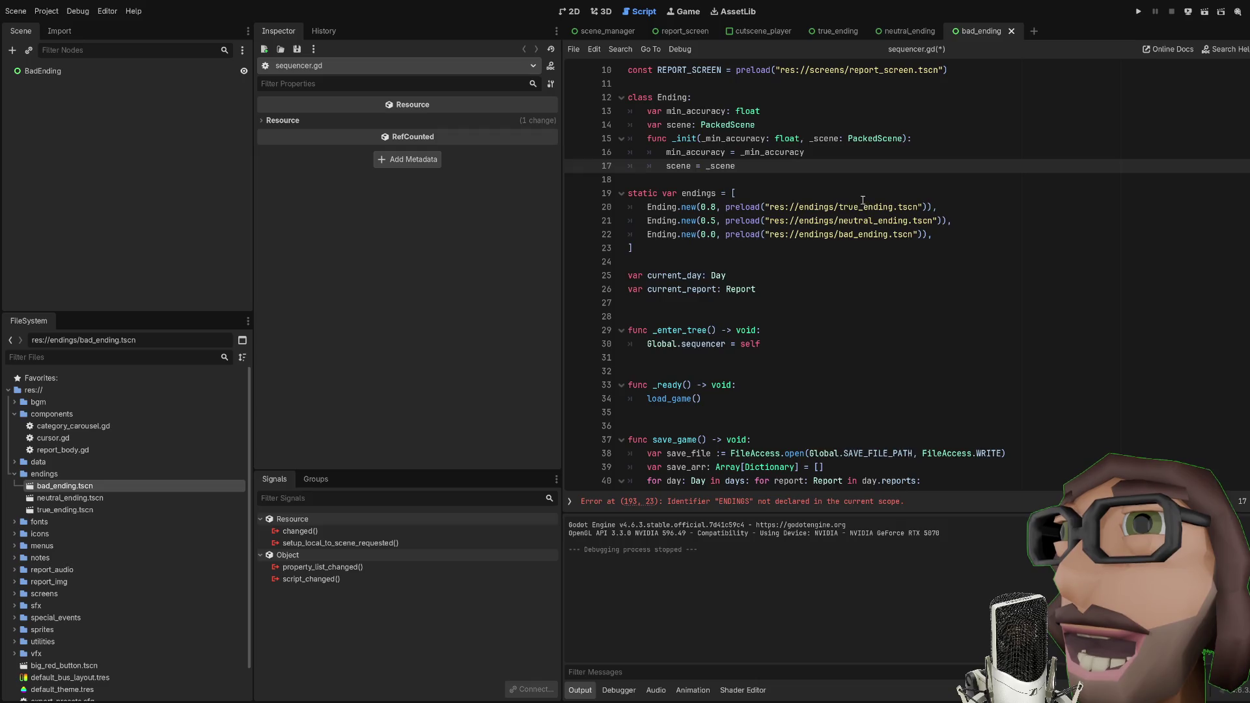
In render_end_screen's find_custom call, replace ENDINGS with endings and type the lambda parameter as e: Ending.
scroll(882, 240, "up", 1)
scroll(896, 263, "down", 2)
scroll(900, 272, "down", 20)
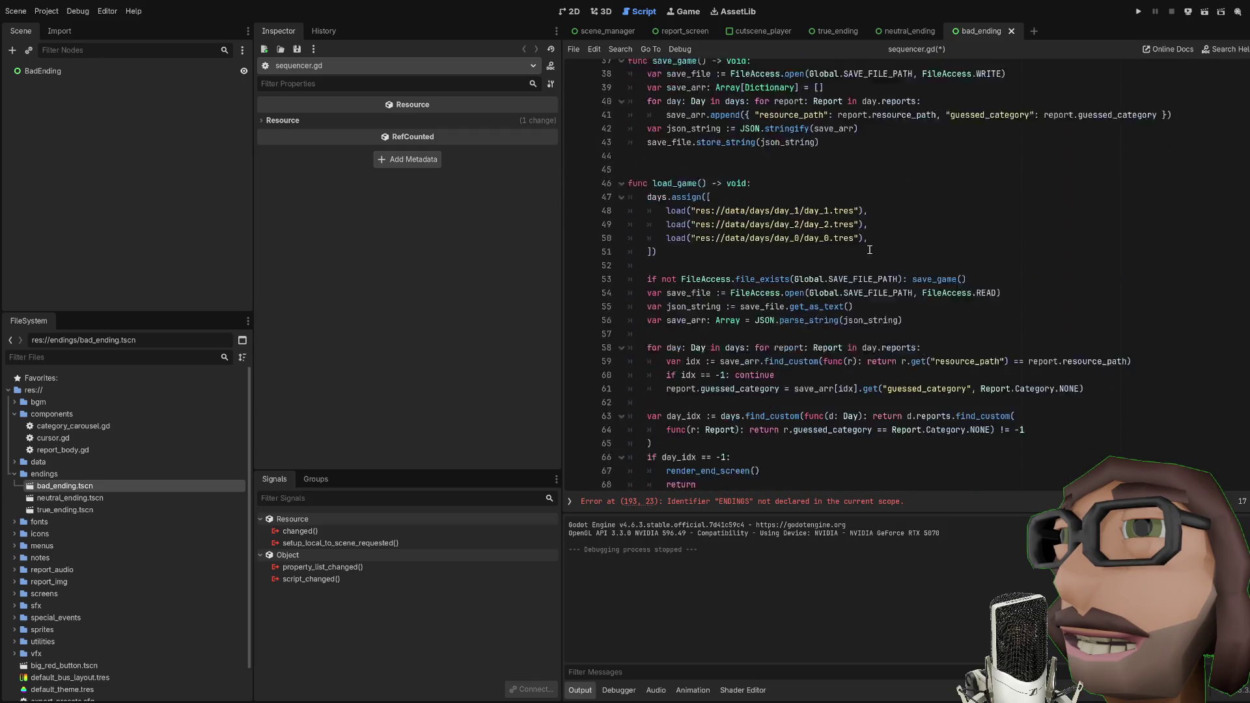
scroll(866, 244, "down", 20)
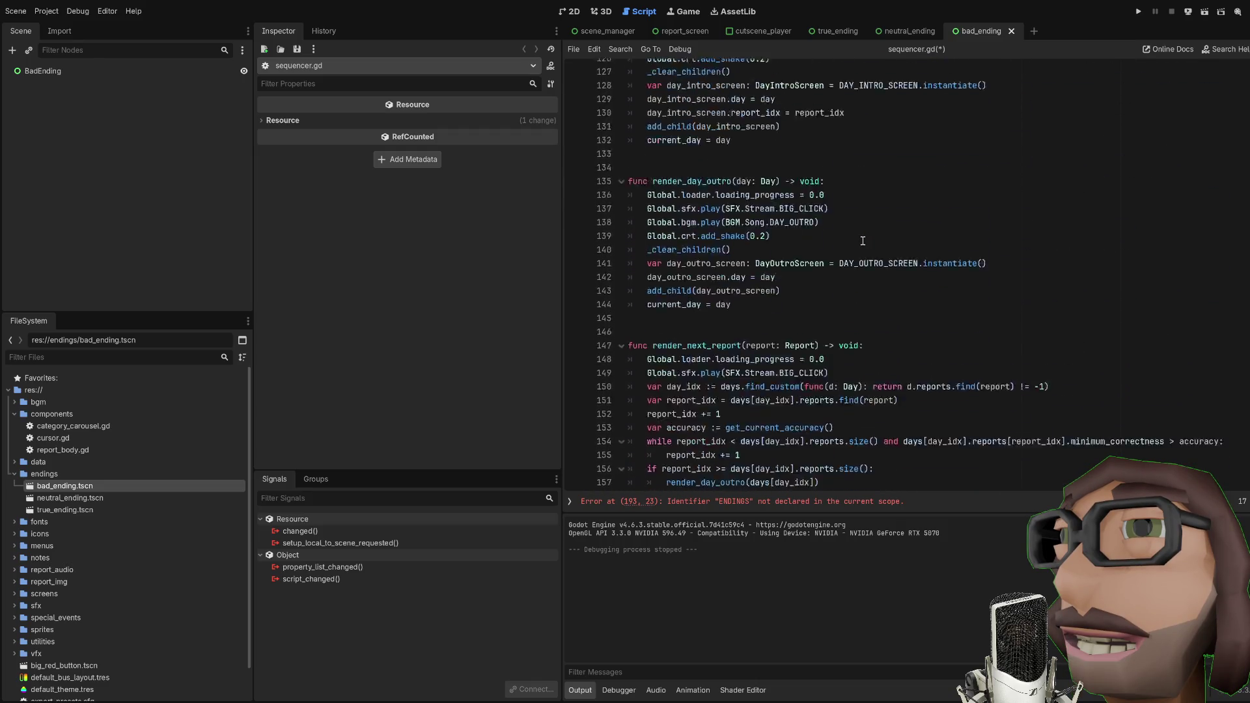
scroll(863, 241, "down", 3)
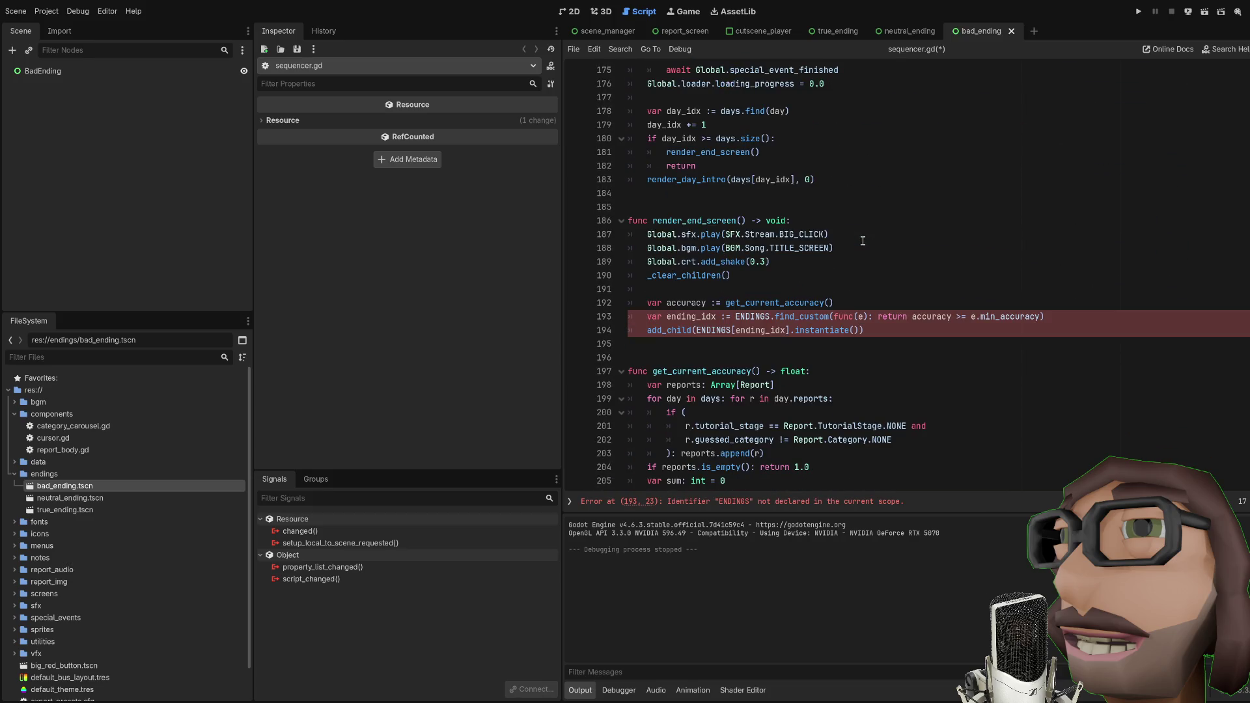
scroll(849, 241, "down", 1)
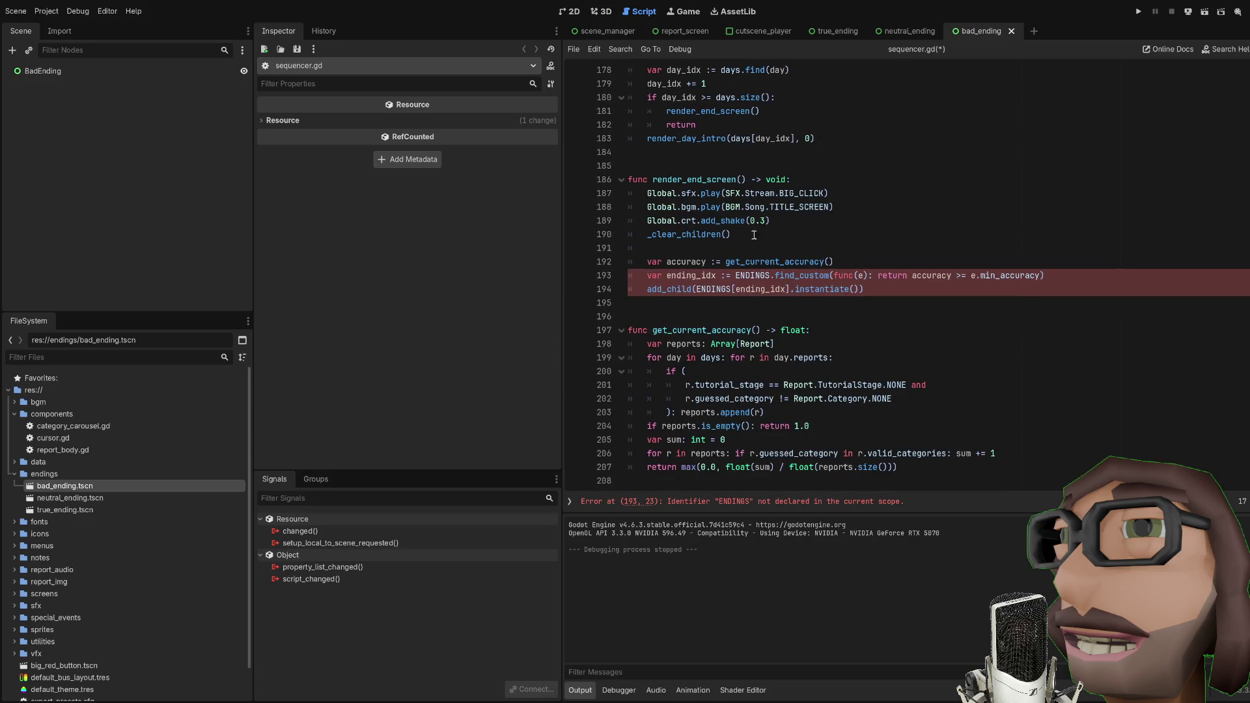
double_click(738, 275)
type("endin")
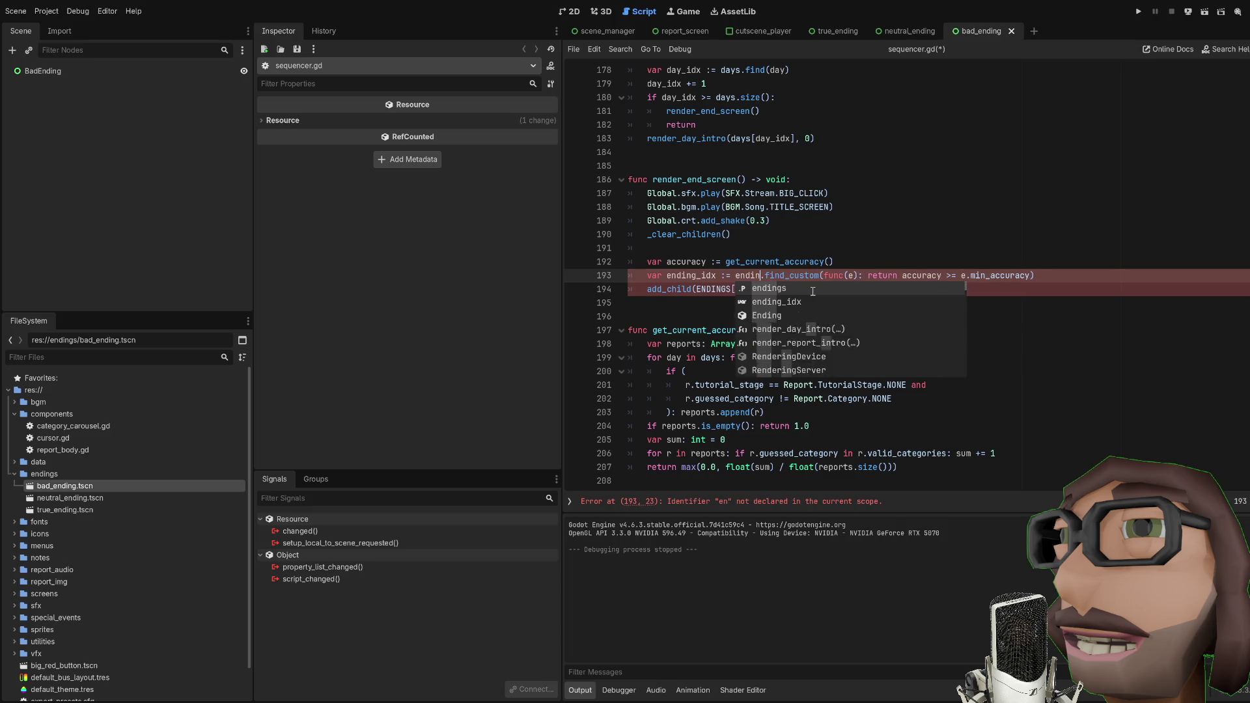
key("Return")
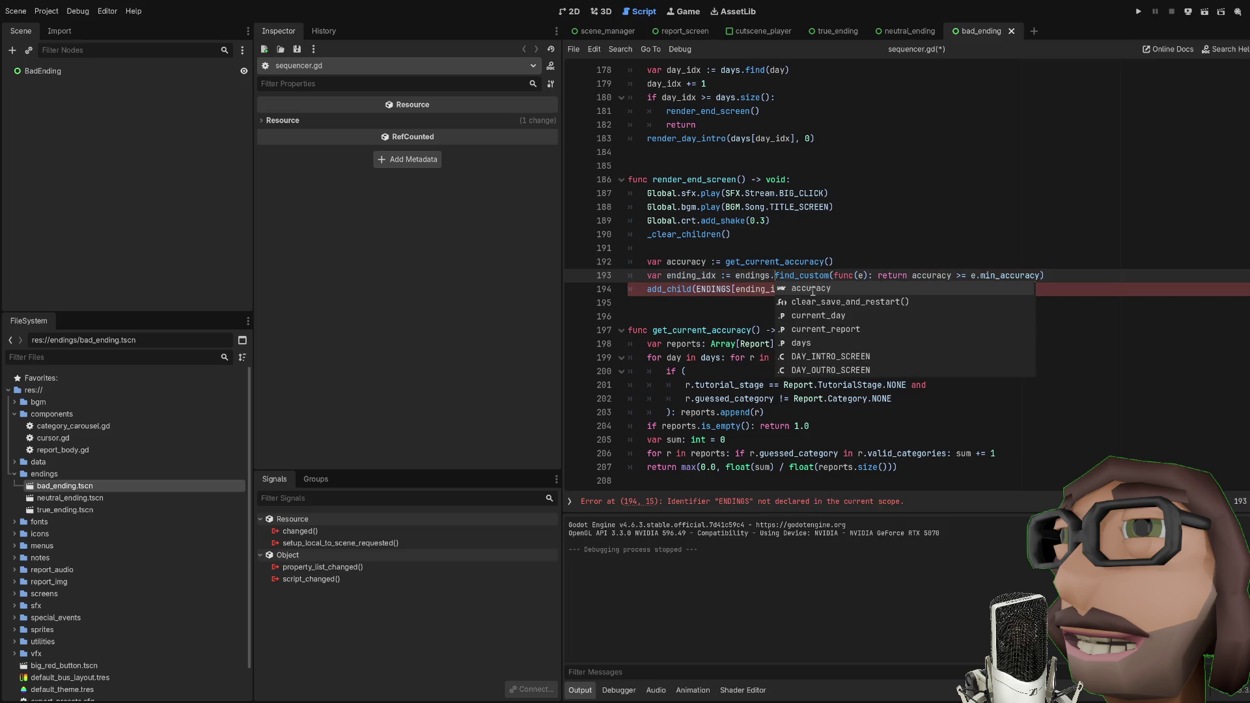
type(": Ending")
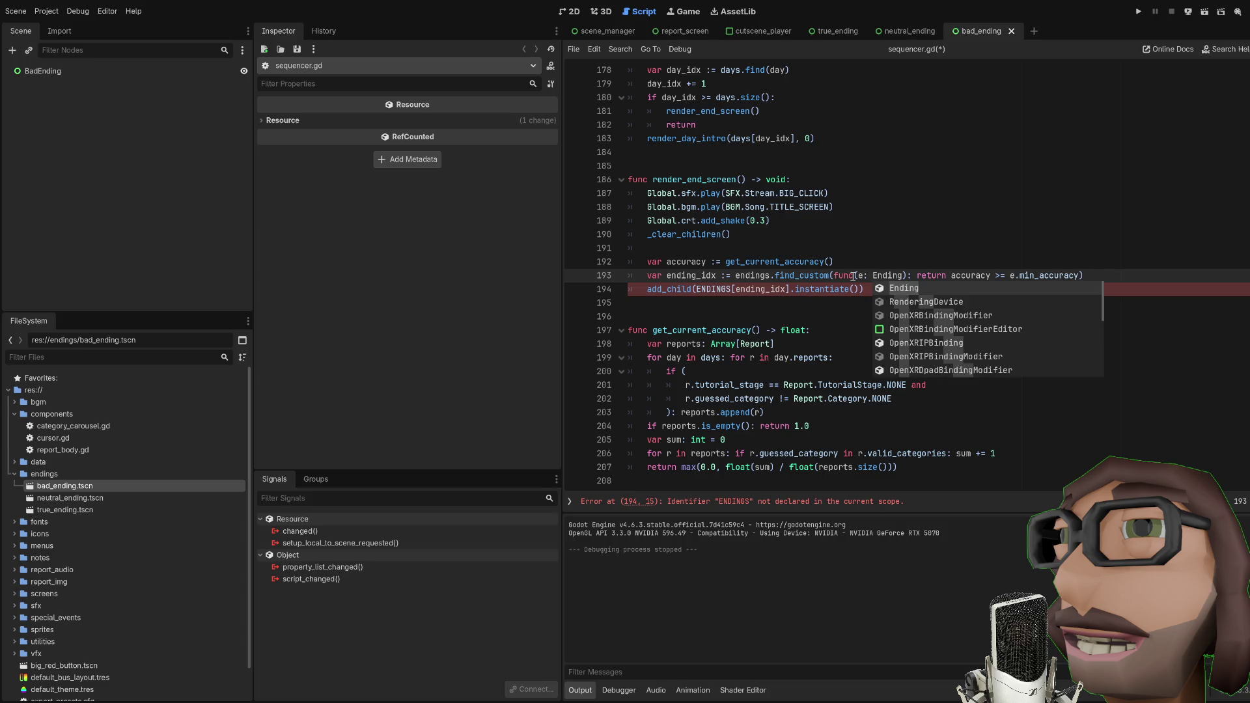
key("Escape")
Change line 194 to add_child(endings[ending_idx].scene.instantiate()) and save sequencer.gd.
double_click(713, 289)
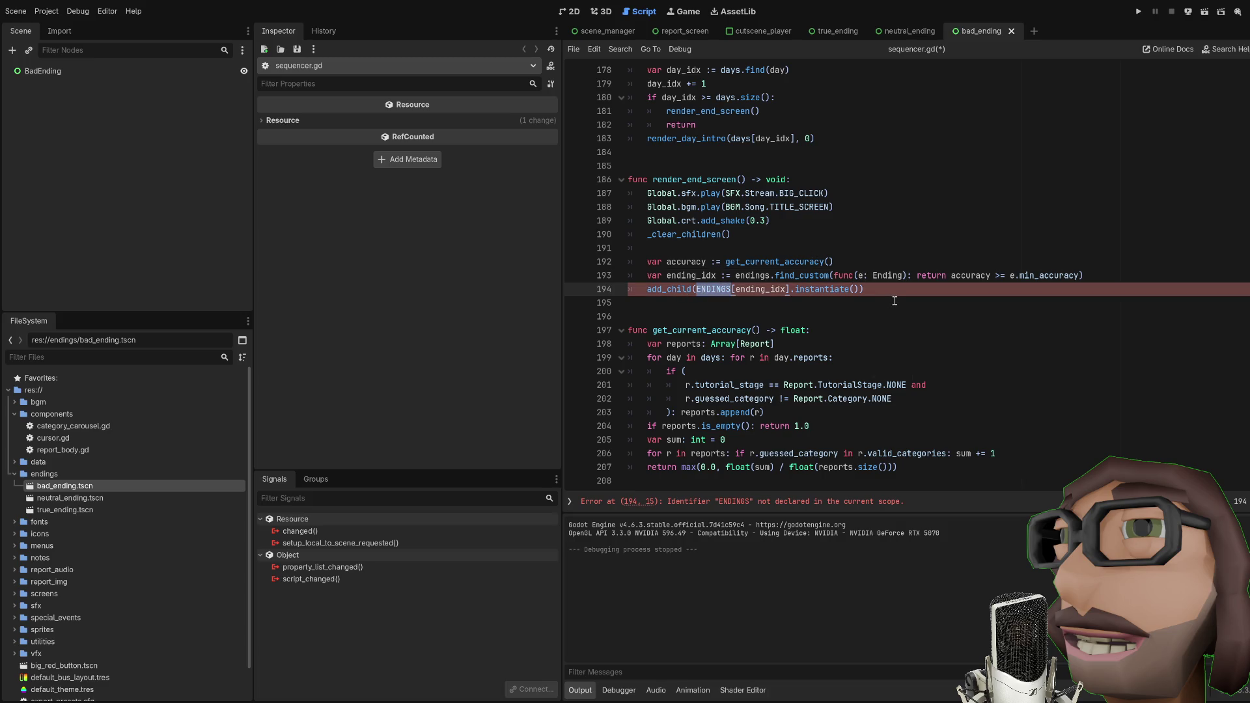
type("endings")
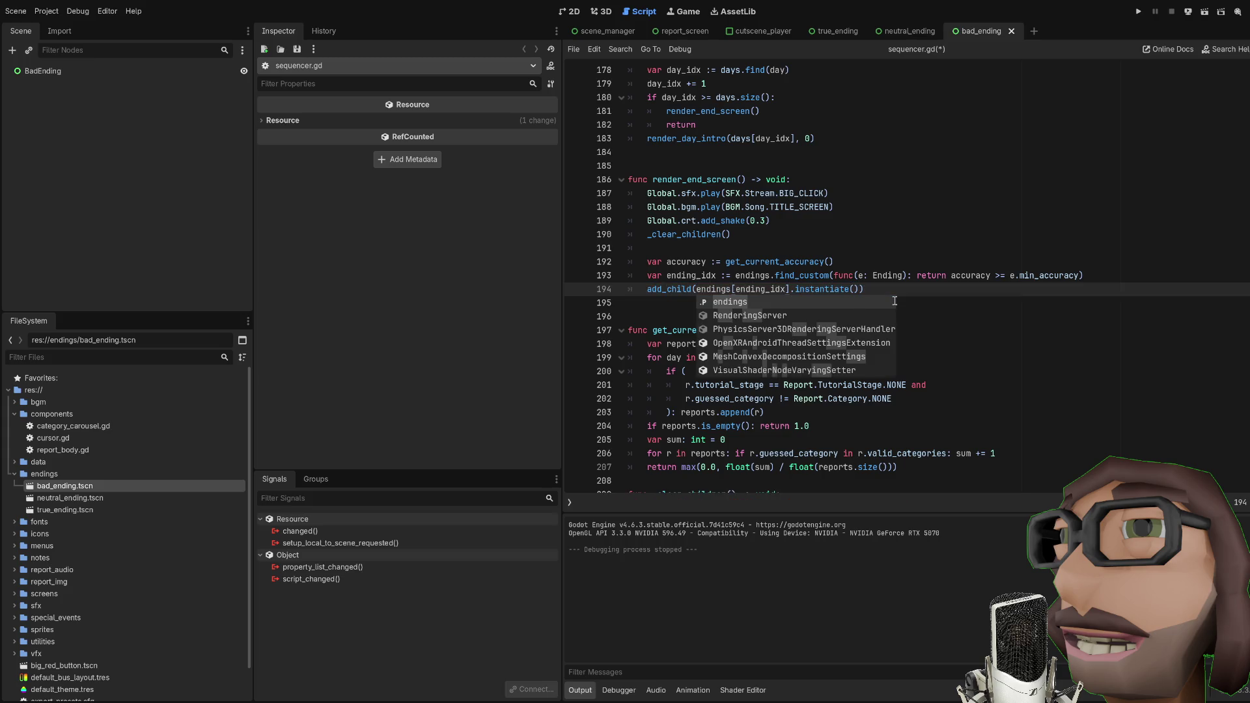
left_click(793, 289)
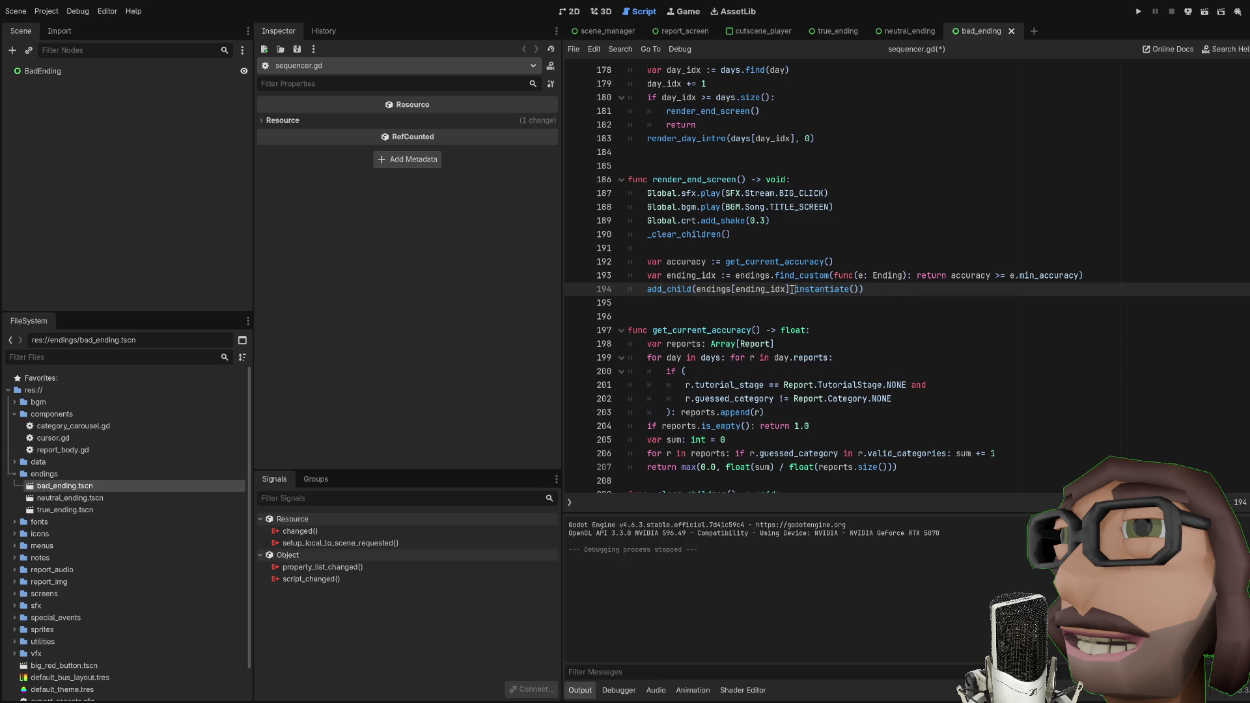
type(".scene.")
key("ctrl+s")
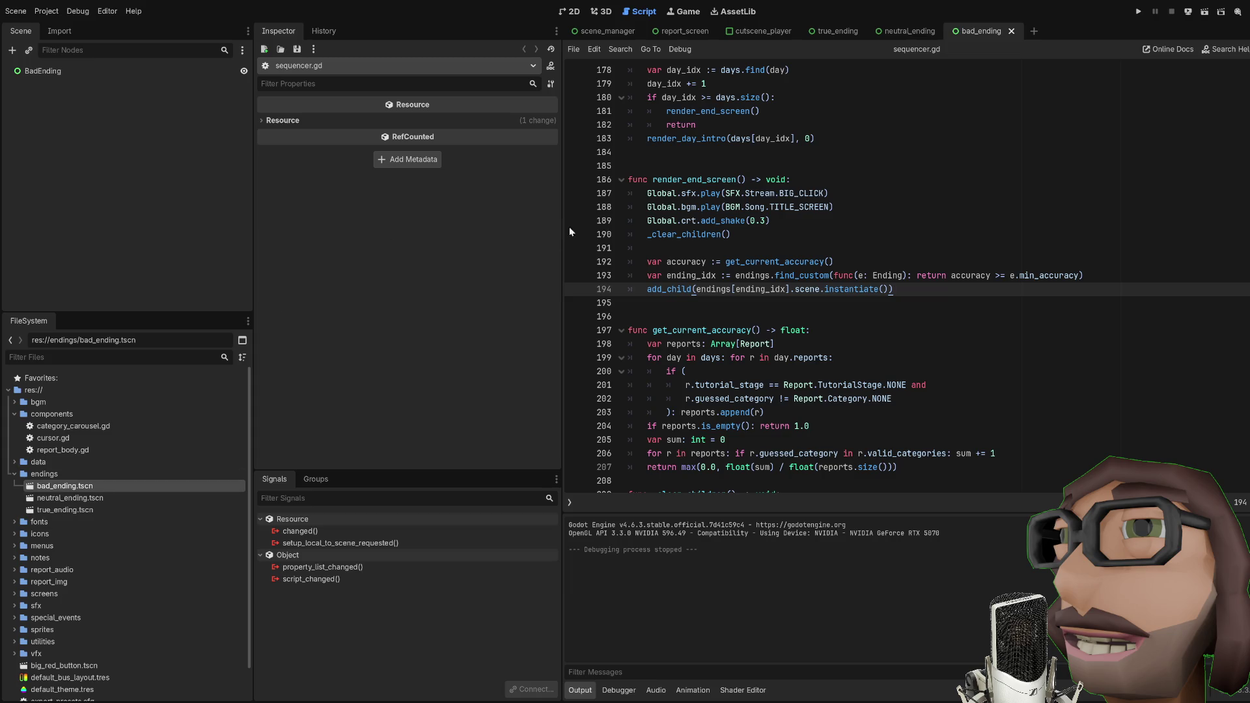
Add a centred BAD ENDING label under the BadEnding root and save the scene.
left_click(570, 11)
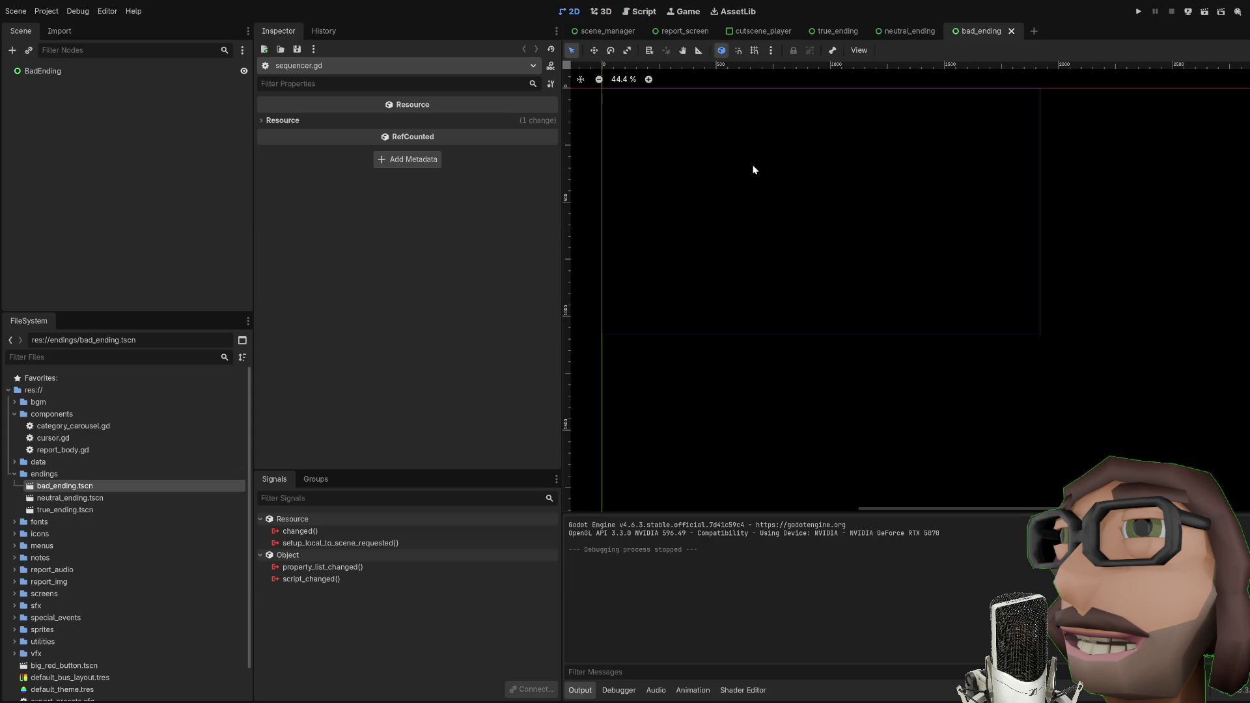
left_click(134, 71)
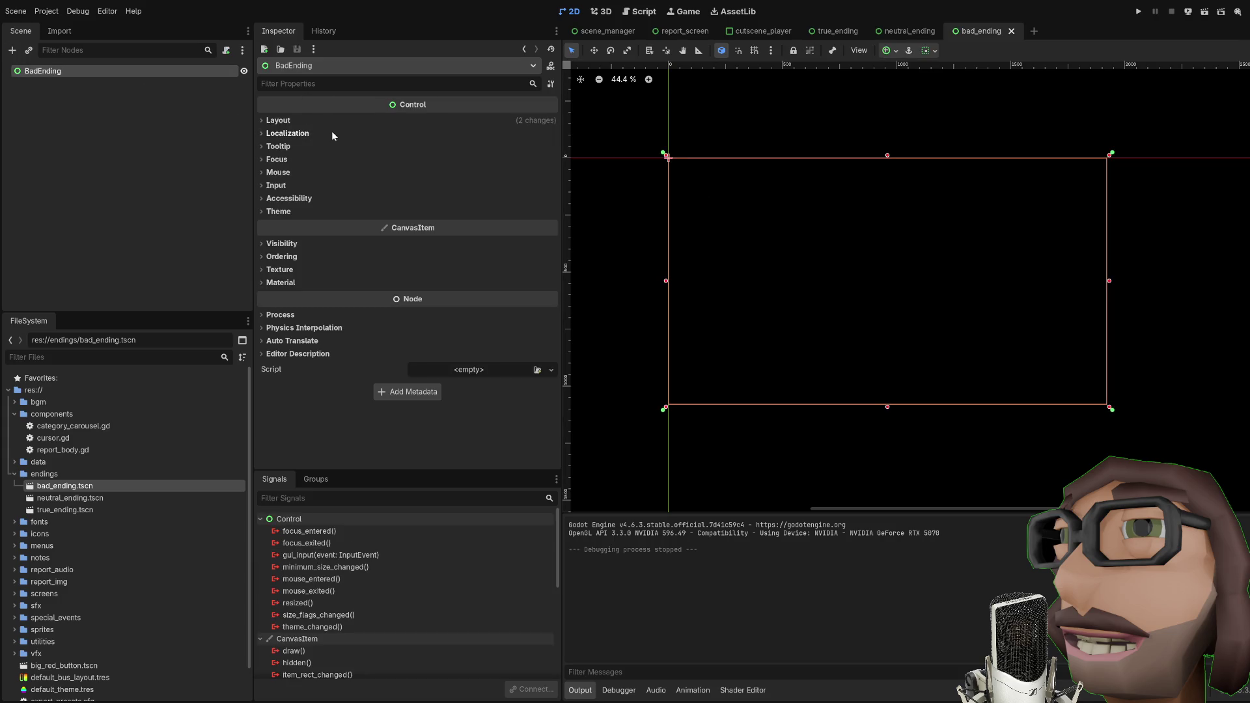
key("ctrl+a")
key("Return")
left_click(405, 137)
type("BAD ENDING")
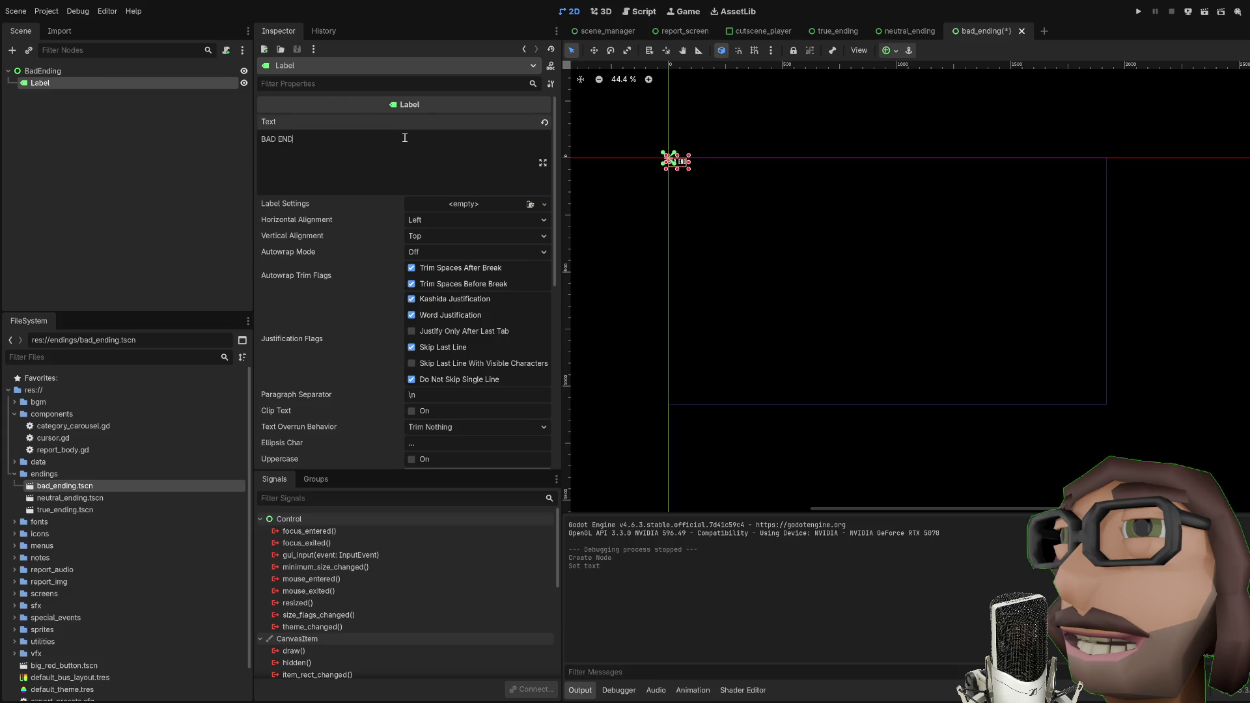
left_click(888, 50)
left_click(924, 103)
key("ctrl+s")
Give the neutral ending scene a centred NEUTRAL ENDING label and save it.
double_click(65, 497)
type("NEUTRAL ENDING")
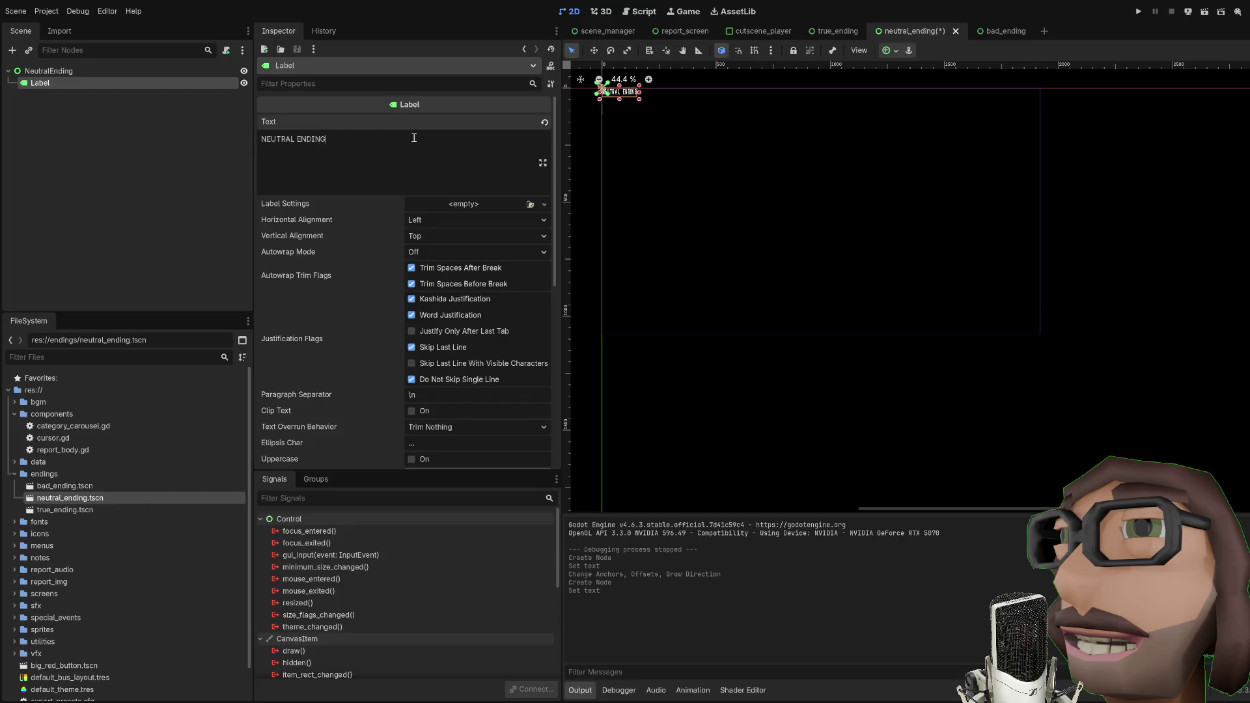
key("ctrl+s")
left_click(890, 50)
left_click(909, 100)
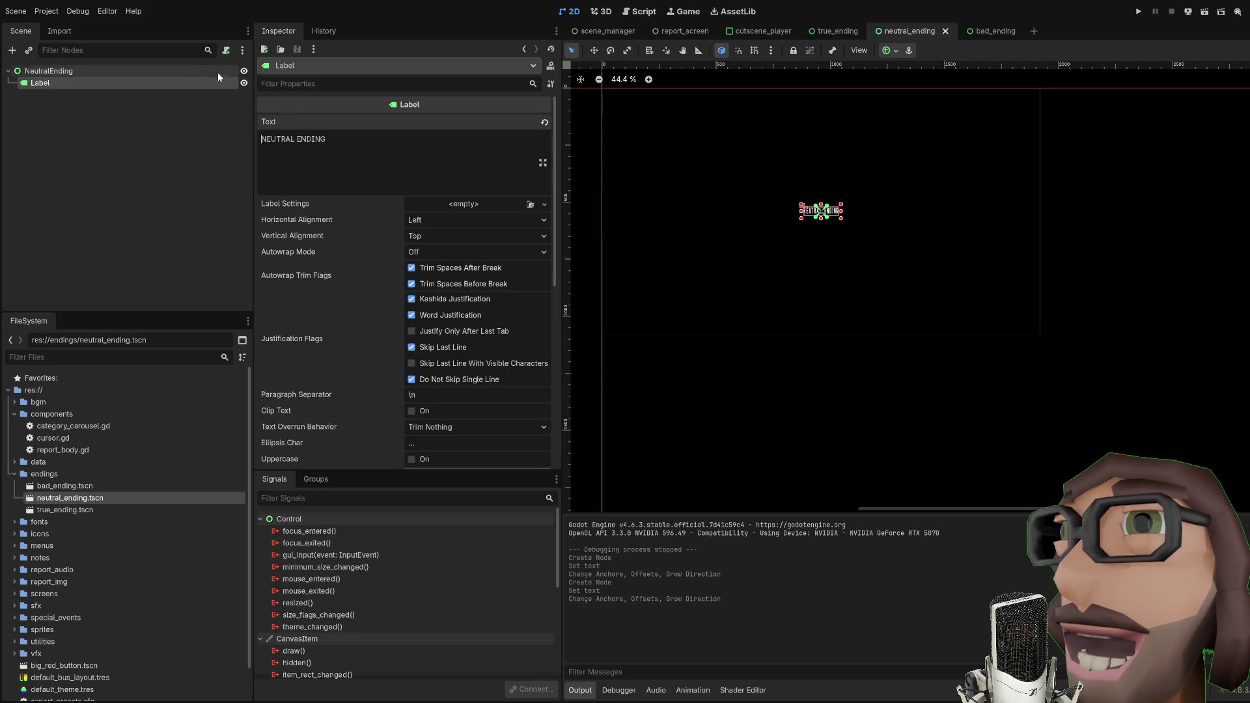
double_click(65, 510)
left_click(70, 72)
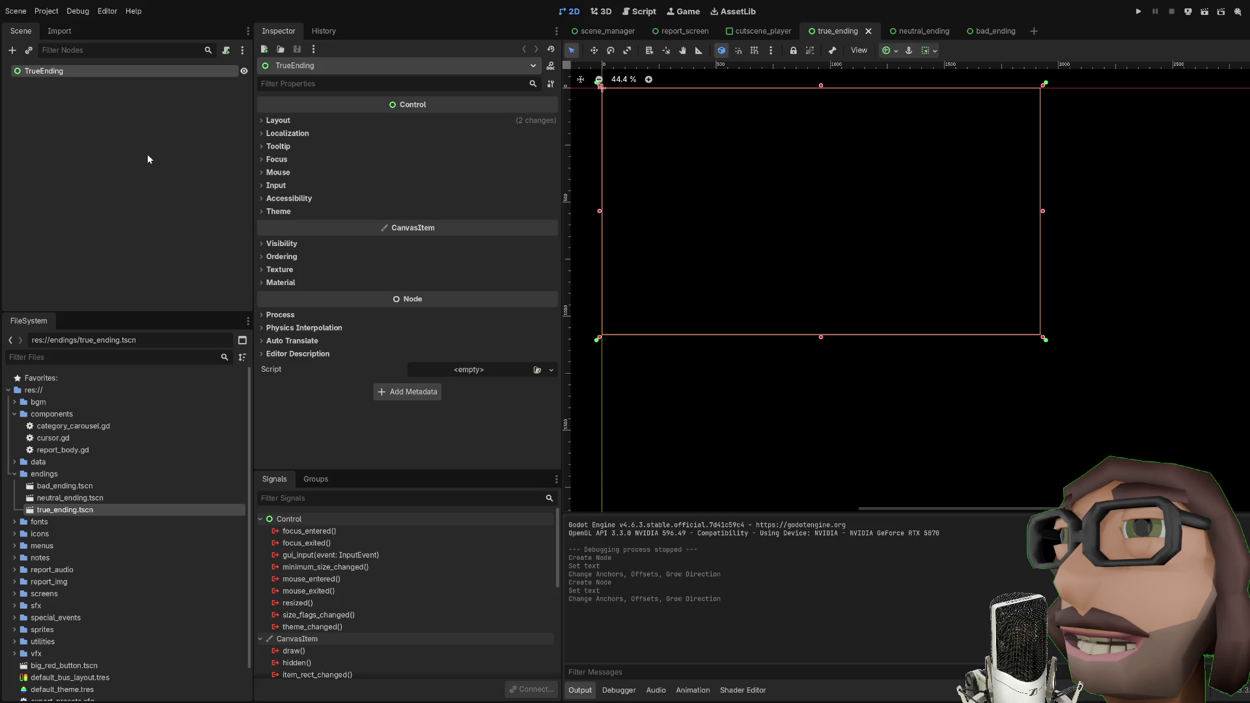
Add a Label under TrueEnding reading TRUE ENDING and centre it on screen.
key("ctrl+a")
key("Return")
left_click(331, 137)
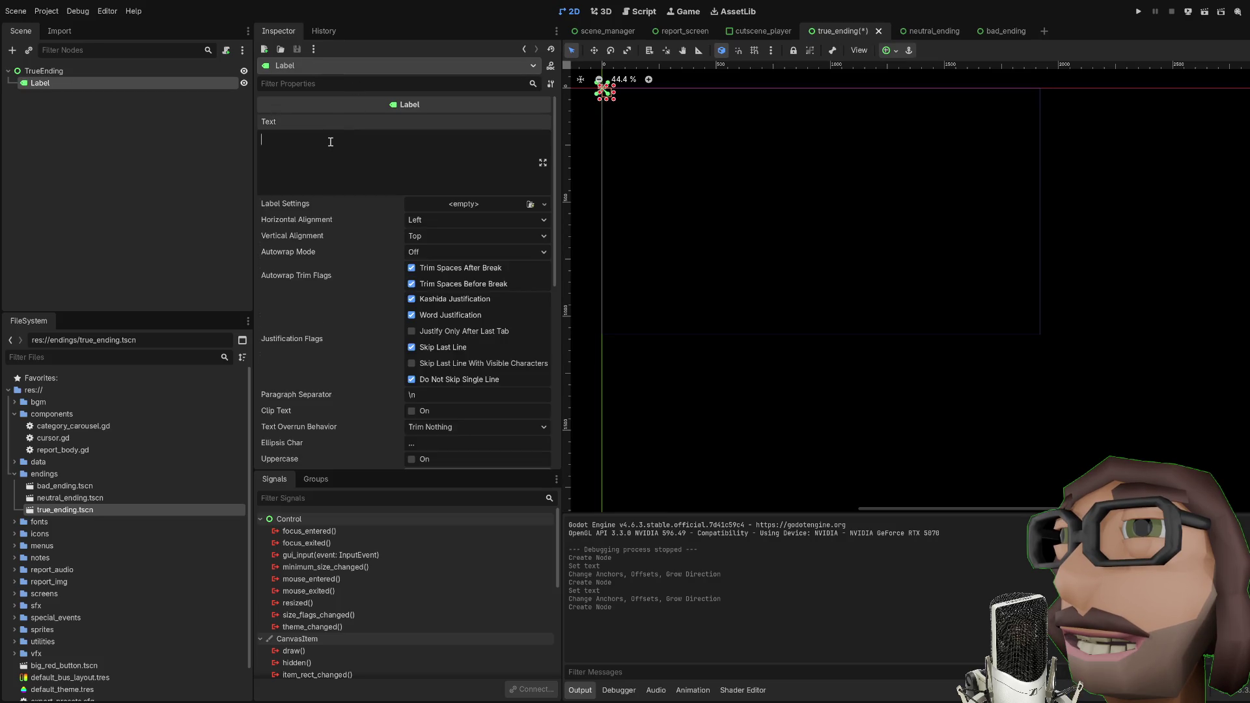
type("TRUE ENDING")
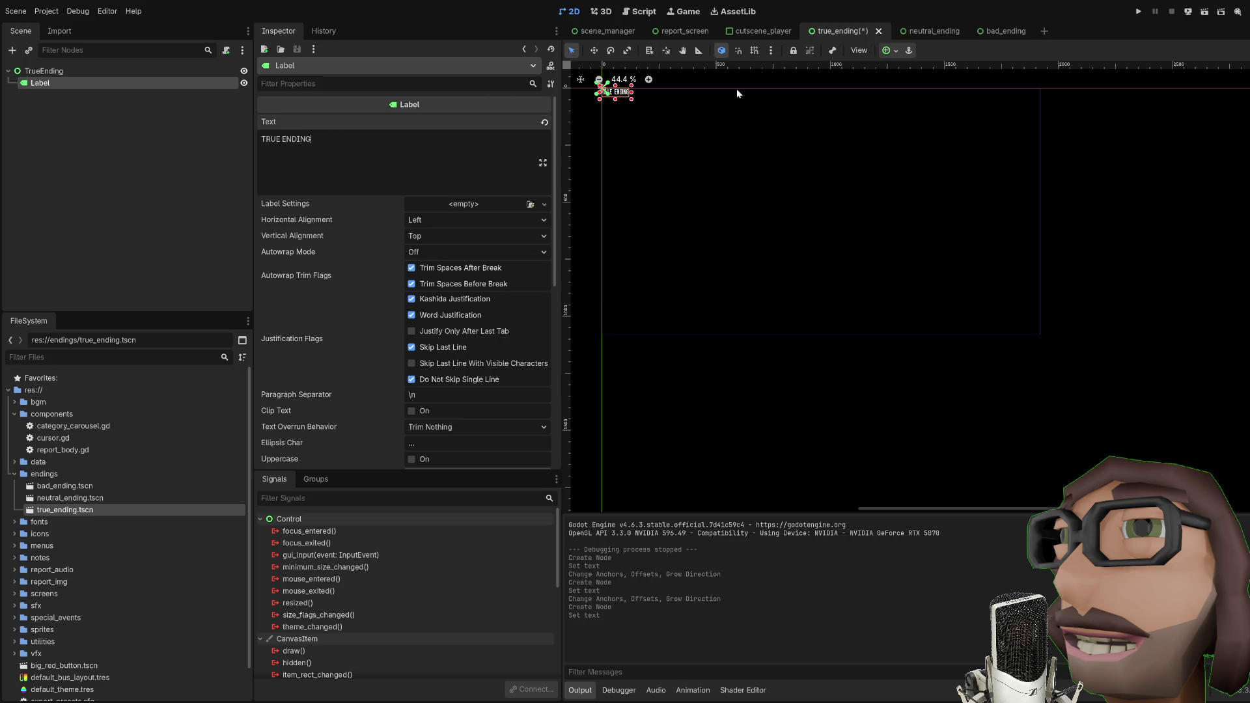
key("ctrl+shift+c")
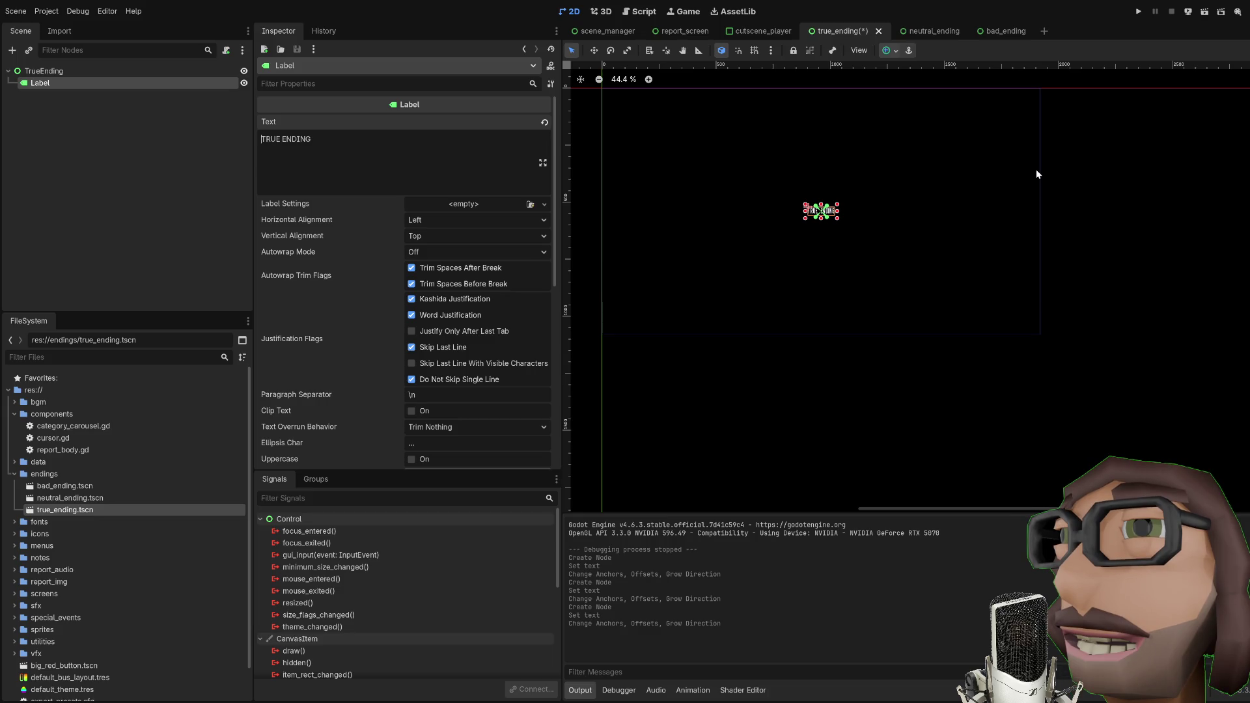
Select the TrueEnding root and save the true ending scene.
left_click(938, 220)
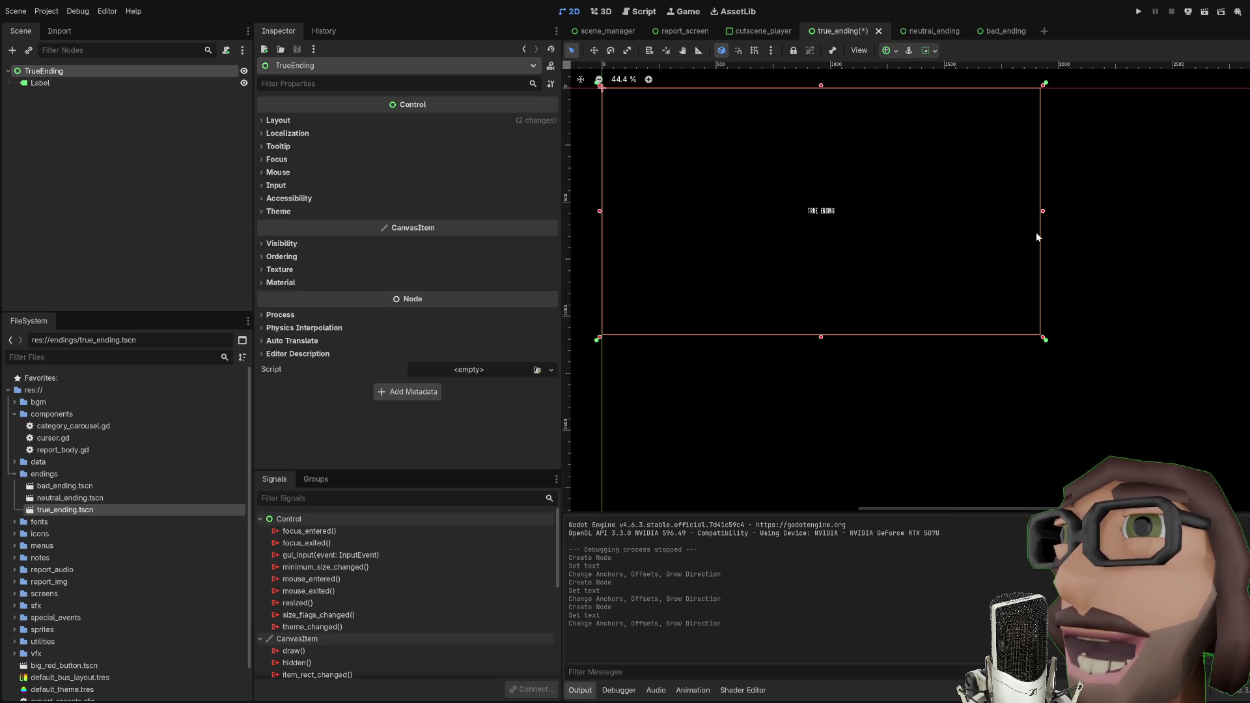
key("ctrl+s")
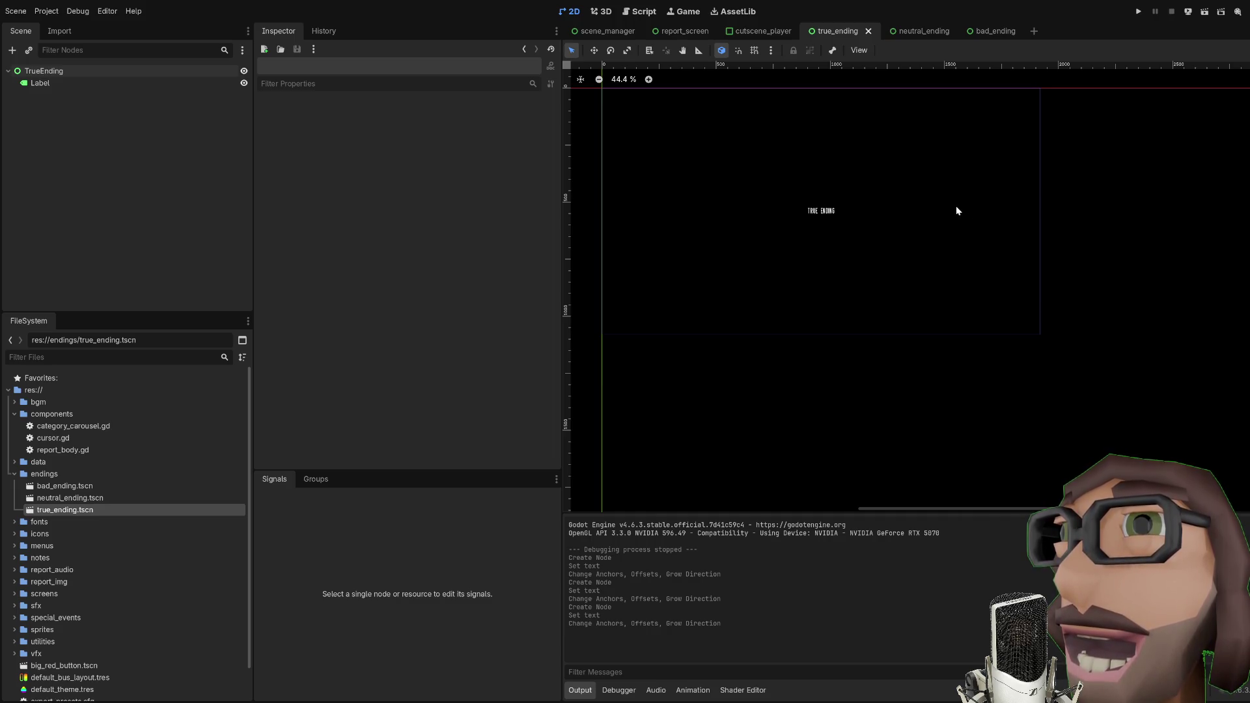
left_click(885, 211)
key("ctrl+s")
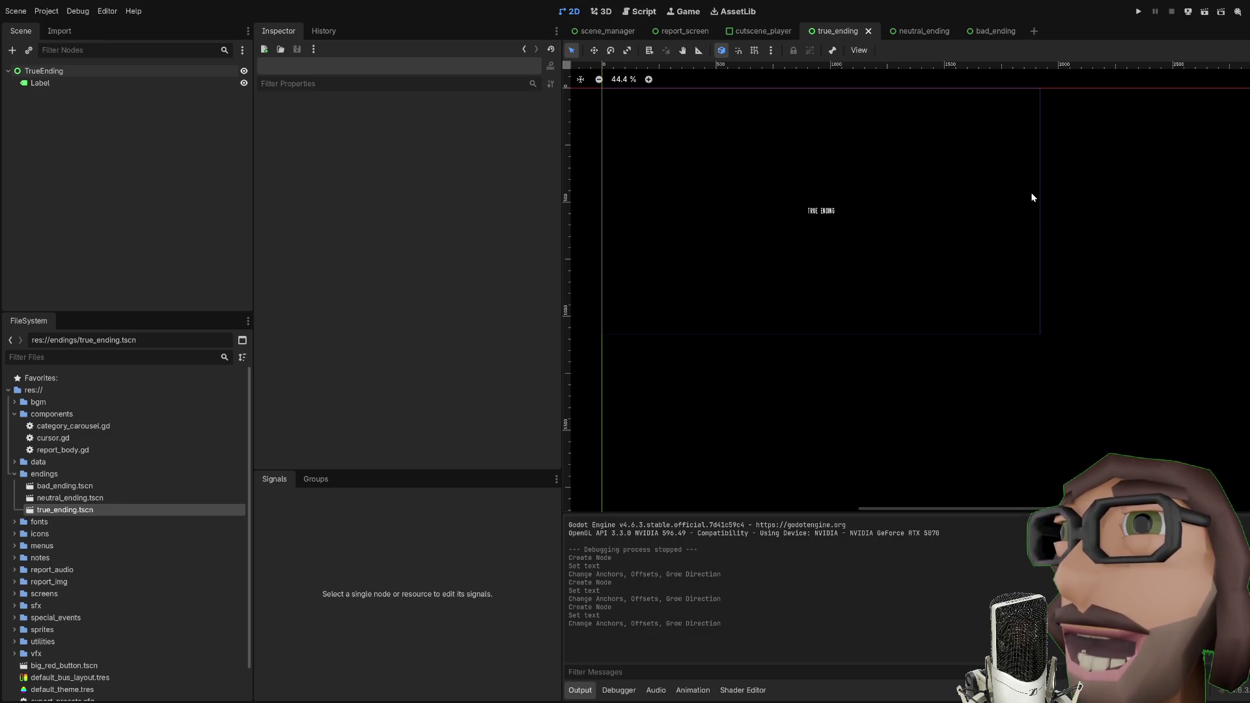
Run the game with F5 to check the endings.
scroll(987, 216, "down", 1)
scroll(985, 193, "left", 1)
scroll(982, 211, "up", 1)
scroll(982, 212, "up", 5)
scroll(1026, 221, "left", 2)
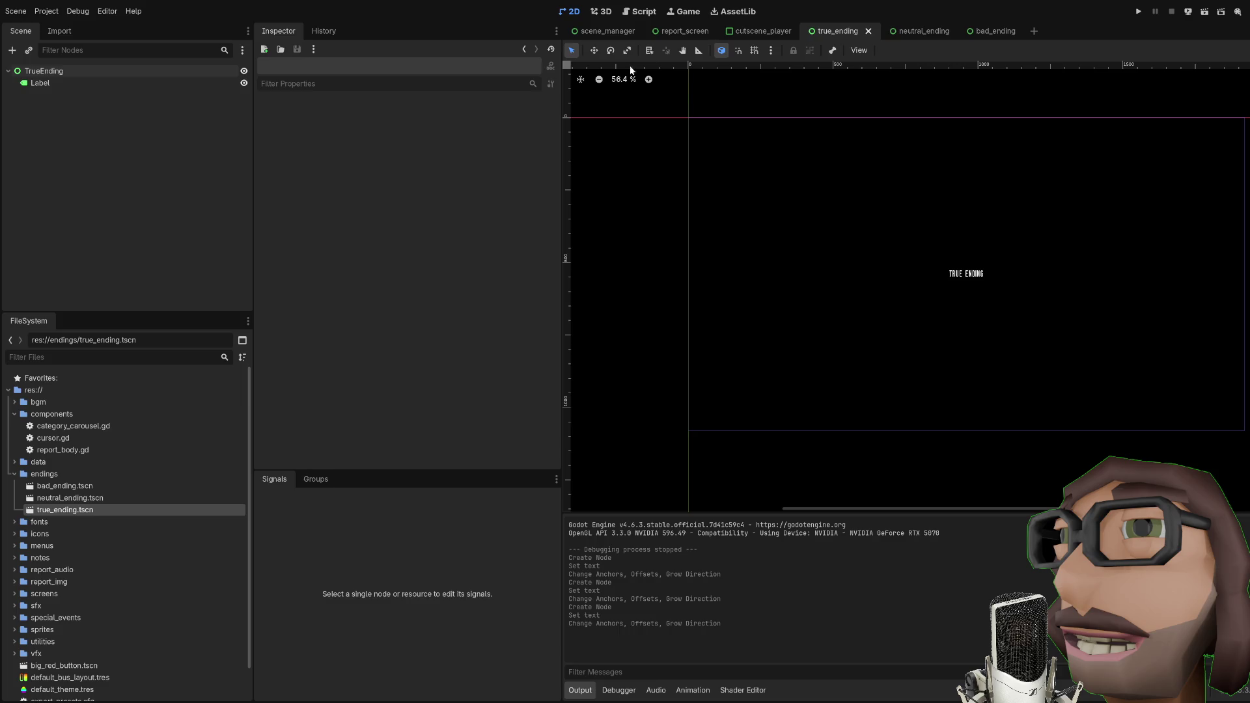
key("F5")
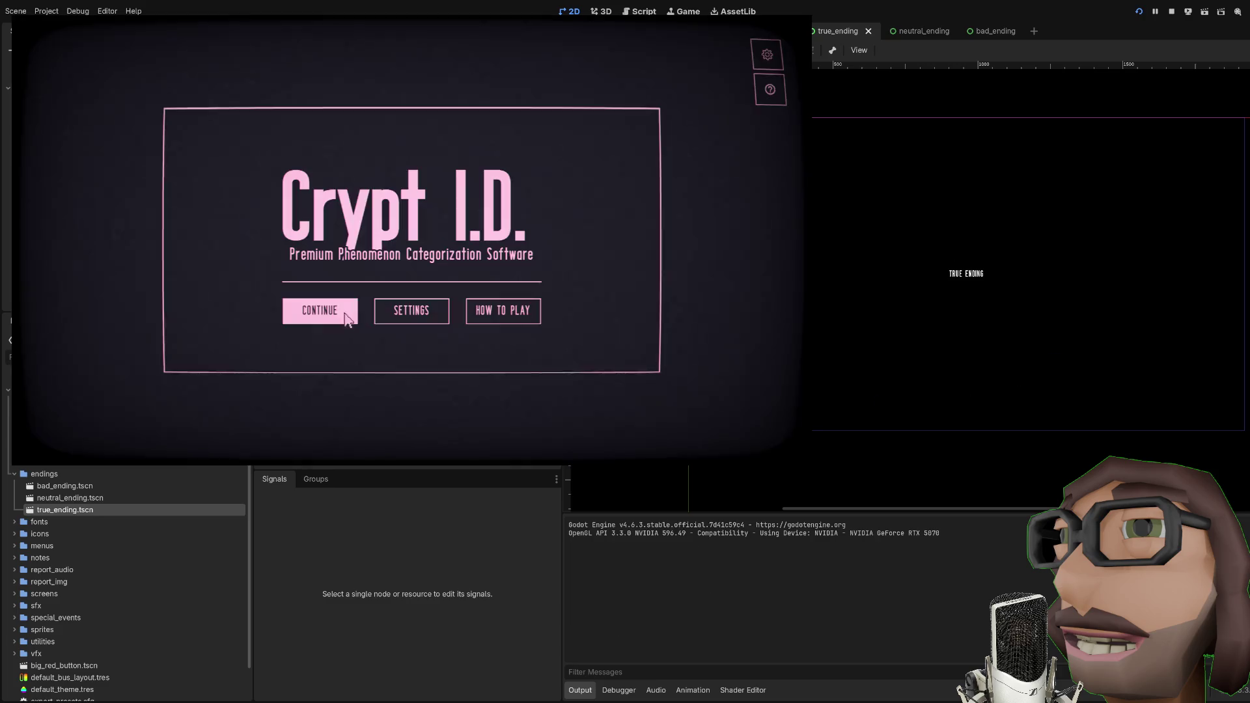
Stop the game and show sequencer.gd at load_game, with its 0.8, 0.5, 0.0 ending thresholds.
key("F8")
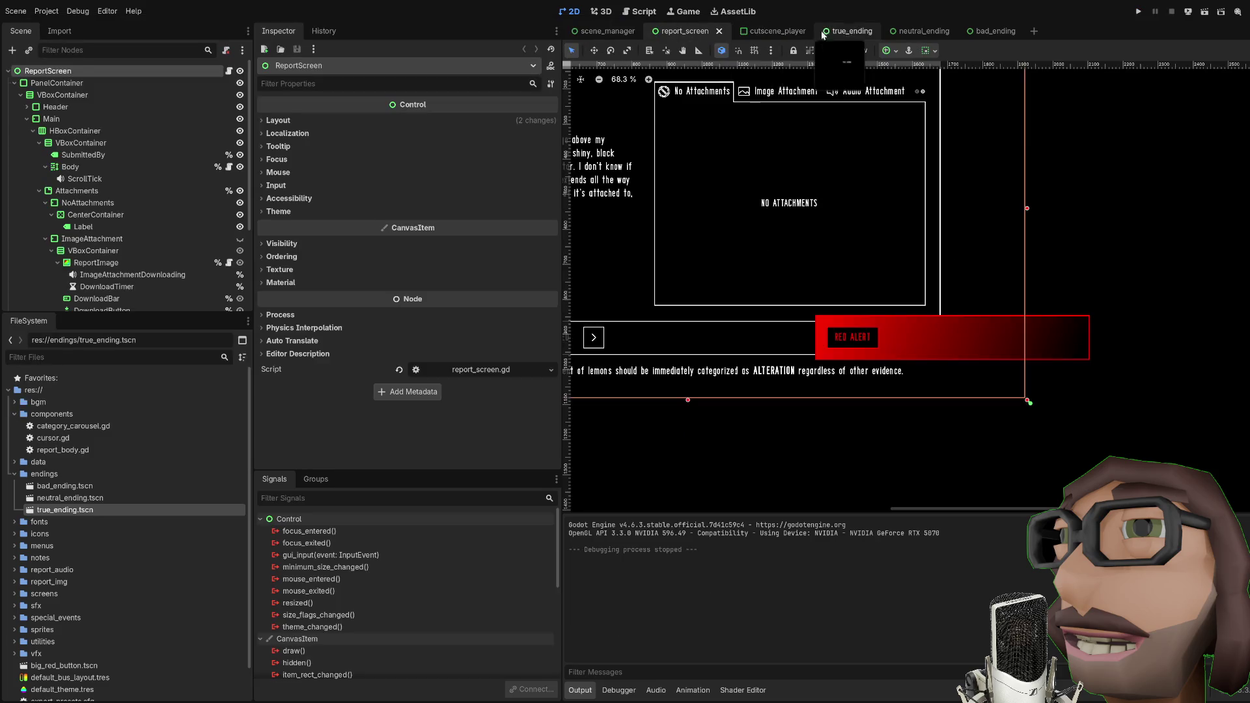
key("ctrl+F3")
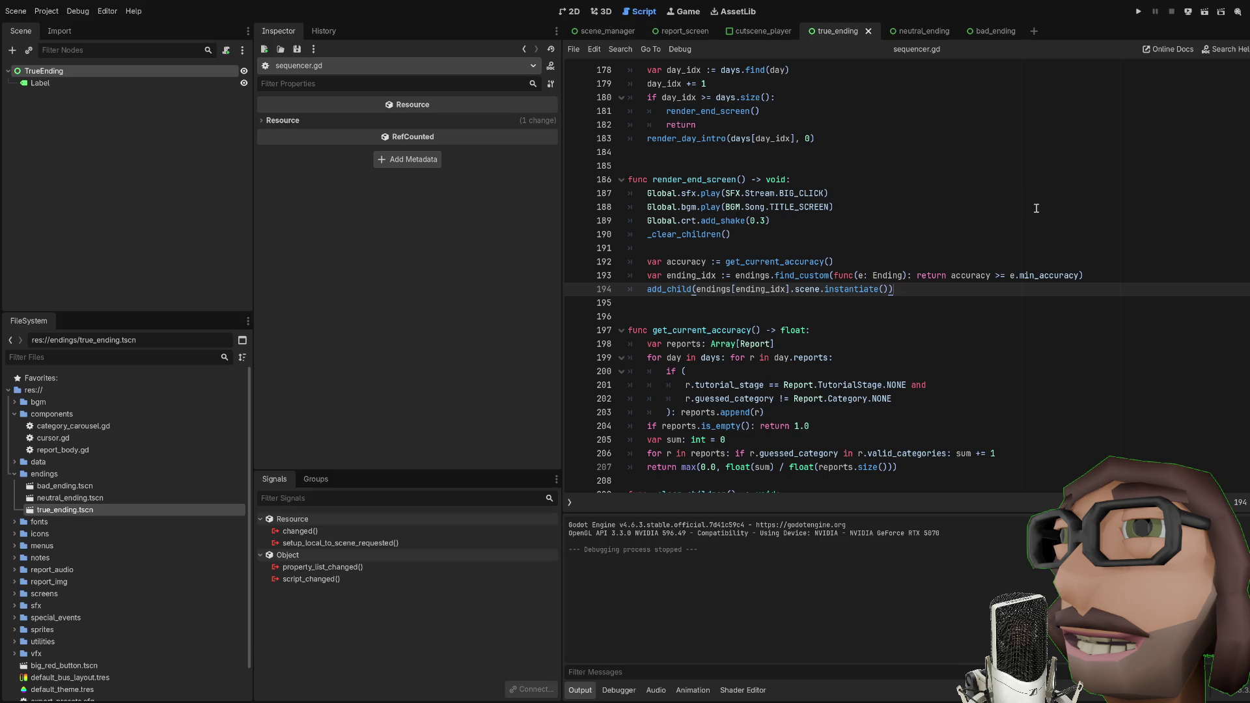
scroll(827, 241, "down", 1)
scroll(829, 237, "up", 15)
scroll(828, 237, "up", 20)
scroll(828, 237, "up", 20)
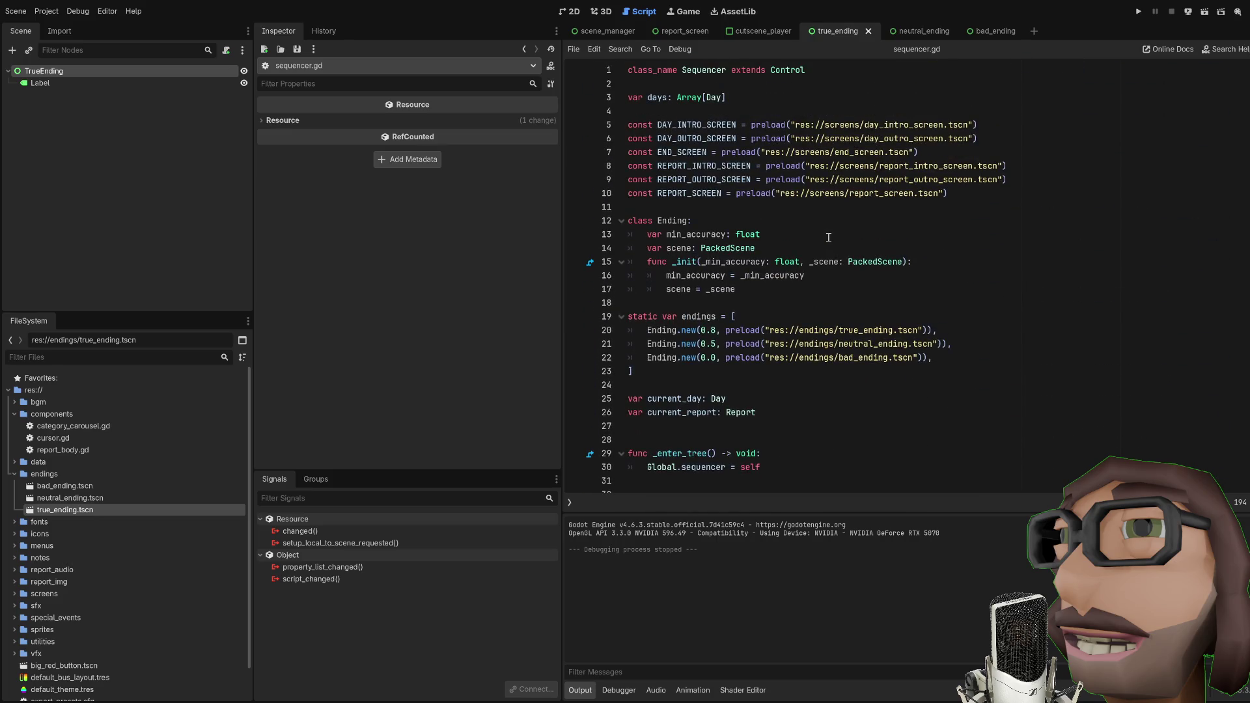
scroll(828, 237, "down", 13)
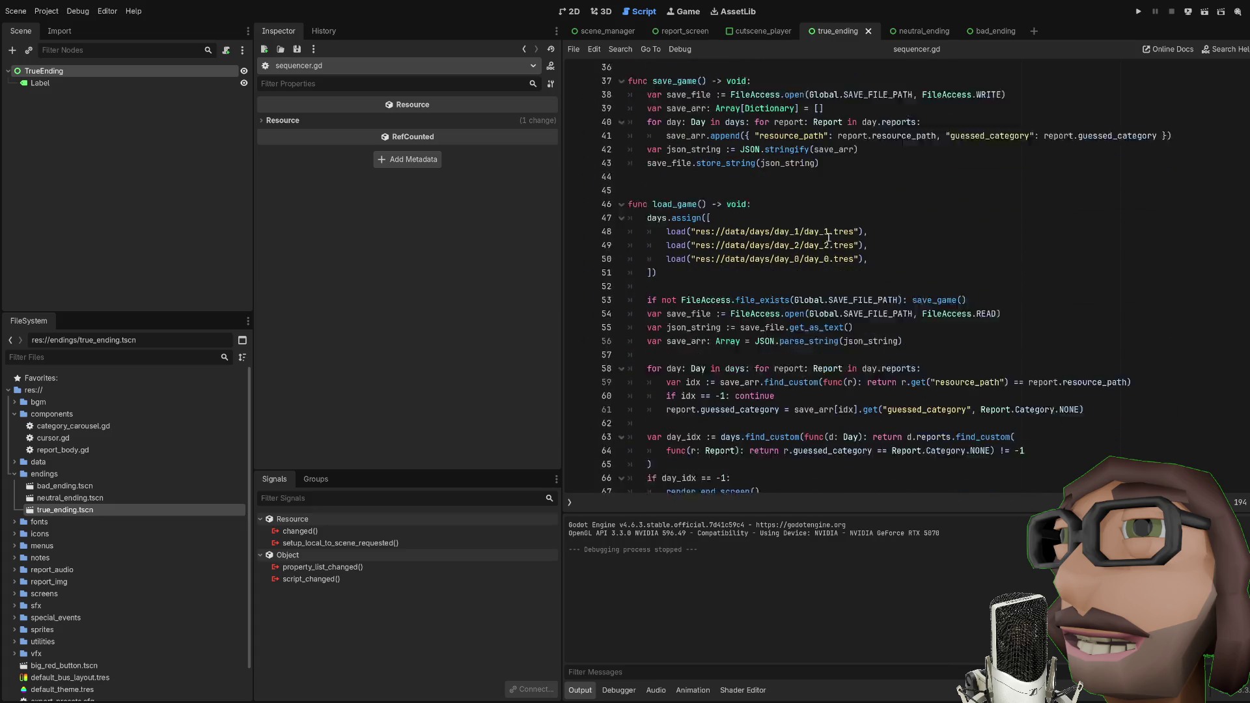
Duplicate the days.assign block, comment out its day 0 and day 2 loads, and save.
left_click(899, 207)
key("Down")
key("shift+Up")
key("shift+Up")
key("shift+Up")
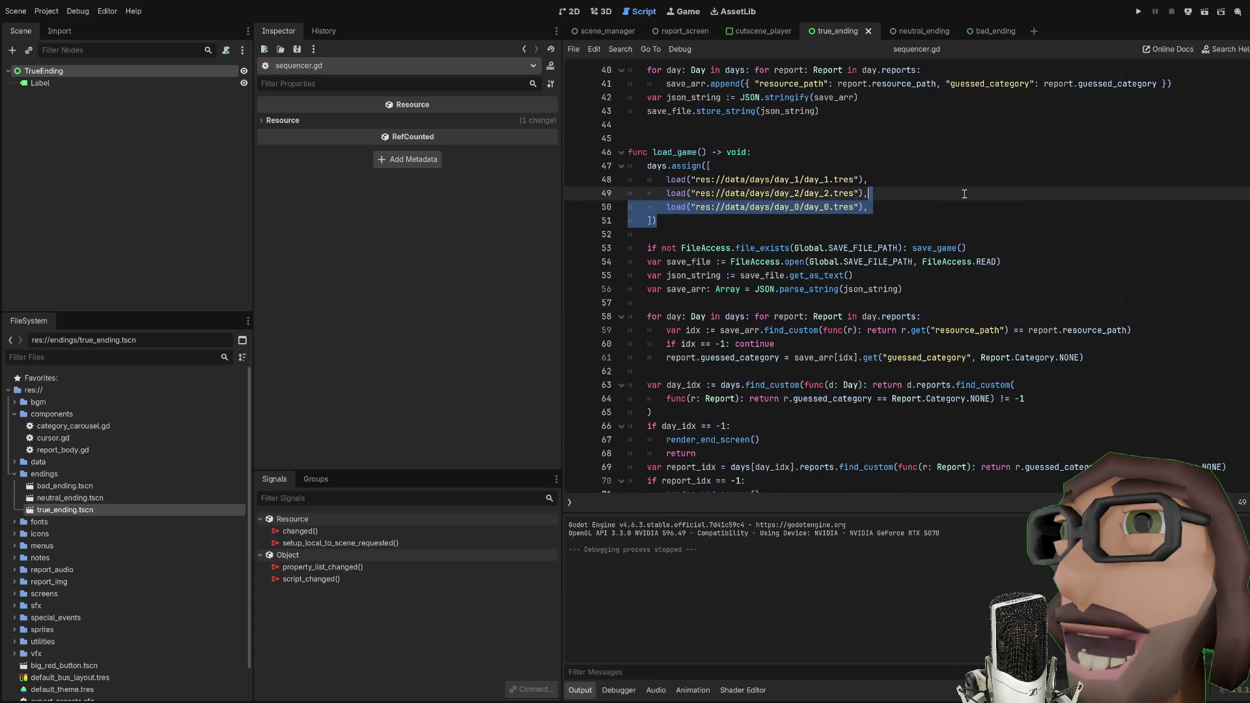
key("ctrl+alt+Down")
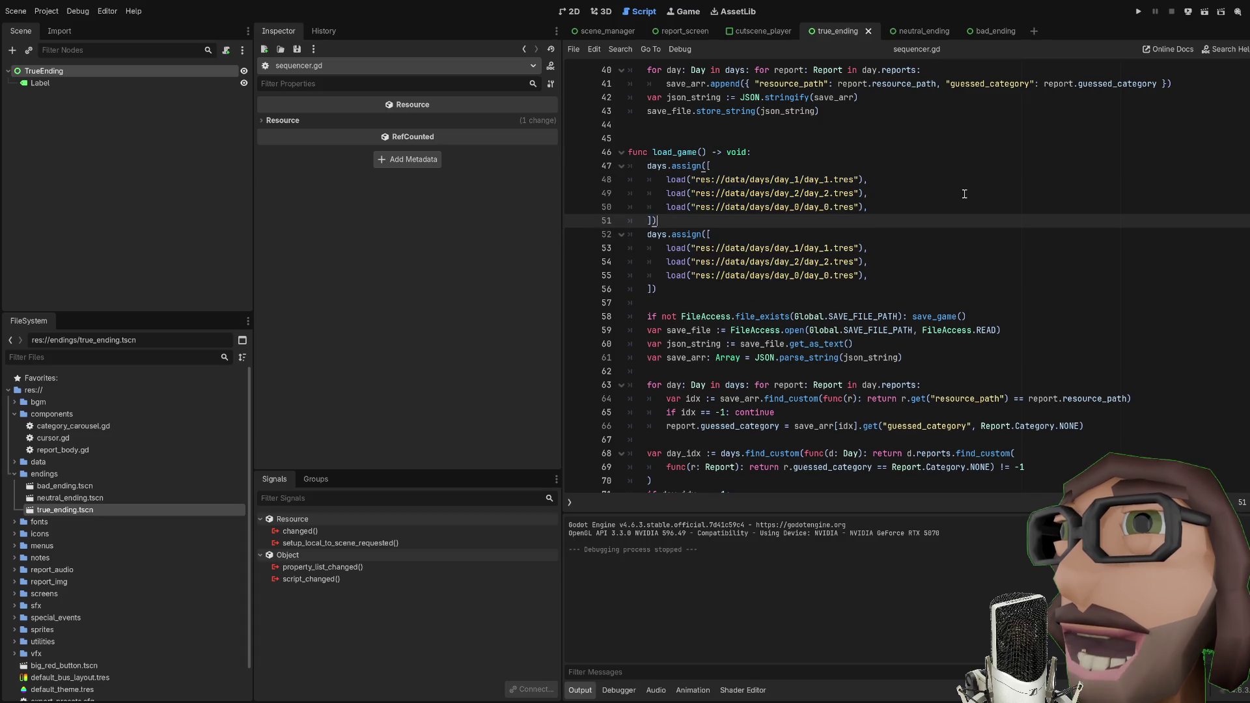
key("Down")
key("Down")
key("Down")
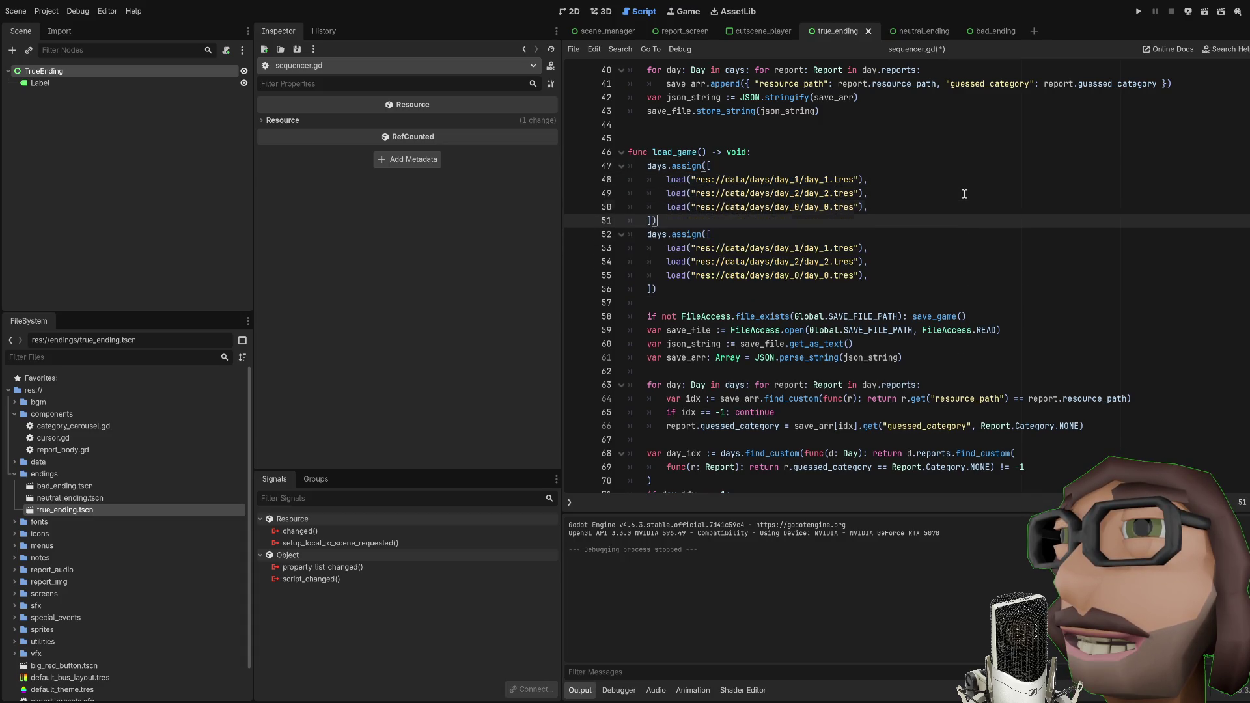
key("ctrl+k")
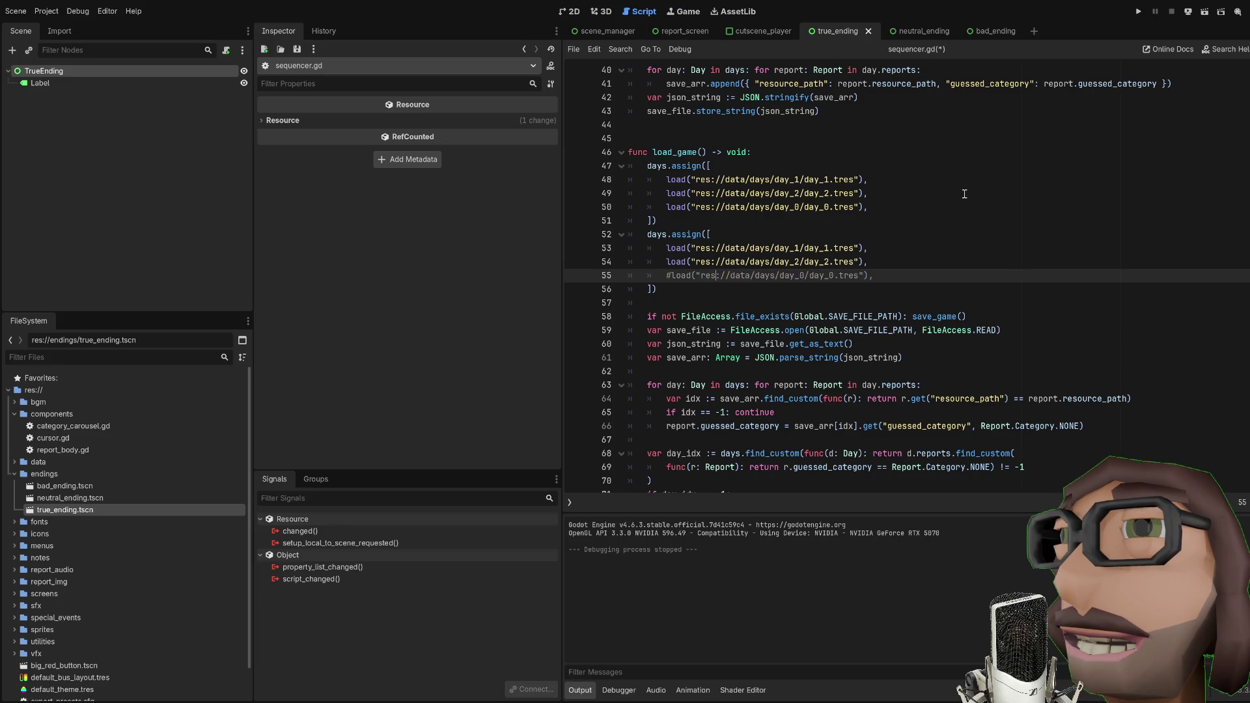
key("Up")
key("ctrl+k")
key("ctrl+s")
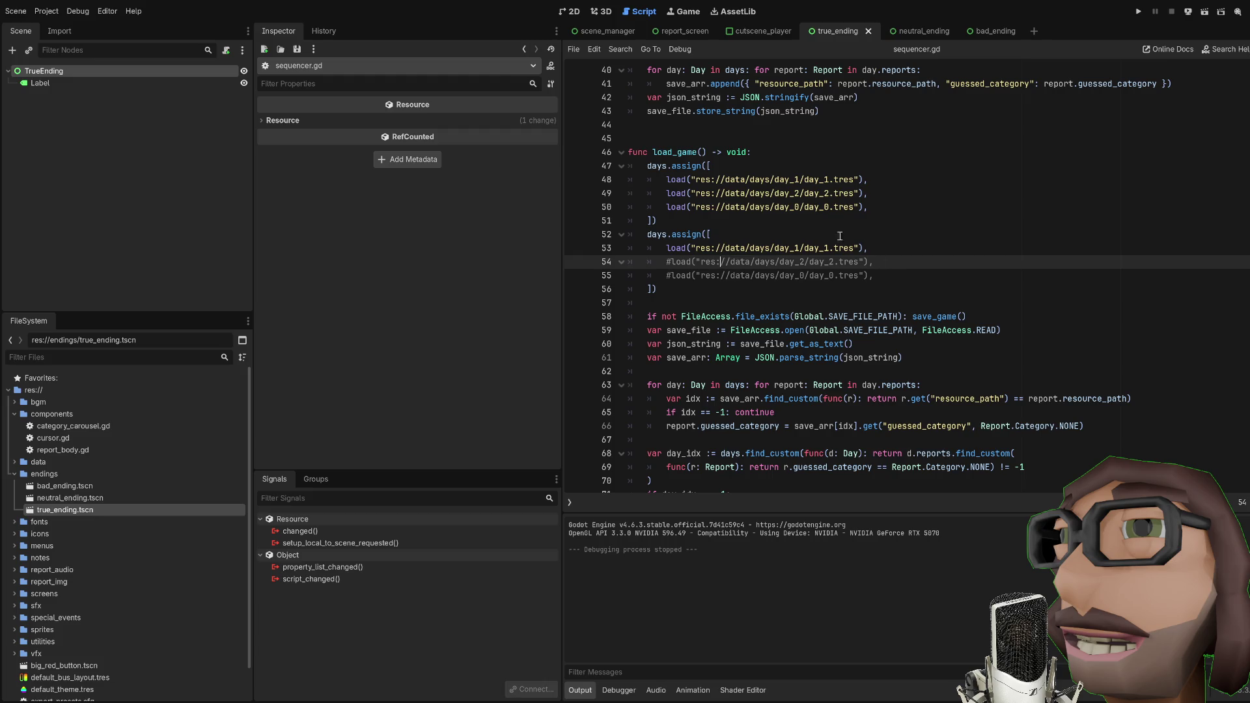
Delete the original days.assign block, then run and stop the game with only day 1.
key("Up")
key("Up")
key("Up")
left_click(768, 153, "shift")
key("BackSpace")
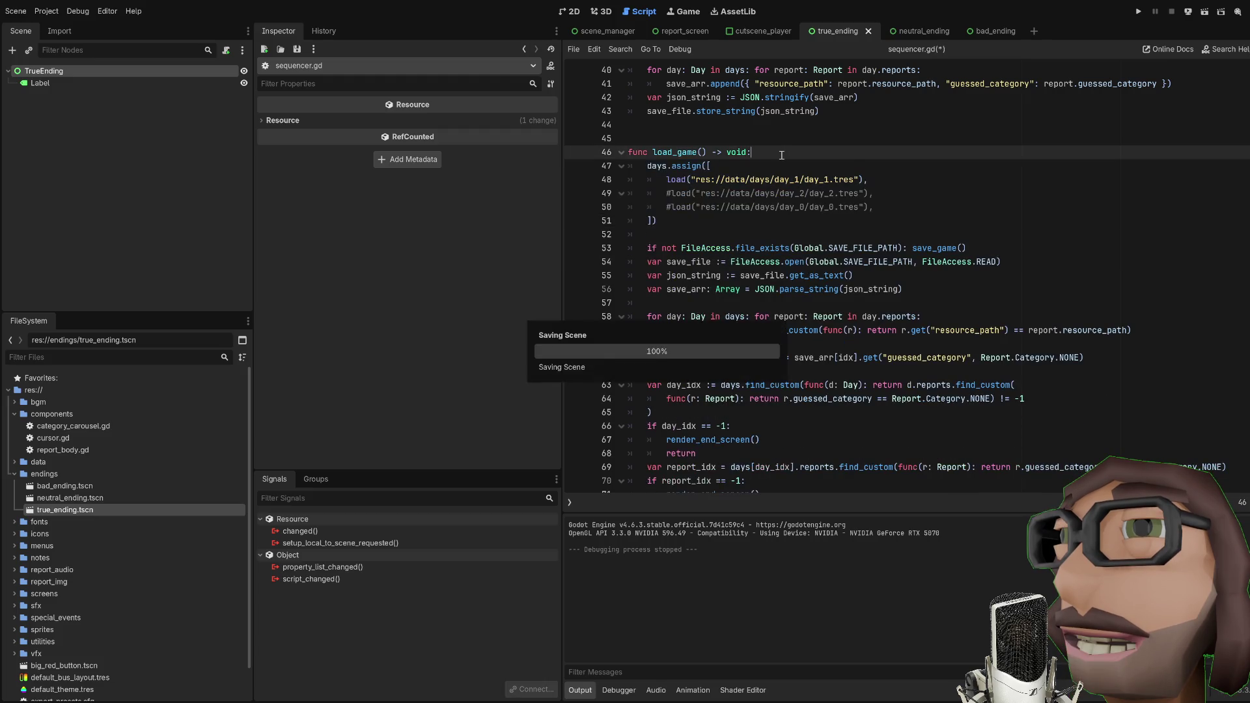
left_click(905, 212)
key("F5")
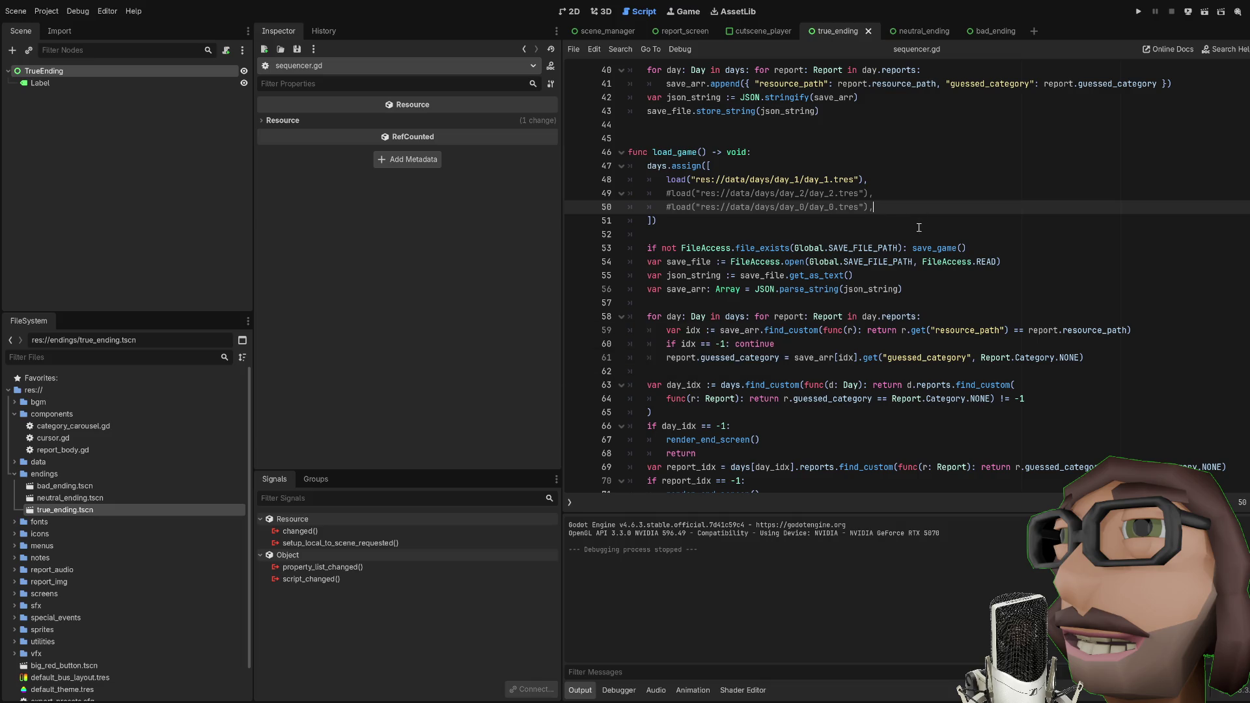
key("F8")
Run the game, start a new game, and continue past the welcome and DAY 1 title.
left_click(924, 275)
key("F5")
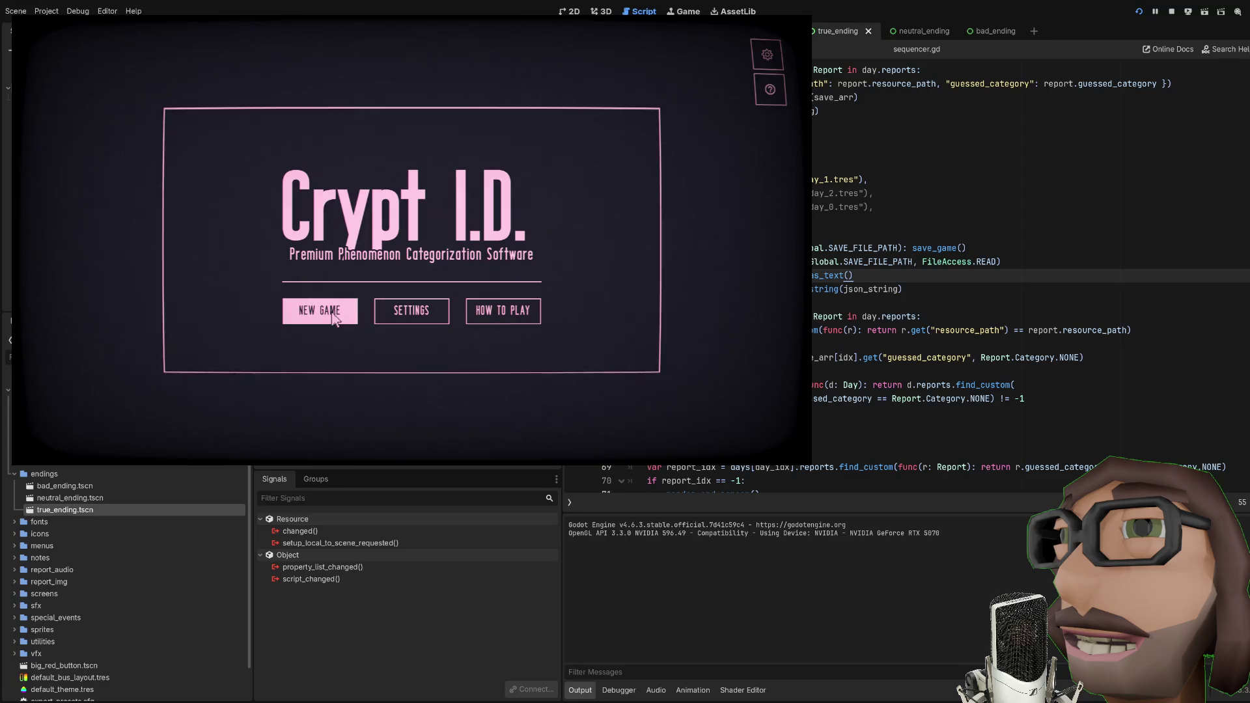
left_click(334, 317)
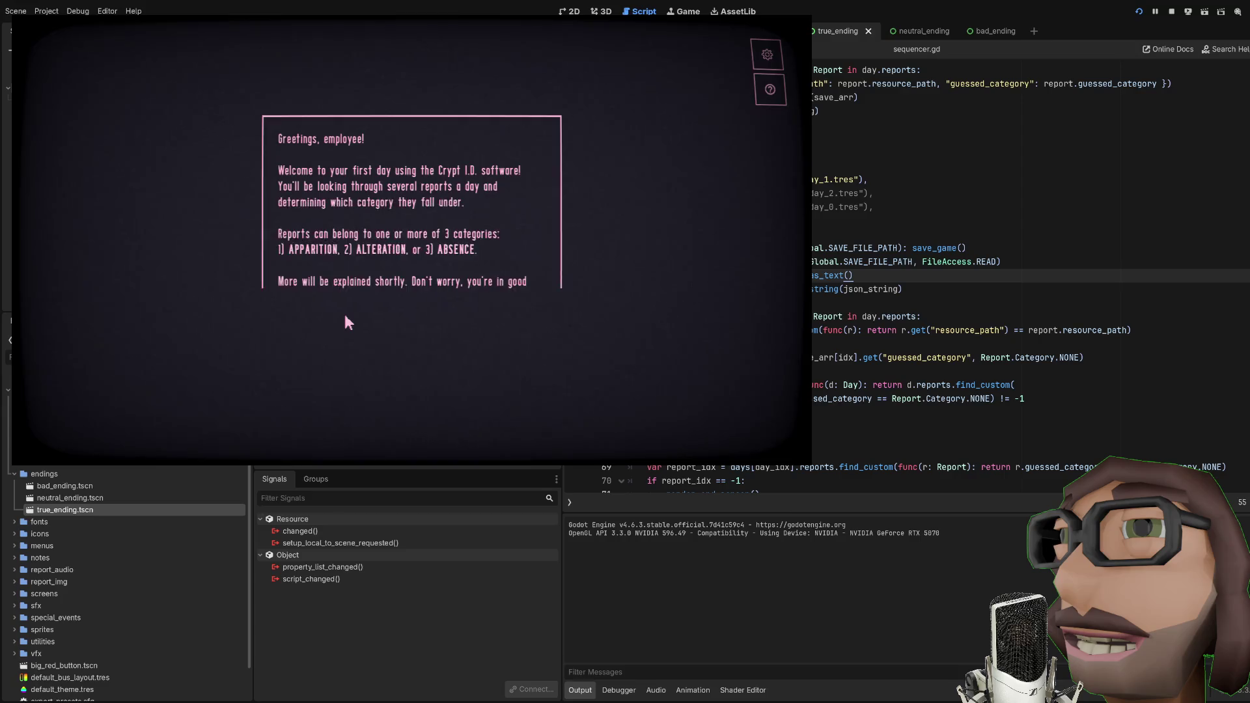
left_click(422, 338)
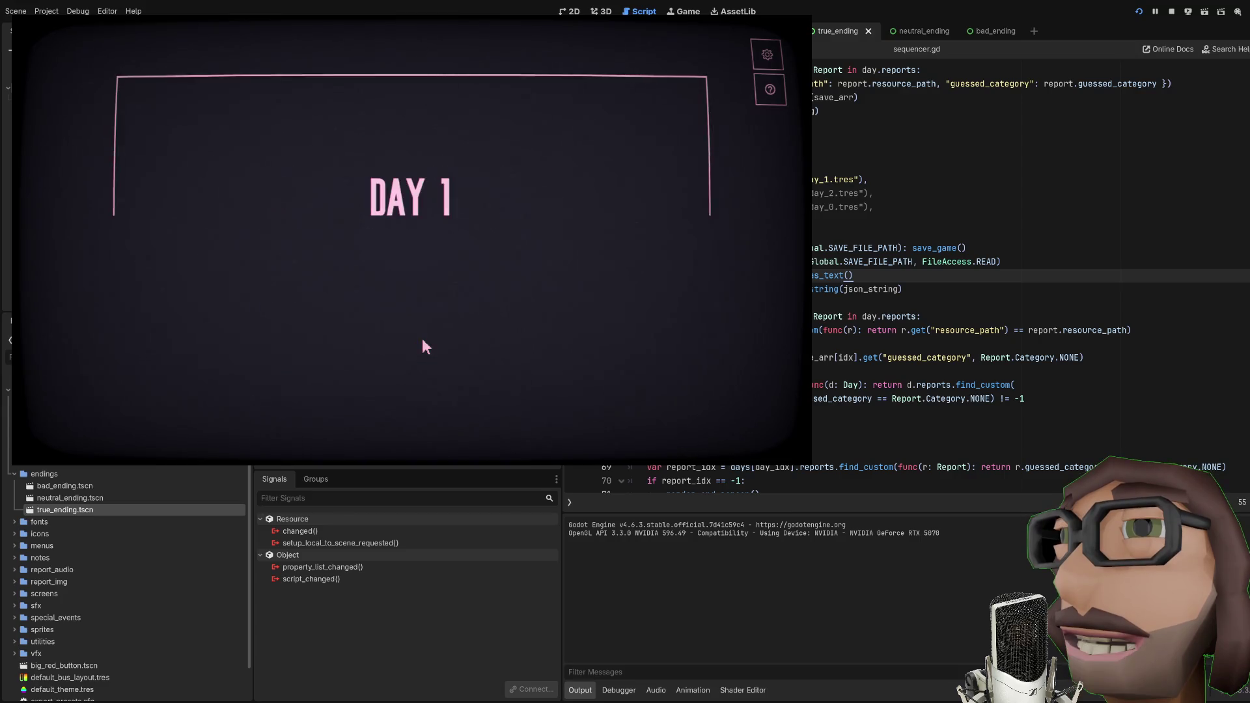
left_click(424, 306)
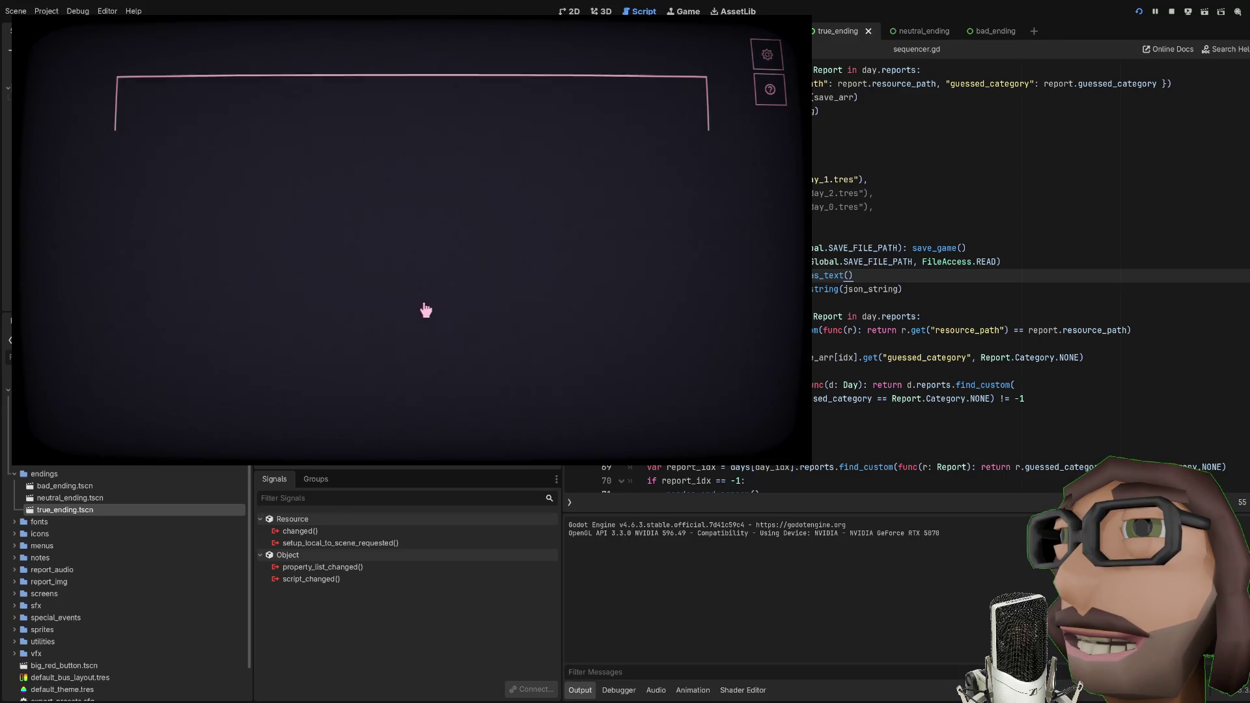
left_click(423, 311)
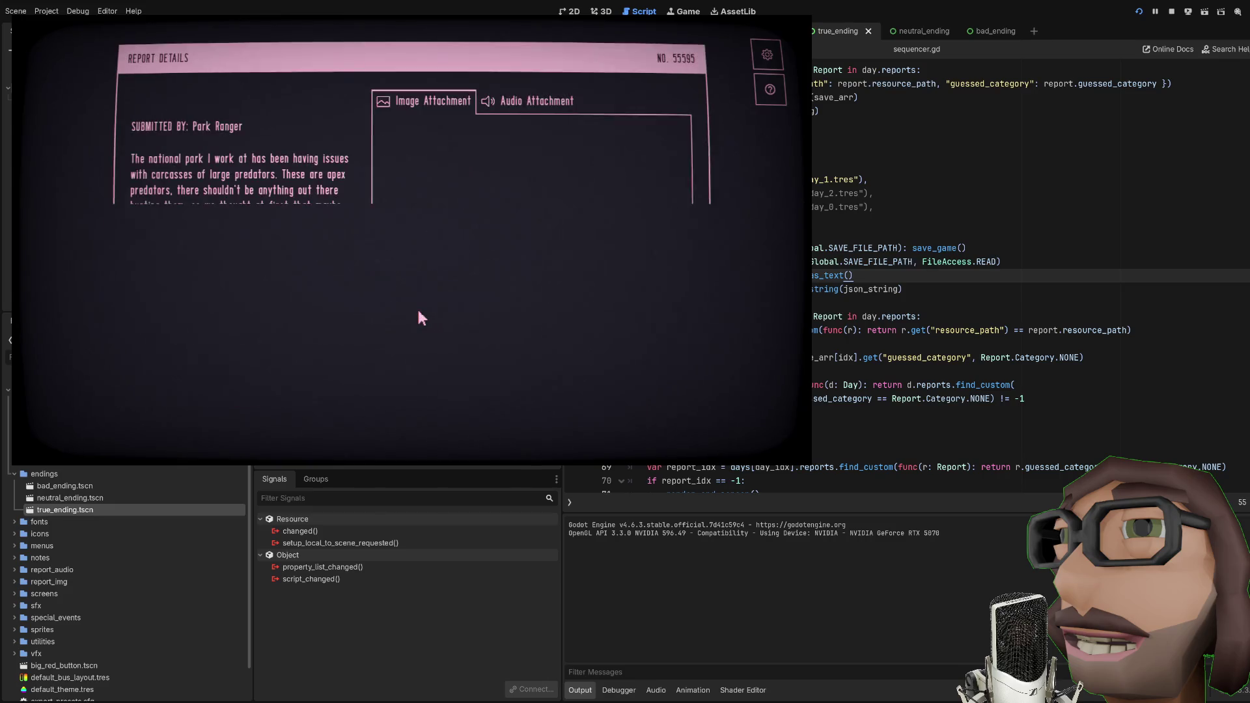
Submit the national park and The Floater reports as ALTERATION.
left_click(303, 394)
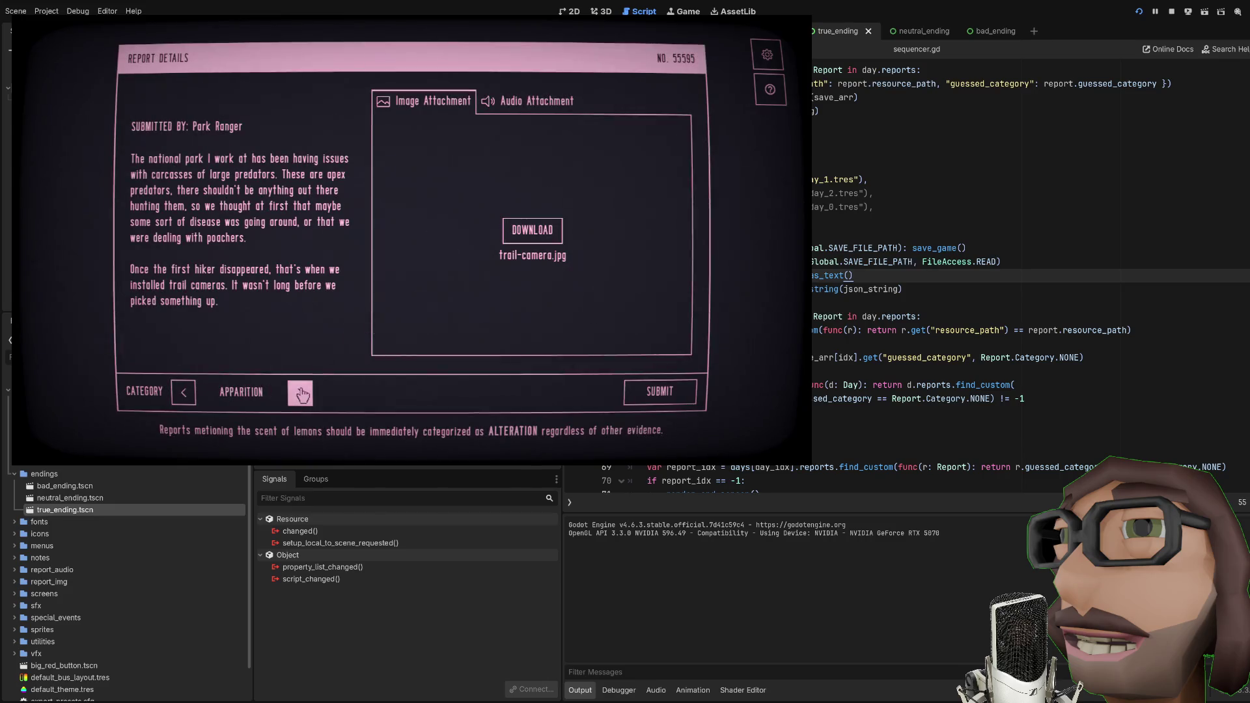
left_click(301, 394)
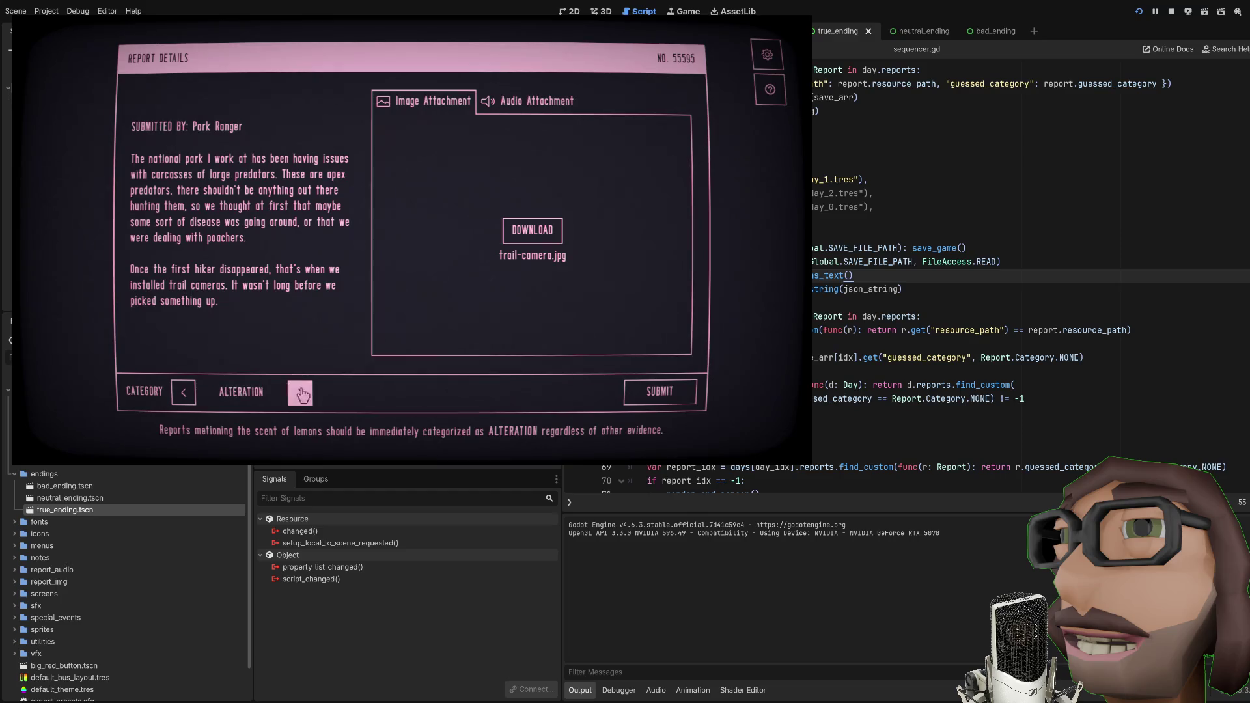
left_click(659, 391)
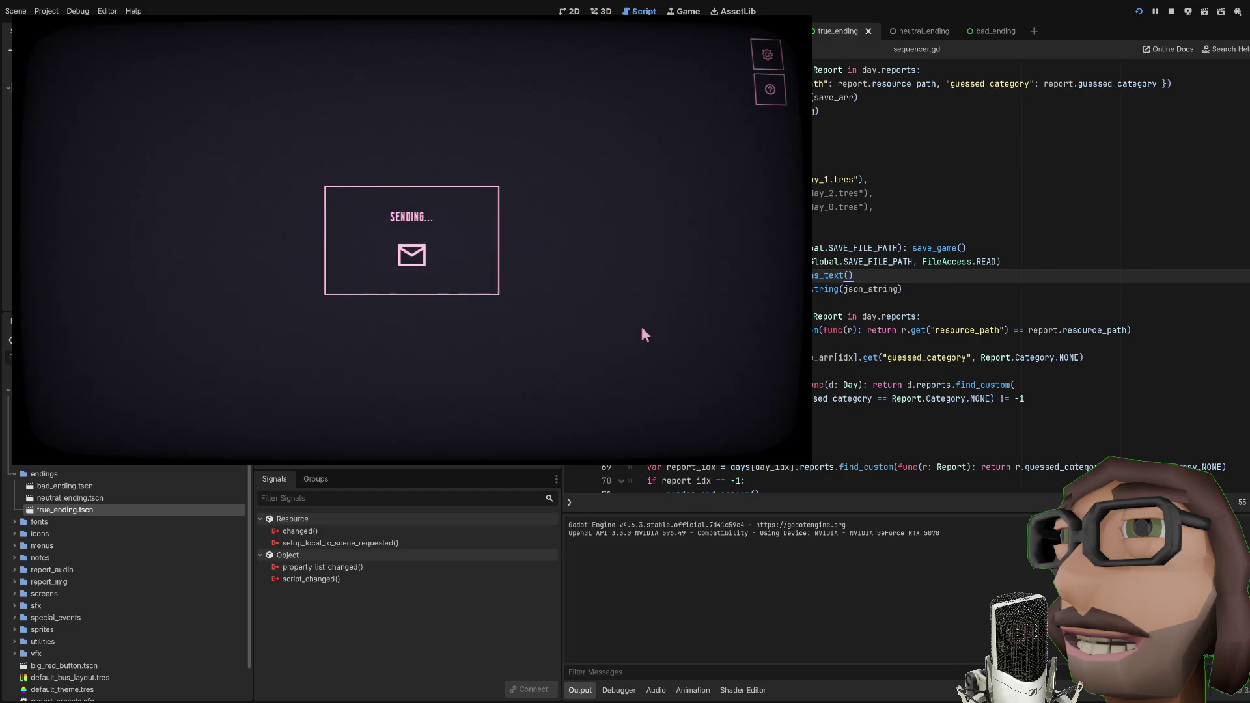
left_click(412, 276)
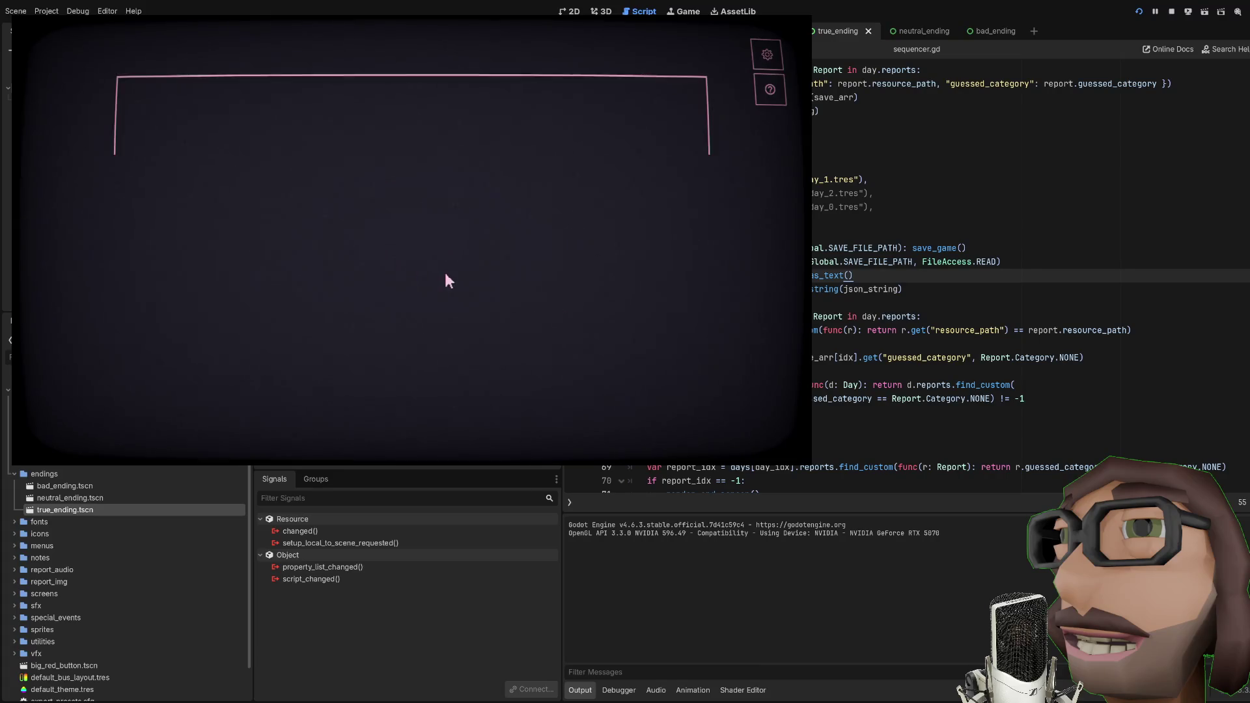
left_click(437, 298)
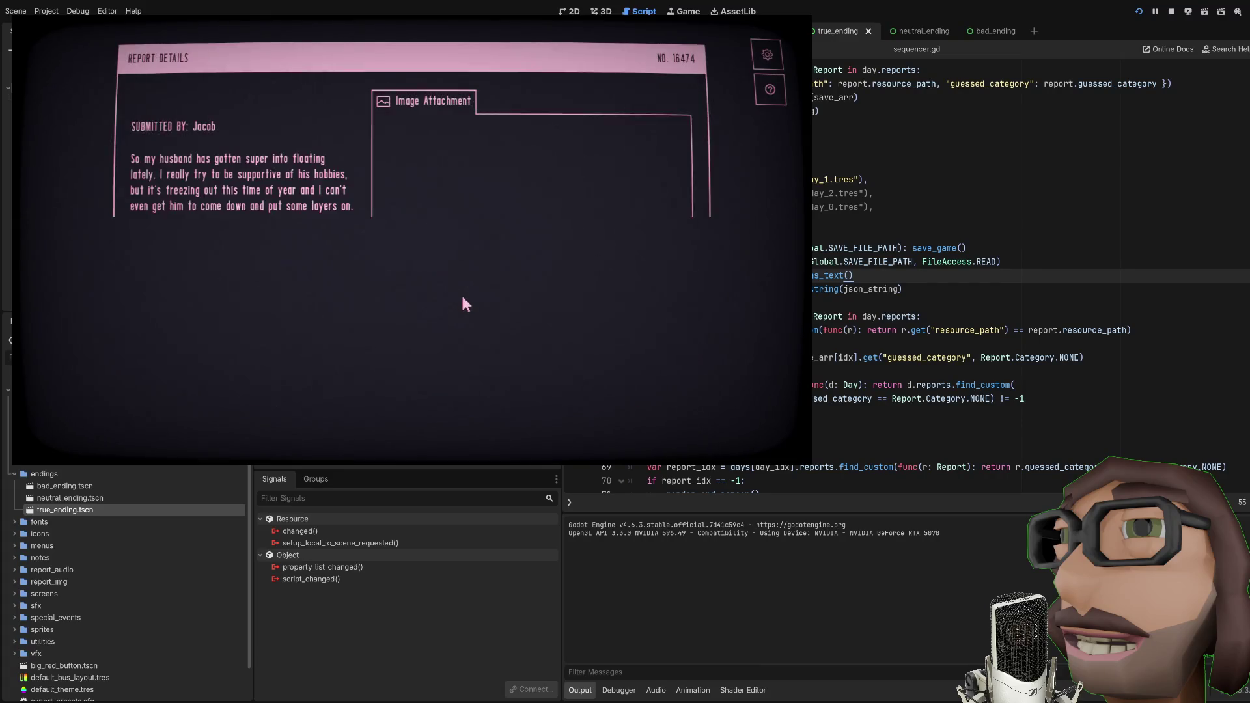
left_click(300, 392)
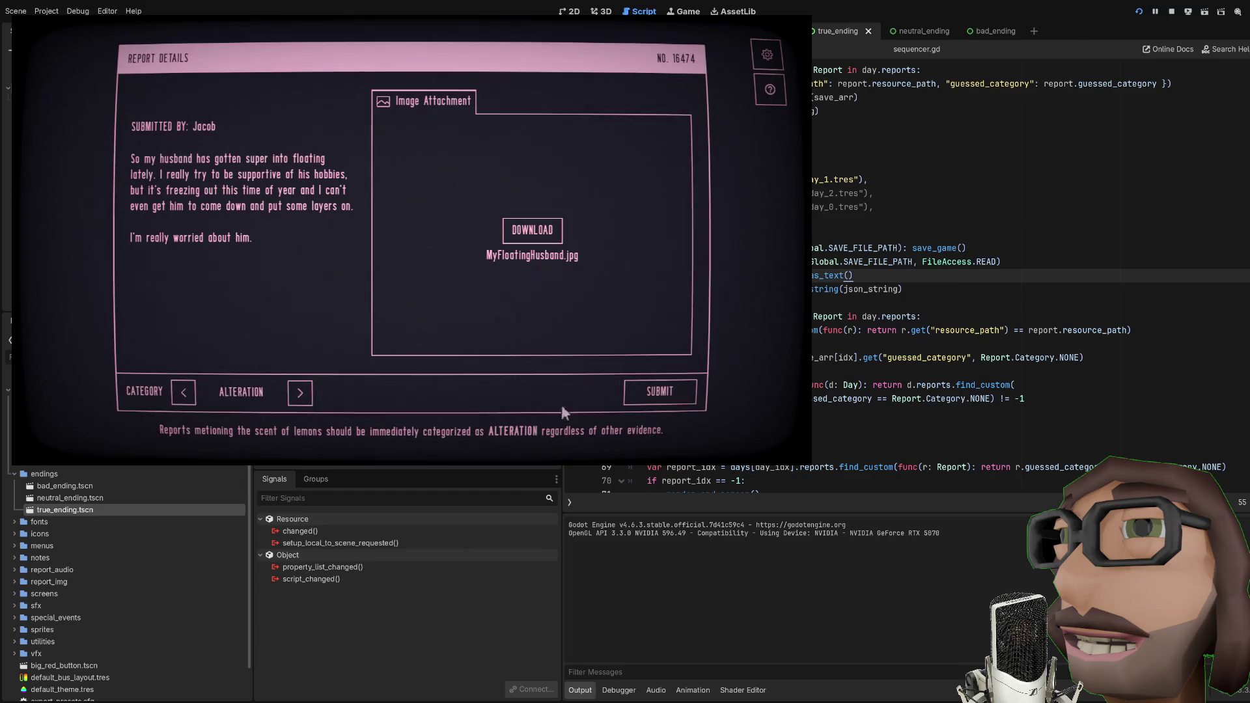
left_click(660, 392)
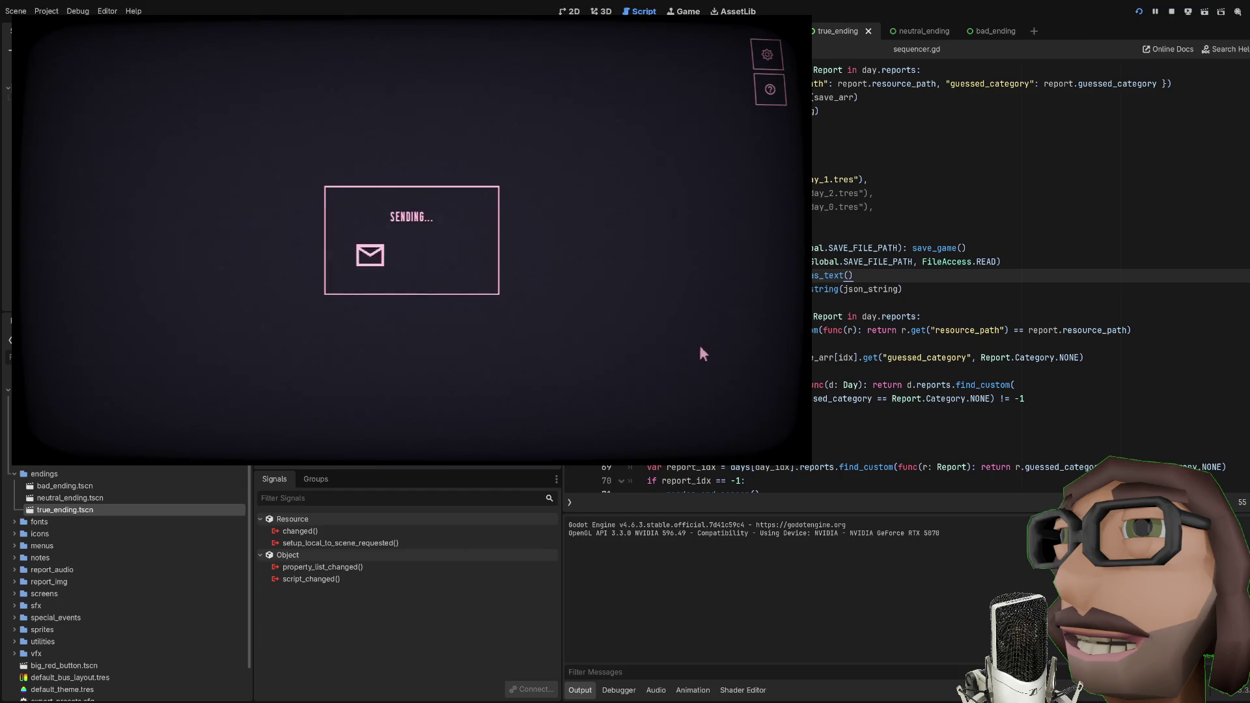
left_click(412, 276)
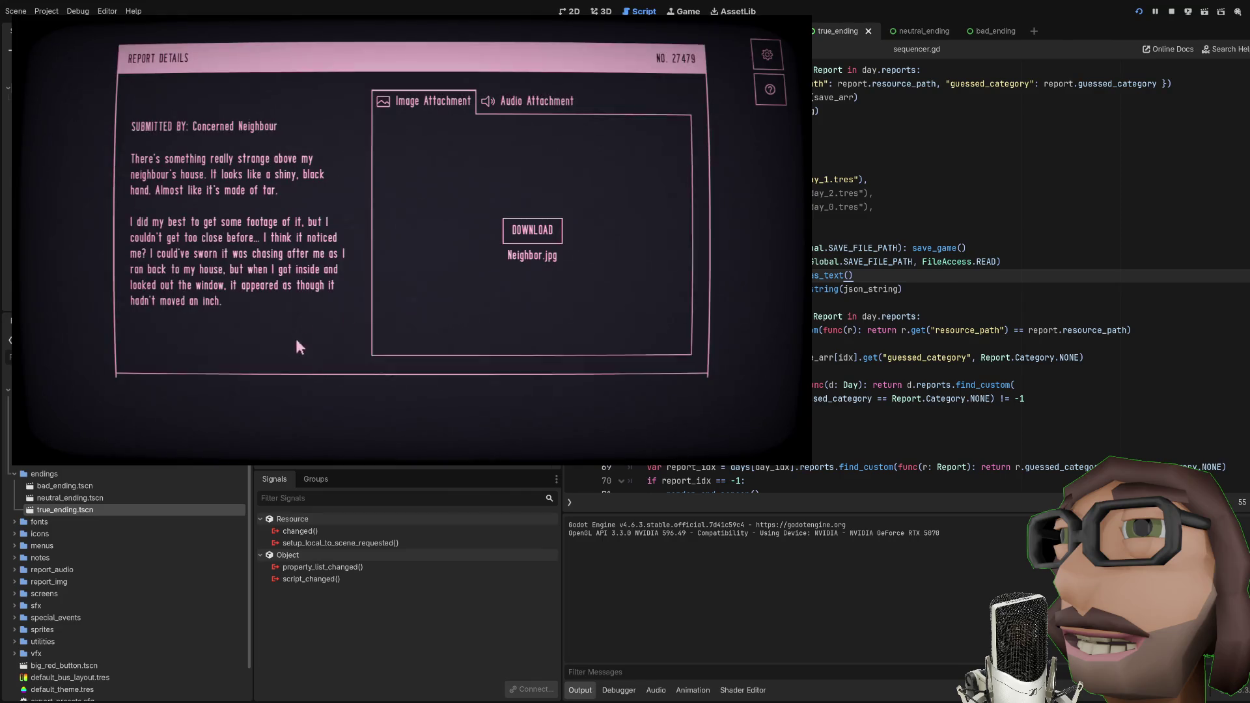
Submit The Hand Next Door and The Circus as APPARITION and the lemon report as ALTERATION.
left_click(300, 393)
left_click(651, 402)
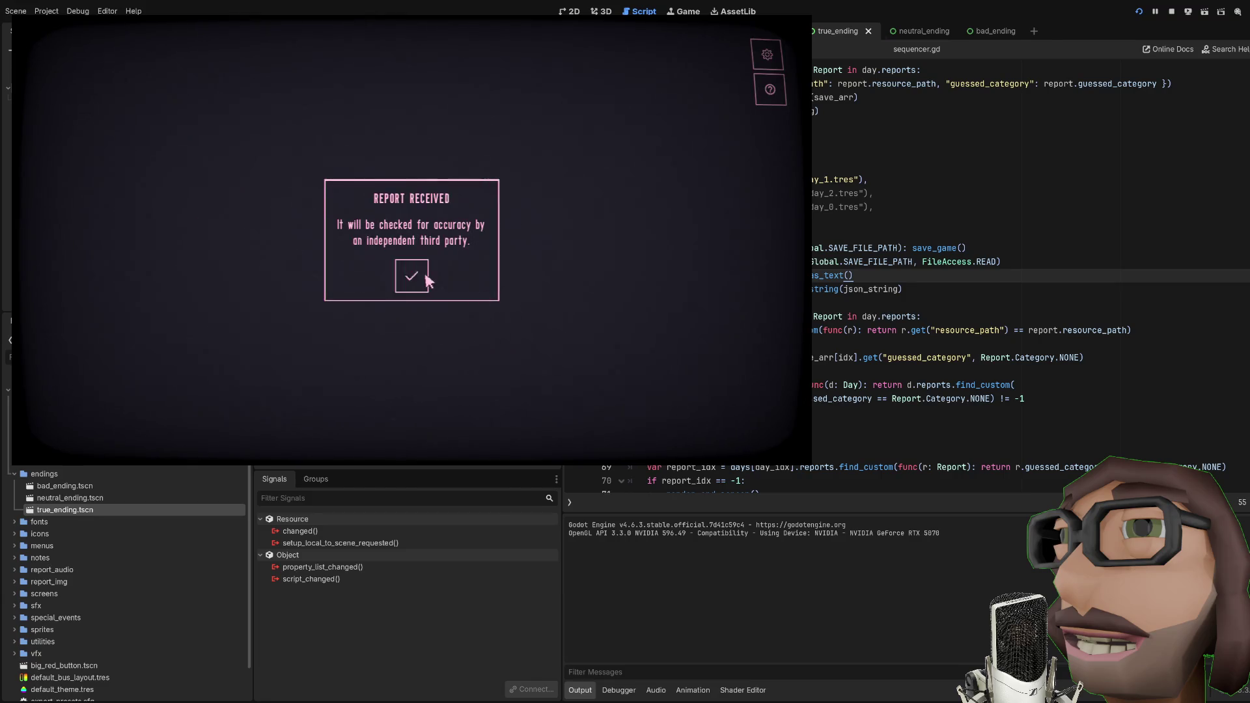
left_click(425, 275)
left_click(428, 303)
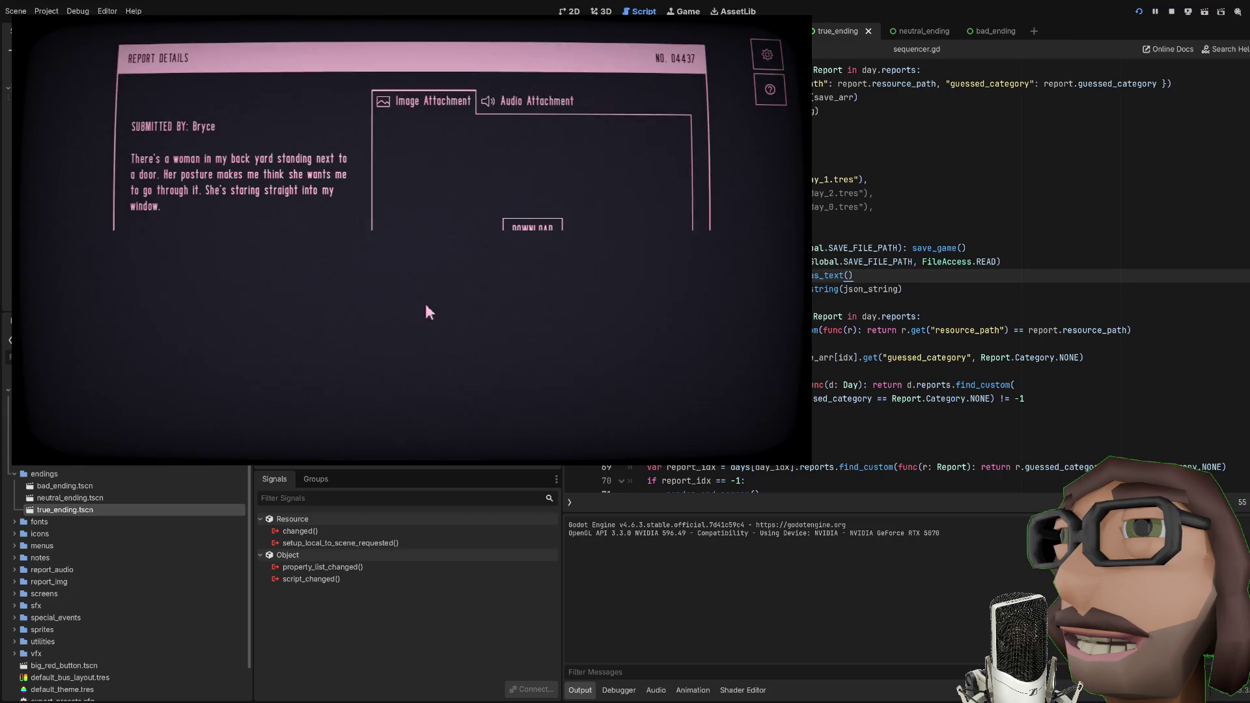
left_click(294, 398)
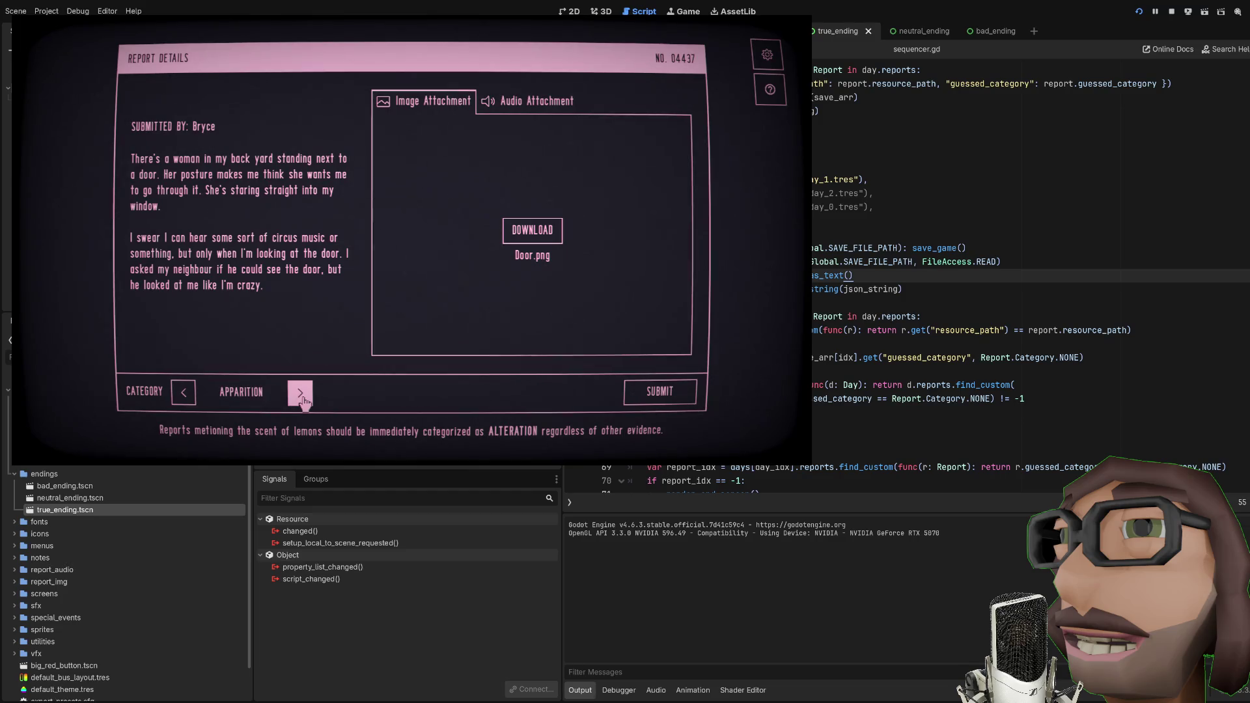
left_click(661, 392)
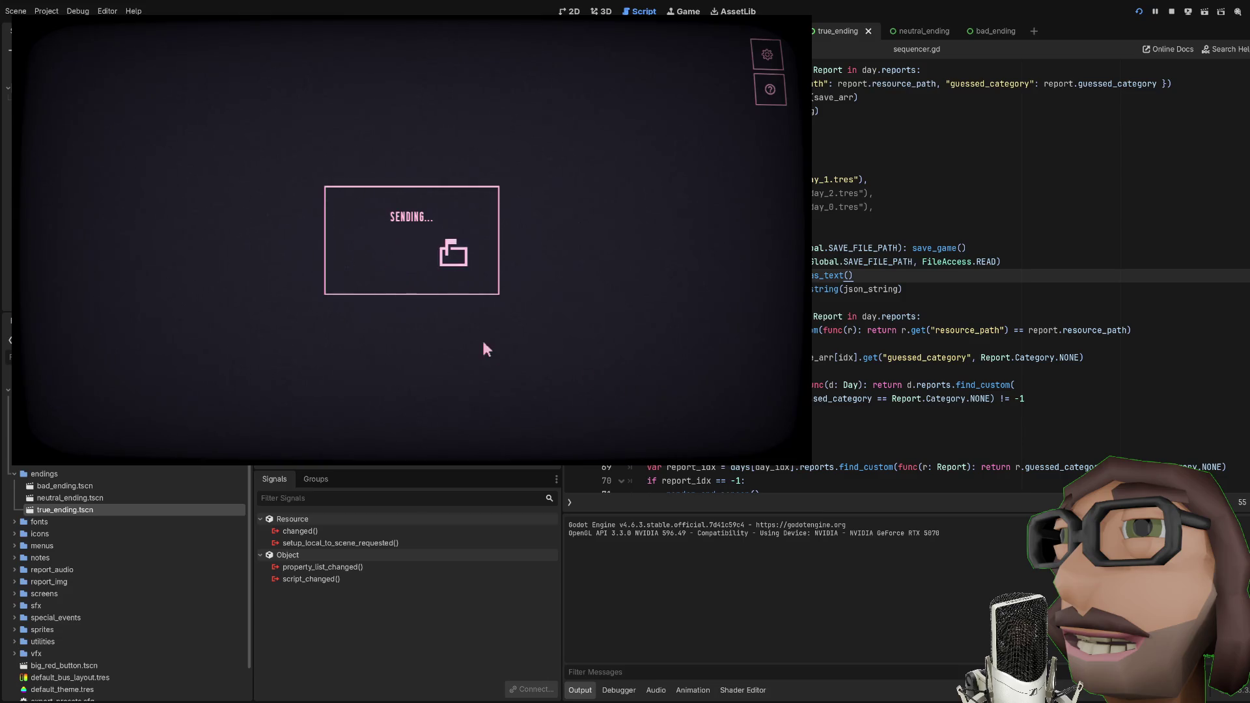
left_click(410, 275)
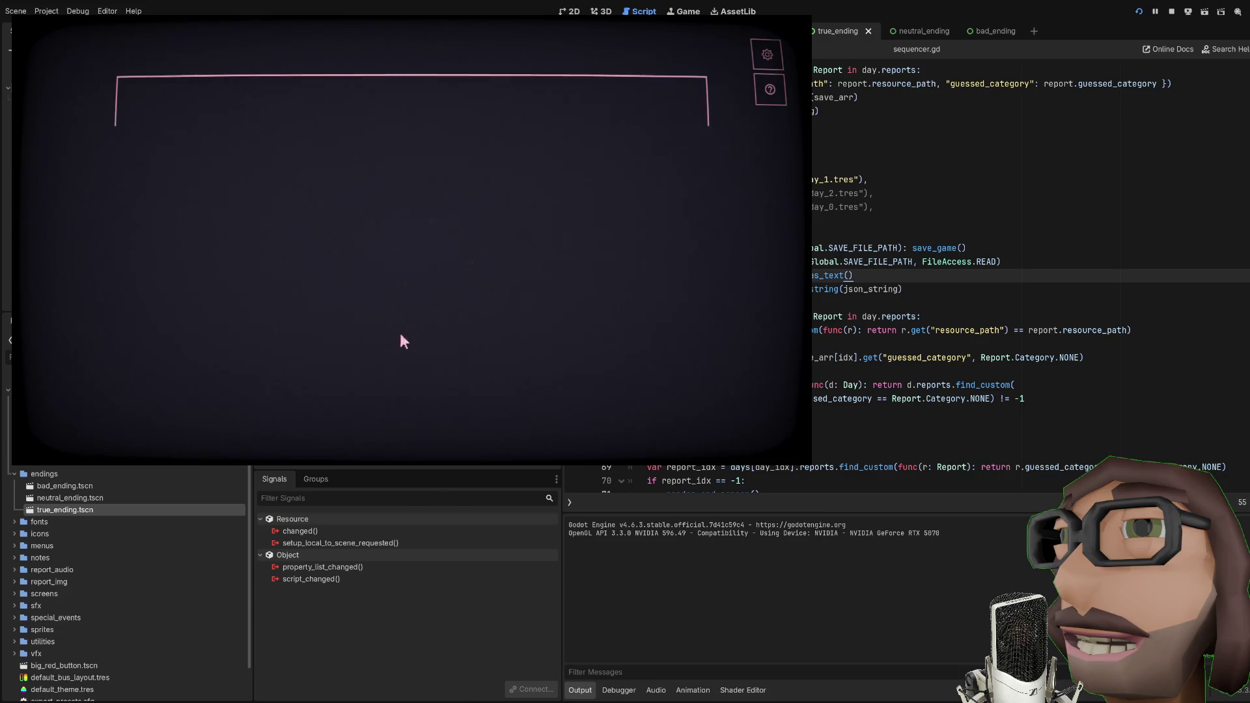
left_click(411, 304)
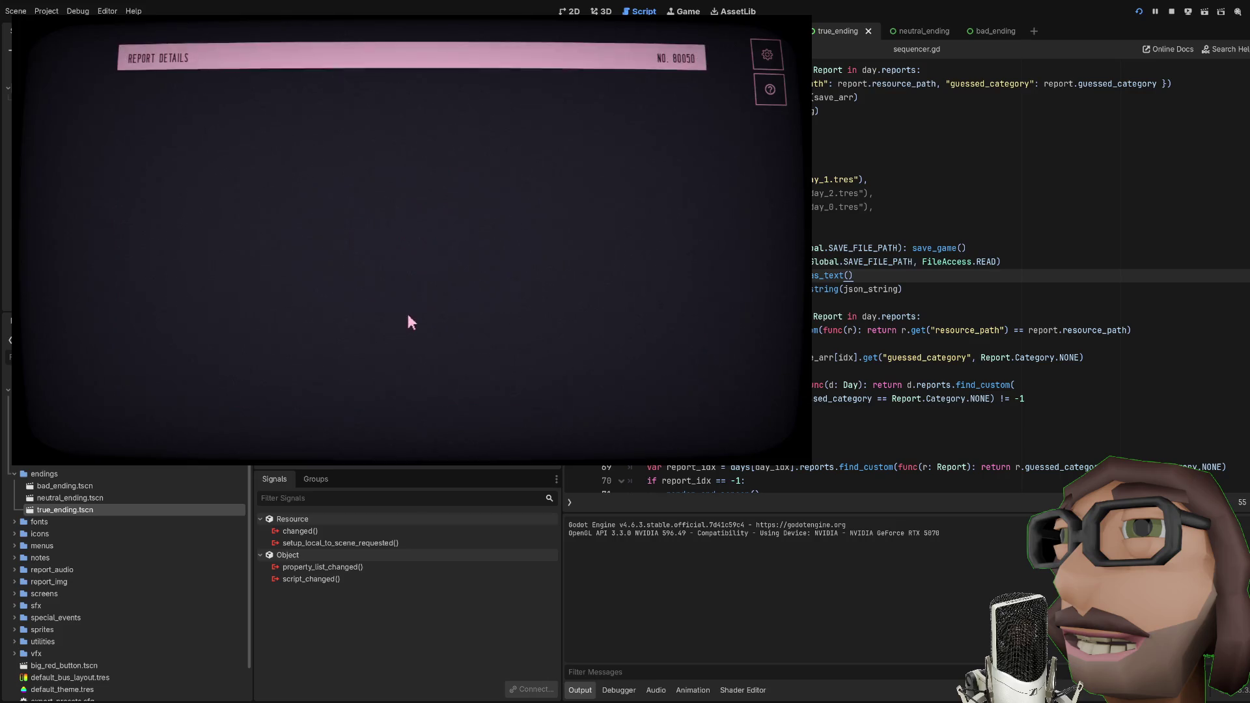
left_click(303, 397)
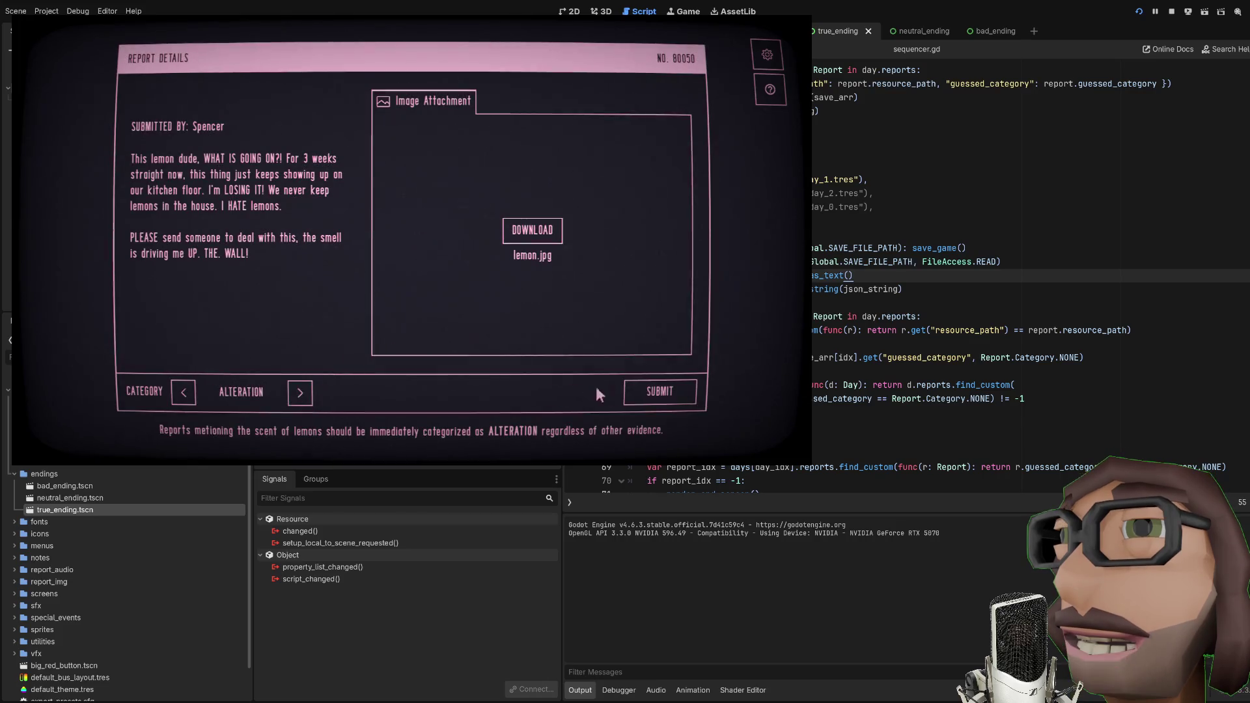
left_click(659, 391)
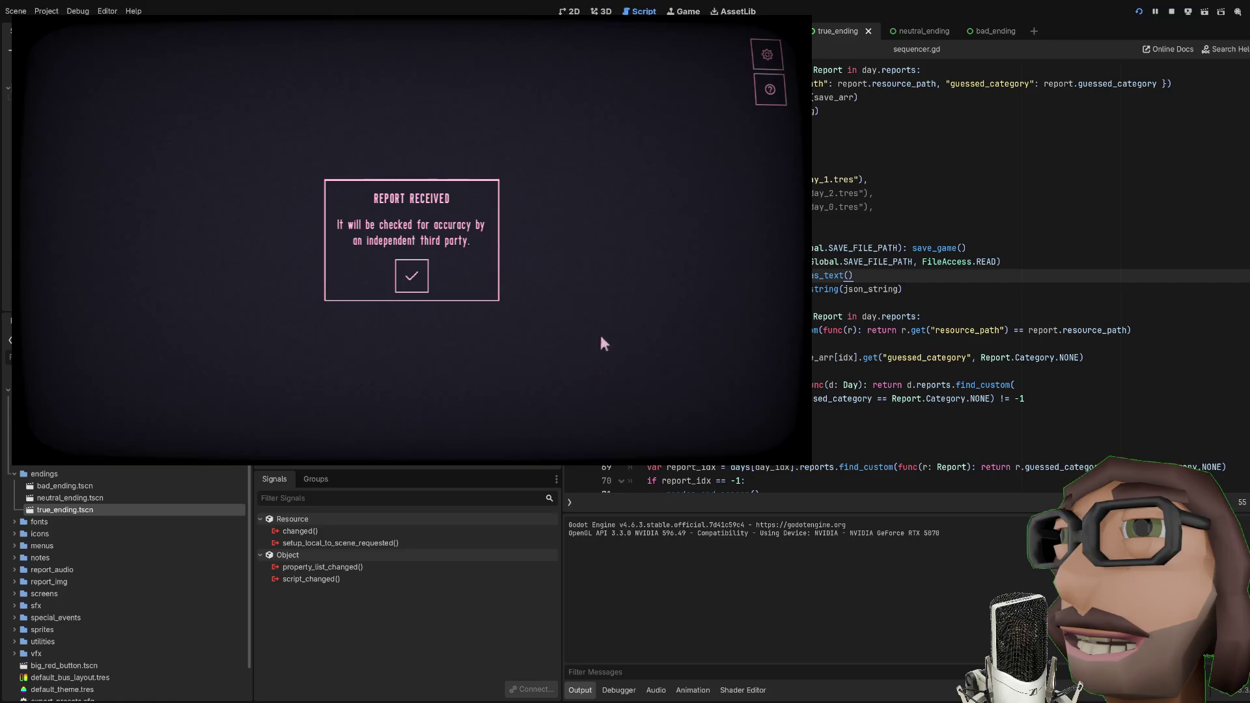
Finish day 1 with all five reports correct, undo the stray 'pre' edit, and stop the game.
left_click(412, 277)
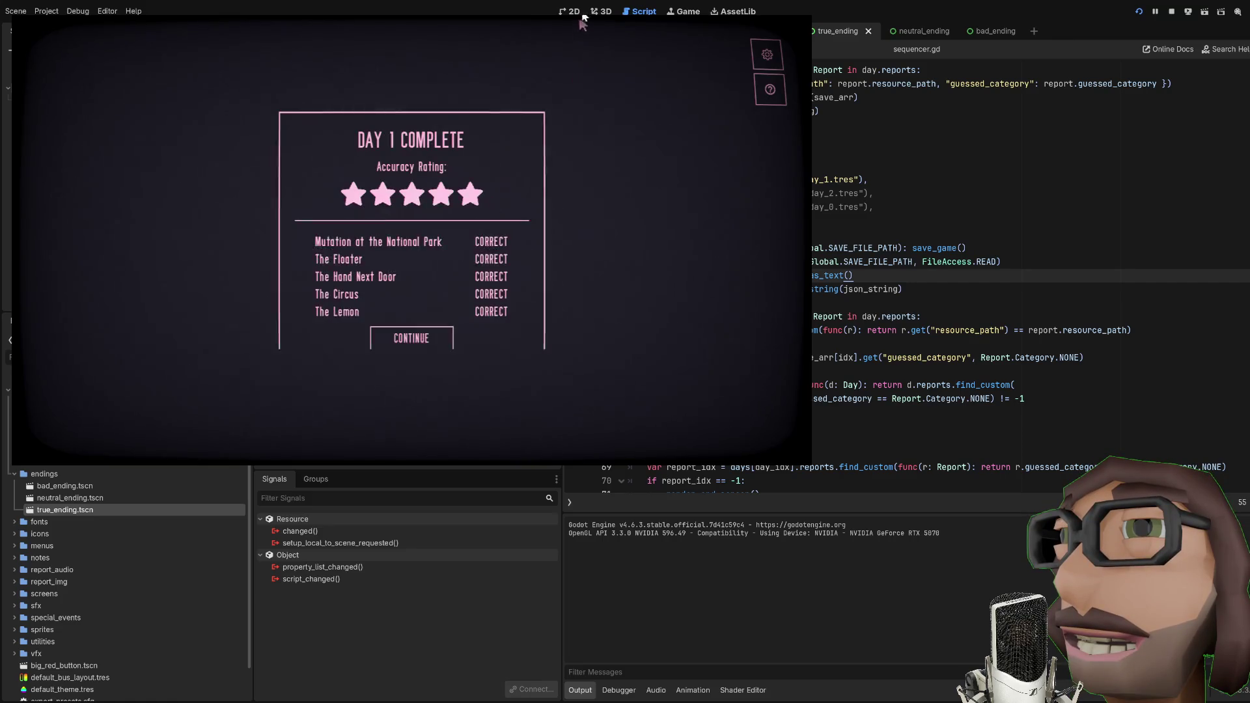
scroll(1028, 261, "up", 1)
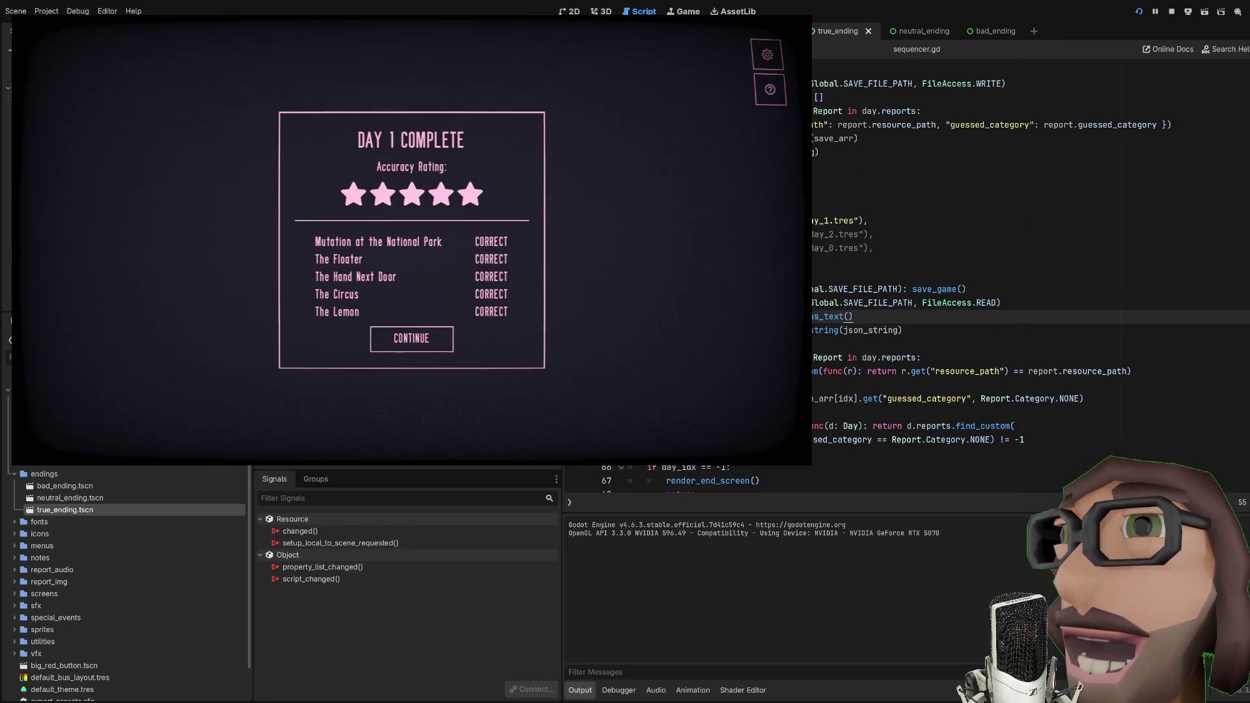
scroll(920, 242, "up", 10)
left_click_drag(814, 248, 937, 249)
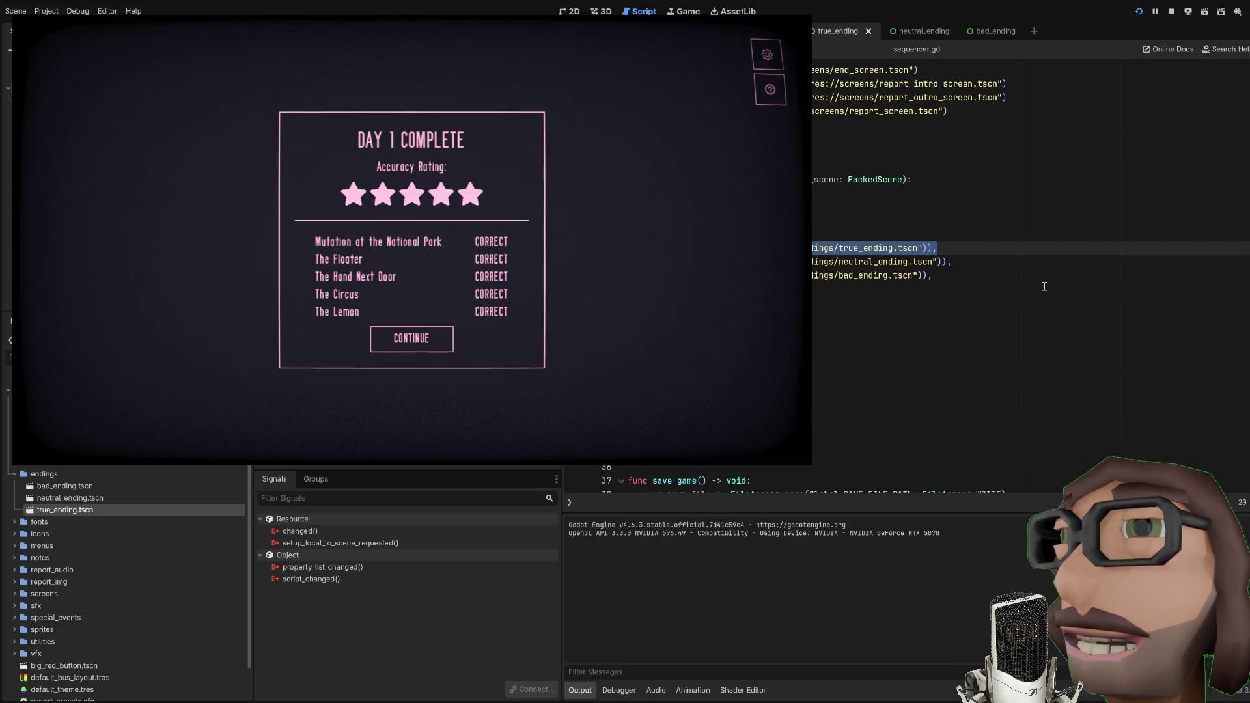
type("p")
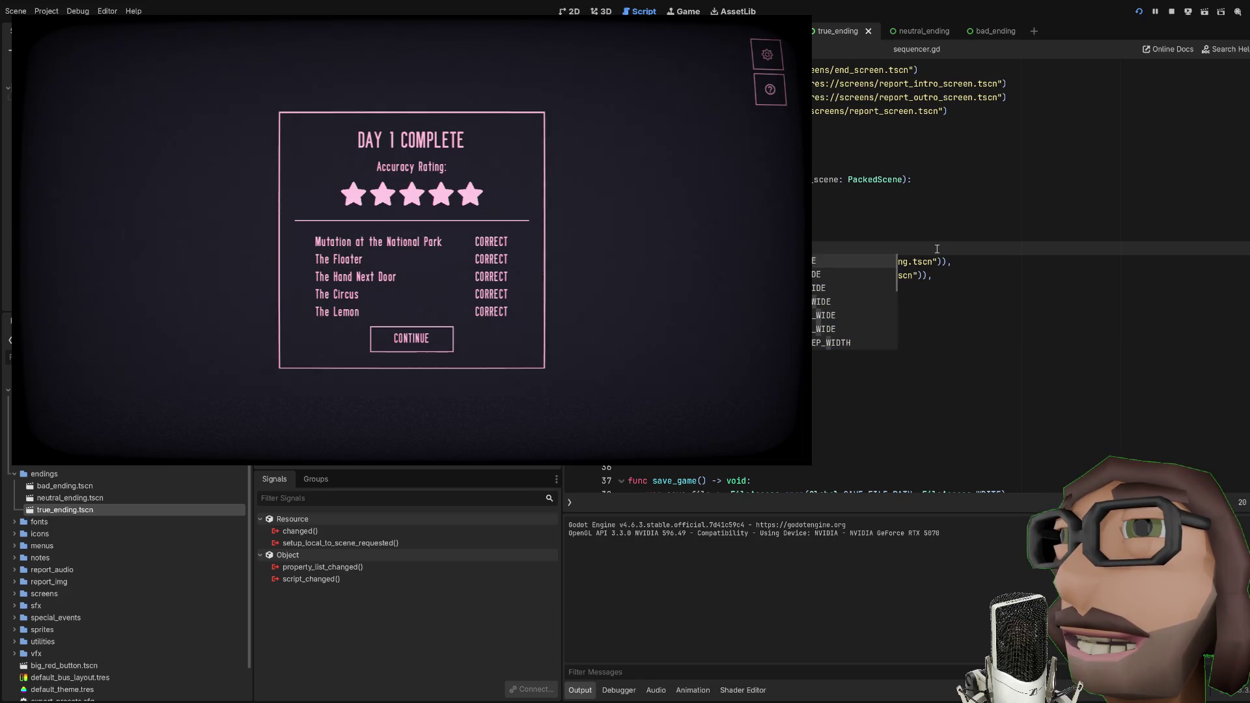
type("re")
key("ctrl+z")
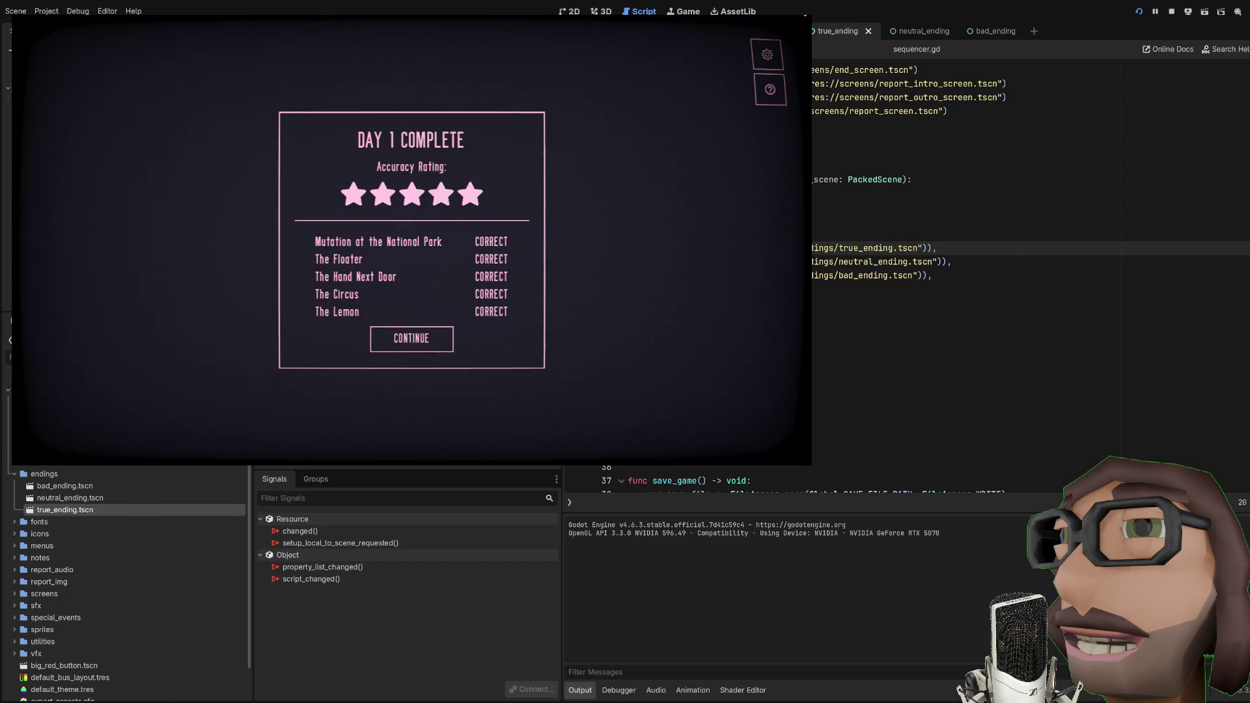
key("F8")
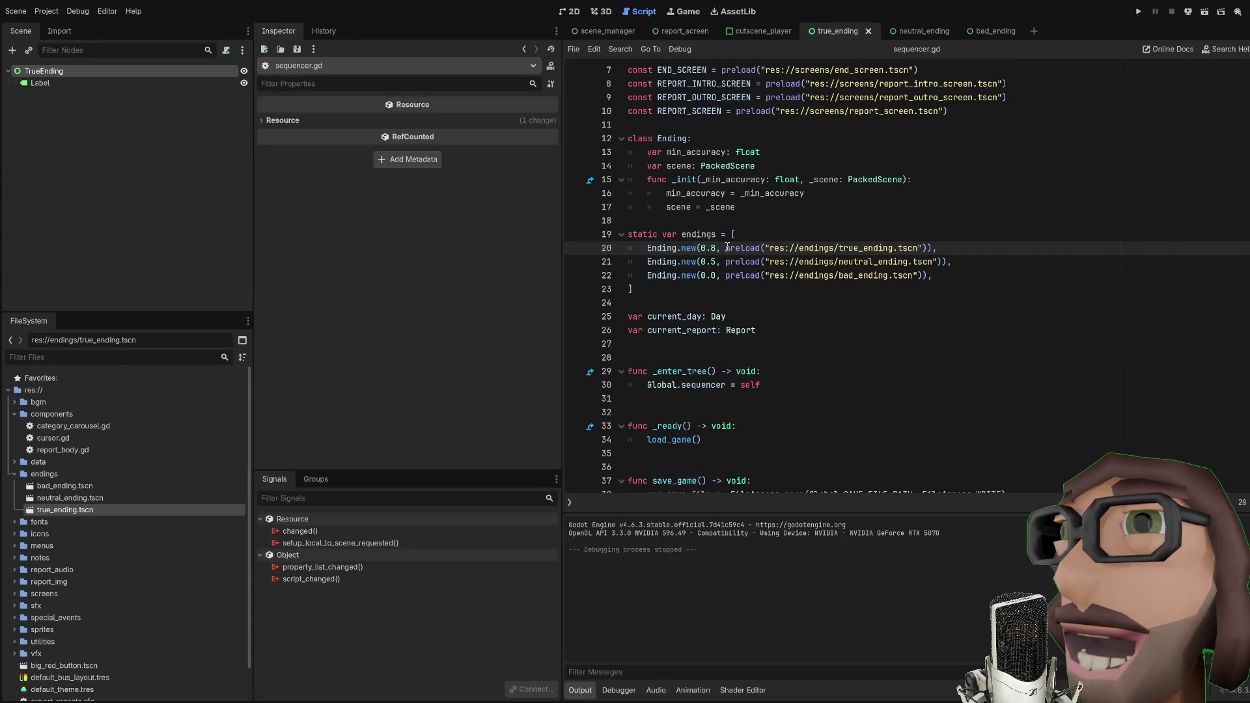
left_click_drag(725, 248, 924, 248)
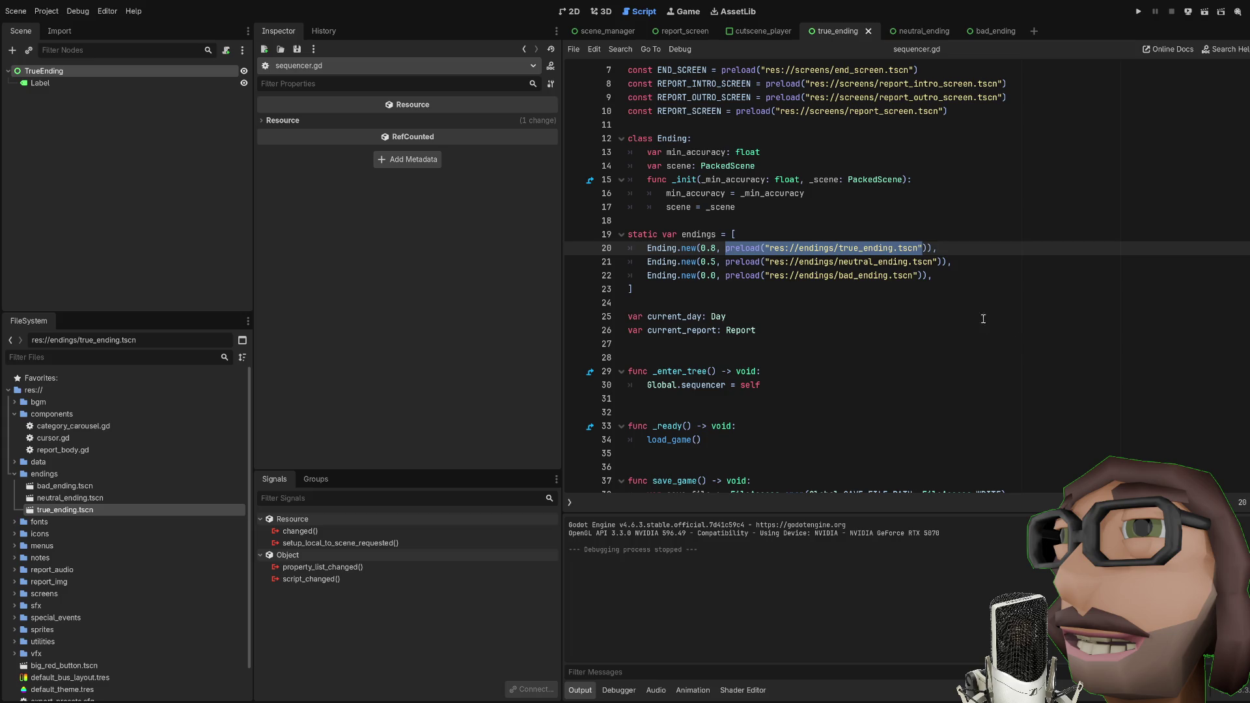
scroll(983, 319, "up", 2)
left_click_drag(680, 70, 787, 70)
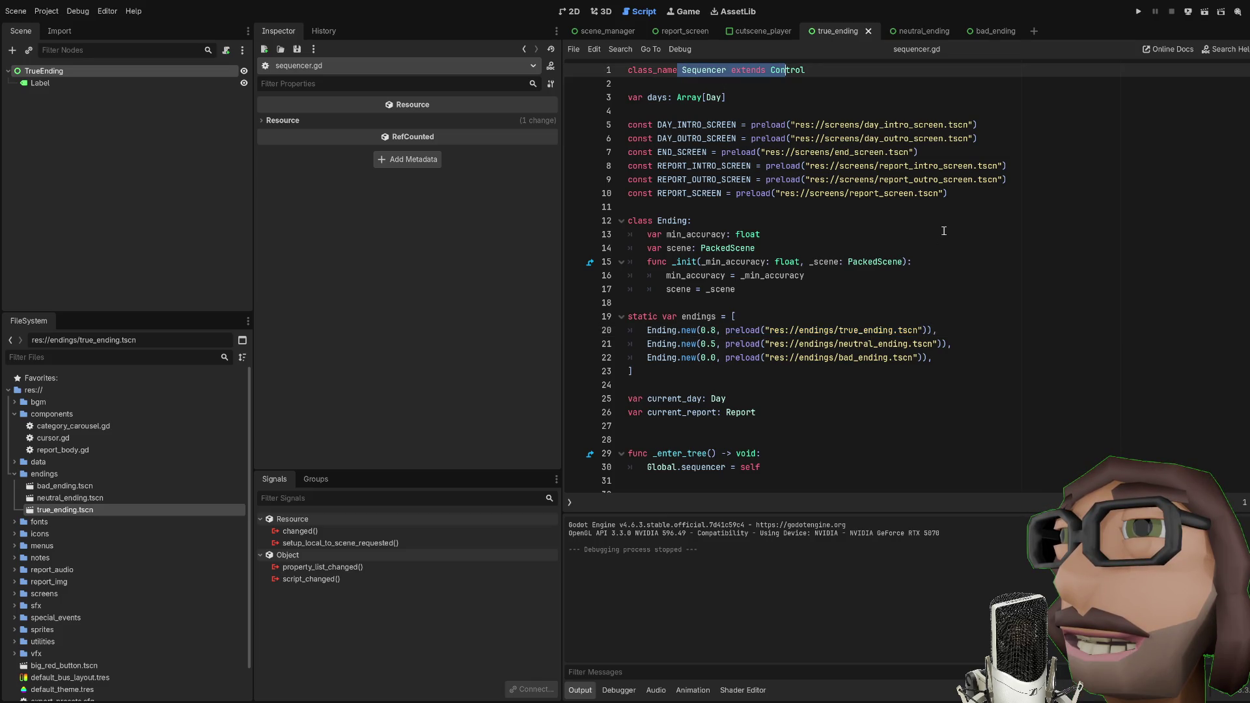
scroll(935, 235, "down", 6)
scroll(928, 236, "up", 1)
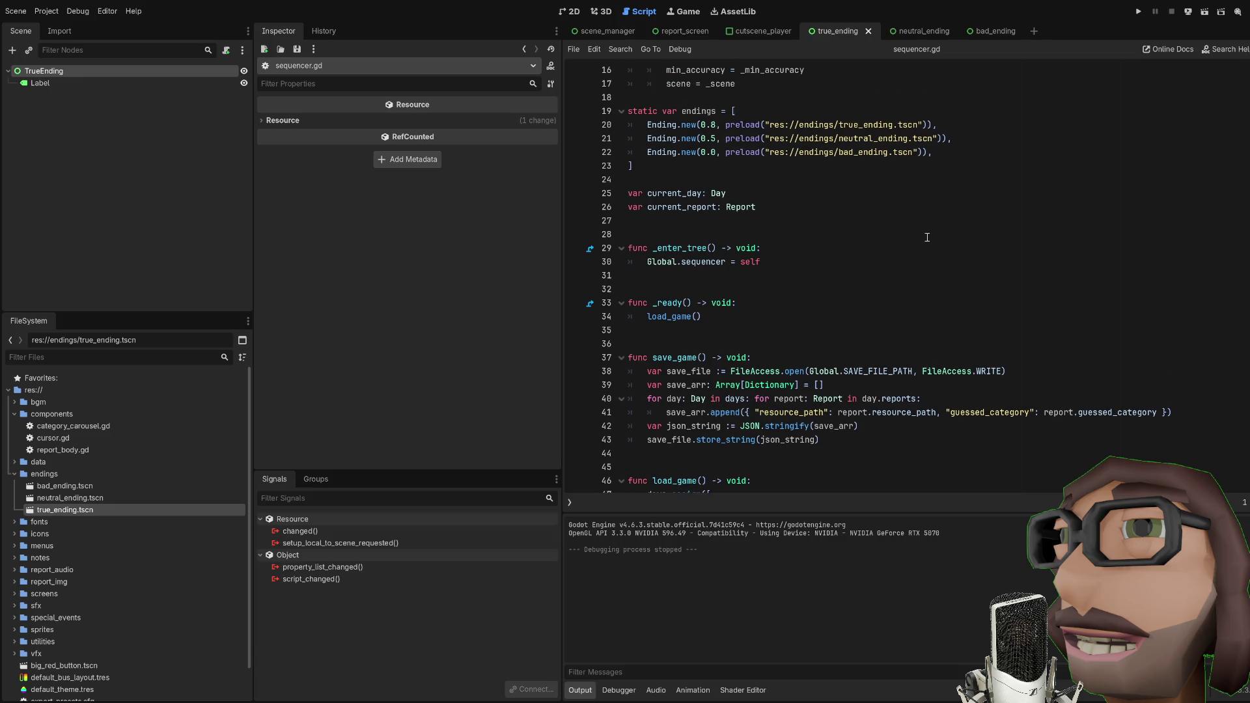
scroll(928, 237, "up", 2)
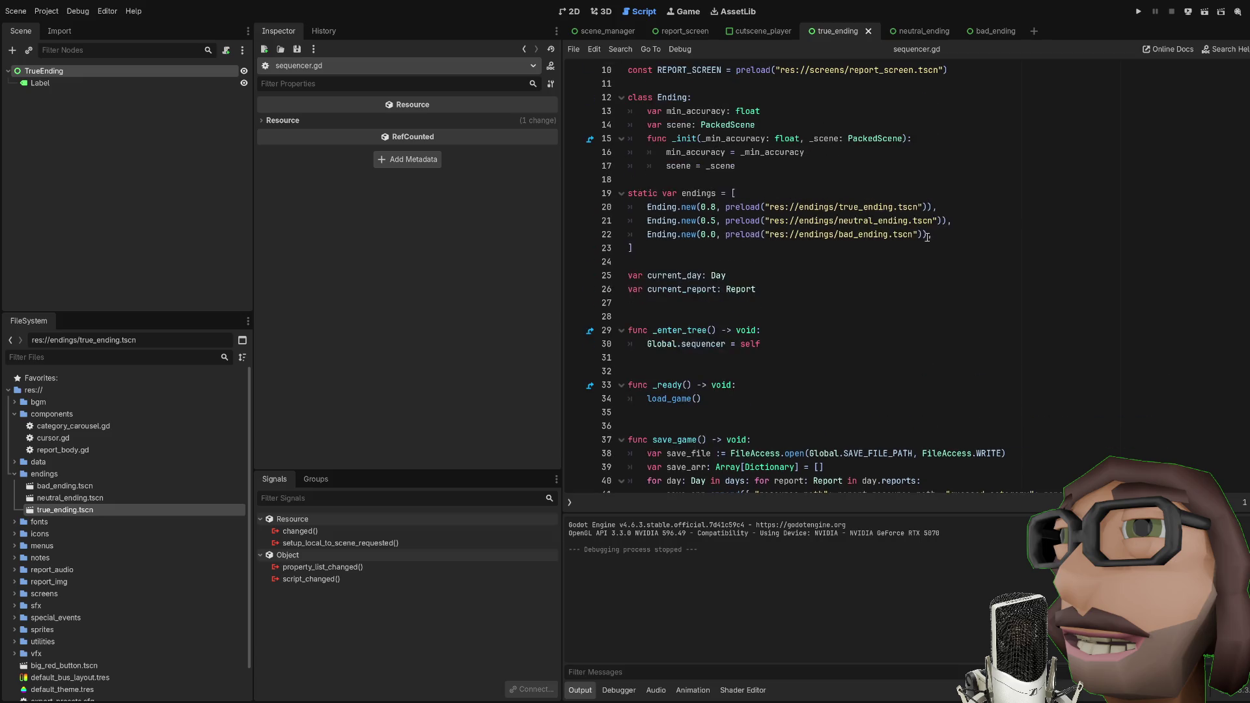
scroll(927, 237, "up", 2)
scroll(927, 237, "up", 2)
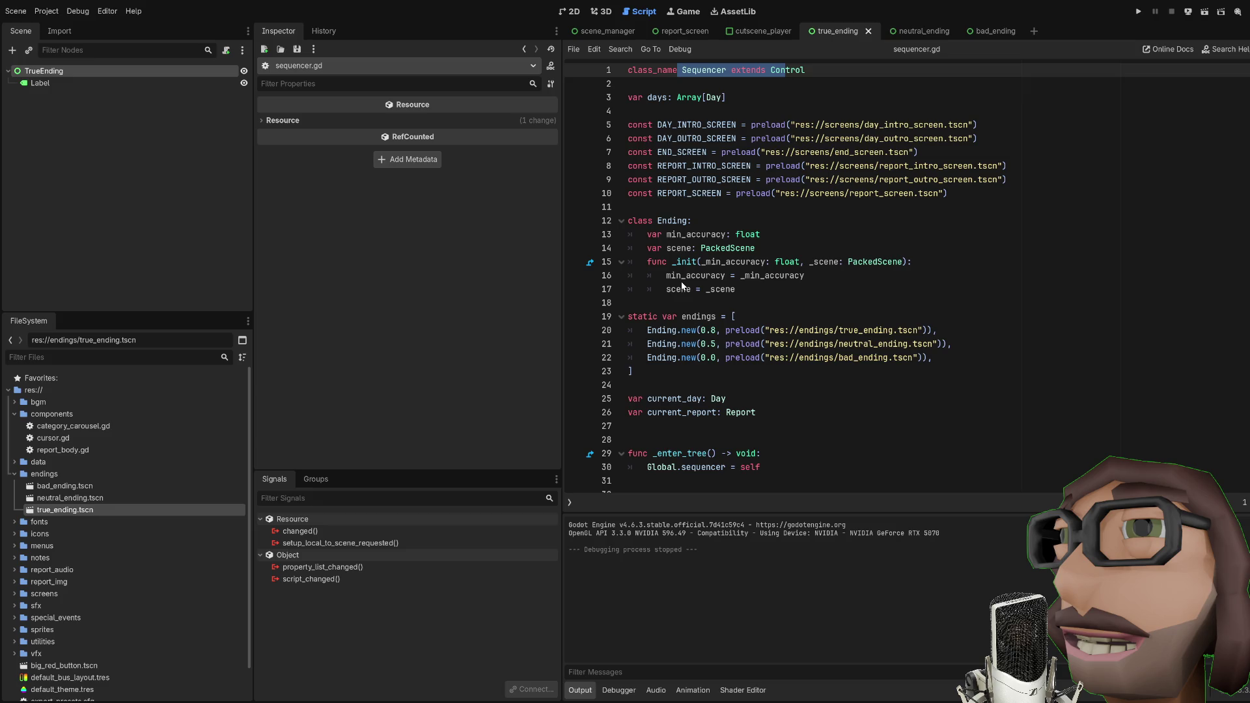
key("alt+Left")
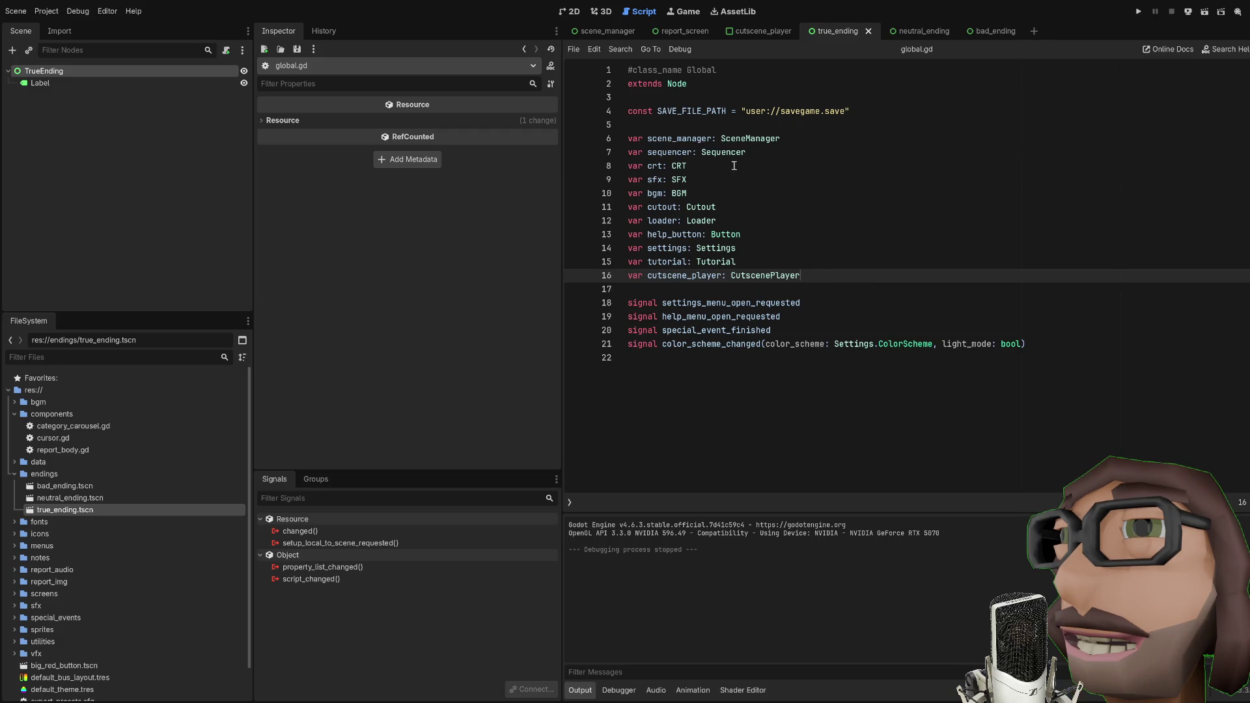
Review global.gd's class_name, SAVE_FILE_PATH, variables and four signals, then return to sequencer.gd.
triple_click(629, 72)
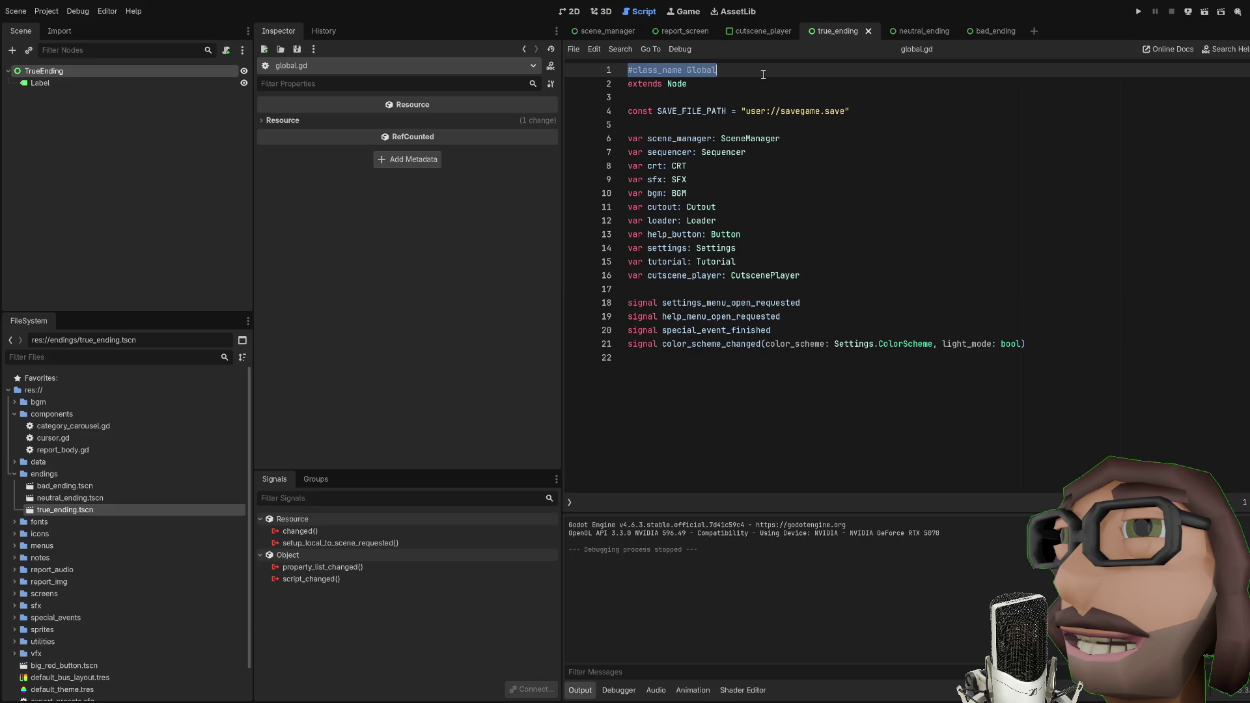
key("Down")
key("Down")
key("Down")
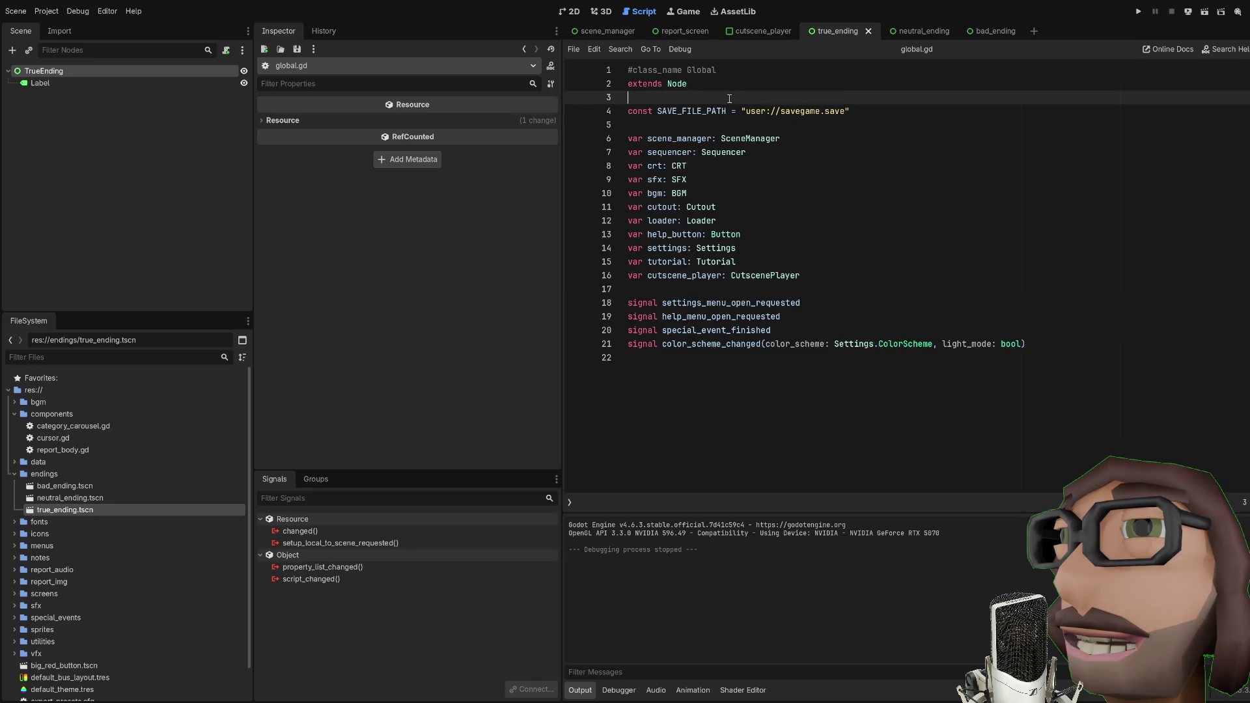
left_click_drag(629, 112, 850, 111)
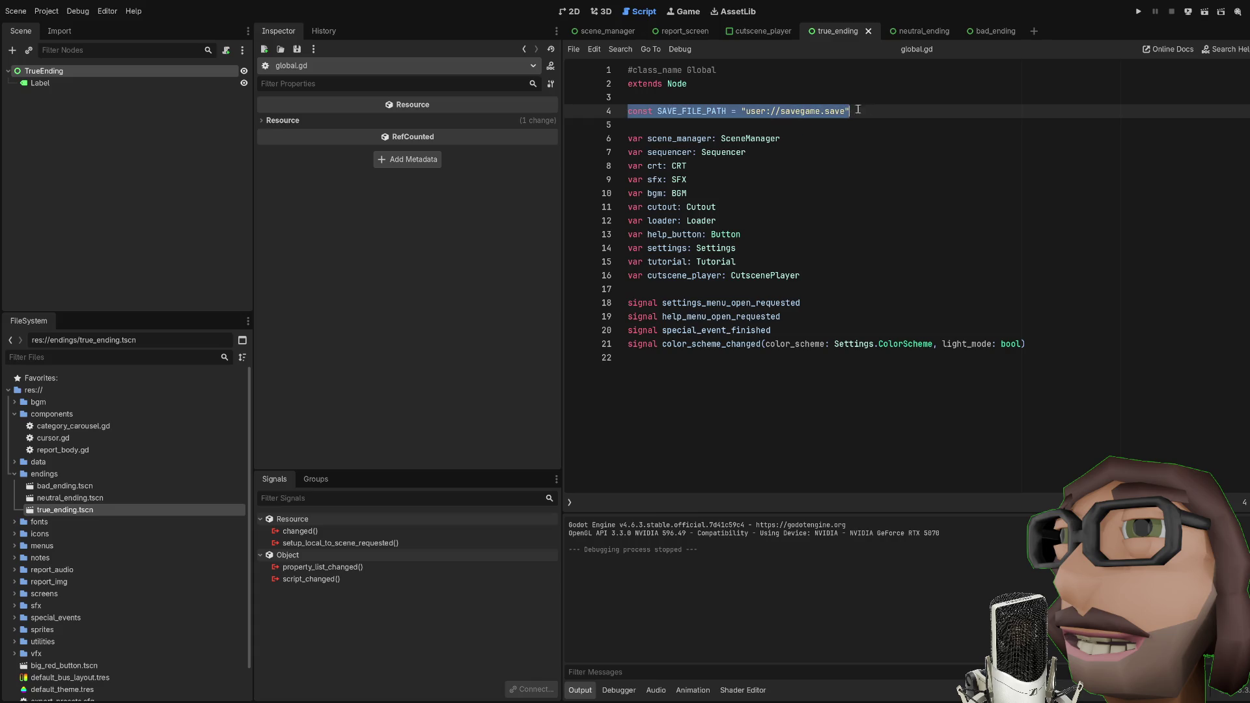
left_click(807, 138)
mouse_move(637, 138)
left_mouse_down()
mouse_move(749, 146)
mouse_move(808, 279)
left_mouse_up()
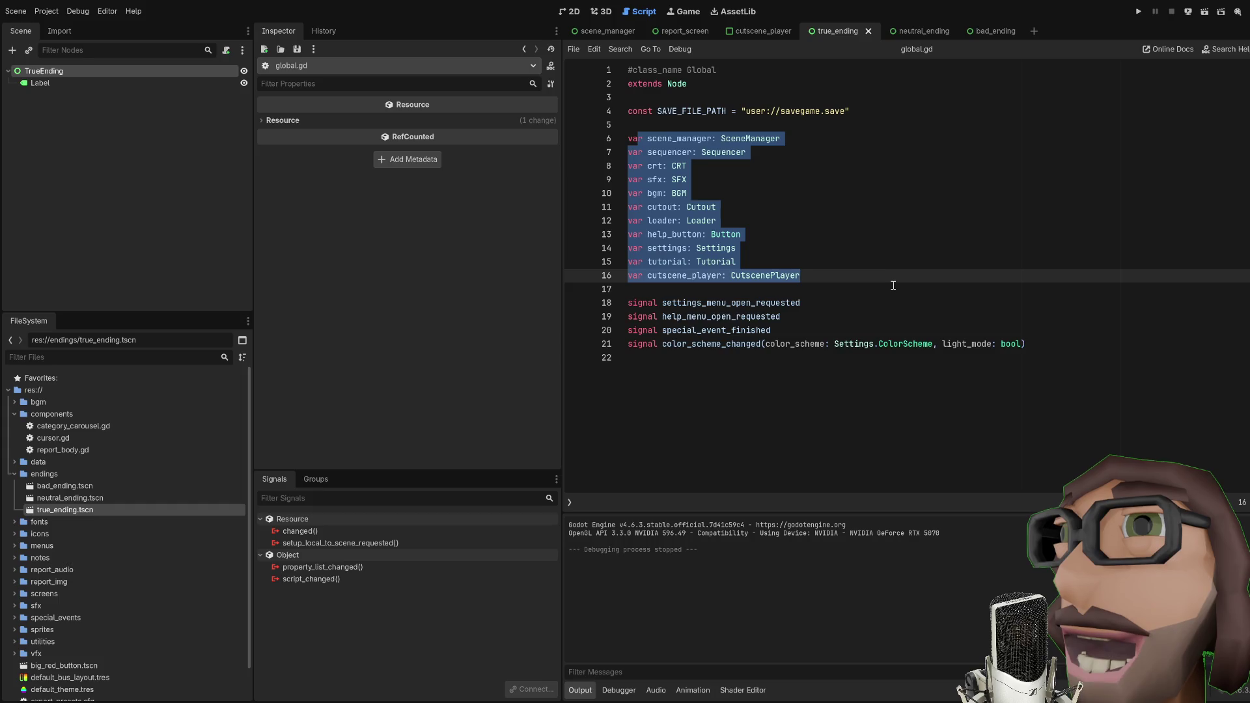
left_click(1035, 345)
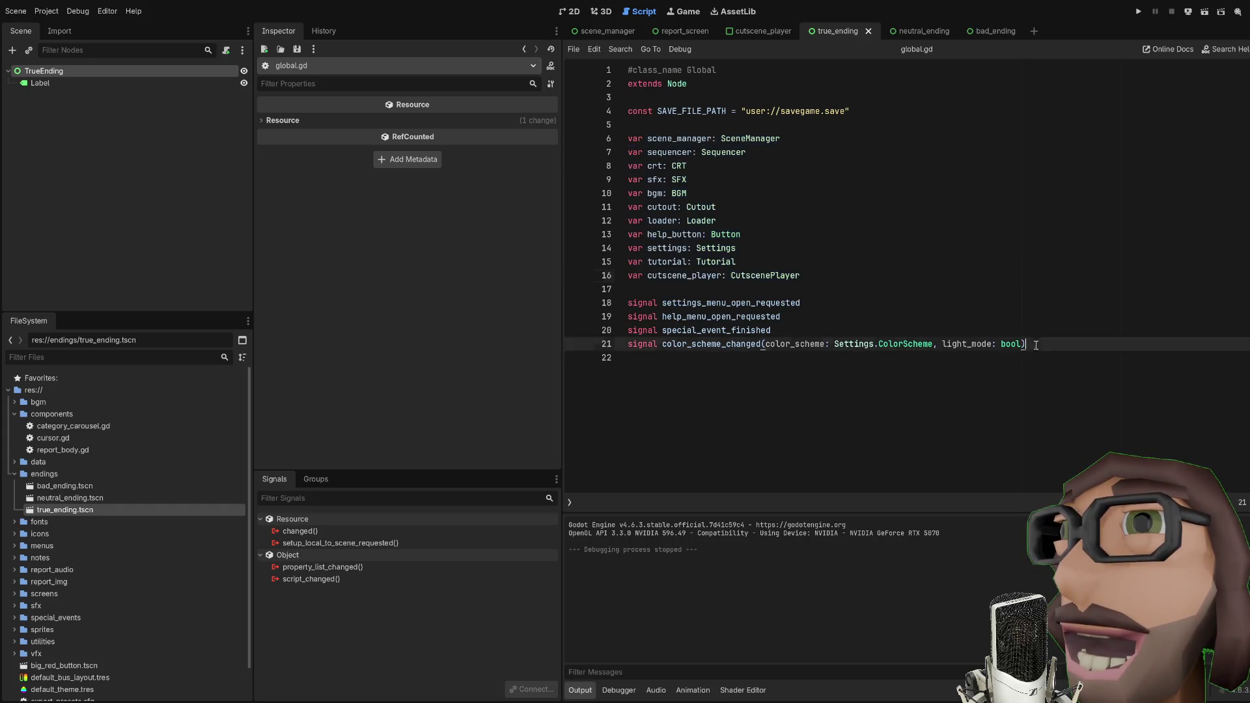
key("shift+Up")
key("shift+Up")
key("shift+Up")
key("shift+Home")
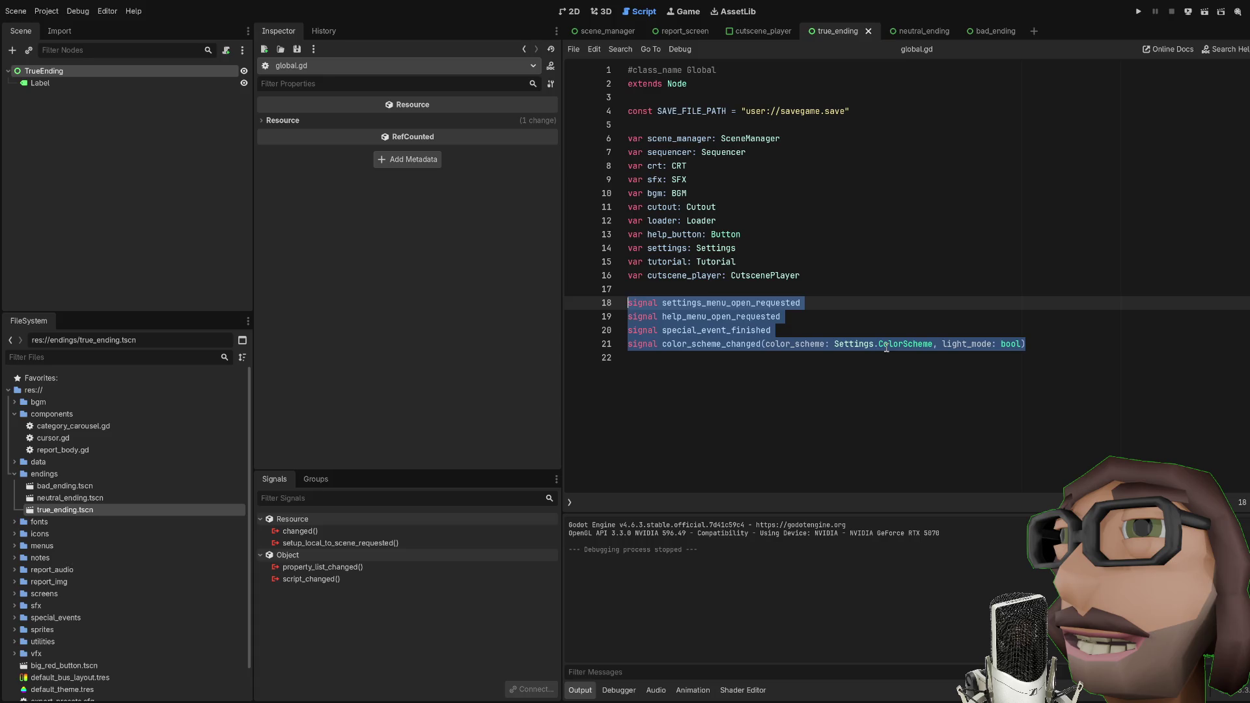
left_click(888, 304)
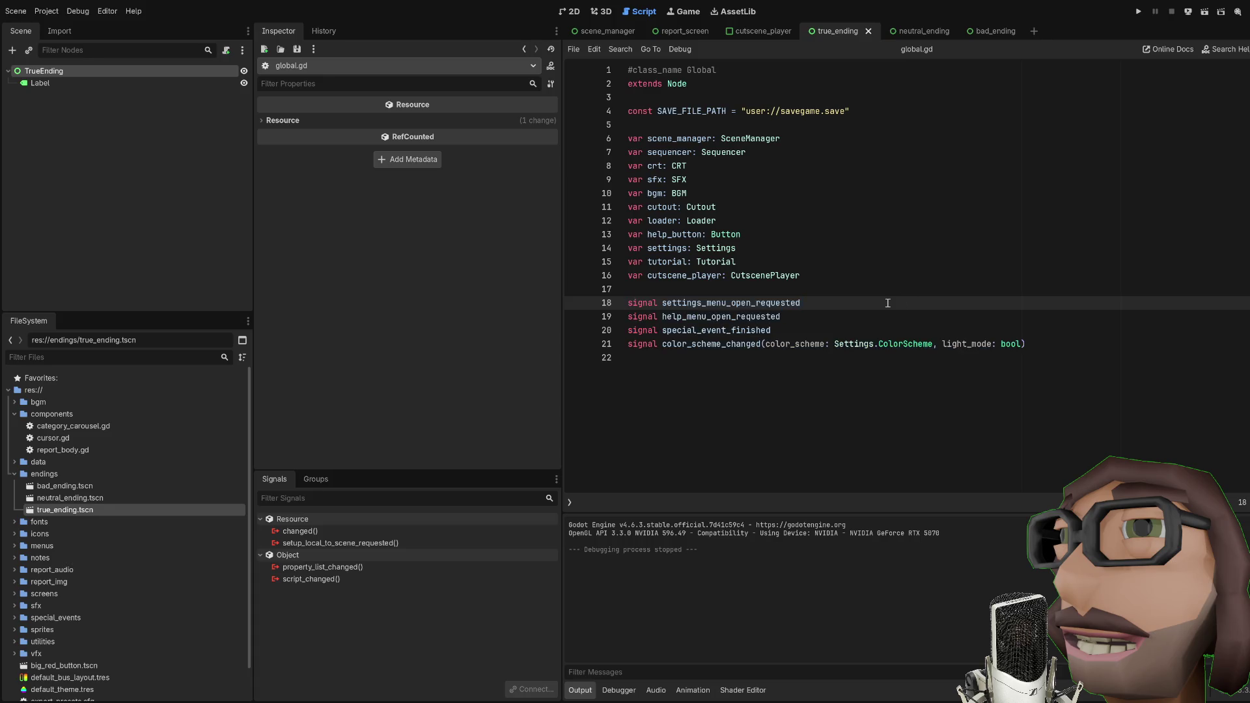
key("alt+Left")
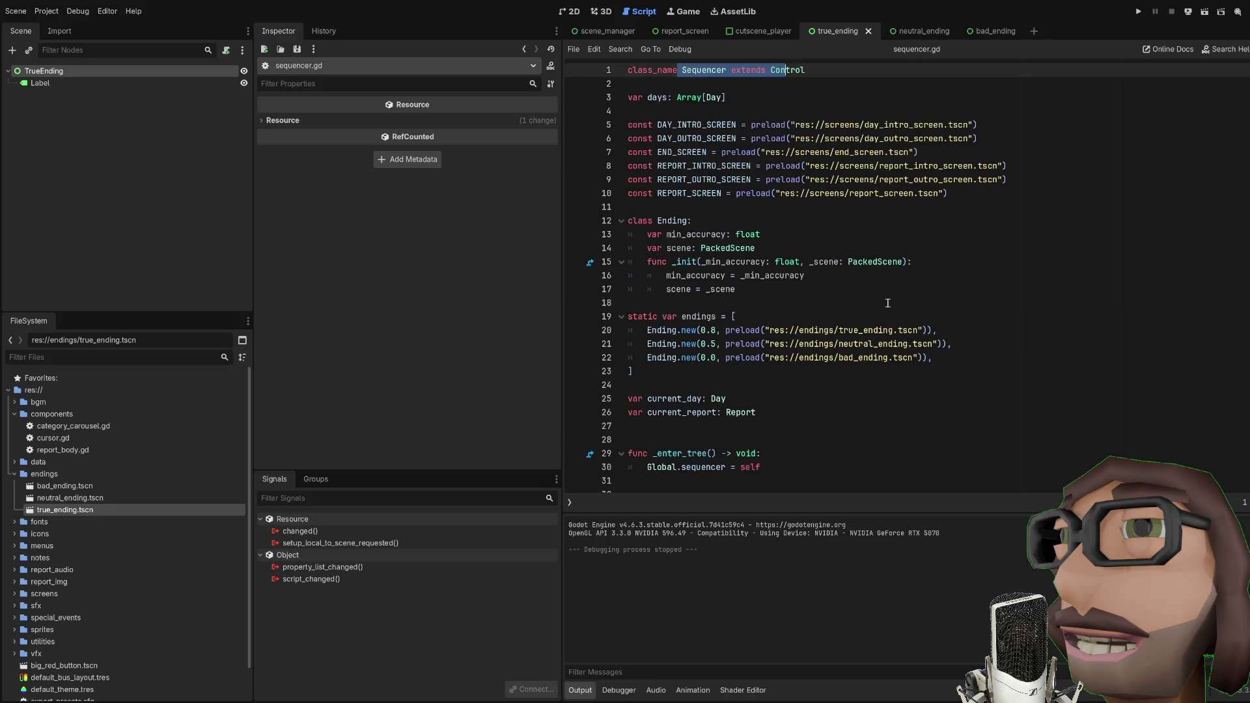
scroll(977, 309, "down", 2)
left_click(859, 236)
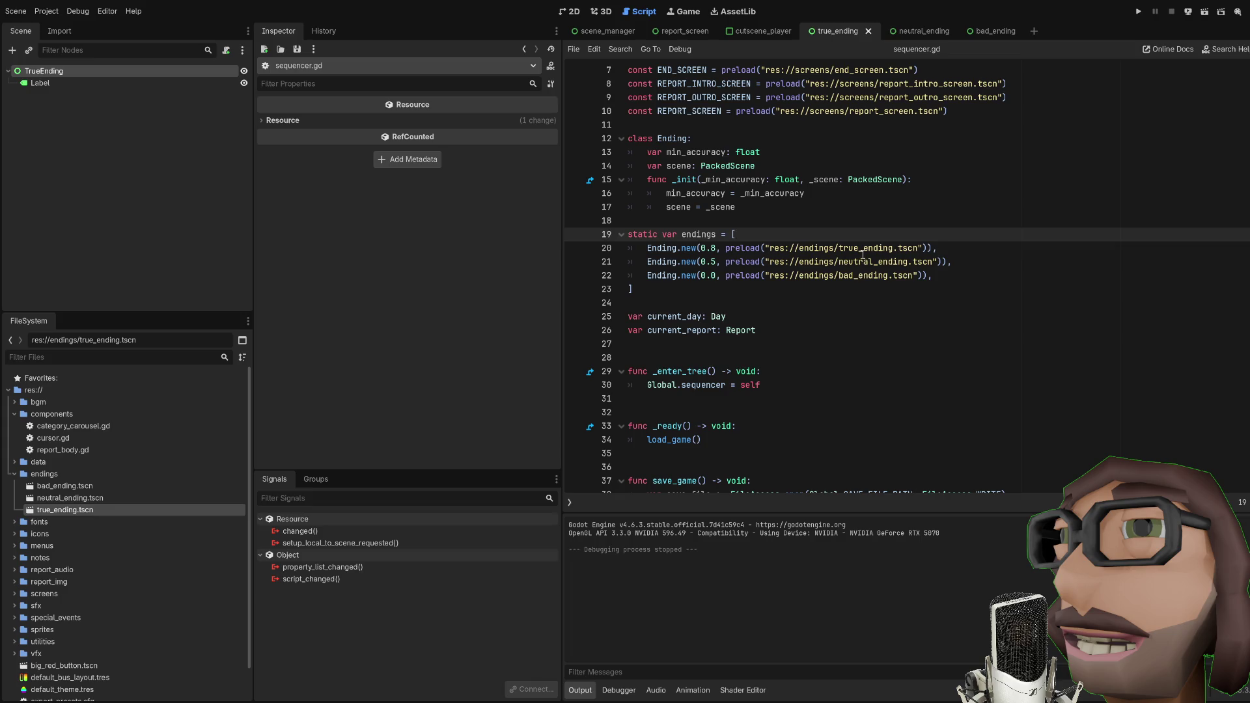
left_click(876, 267)
left_click(970, 254)
left_click(970, 259)
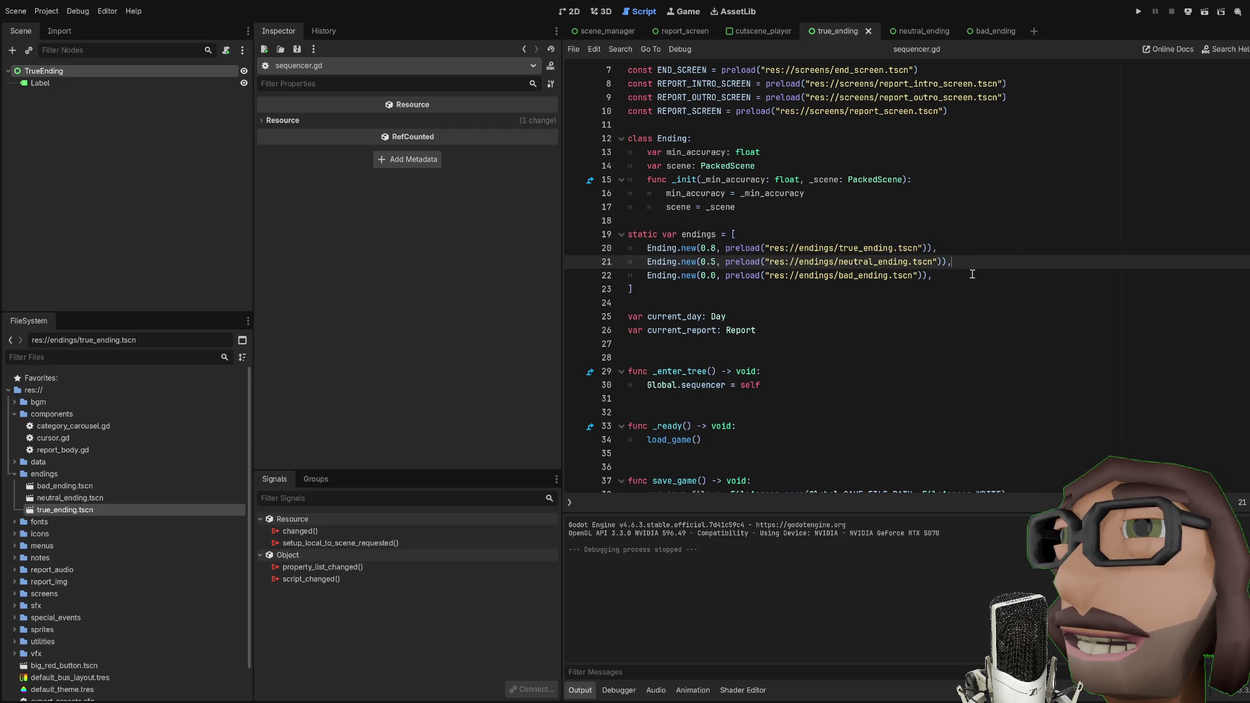
left_click(971, 273)
left_click(970, 262)
left_click(965, 249)
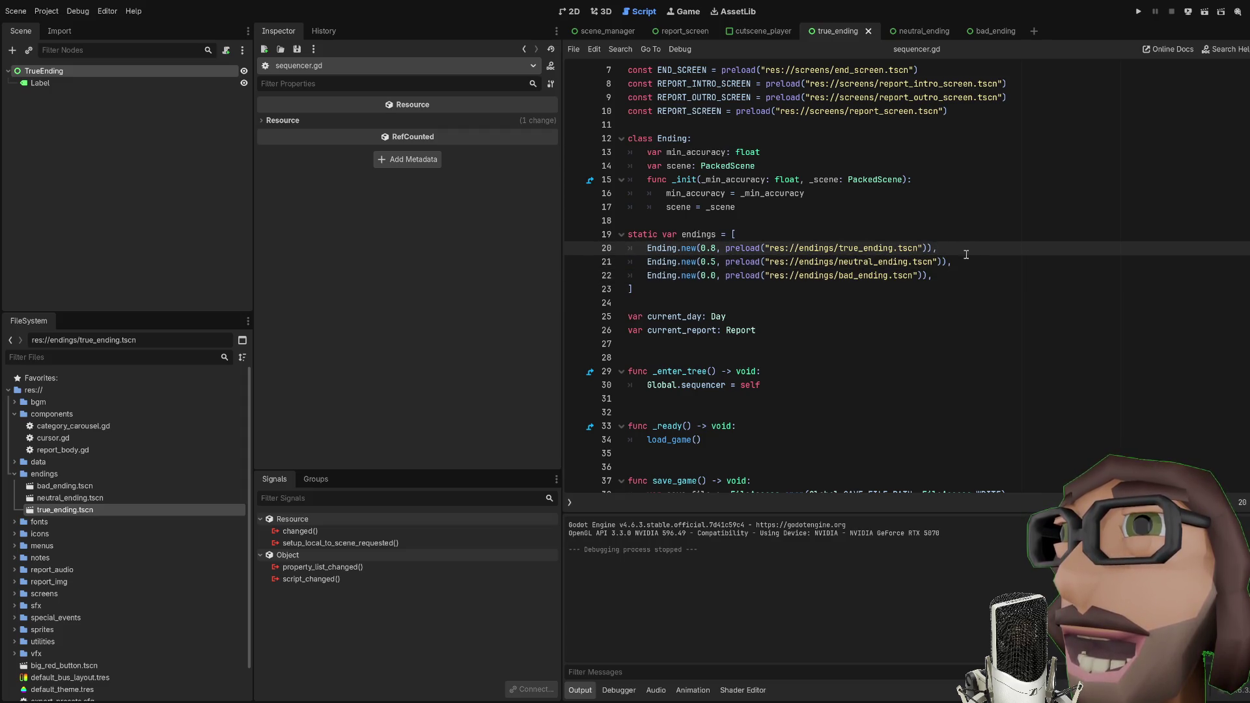
left_click(962, 270)
left_click(952, 260)
left_click(946, 252)
left_click(969, 264)
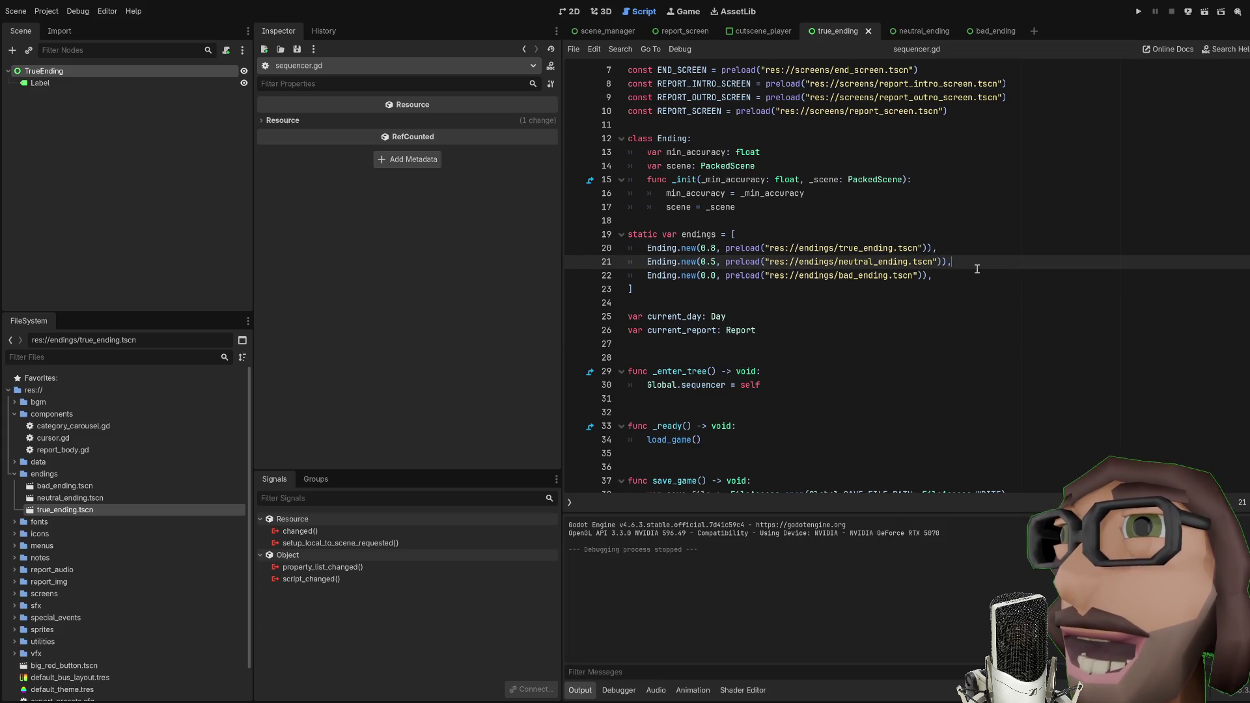
scroll(979, 264, "up", 2)
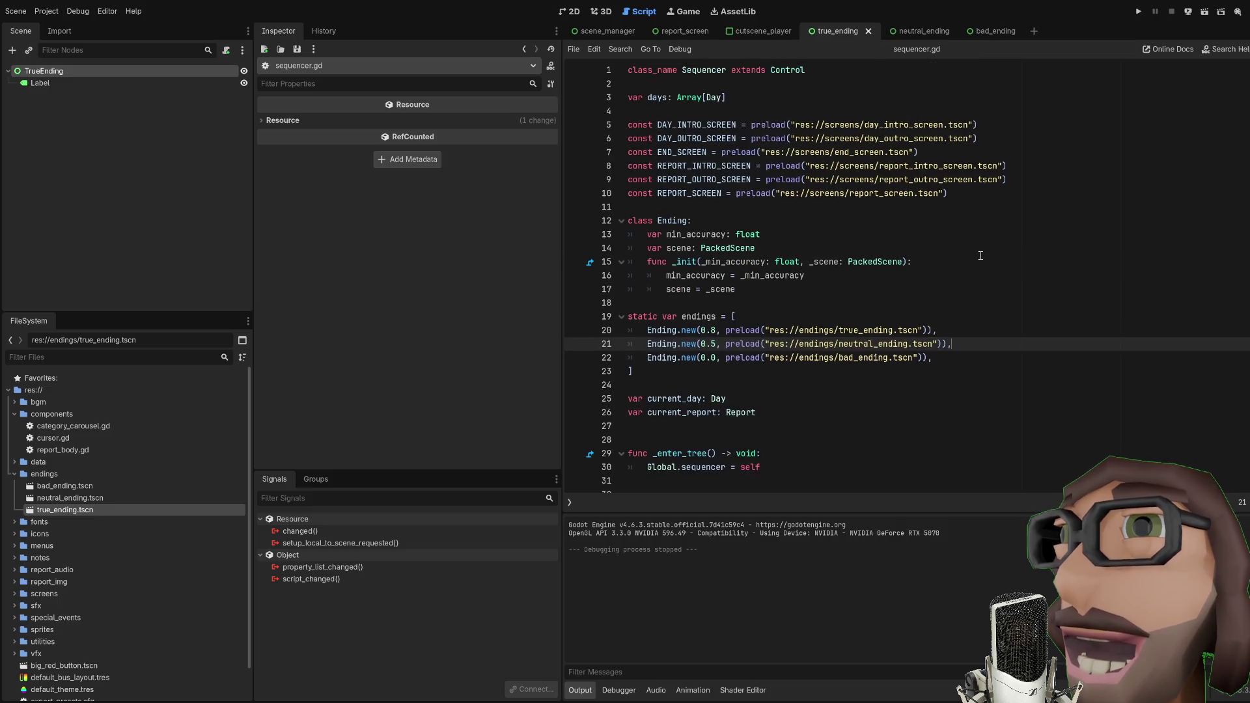
scroll(987, 263, "down", 1)
scroll(1010, 286, "up", 1)
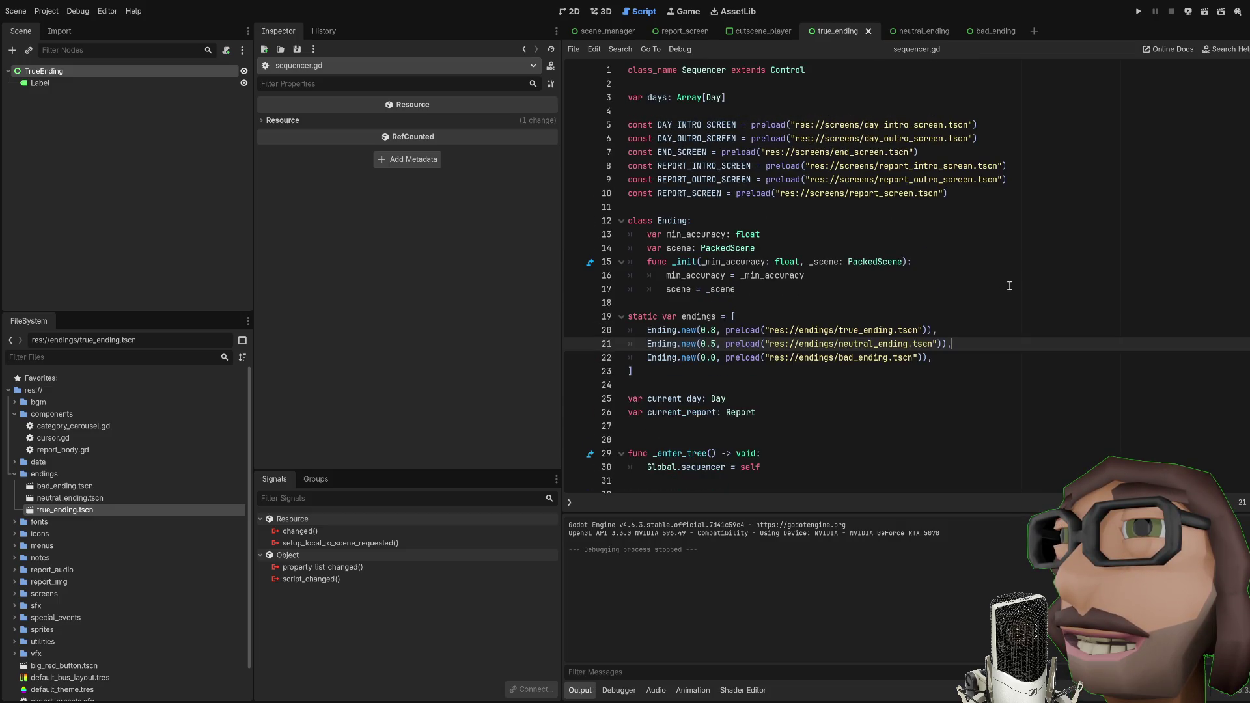
key("Up")
key("Down")
key("Down")
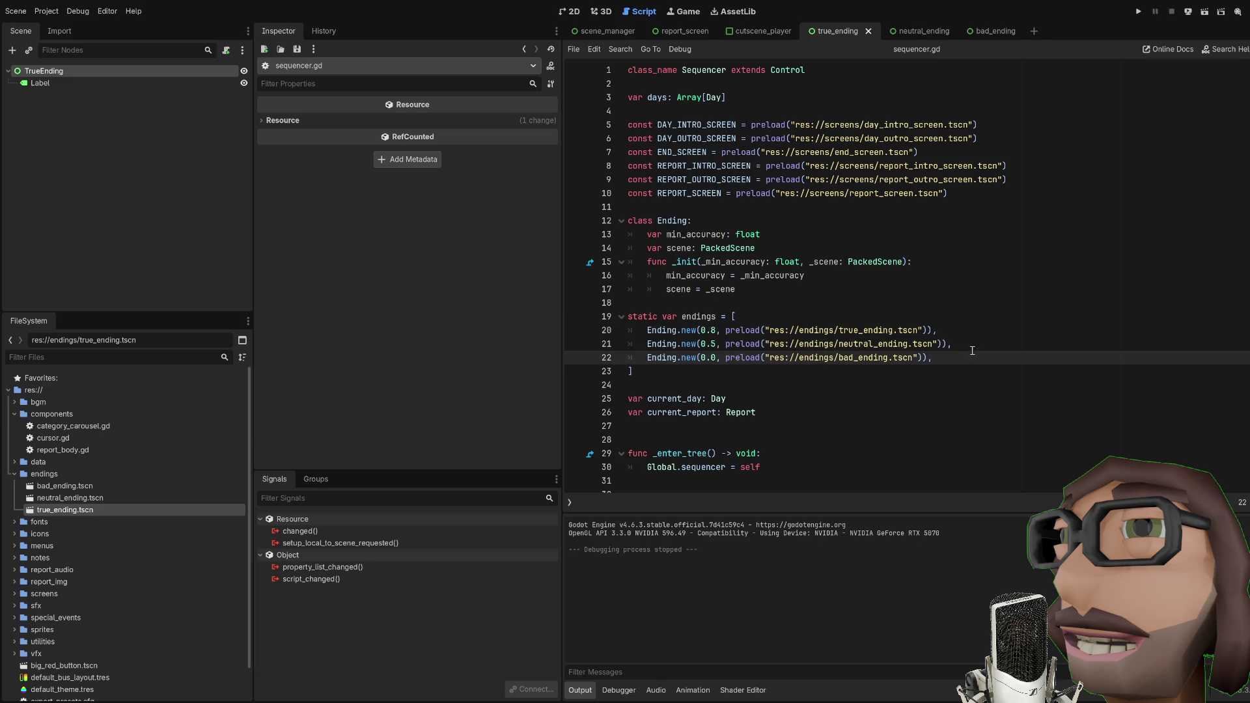
key("Up")
key("Up")
scroll(959, 330, "down", 5)
scroll(958, 330, "up", 5)
scroll(971, 299, "down", 8)
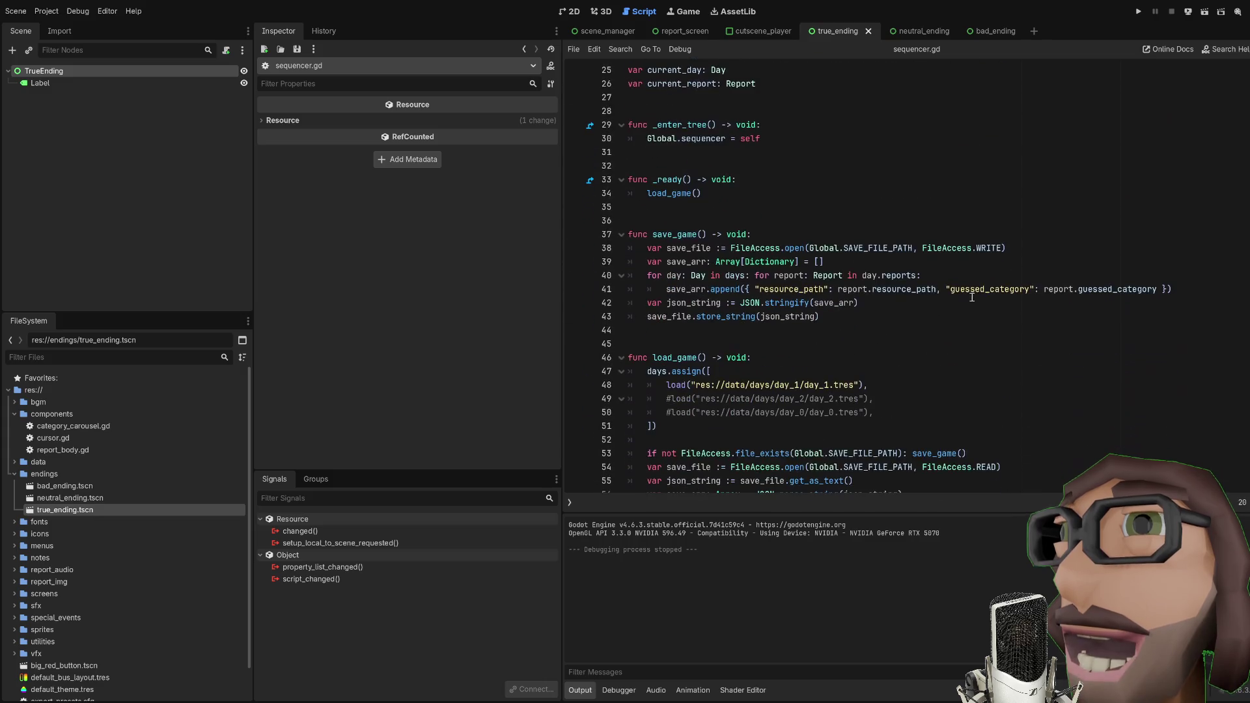
scroll(981, 295, "down", 5)
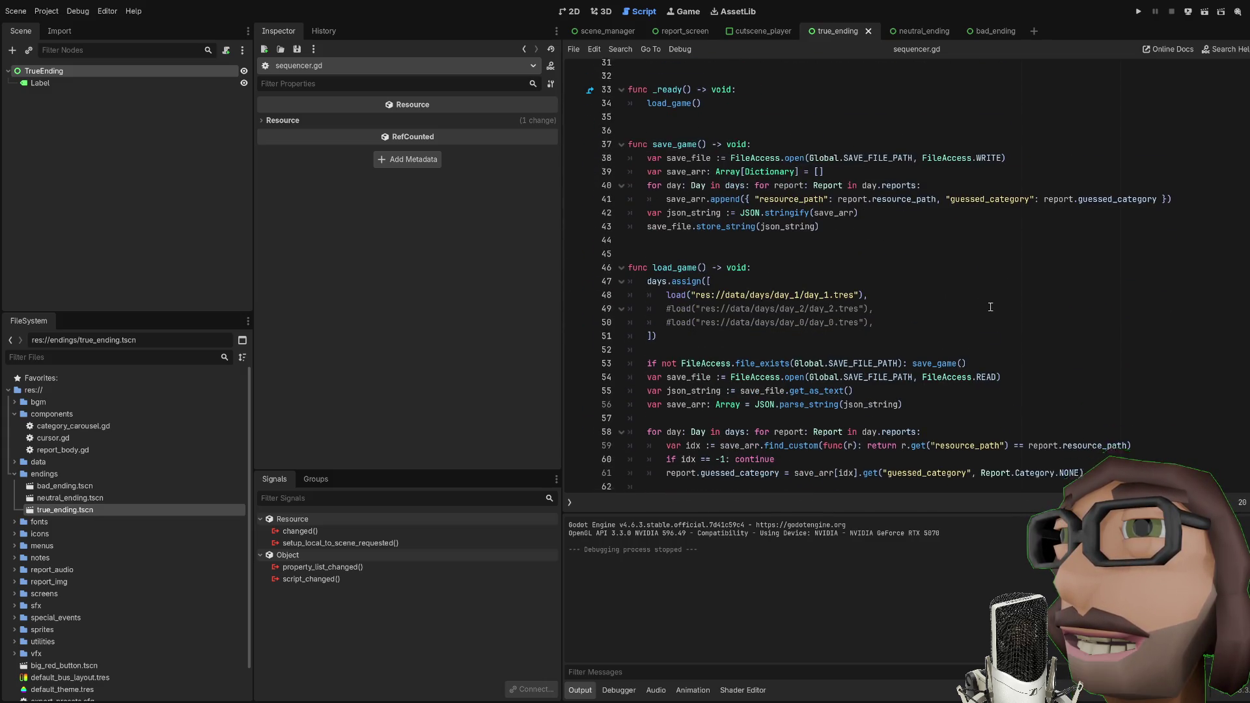
scroll(988, 310, "up", 3)
left_click(870, 304)
key("shift+Down")
key("shift+Down")
key("shift+Down")
key("shift+Up")
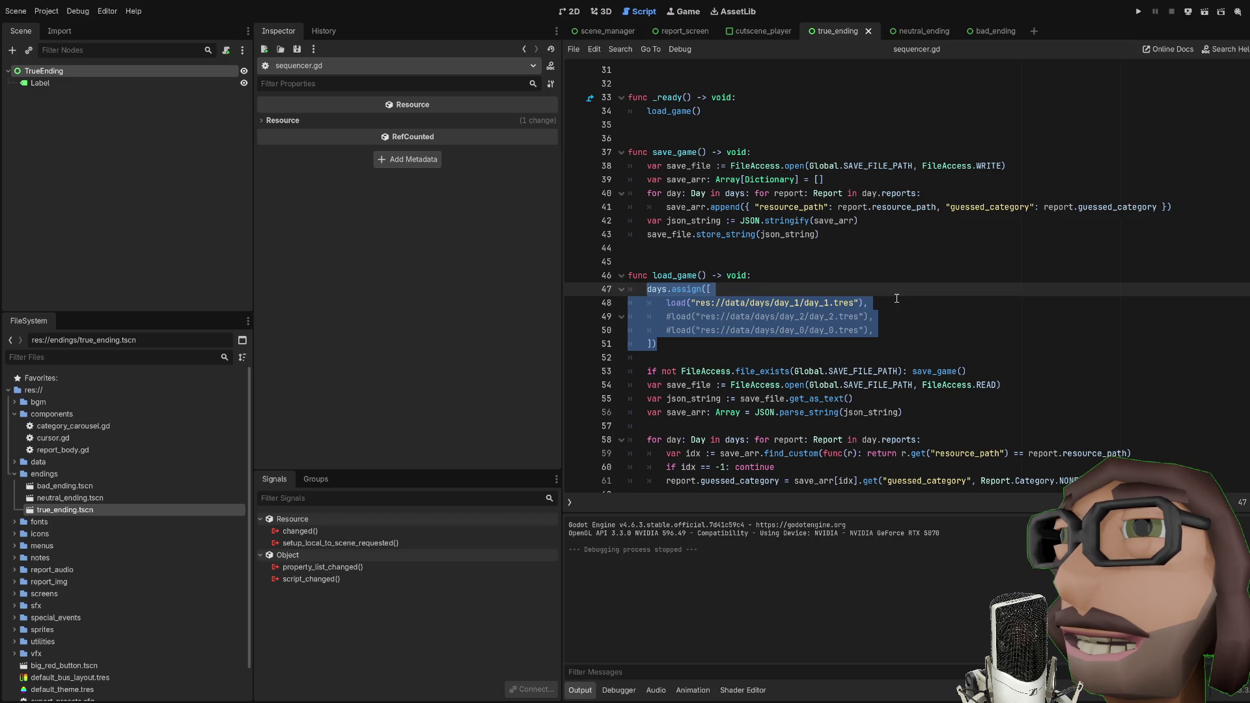
left_click(898, 305)
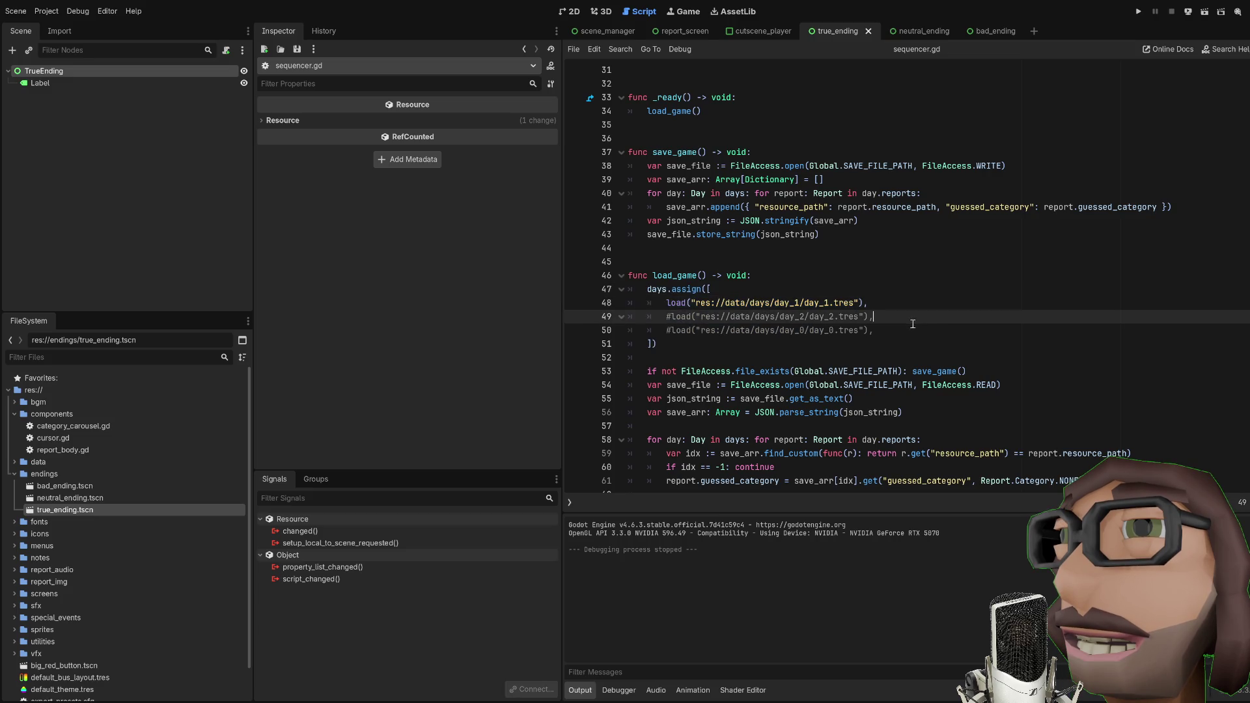
left_click(909, 321)
scroll(650, 291, "up", 10)
left_click_drag(635, 371, 602, 312)
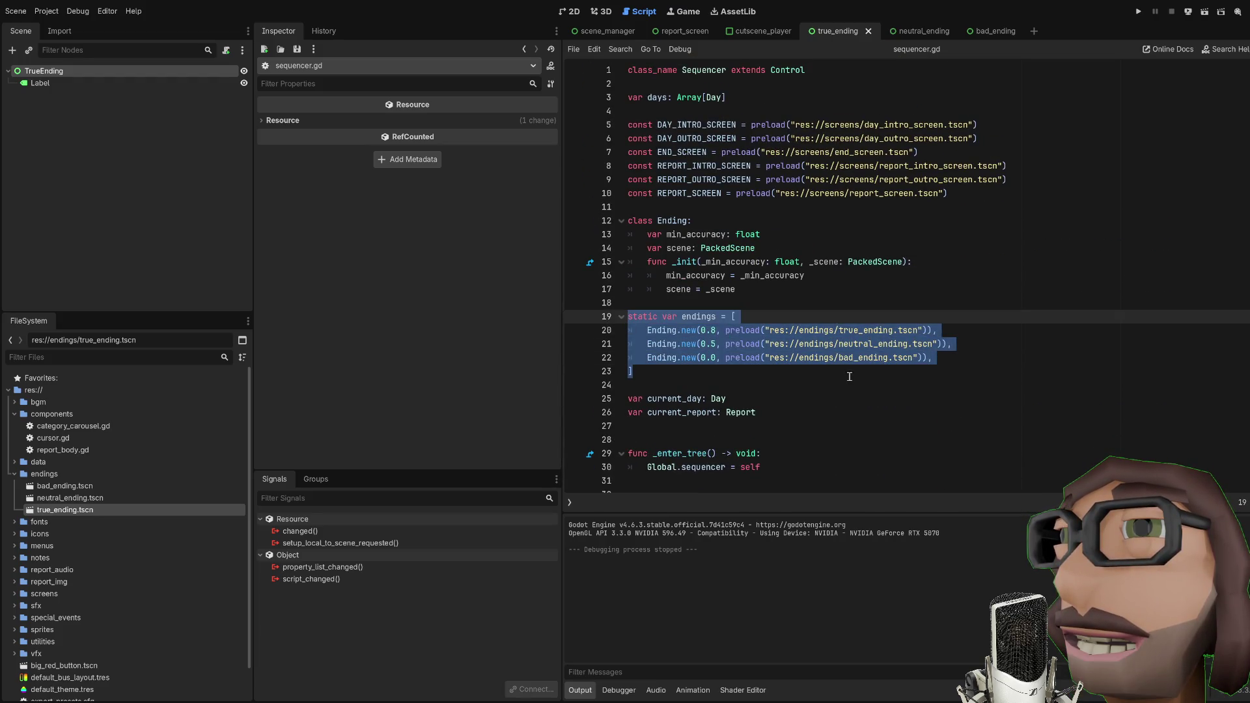
mouse_move(950, 194)
left_mouse_down()
mouse_move(651, 165)
mouse_move(629, 112)
left_mouse_up()
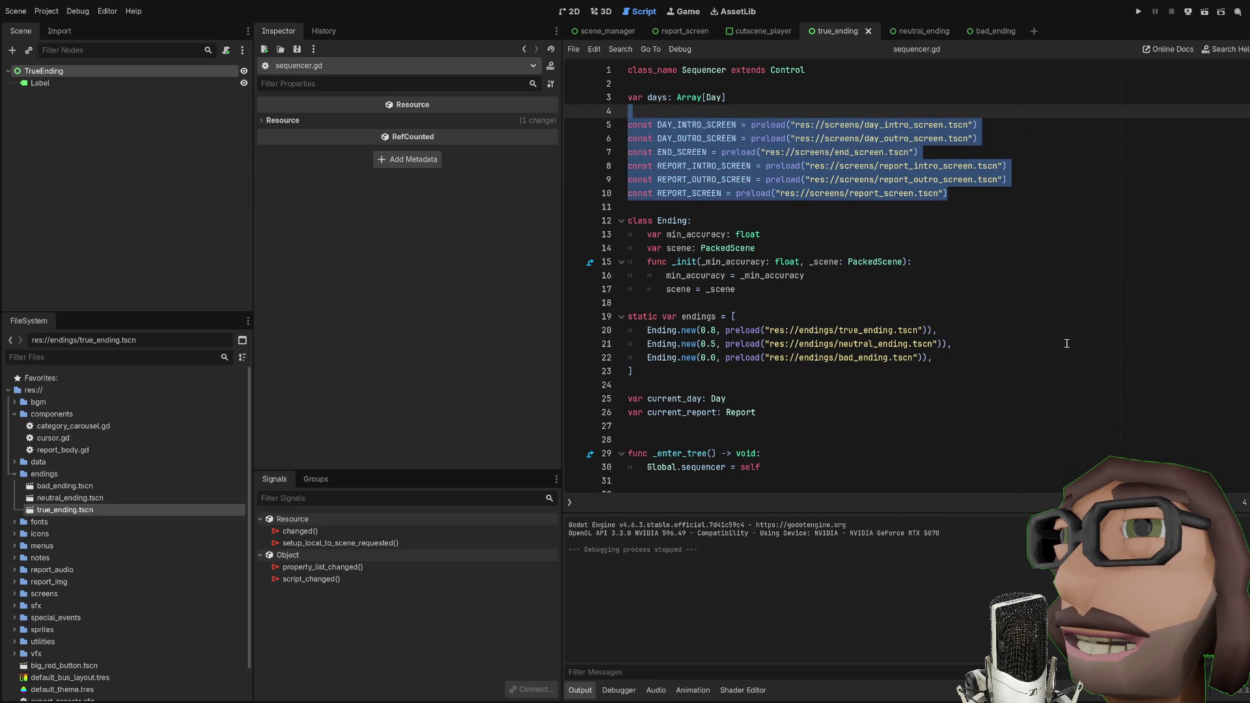
scroll(1066, 343, "down", 10)
left_click(1025, 318)
left_click(1024, 332)
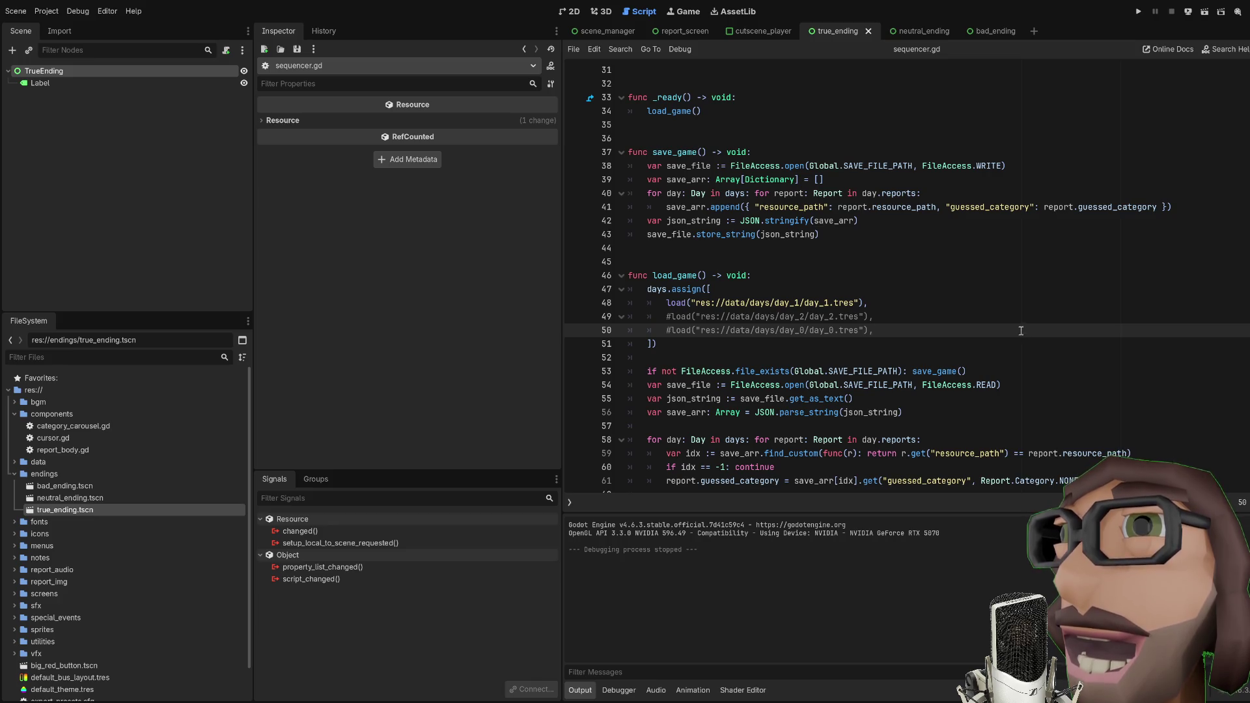
left_click(932, 301)
left_click(949, 318)
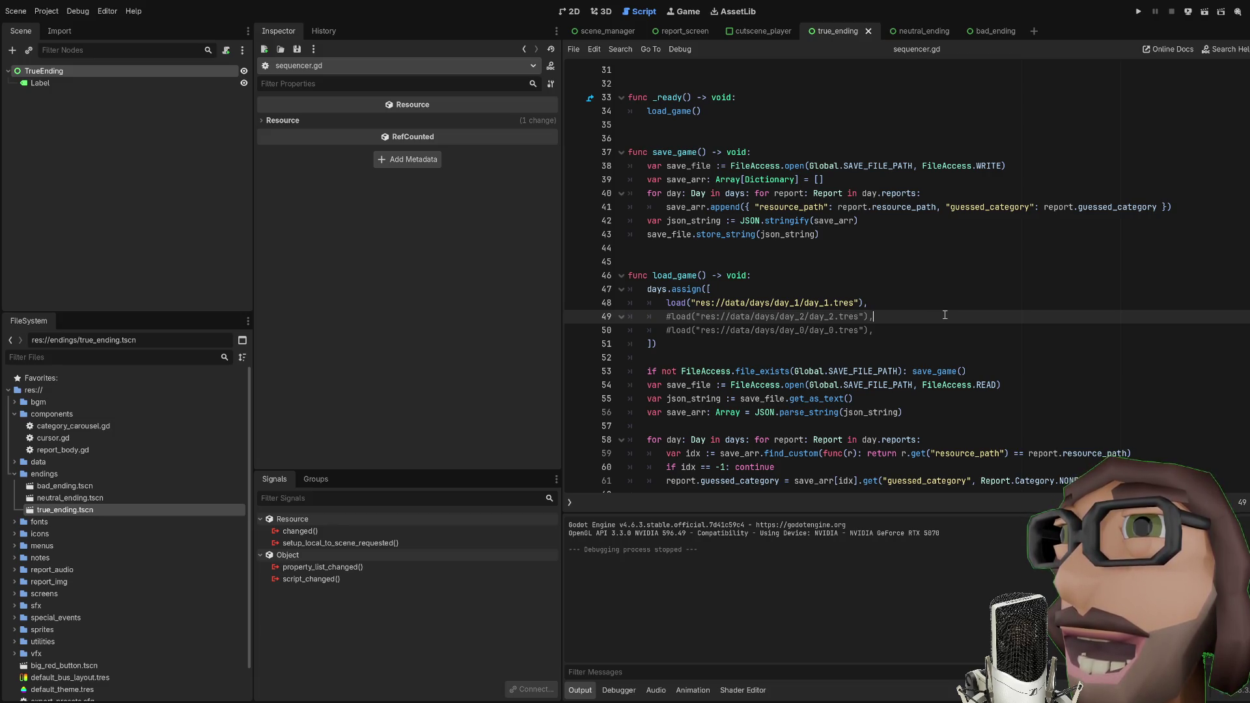
left_click(909, 303)
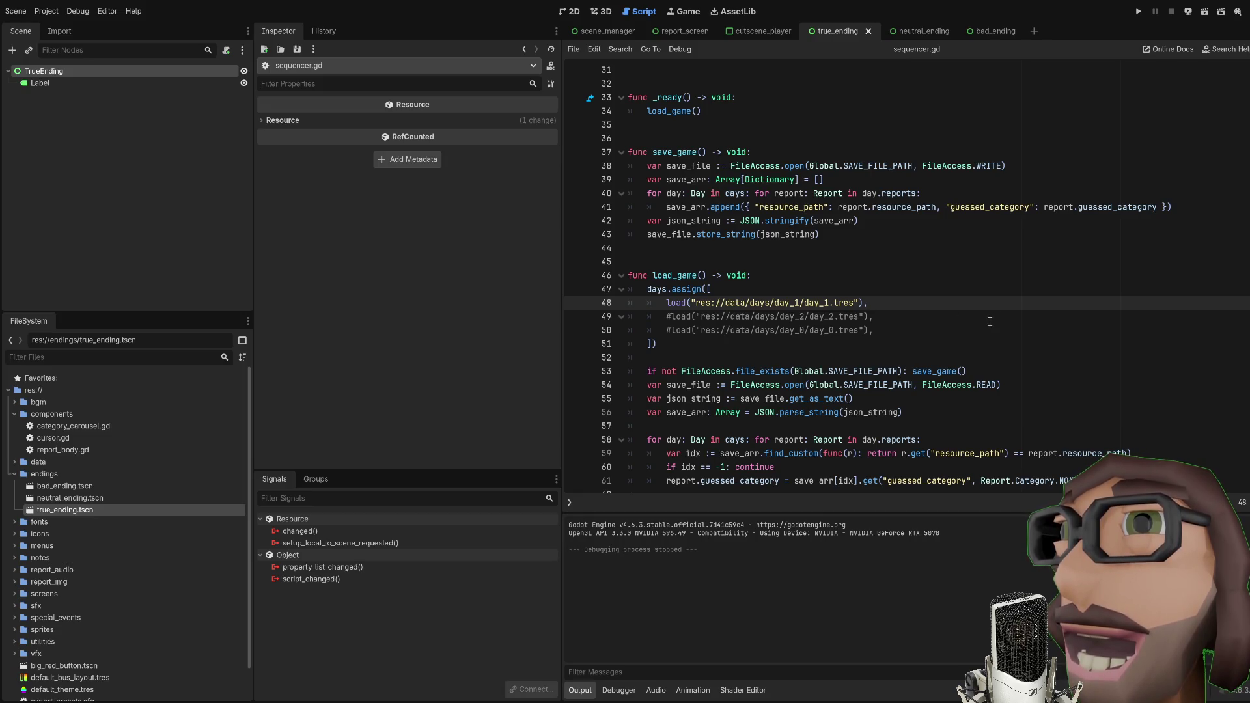
scroll(991, 324, "down", 2)
left_click(973, 261)
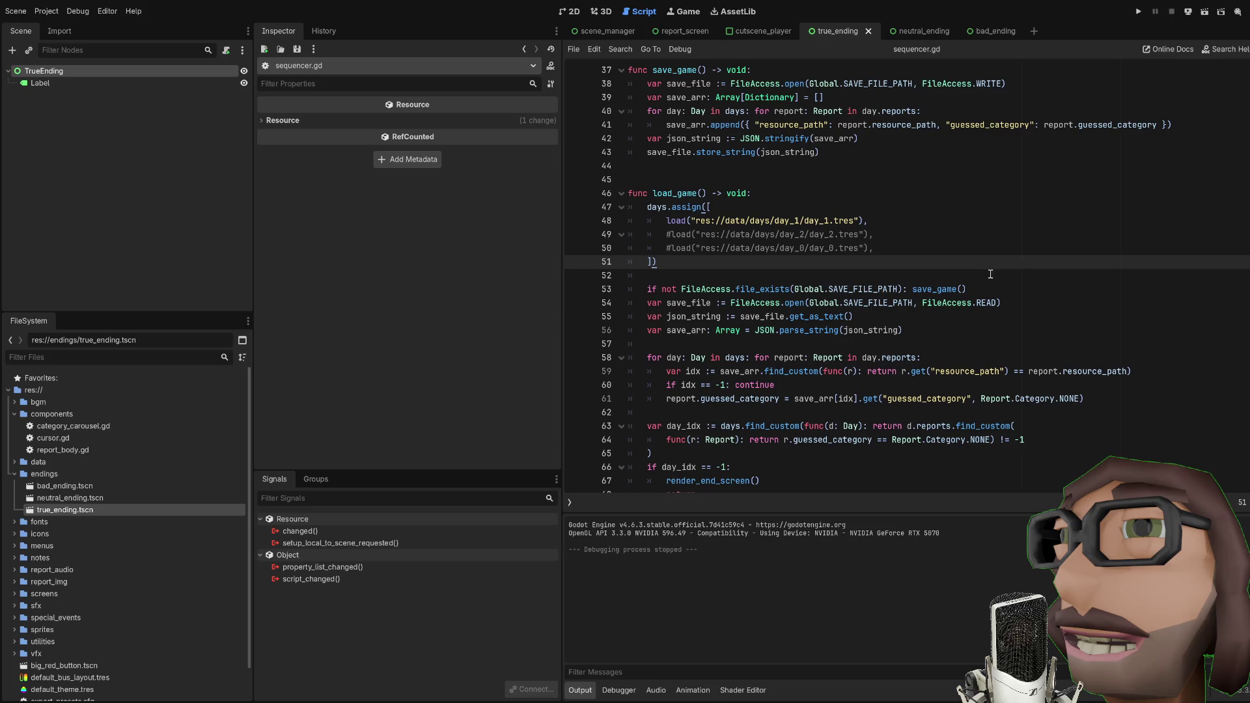
left_click(977, 330)
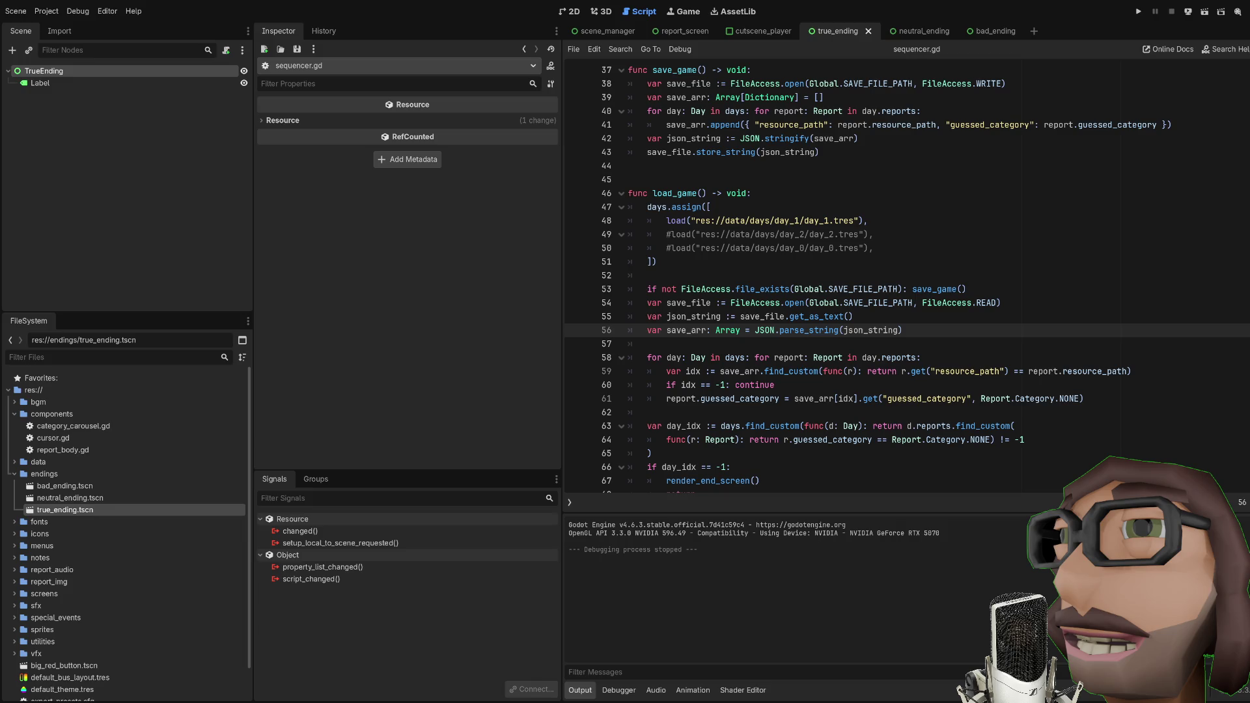
scroll(683, 333, "down", 4)
scroll(683, 334, "up", 8)
left_click(683, 333)
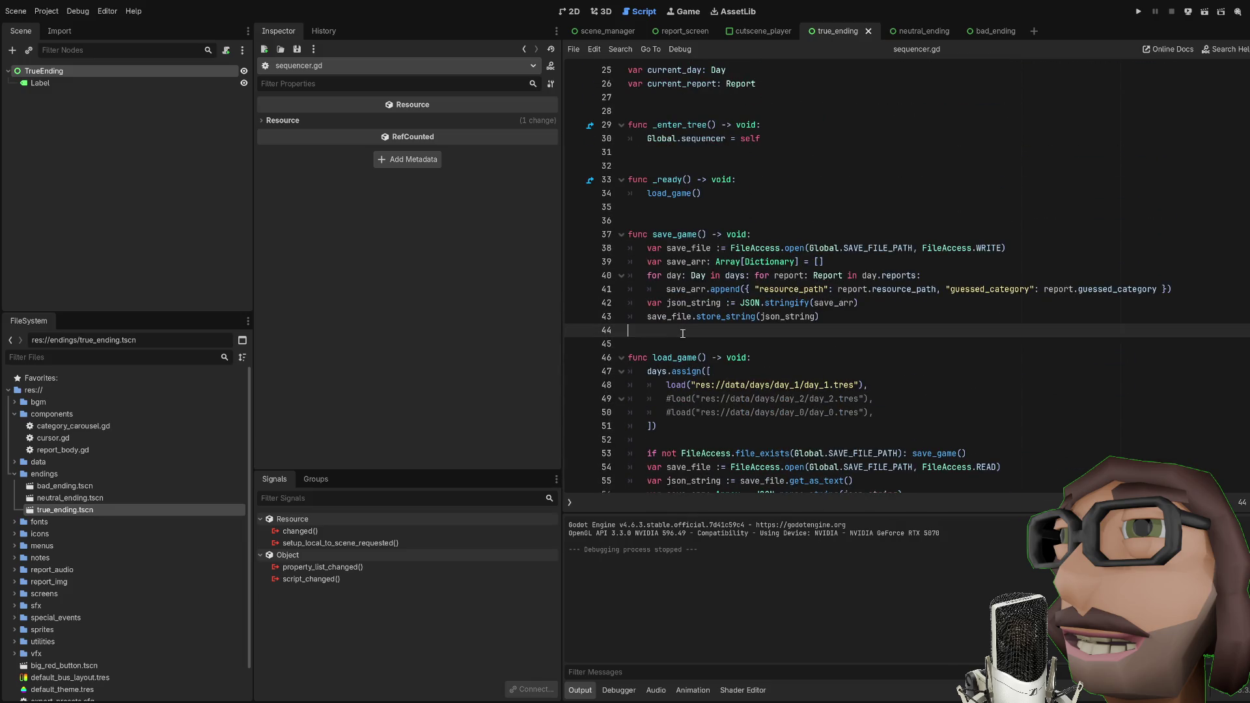
Paste the saved JSON data into sequencer.gd and comment it out.
key("Return")
key("Return")
type("'[   {     \"guessed_category\": 2,     \"resource_path\": \"res://data/days/day_1/reports/report__trail_camera.tres\"   },   {     \"guessed_category\": 2,     \"resource_path\": \"res://data/days/day_1/reports/report__floater.tres\"   },   {     \"guessed_category\": 1,     \"resource_path\": \"res://data/days/day_1/reports/report__neighbour.tres\"   },   {     \"guessed_category\": 1,     \"resource_path\": \"res://data/days/day_1/reports/report__the_circus.tres\"   },   {     \"guessed_category\": 2,     \"resource_path\": \"res://data/days/day_1/reports/report__the_lemon.tres\"   } ]'")
mouse_move(651, 483)
left_mouse_down()
mouse_move(678, 182)
mouse_move(675, 197)
left_mouse_up()
key("ctrl+k")
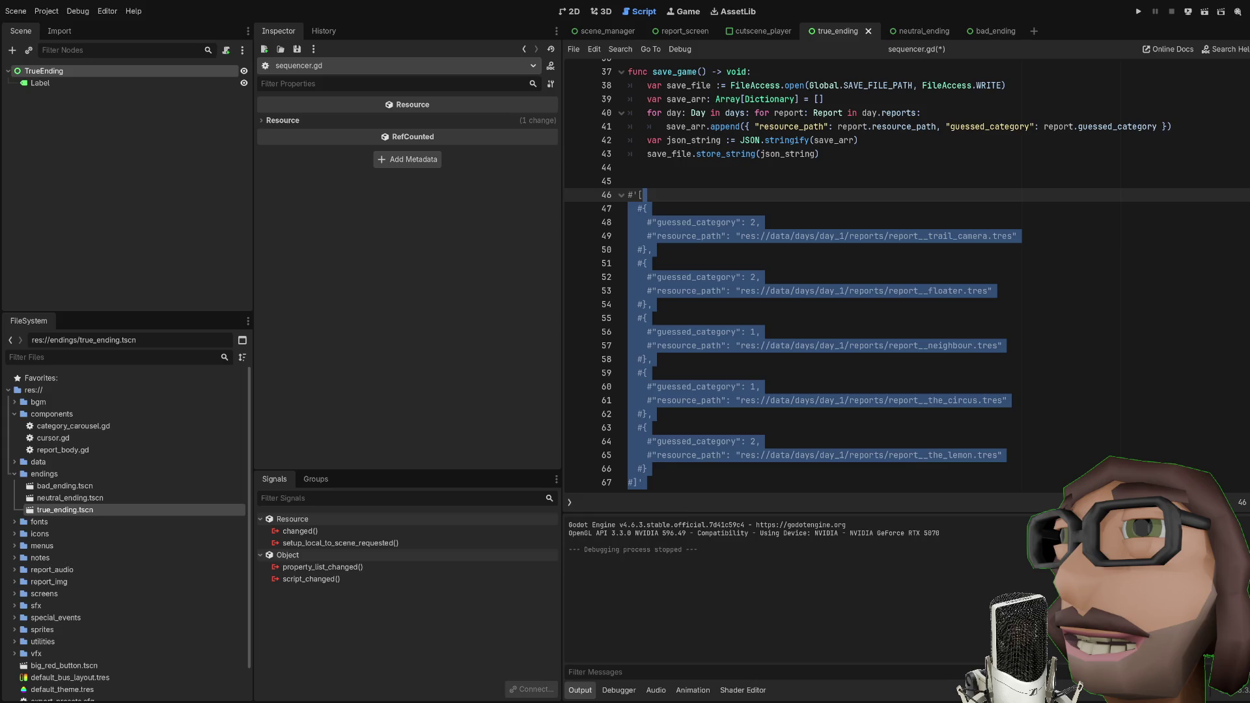
left_click(801, 277)
Inspect the sample data's trail camera report path and its guessed_category value 2.
scroll(799, 248, "down", 2)
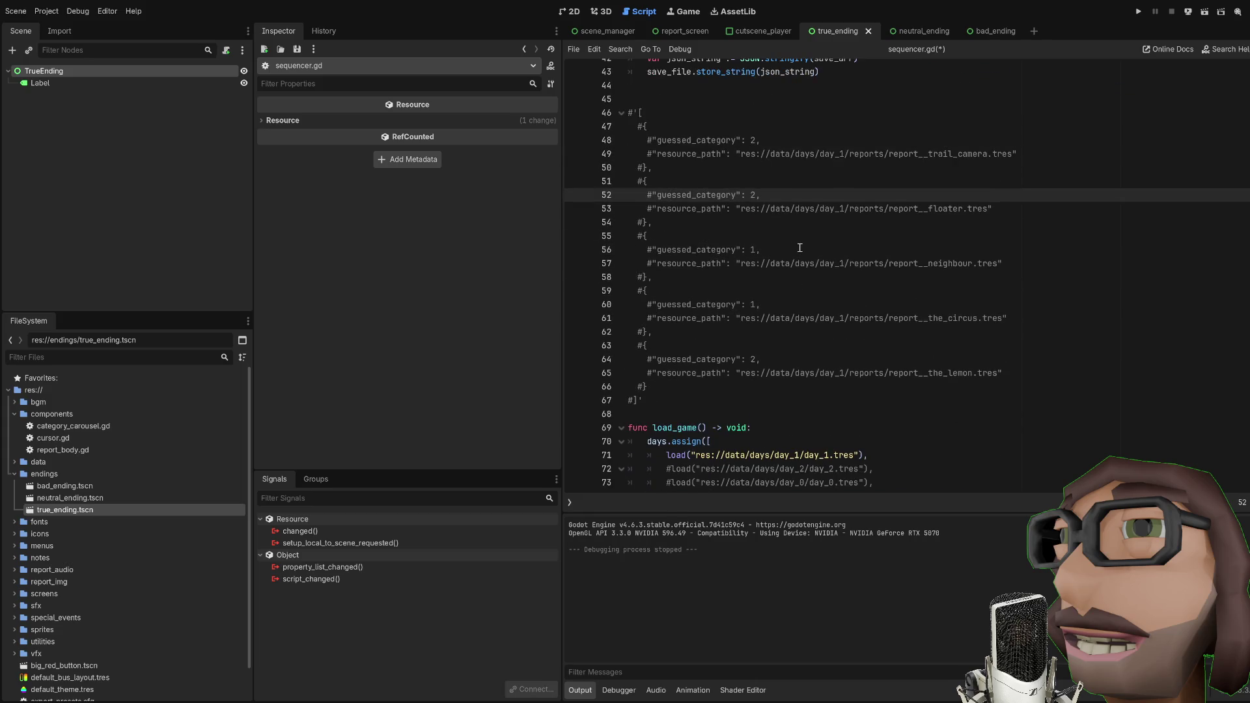
scroll(800, 248, "up", 1, "ctrl")
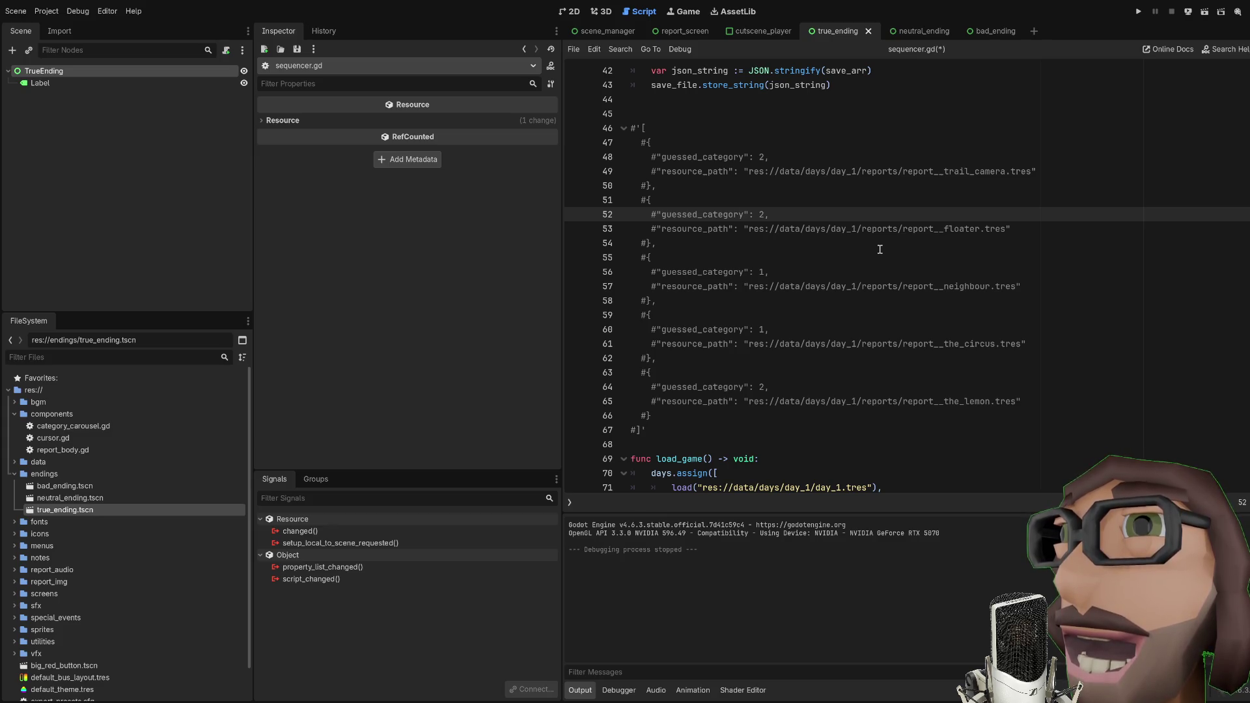
scroll(879, 249, "up", 2)
scroll(893, 260, "down", 1)
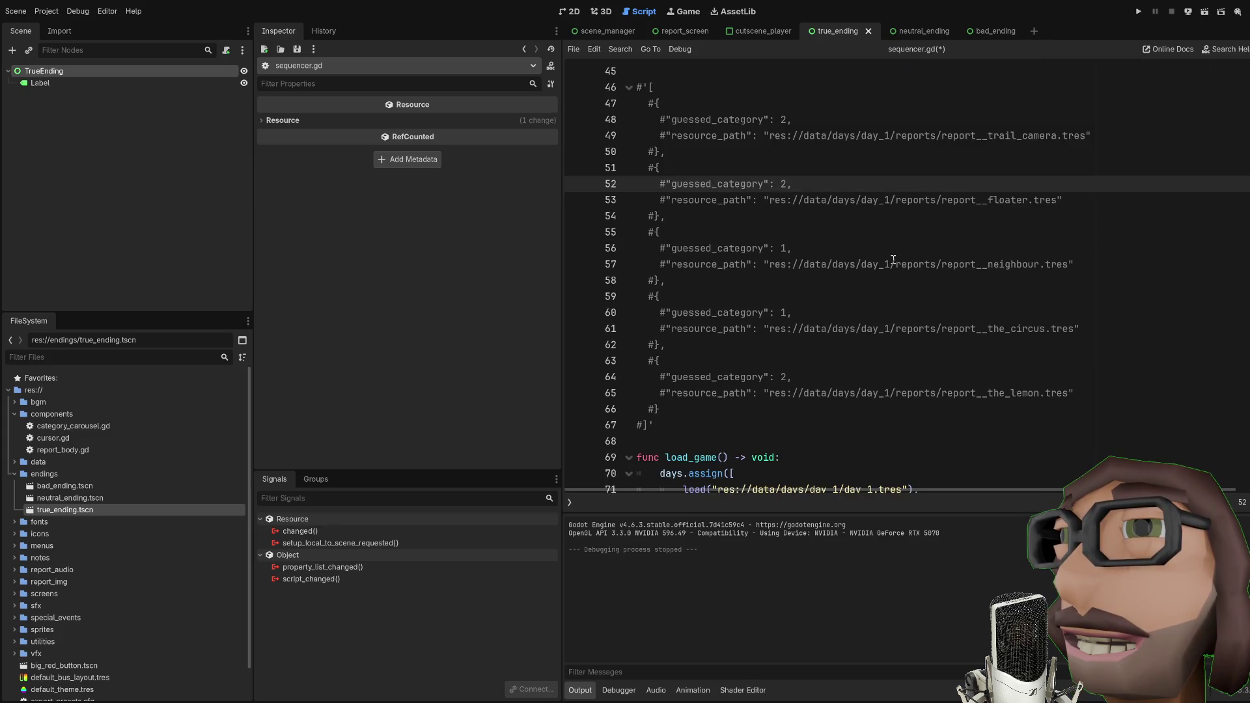
left_click_drag(671, 136, 1087, 135)
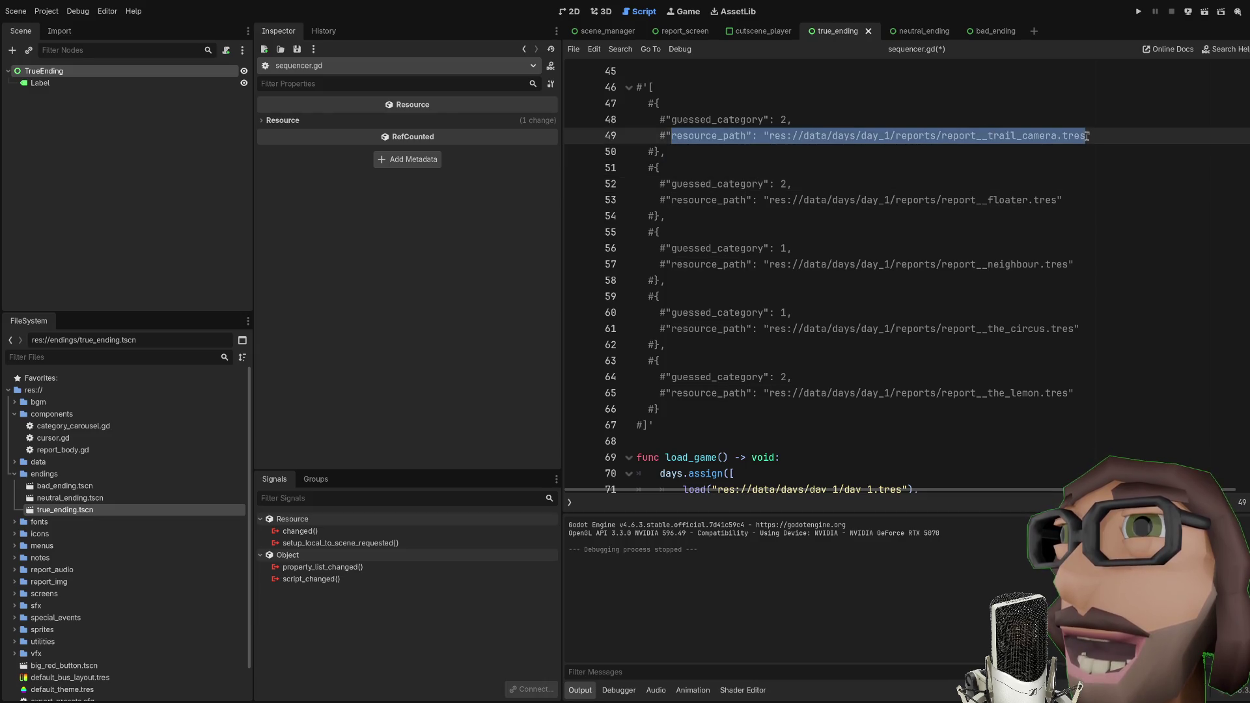
left_click_drag(661, 120, 815, 118)
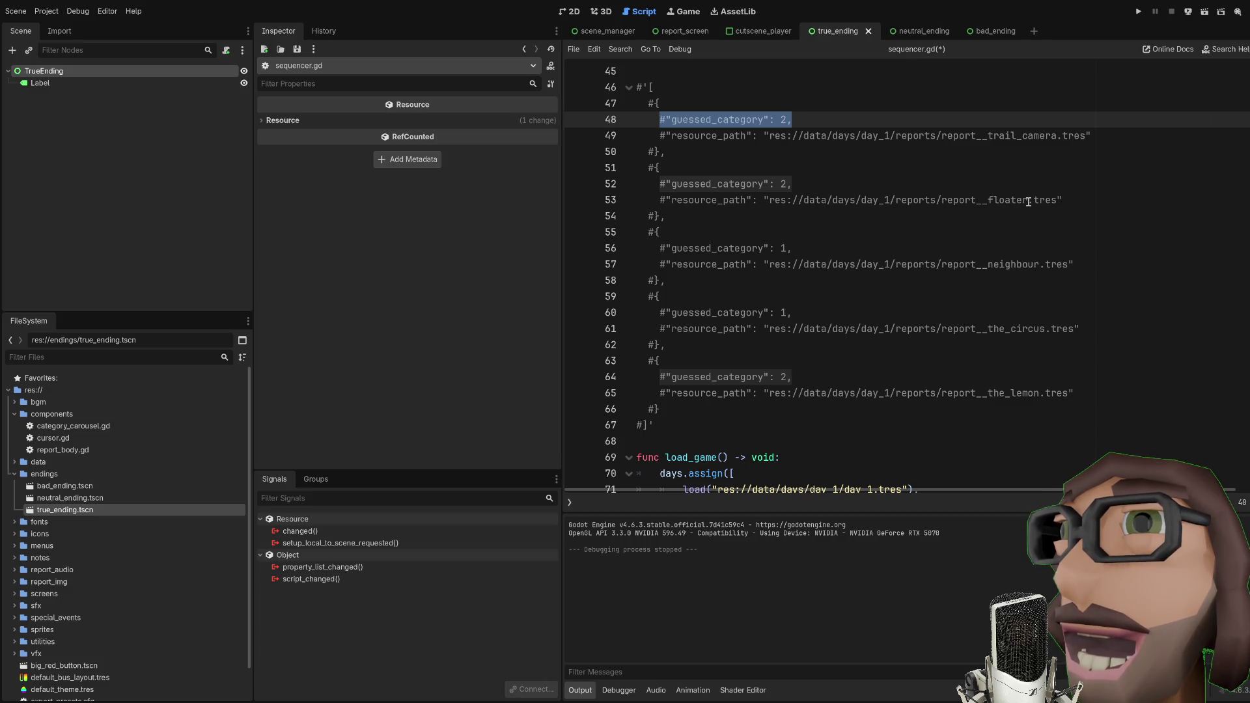
left_click(695, 138)
left_click_drag(660, 120, 873, 123)
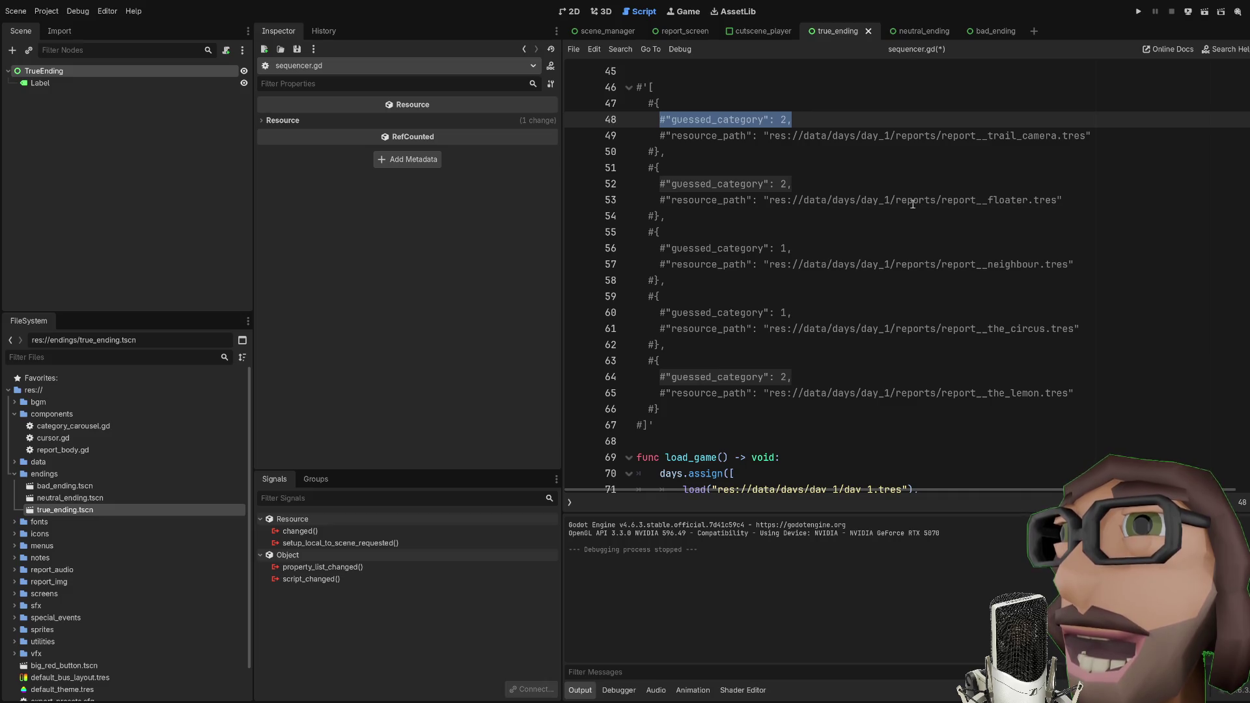
left_click(808, 145)
double_click(784, 119)
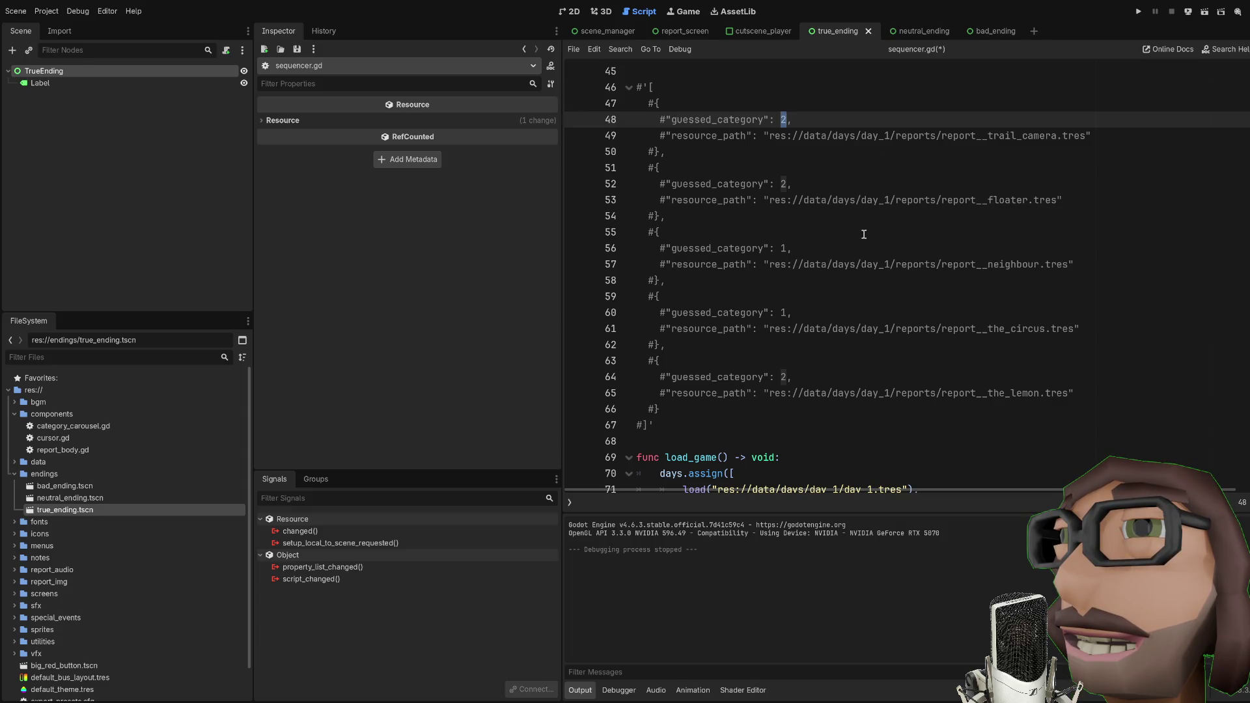
Select the whole commented sample data block and delete it.
scroll(716, 260, "down", 5)
left_click(676, 189)
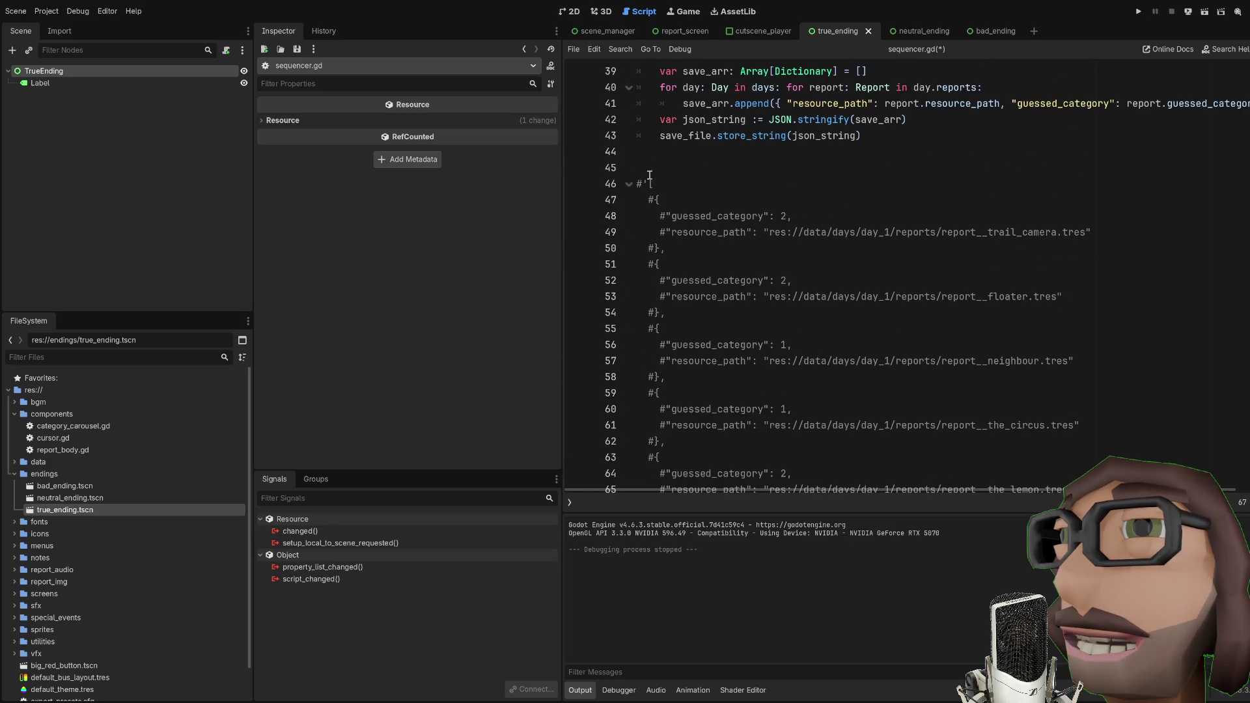
scroll(713, 216, "down", 5)
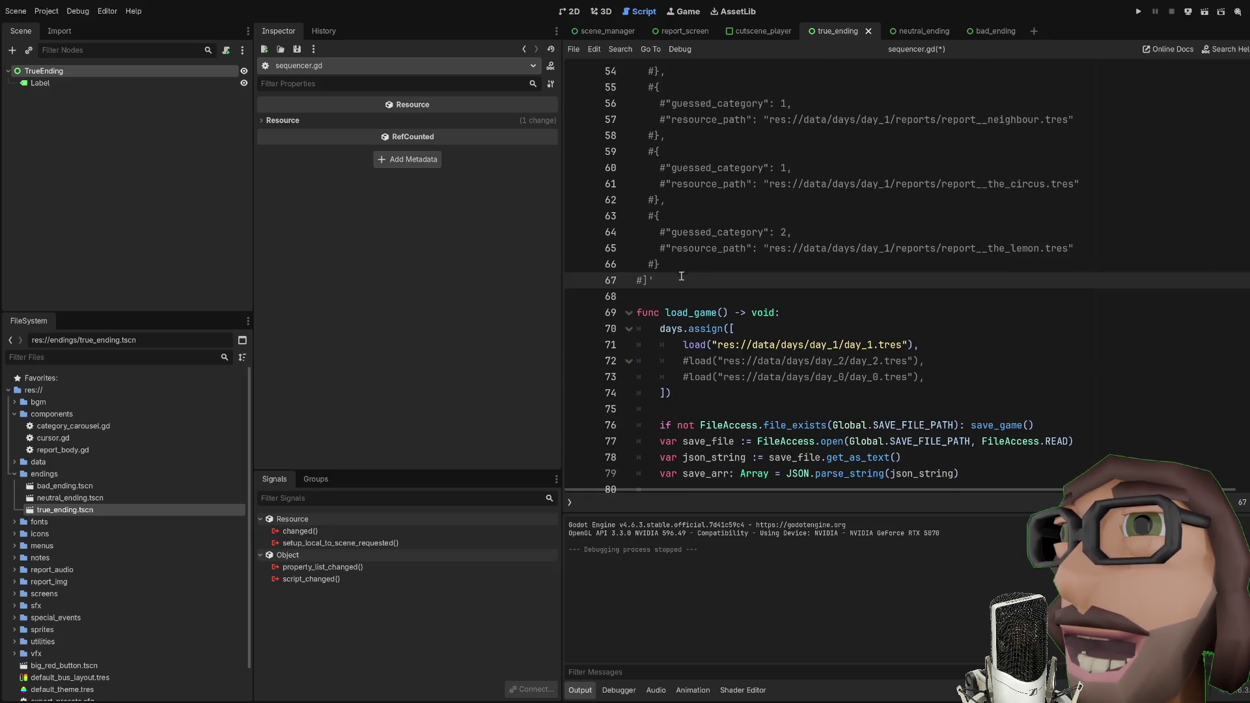
scroll(681, 276, "up", 8)
left_click(645, 310, "shift")
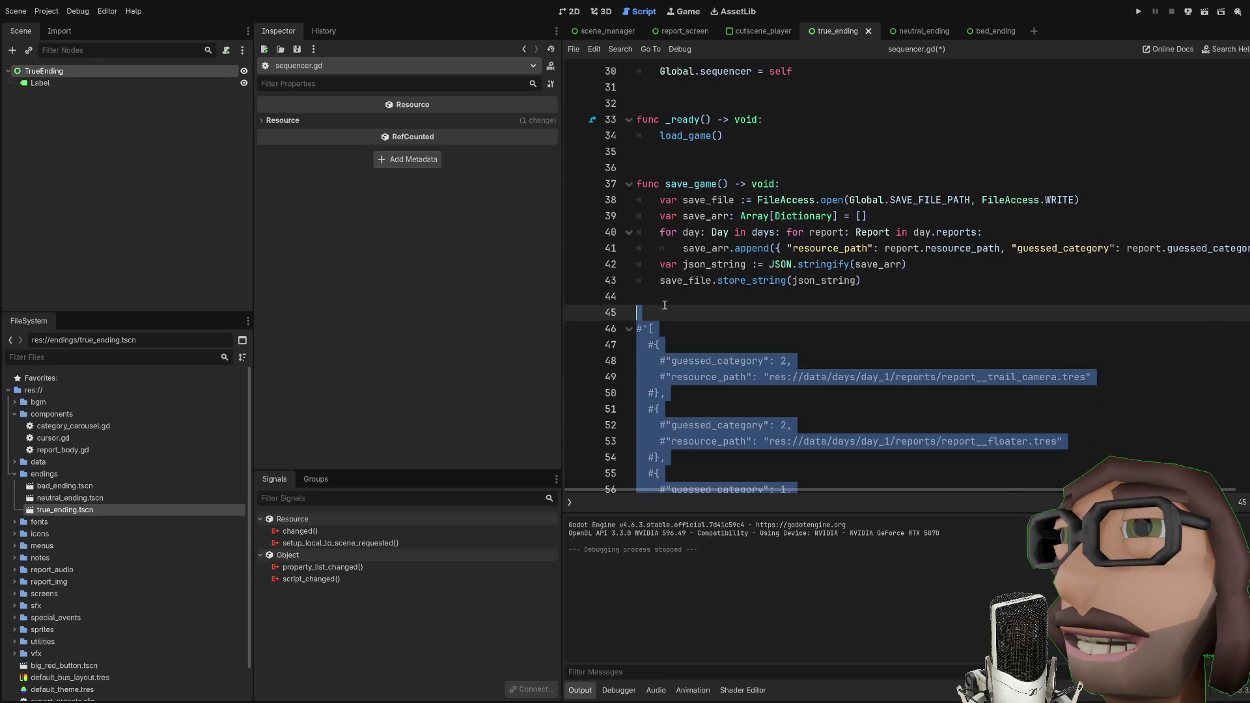
key("BackSpace")
left_click(682, 297)
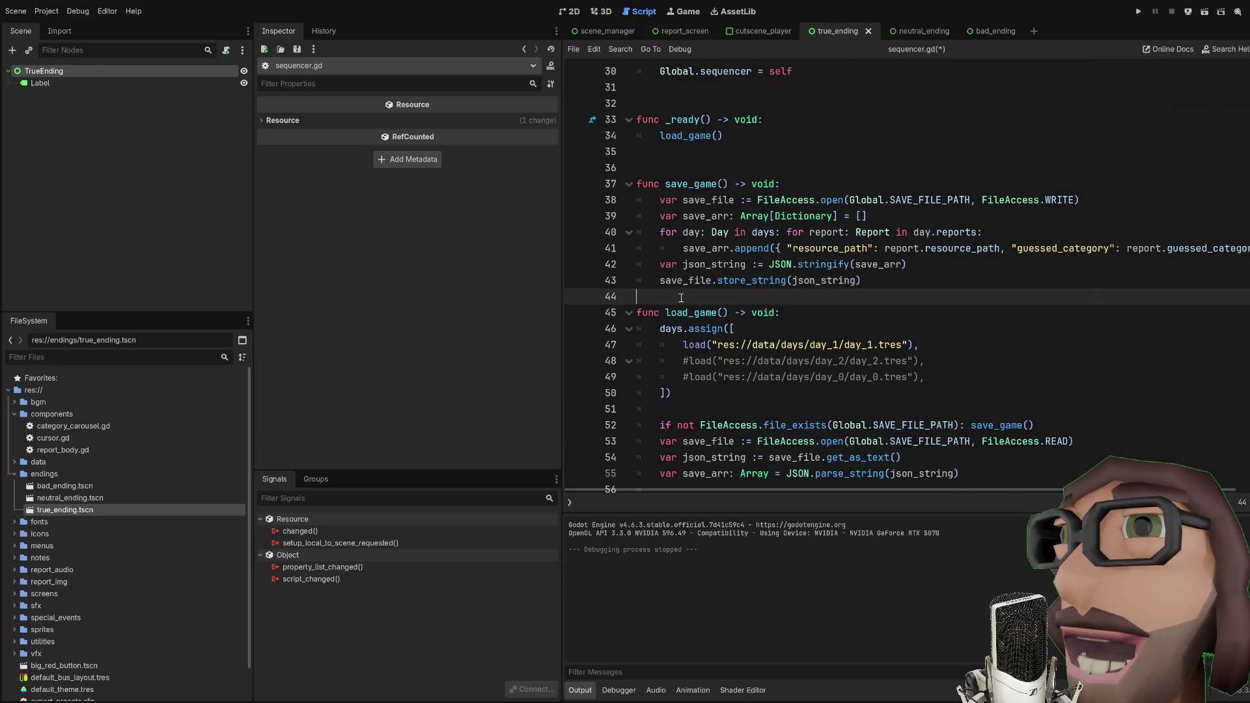
Add a blank line, save sequencer.gd, and review the sort call on line 169 in render_next_day.
key("Return")
key("ctrl+s")
scroll(822, 266, "down", 15)
scroll(822, 266, "down", 20)
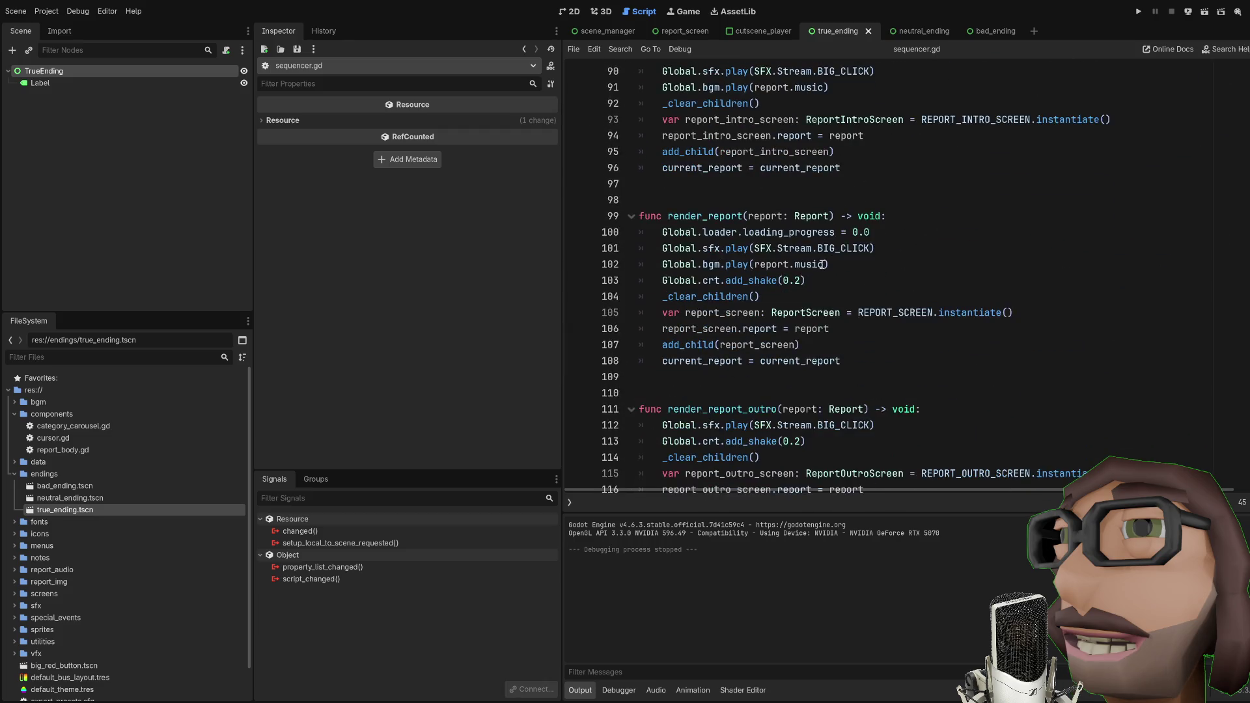
scroll(822, 264, "down", 6)
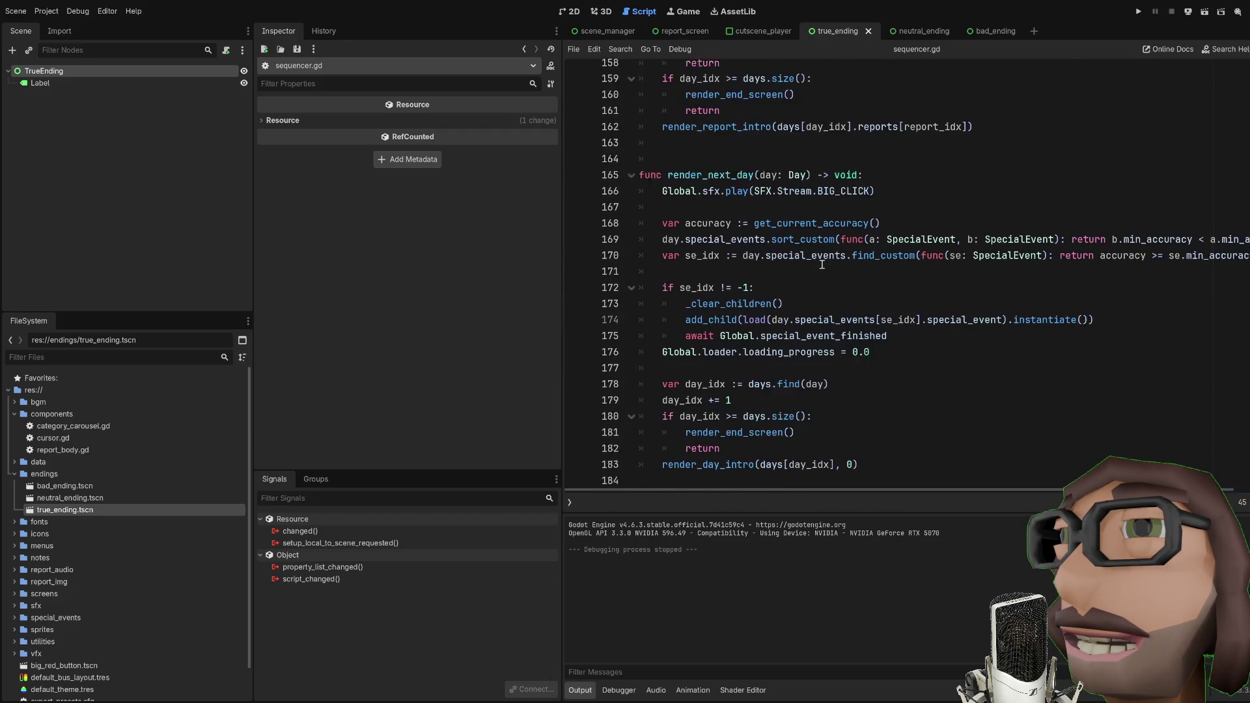
left_click_drag(658, 183, 797, 185)
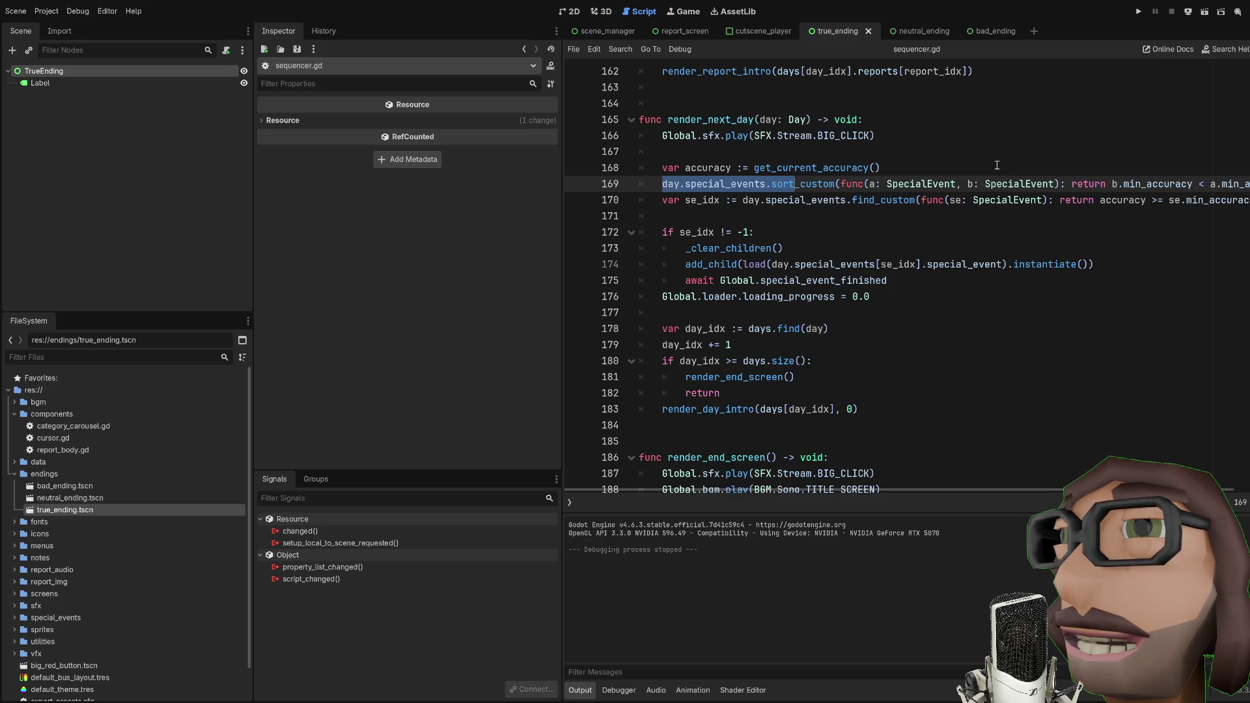
left_click(953, 171)
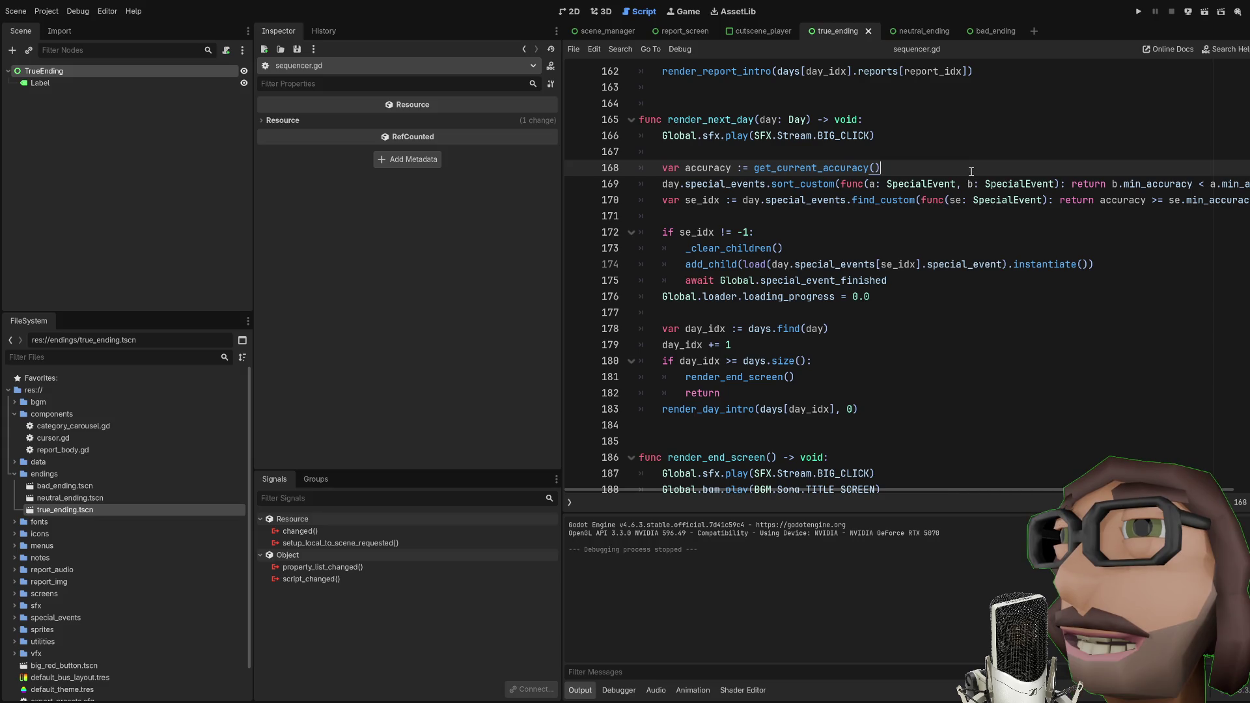
Return to load_game and run the game to test the true ending.
scroll(971, 171, "up", 20)
scroll(965, 180, "up", 10)
scroll(847, 274, "down", 4)
scroll(812, 296, "up", 3)
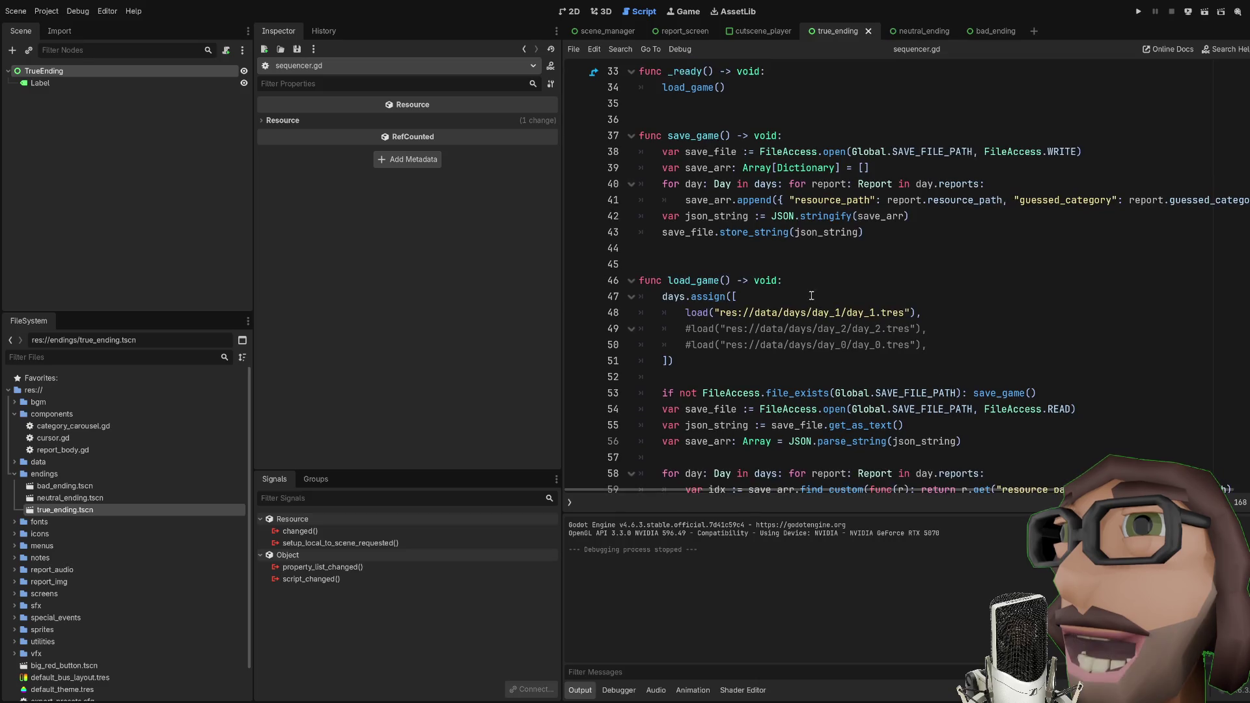
left_click(811, 296)
key("F5")
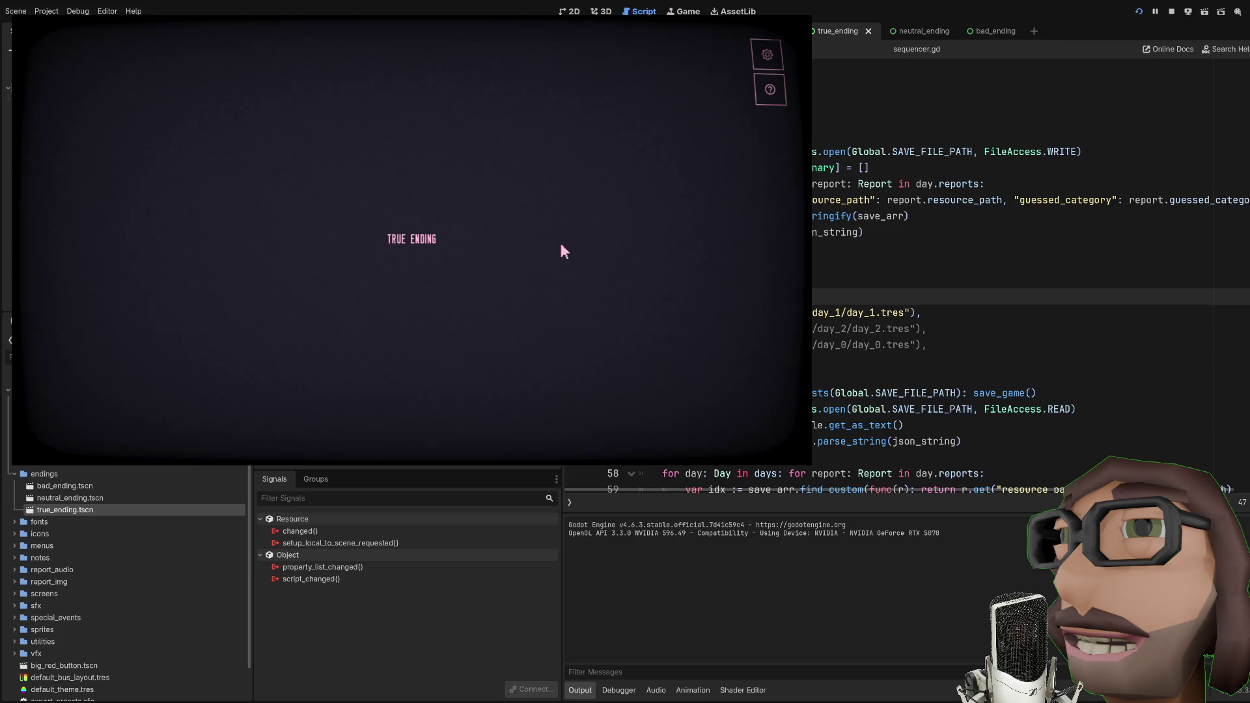
key("F8")
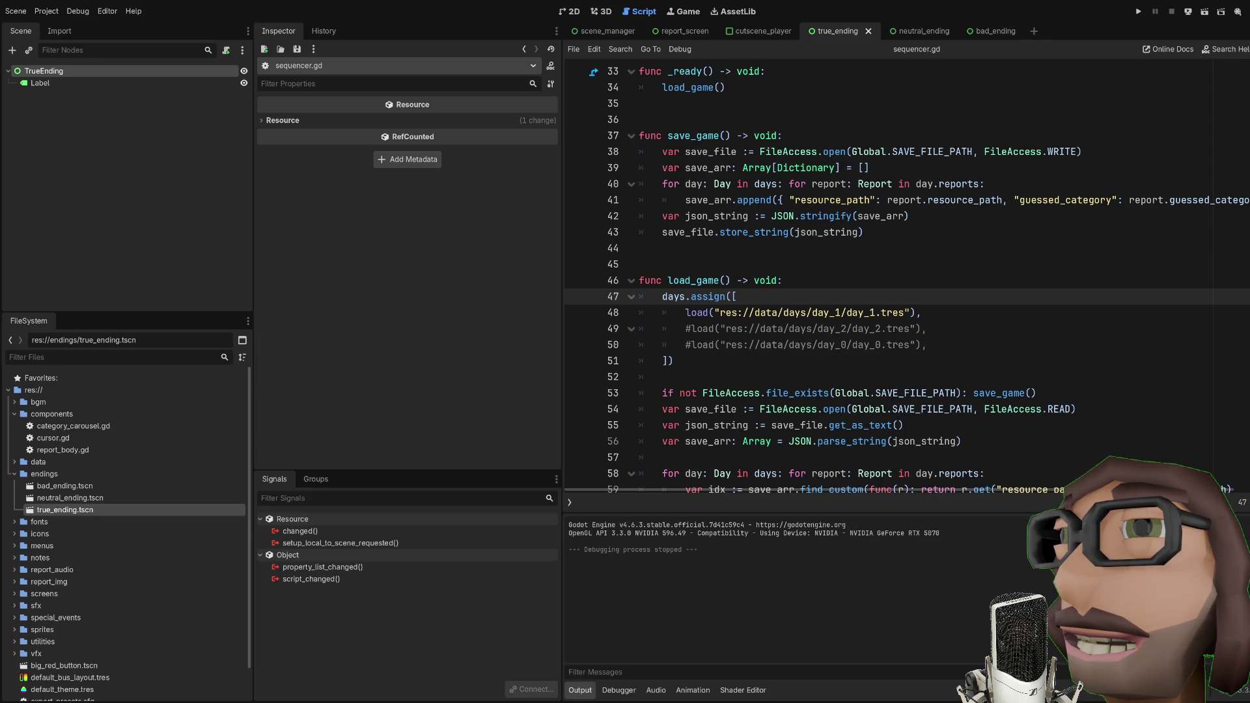
Launch a fresh test run and get past the welcome message and Day 1 intro.
left_click(782, 280)
key("F5")
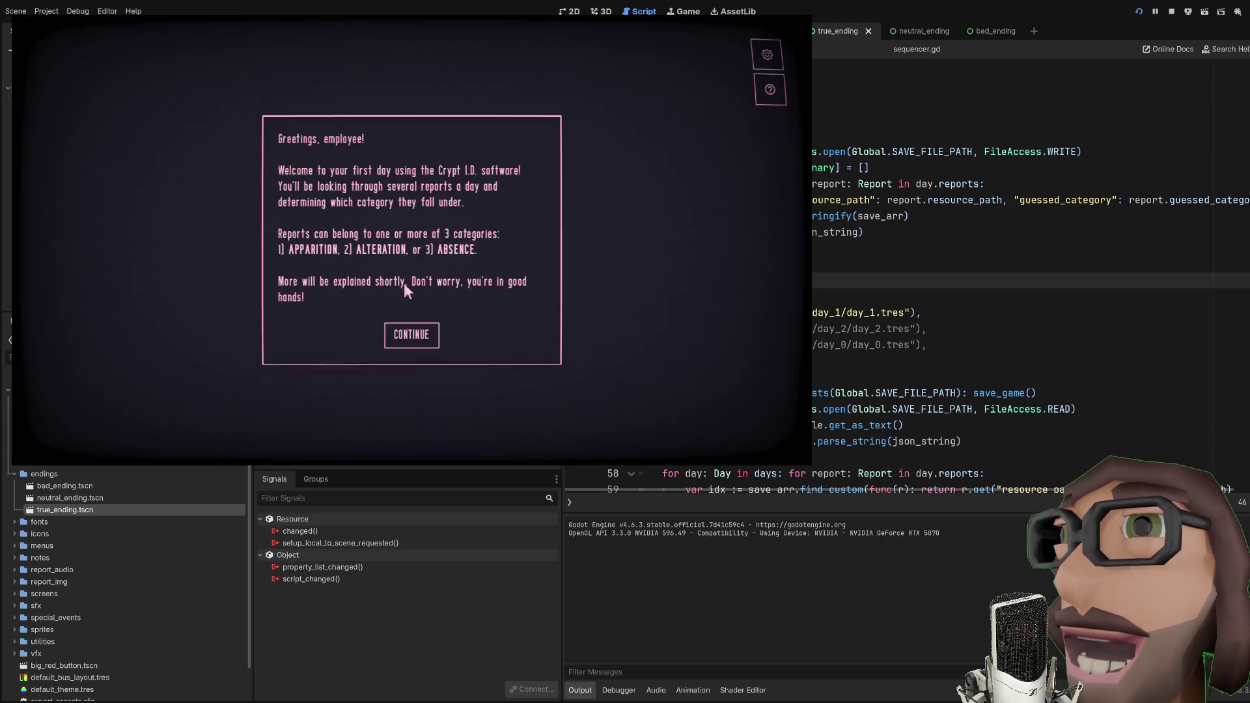
left_click(404, 332)
left_click(409, 302)
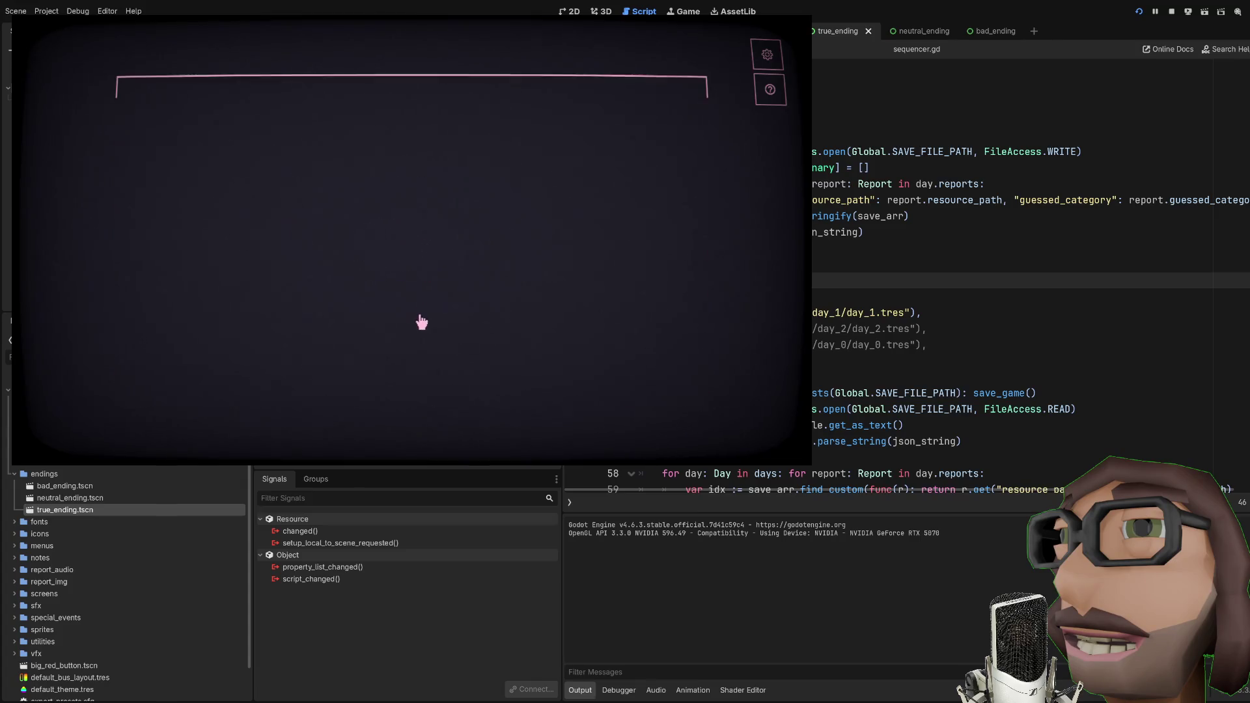
File the first report under the ABSENCE category and submit it.
left_click(414, 303)
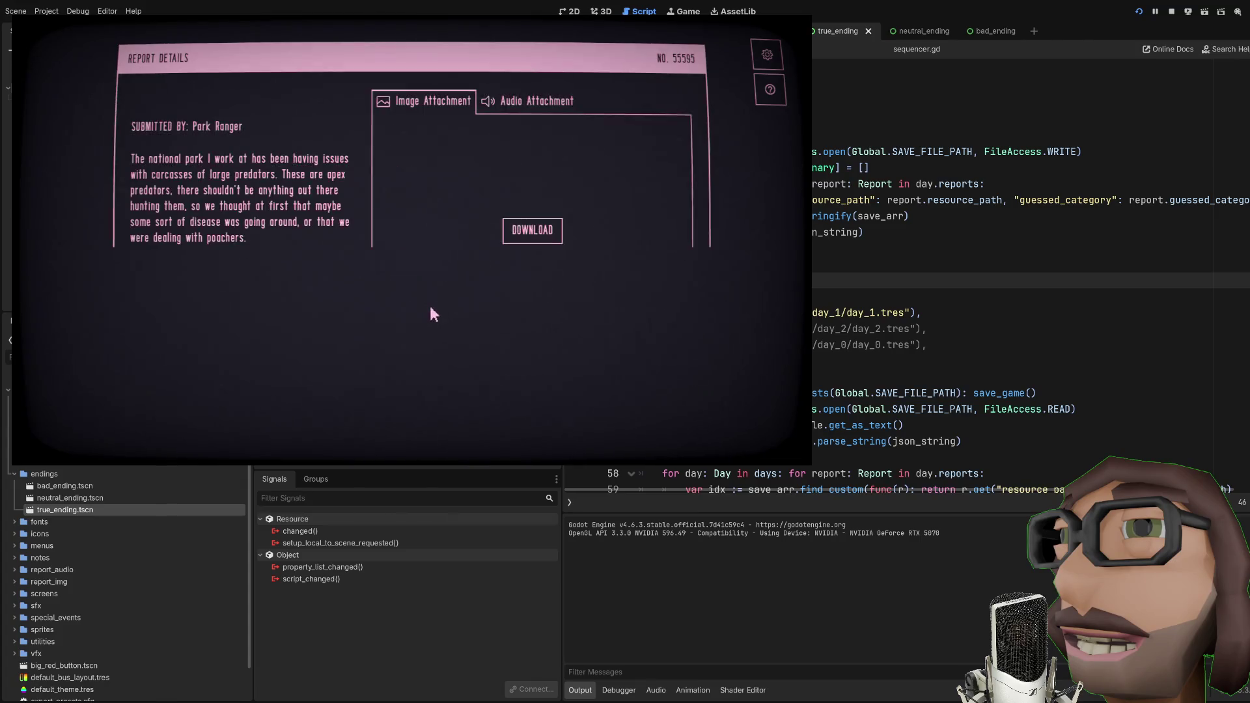
left_click(300, 393)
left_click(300, 392)
left_click(301, 393)
left_click(620, 390)
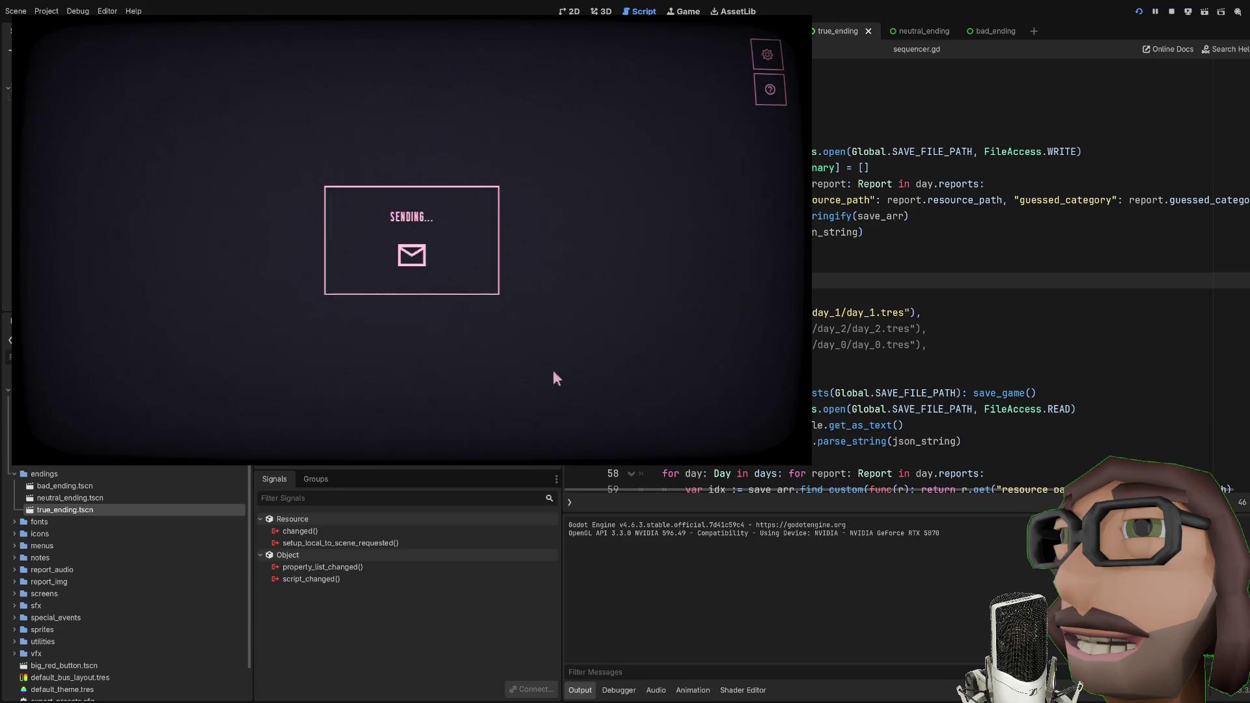
left_click(417, 274)
File the second report as APPARITION and submit it.
left_click(426, 302)
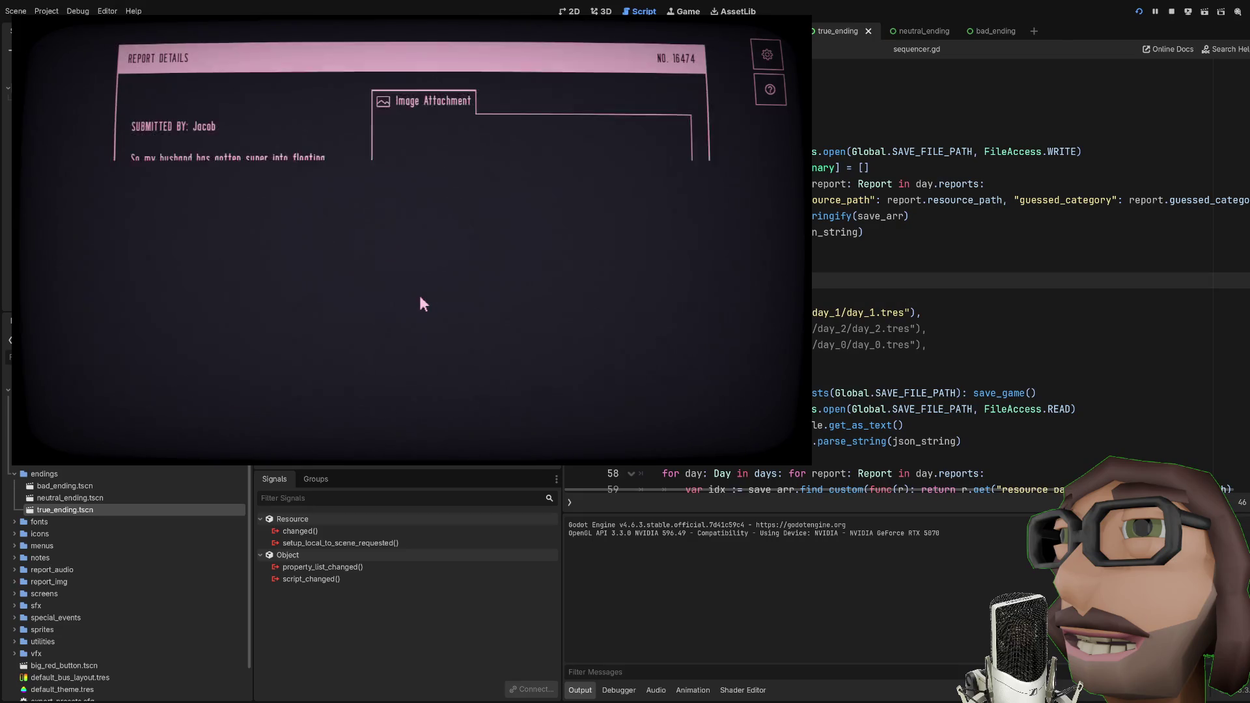
left_click(304, 397)
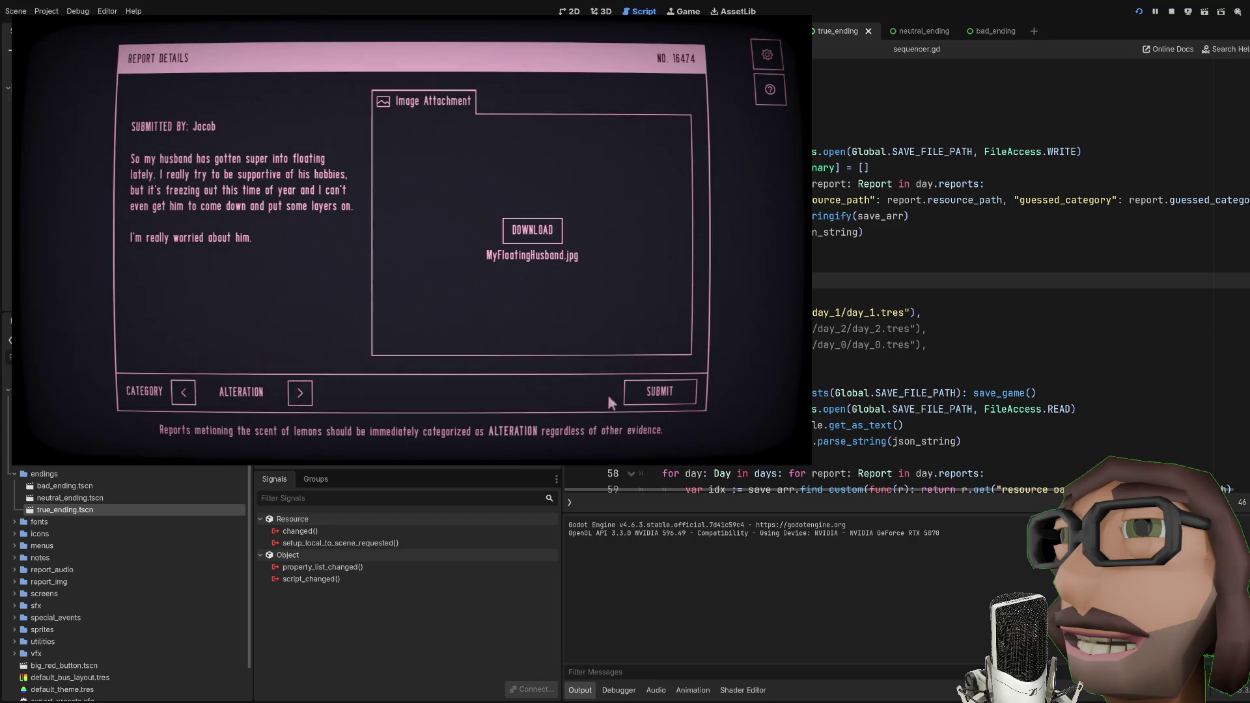
left_click(641, 392)
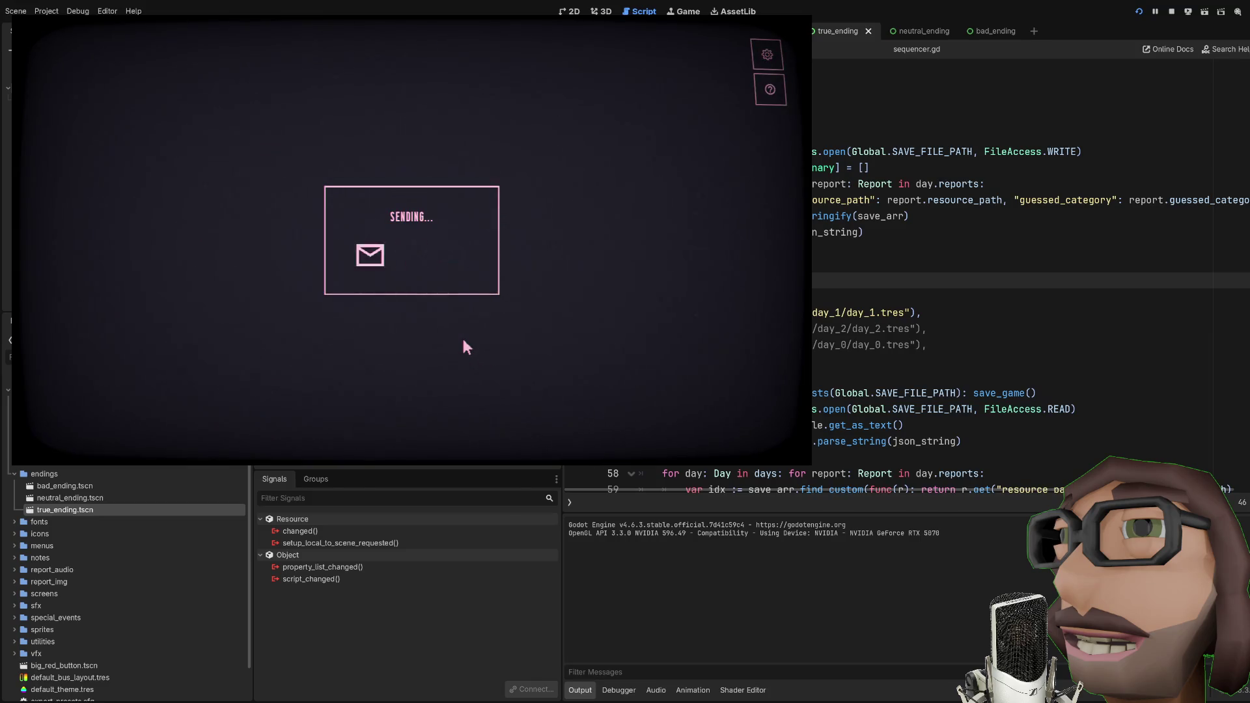
left_click(417, 281)
Change the third report's category, then submit and acknowledge it.
left_click(424, 305)
left_click(301, 393)
left_click(301, 393)
left_click(623, 379)
left_click(412, 277)
Change The Circus report's category and submit it.
left_click(449, 306)
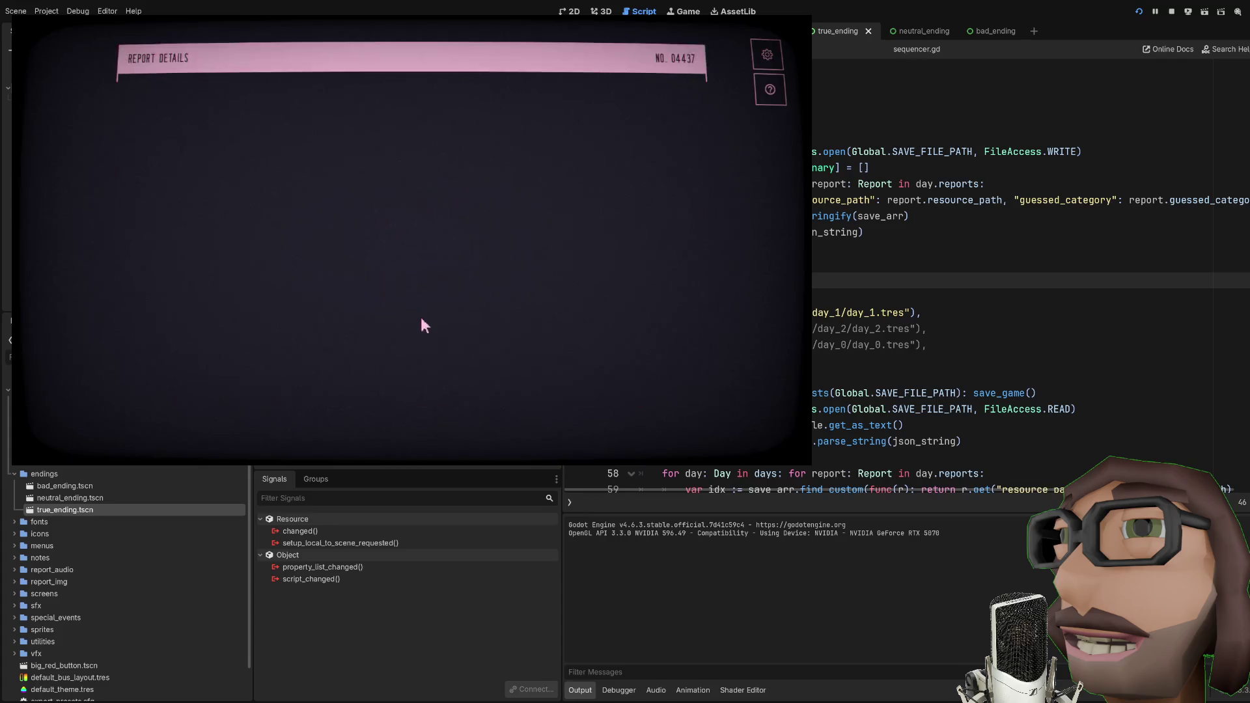
left_click(184, 393)
left_click(185, 393)
left_click(659, 391)
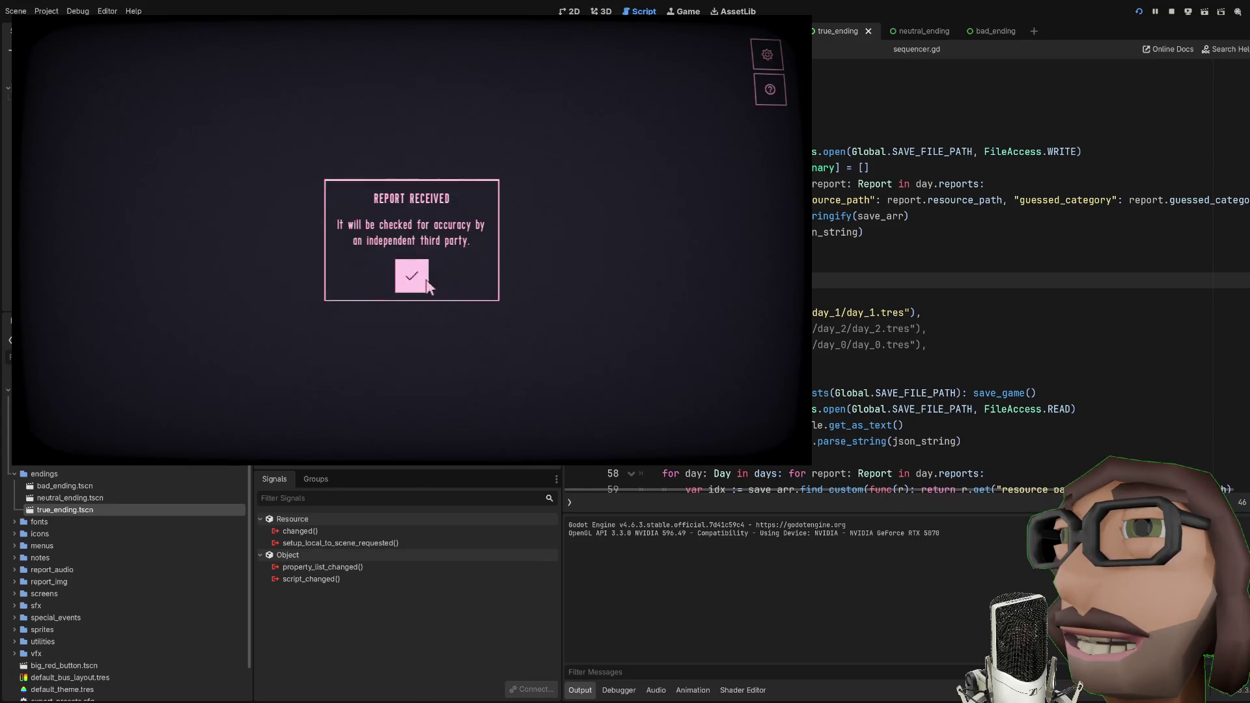
File The Lemon report as ALTERATION, then continue past the one-star results to the BAD ENDING.
left_click(418, 317)
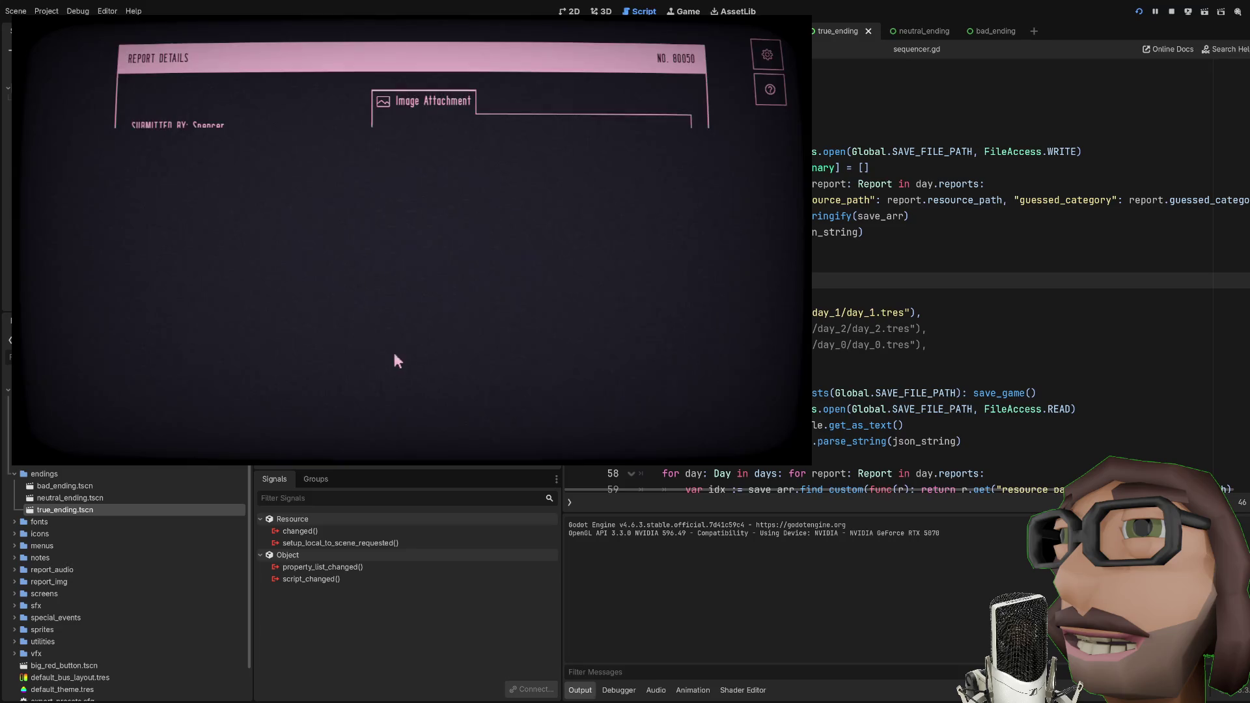
left_click(306, 401)
left_click(307, 402)
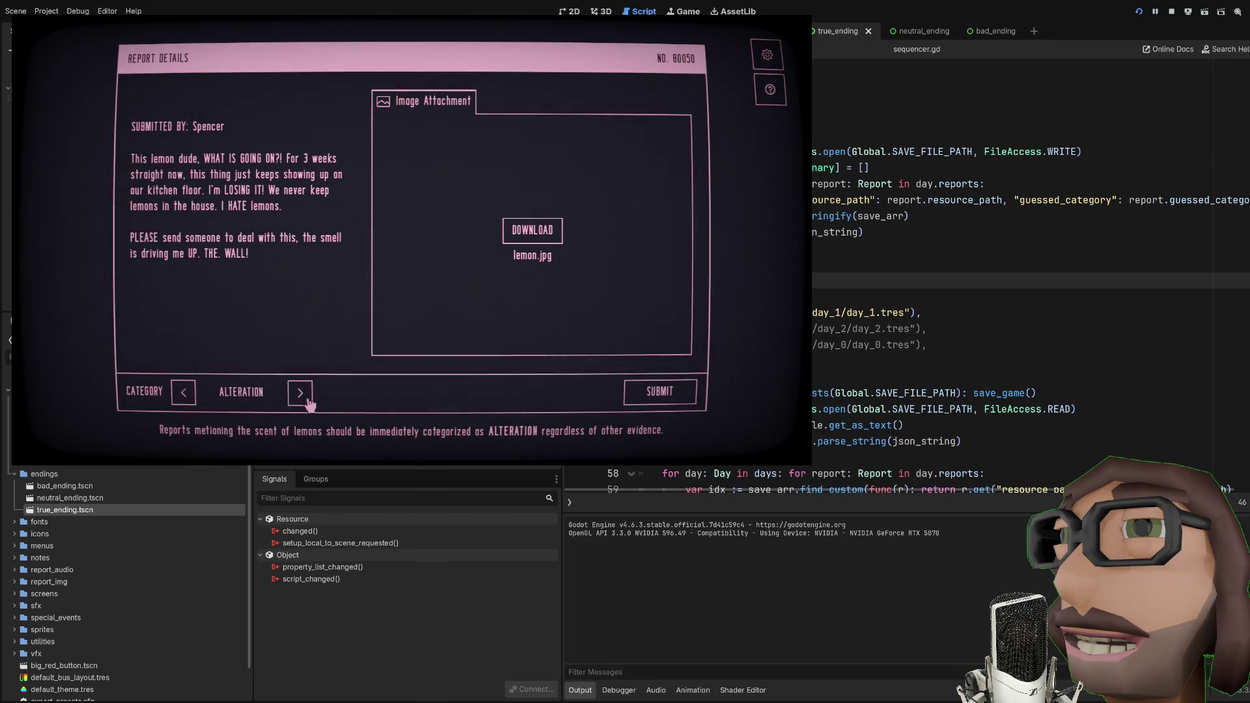
left_click(659, 391)
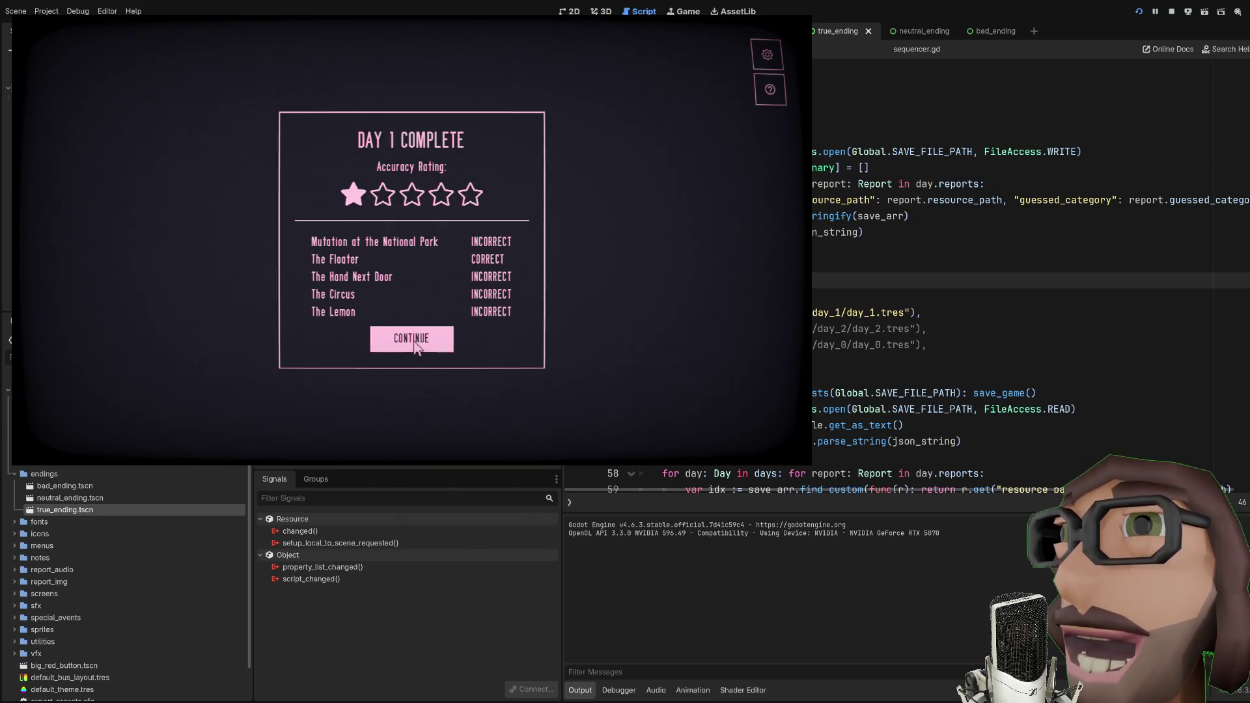
left_click(416, 342)
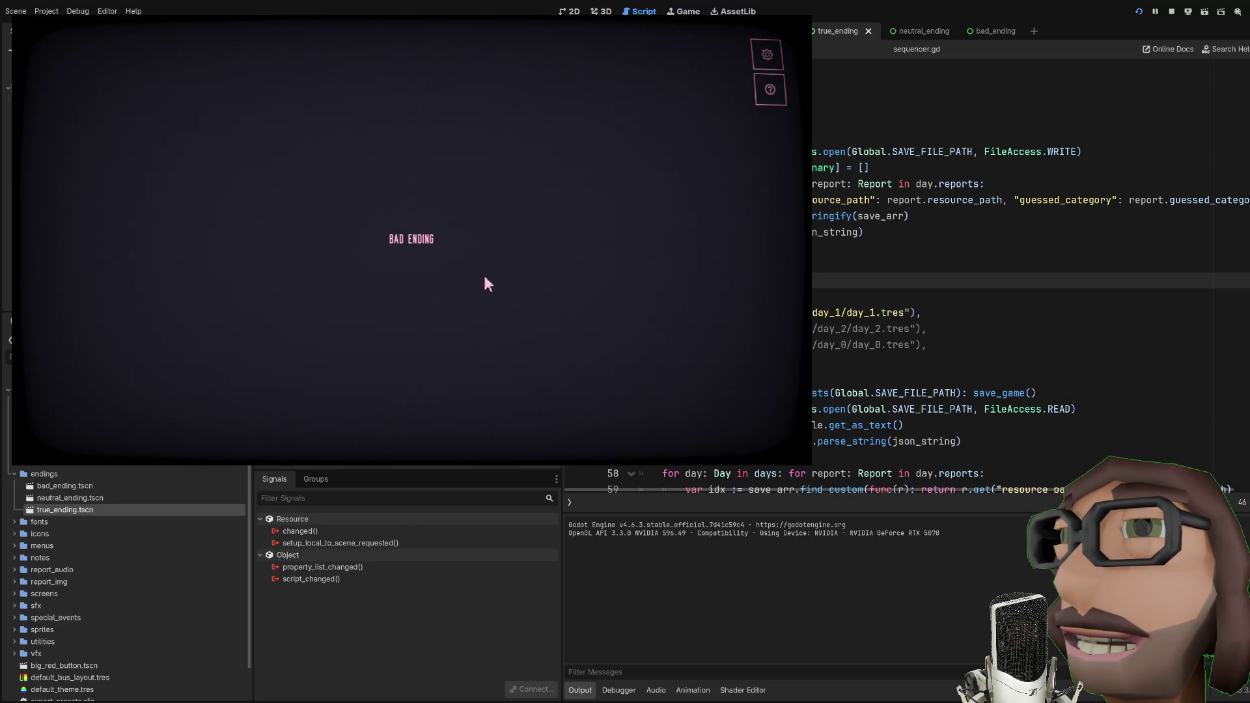
Stop the bad-ending run and relaunch the game from line 50 of the script.
key("F5")
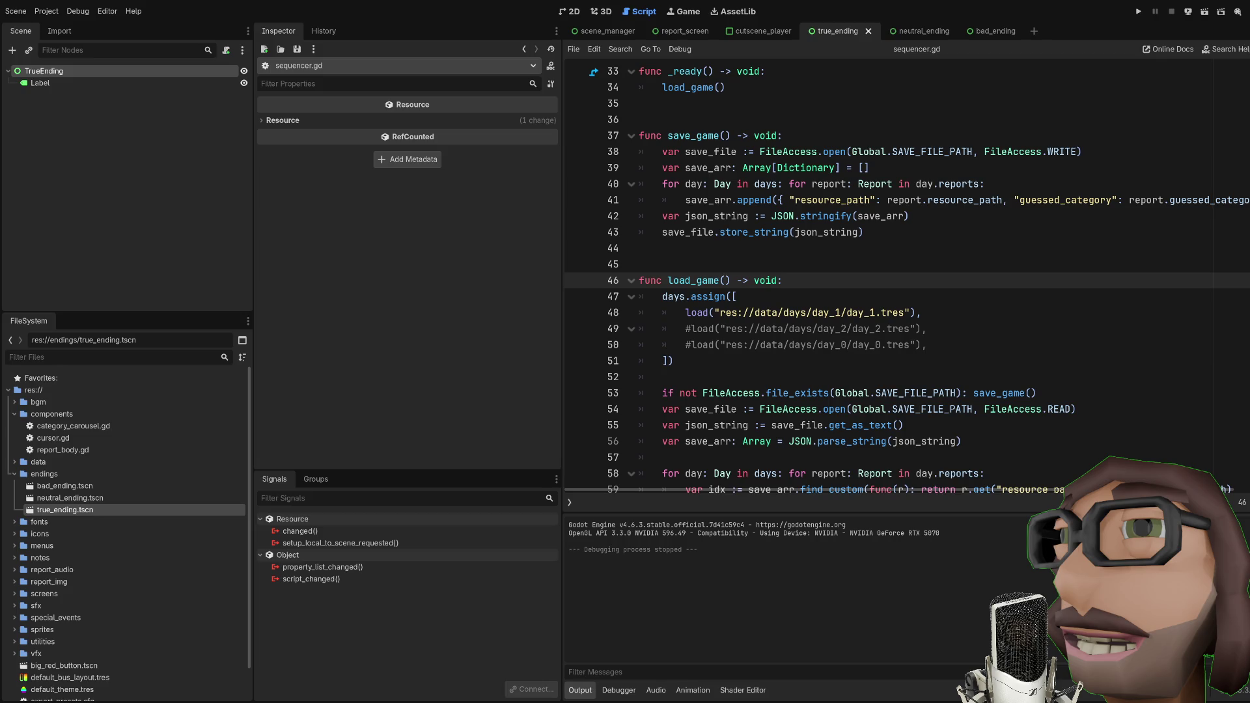
left_click(981, 349)
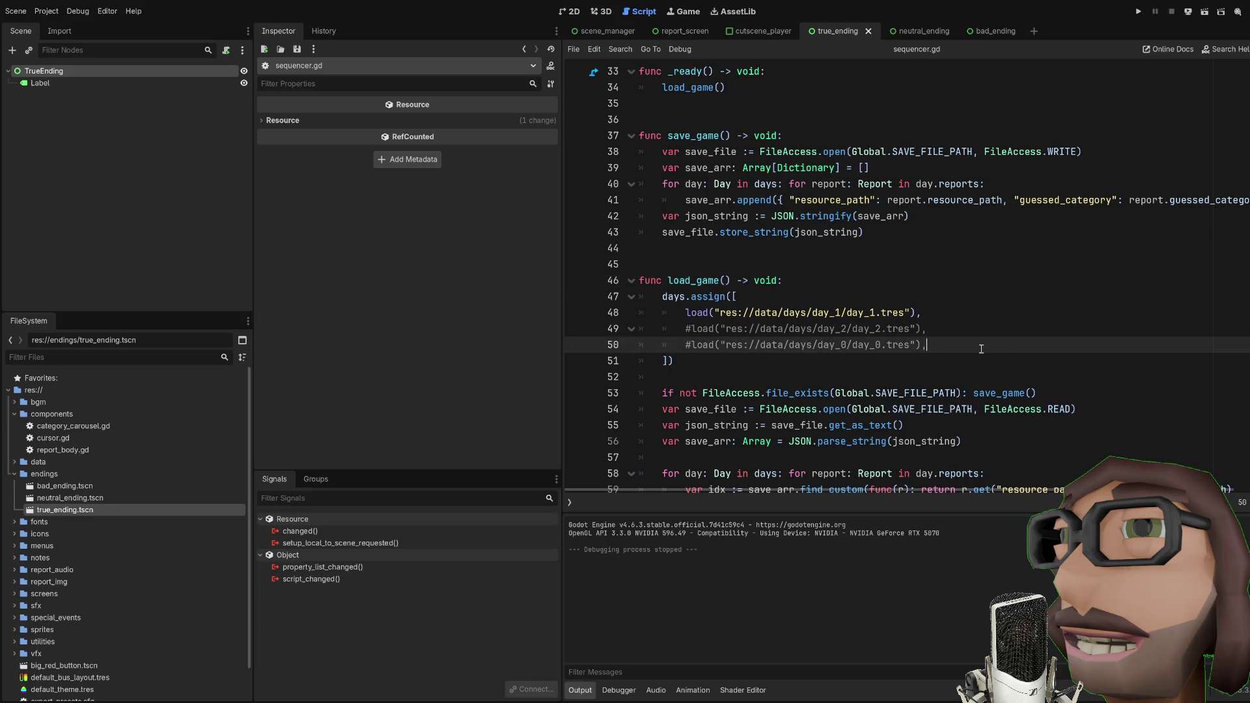
key("F5")
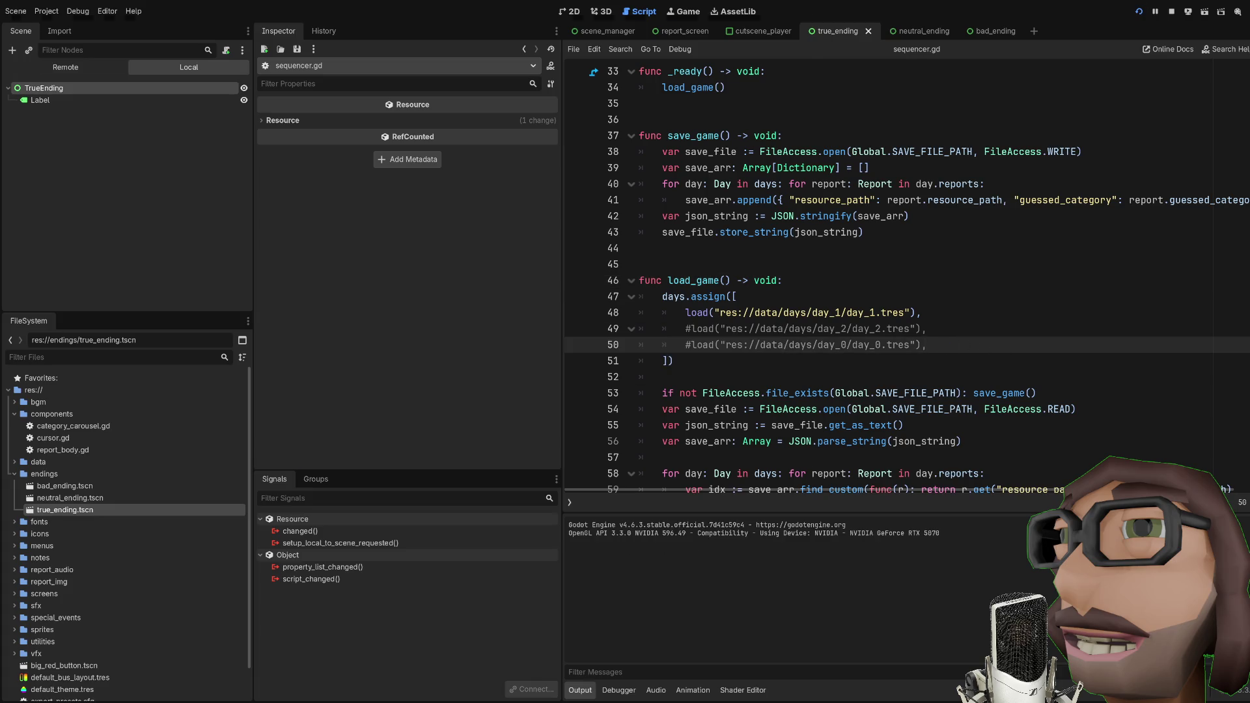
left_click(411, 336)
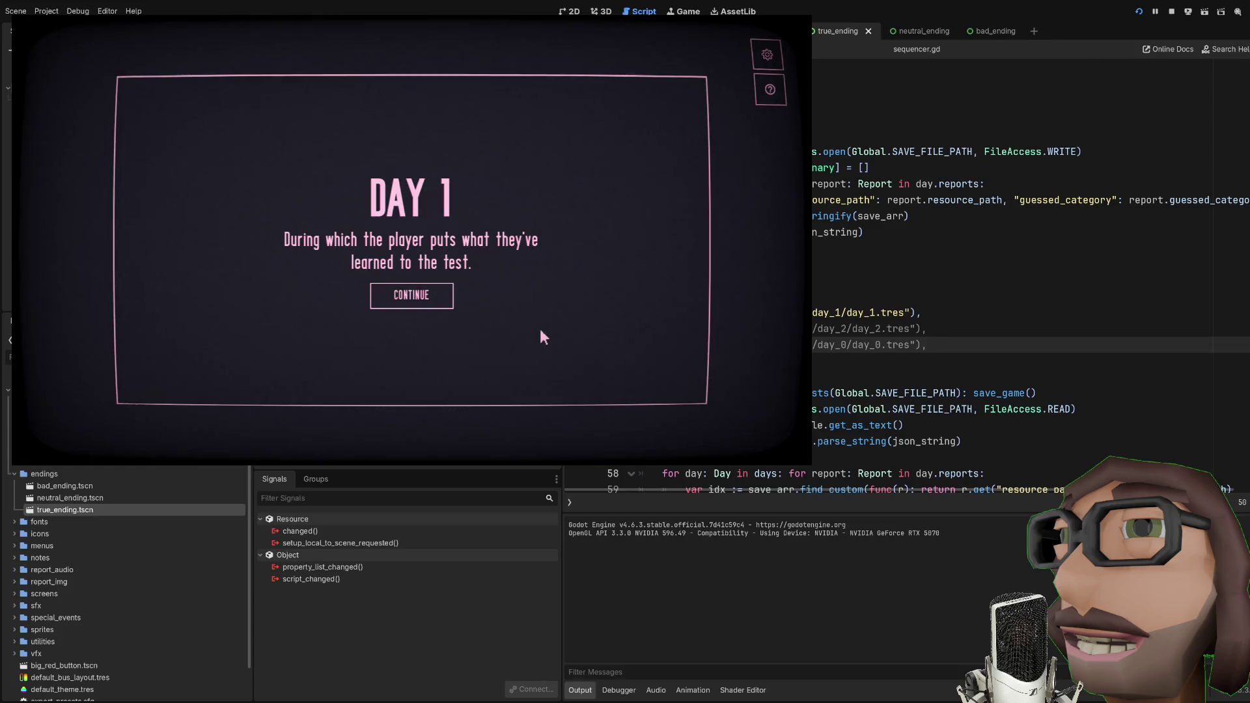
Get past the Day 1 intro and submit the park ranger report as ALTERATION.
left_click(427, 297)
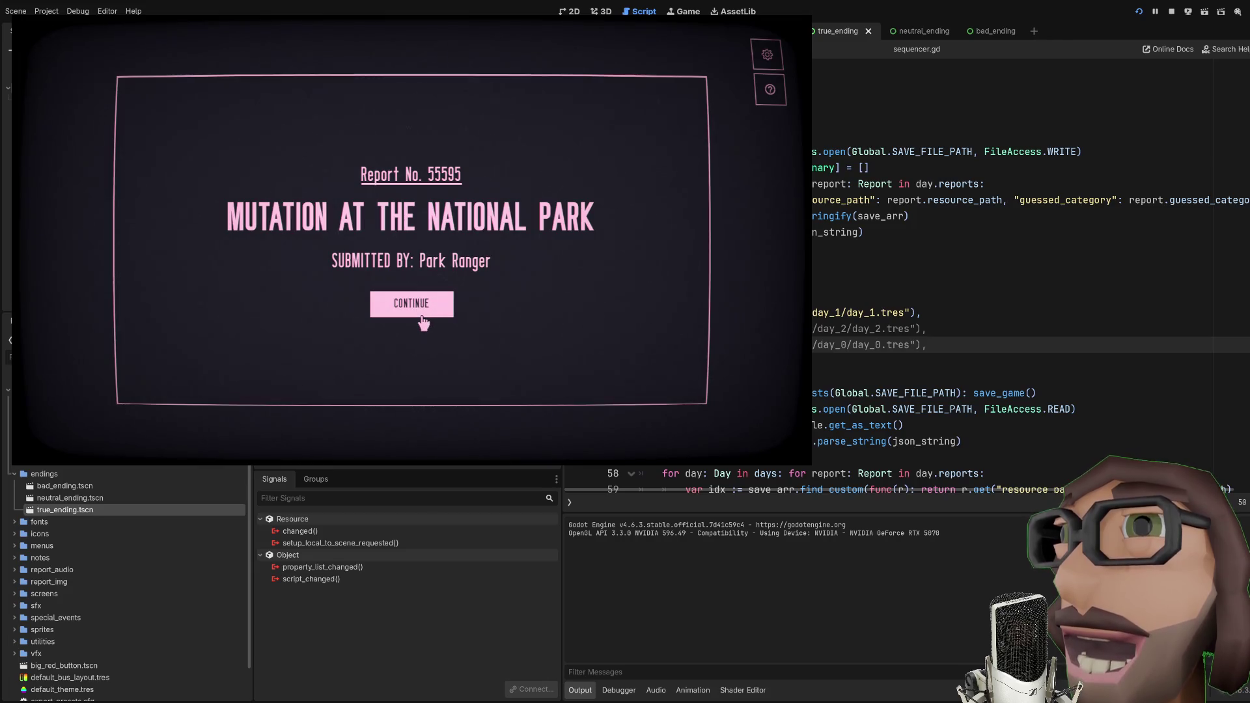
scroll(21, 470, "up", 5)
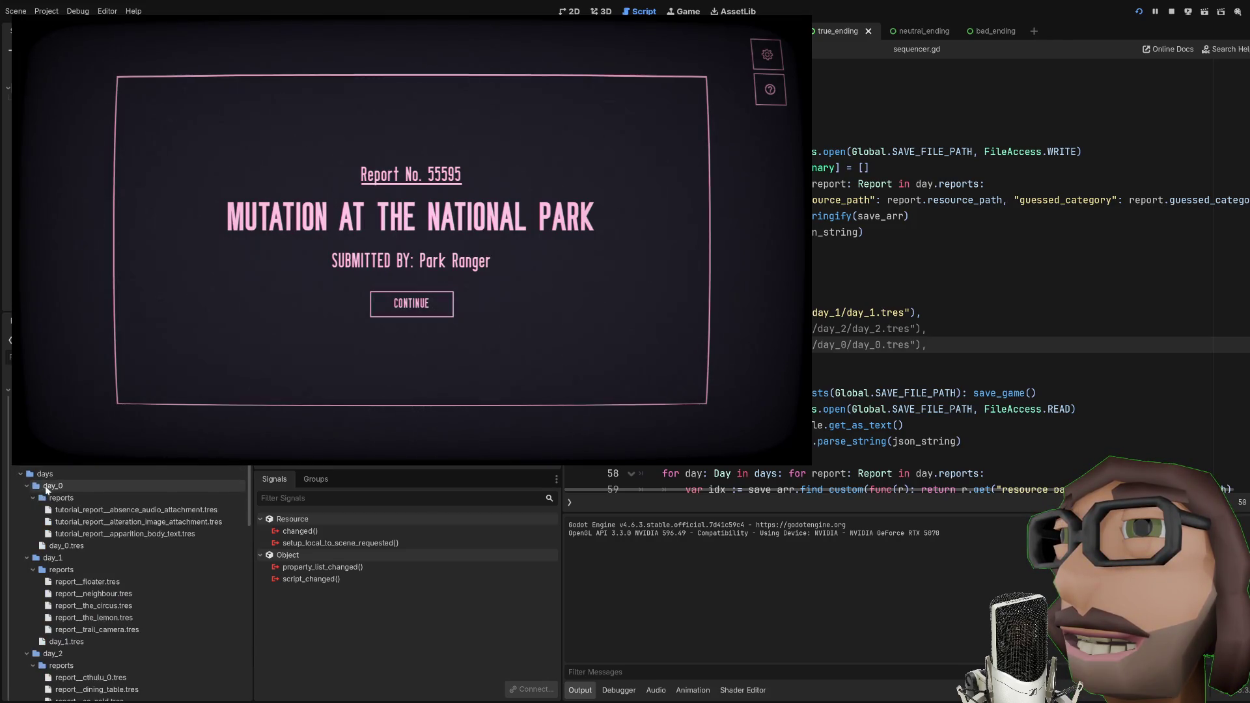
scroll(59, 501, "down", 3)
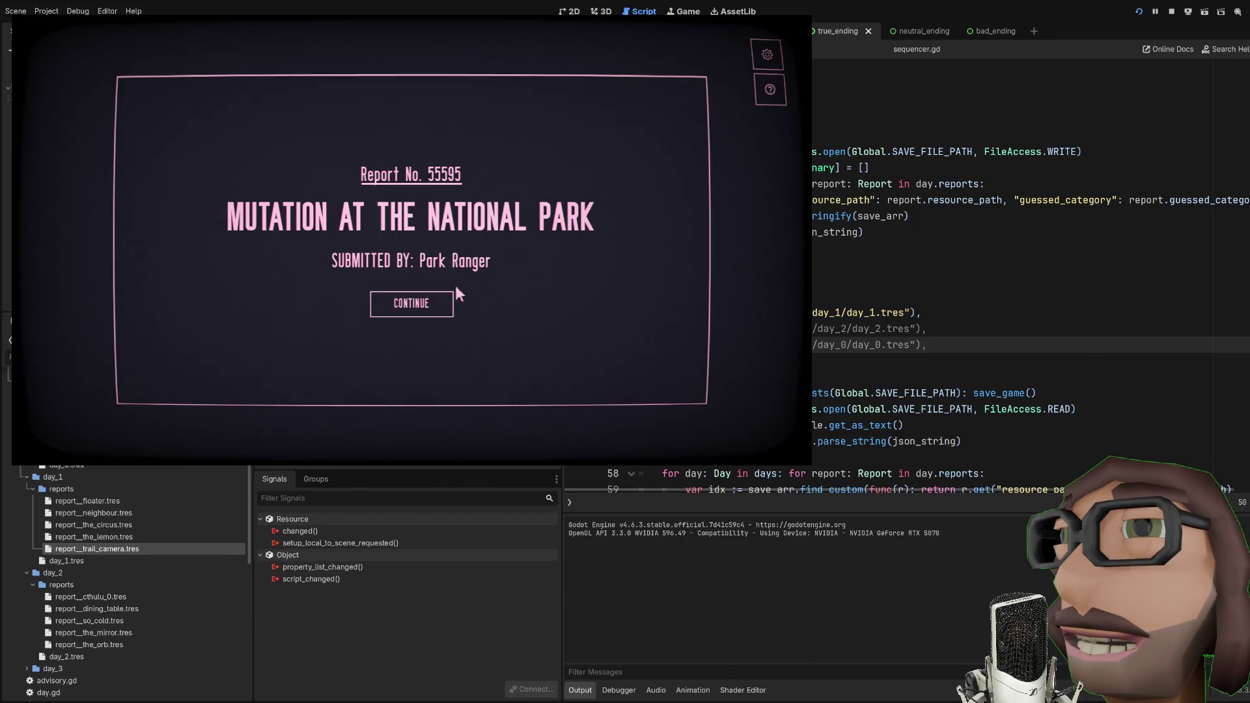
left_click(432, 306)
left_click(300, 392)
left_click(300, 393)
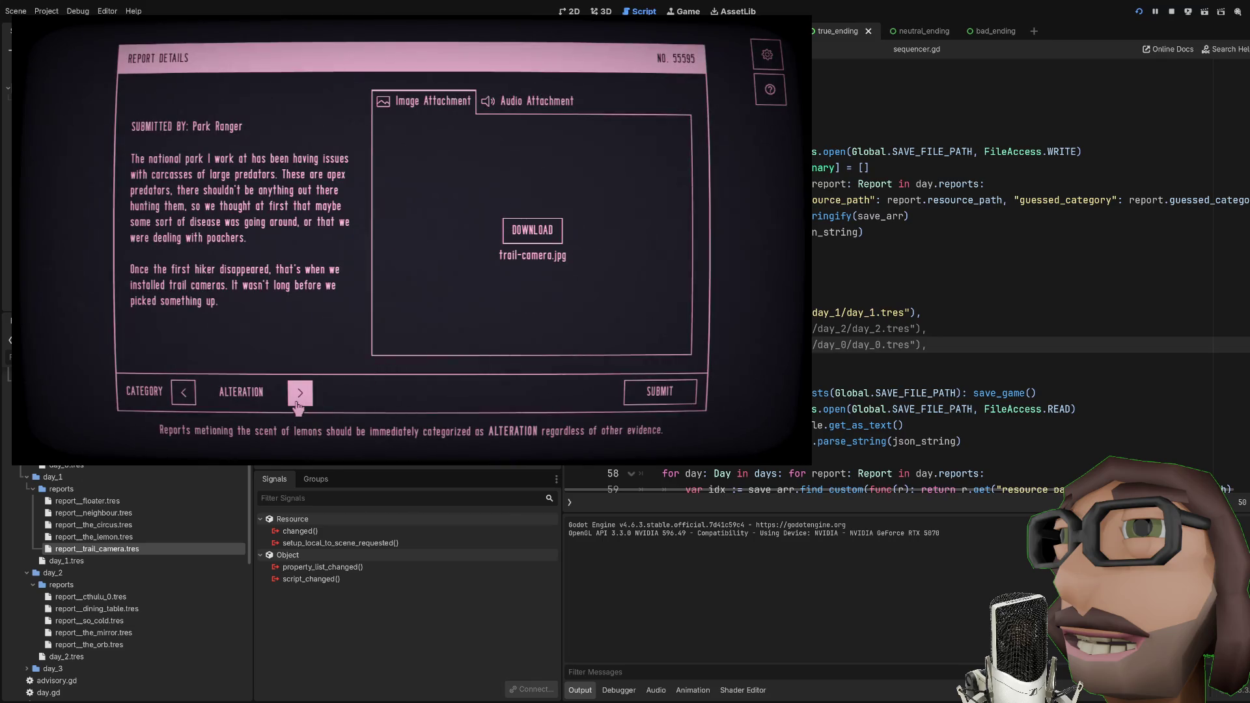
left_click(660, 393)
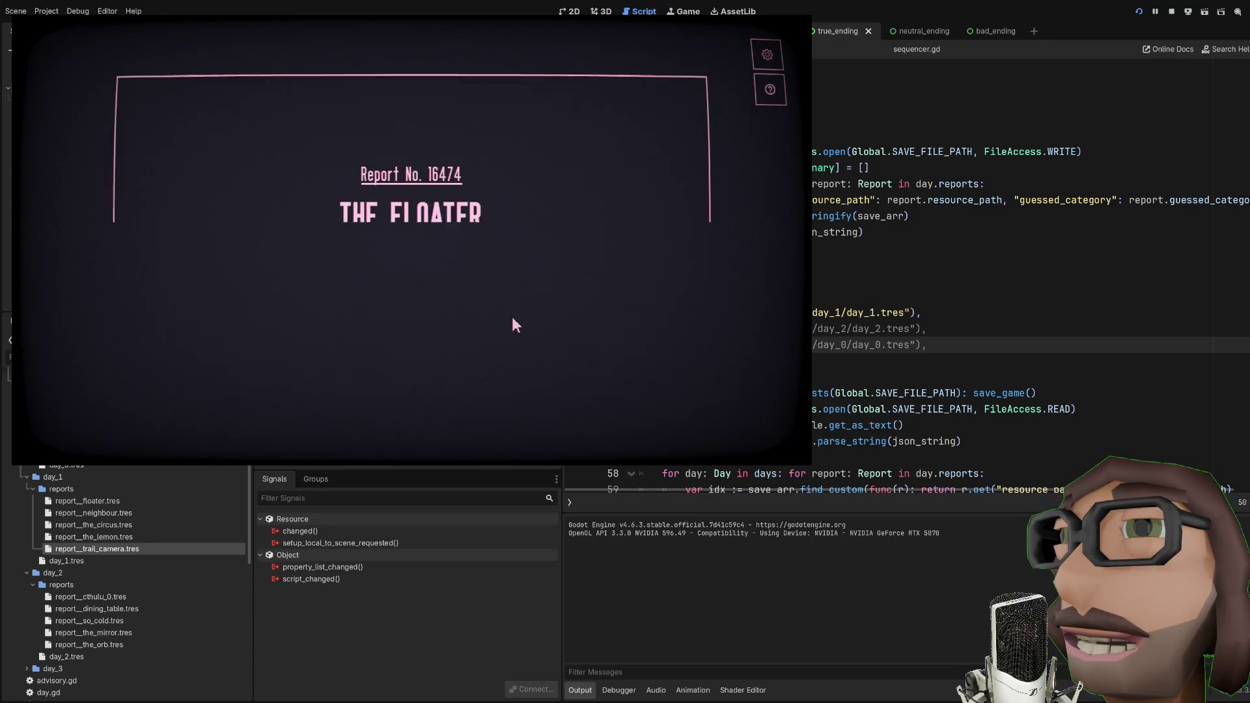
Submit The Floater report with the ALTERATION category.
left_click(430, 315)
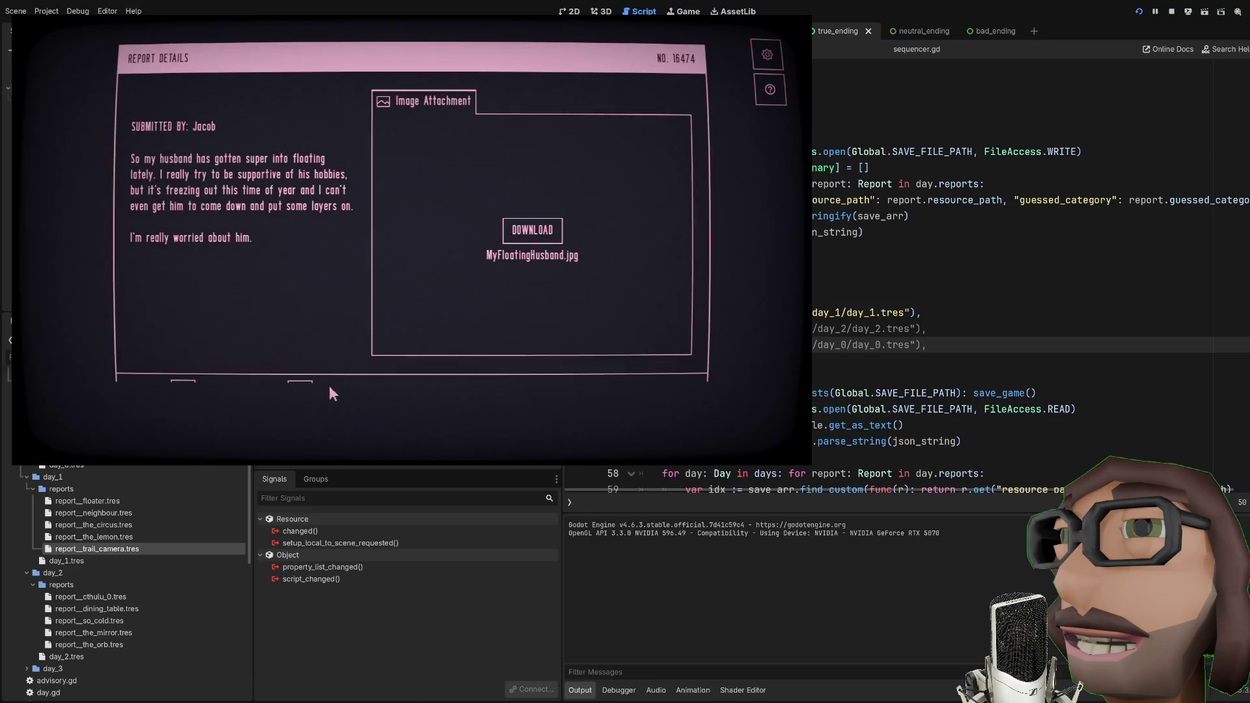
left_click(306, 393)
left_click(655, 392)
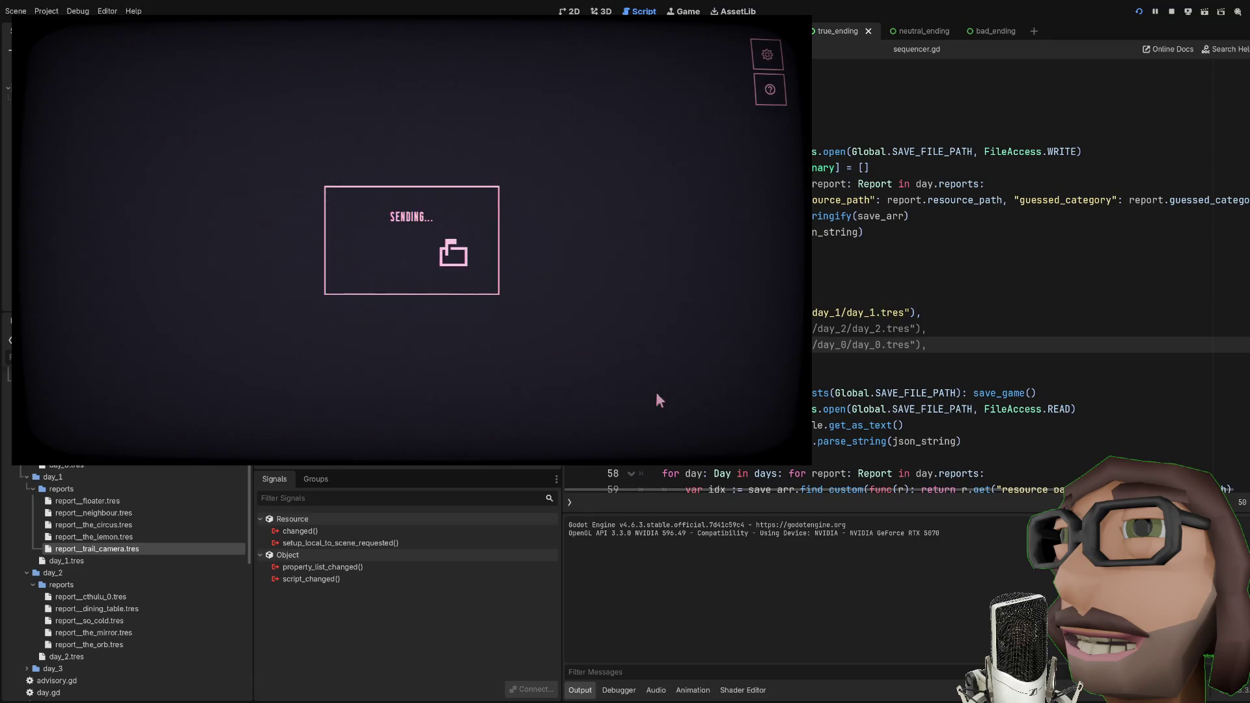
left_click(421, 278)
Submit The Hand Next Door report as APPARITION.
left_click(417, 299)
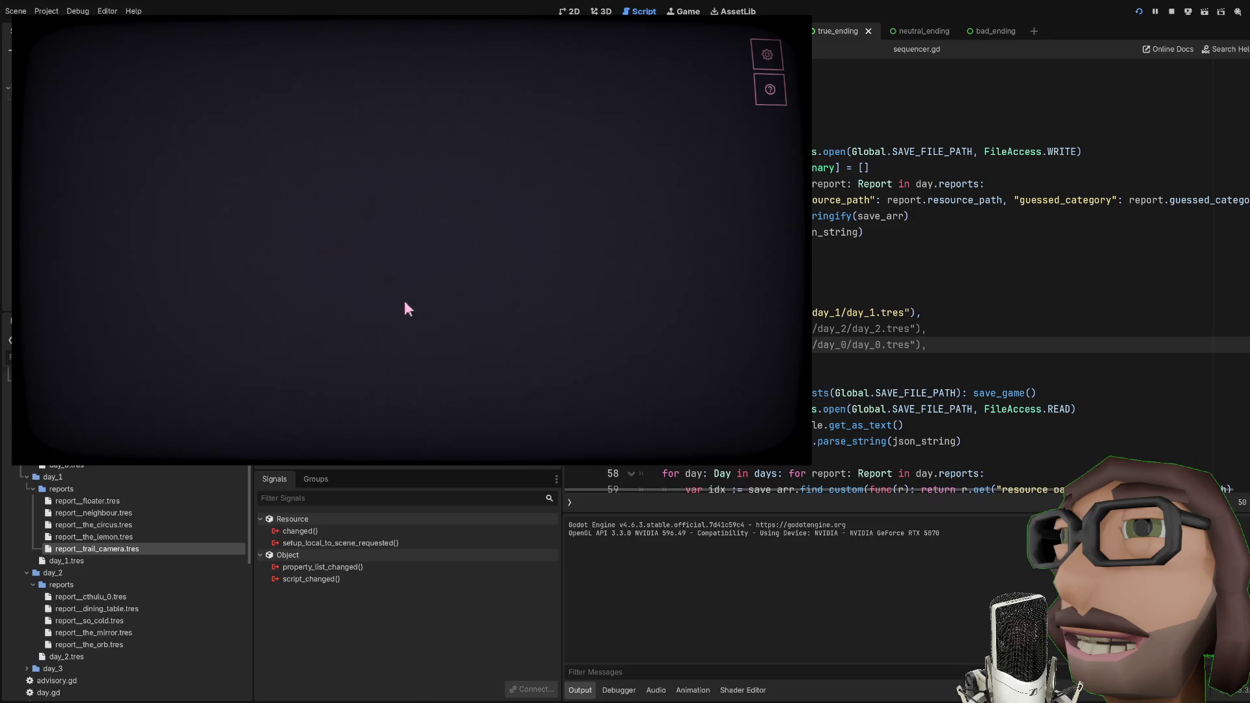
left_click(313, 390)
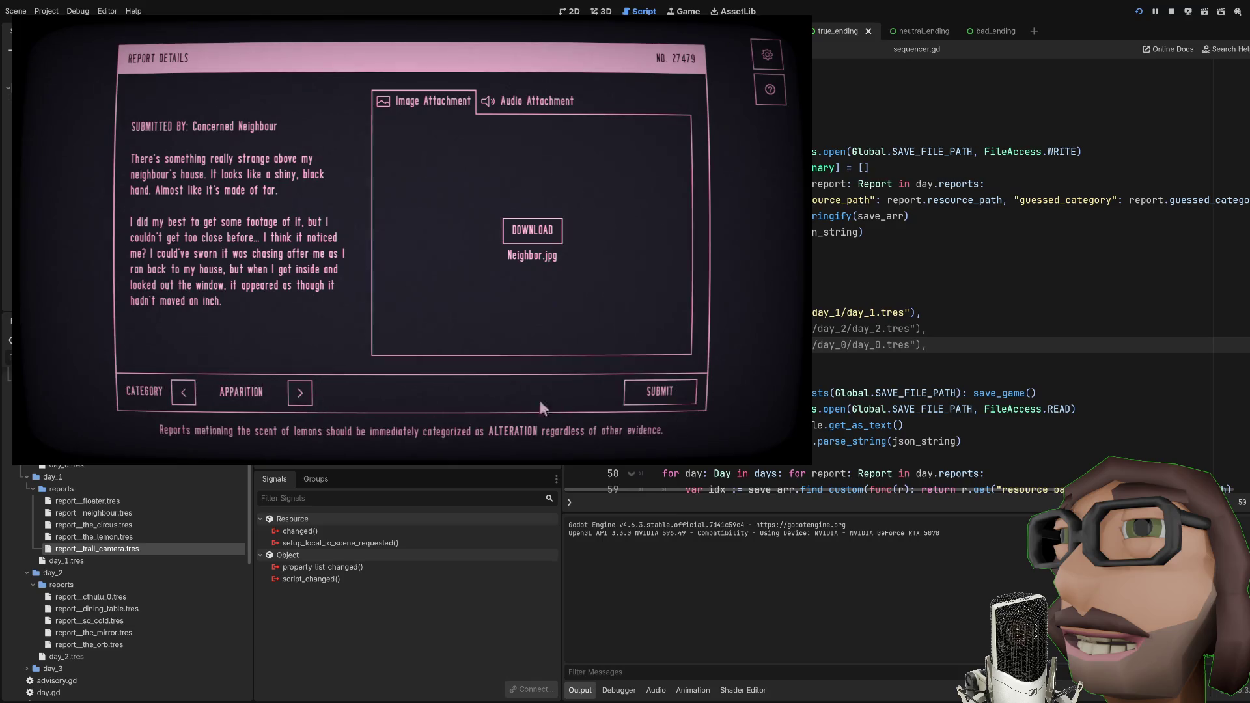
left_click(625, 385)
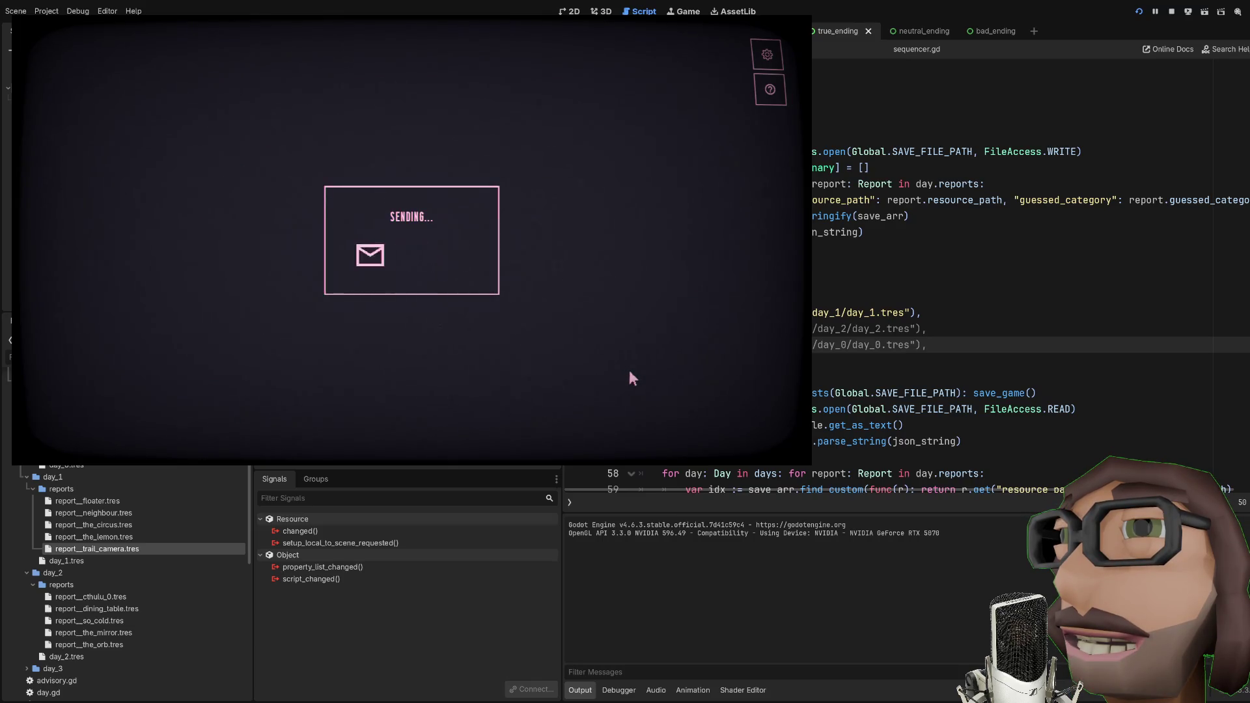
Submit The Circus and The Lemon reports and reach the three-star Day 1 results.
left_click(412, 276)
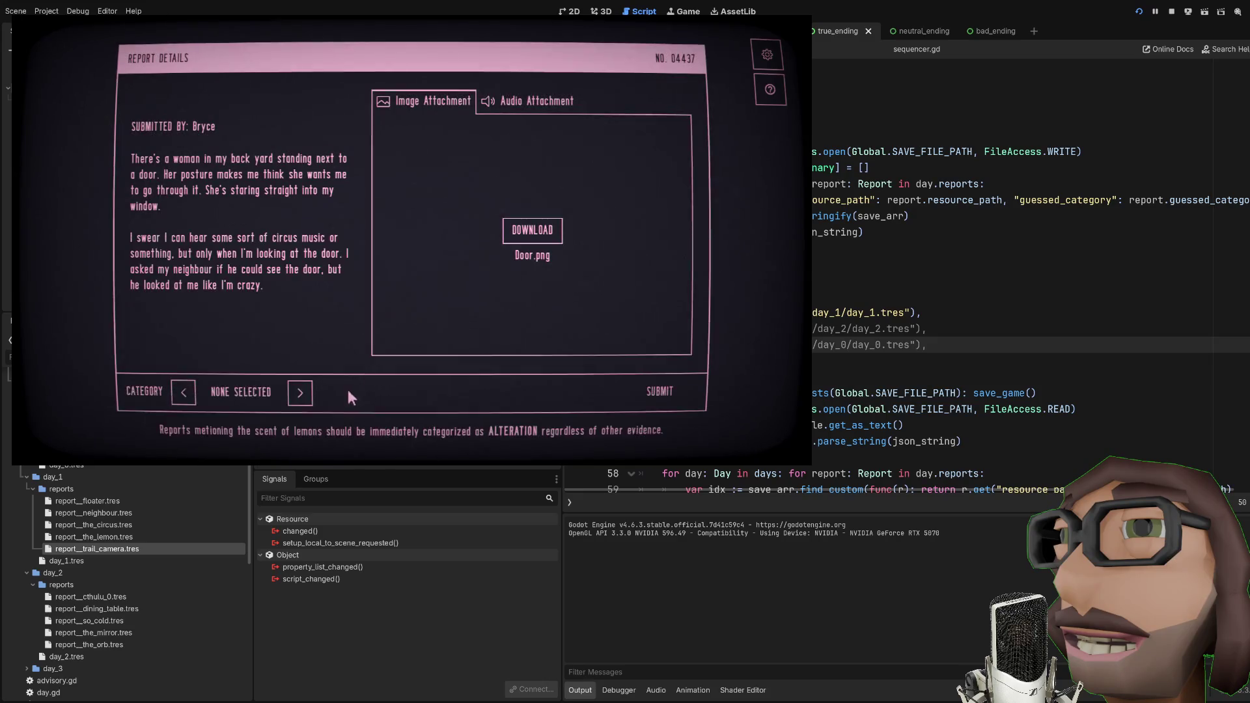
left_click(309, 396)
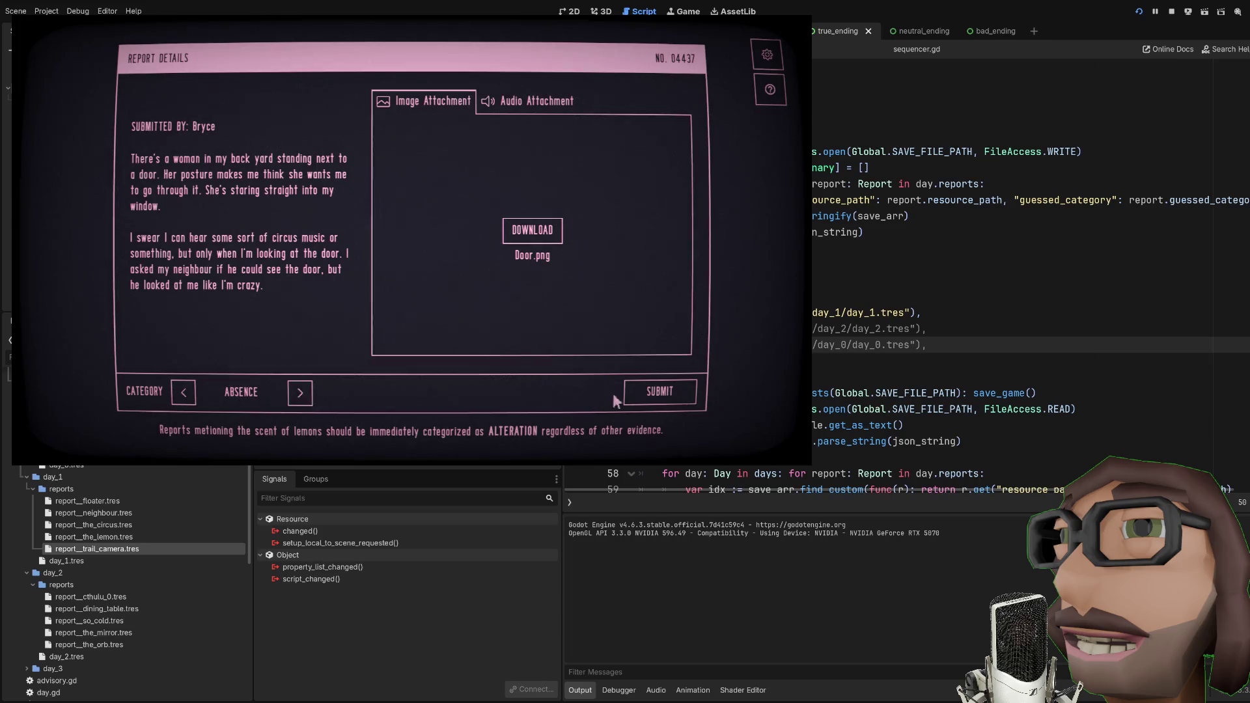
left_click(652, 392)
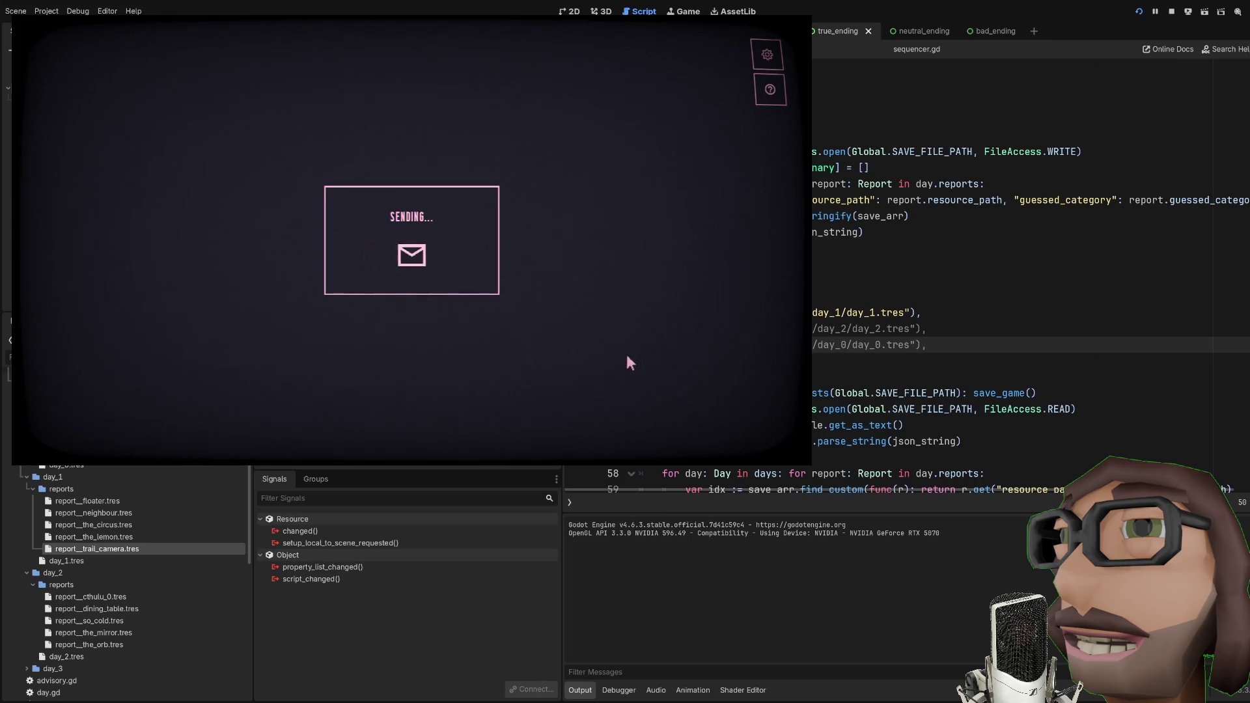
left_click(409, 294)
left_click(429, 311)
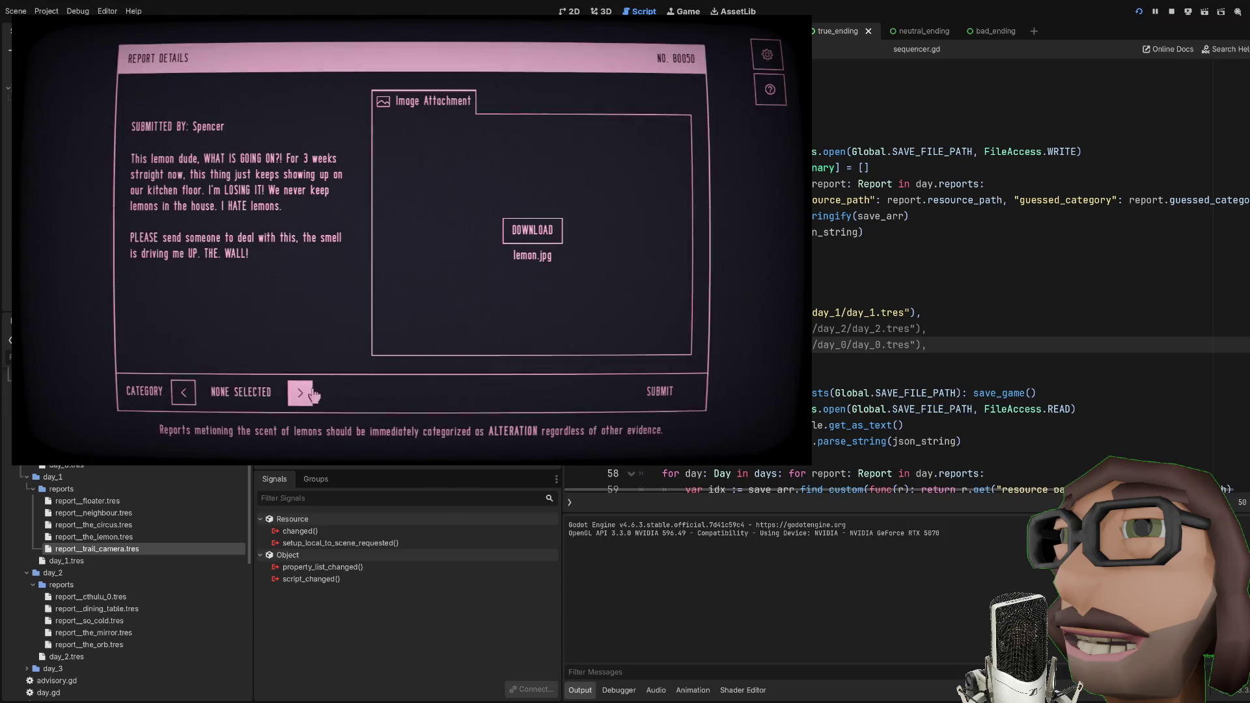
left_click(659, 391)
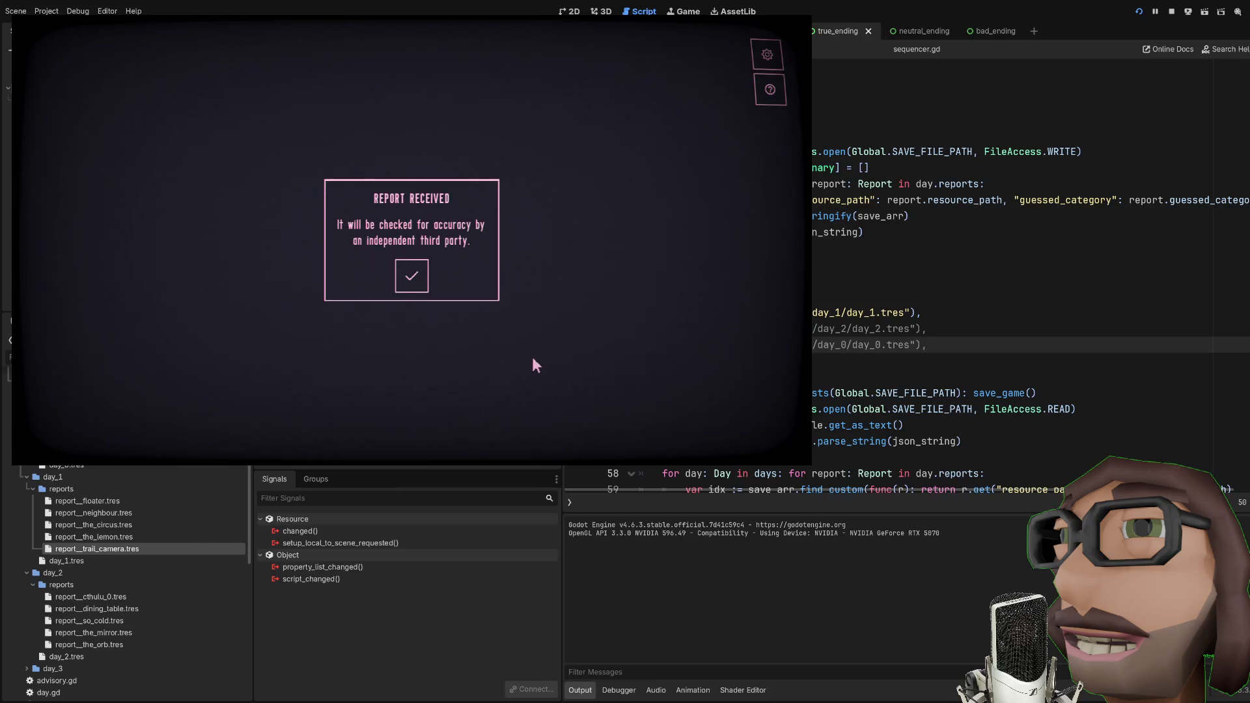
left_click(432, 280)
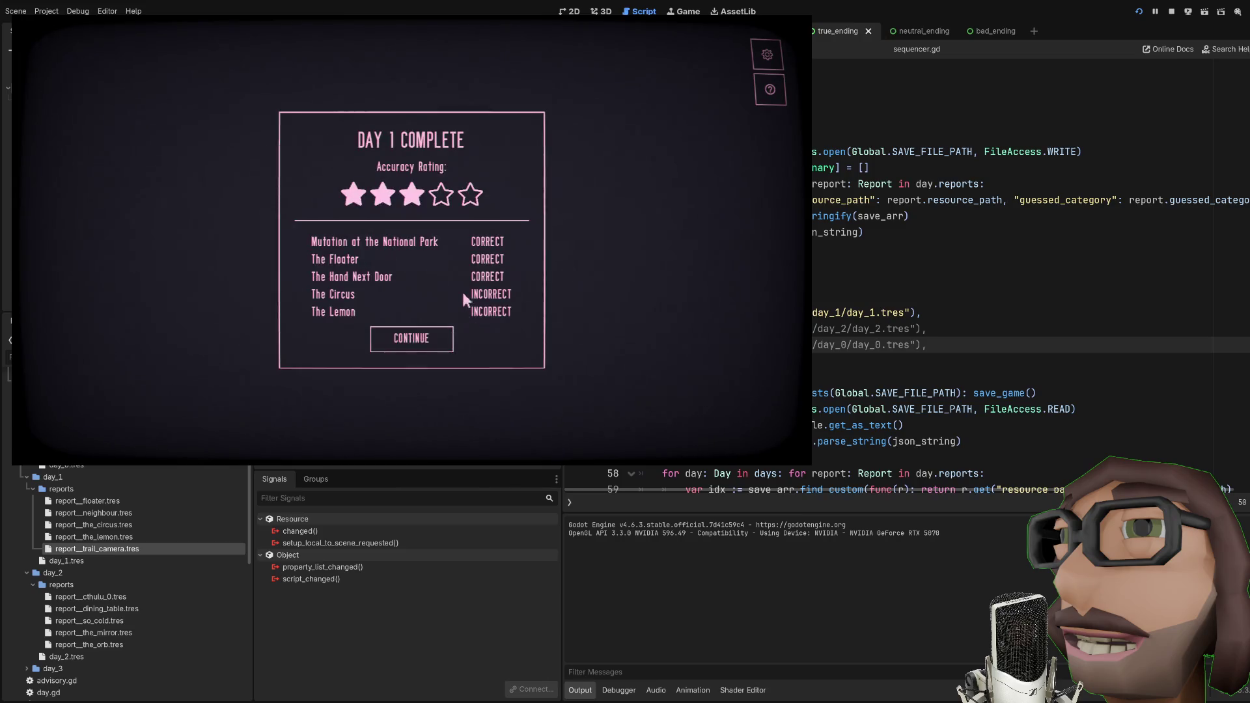
Continue to the NEUTRAL ENDING, then close the game window and return to sequencer.gd.
left_click(432, 338)
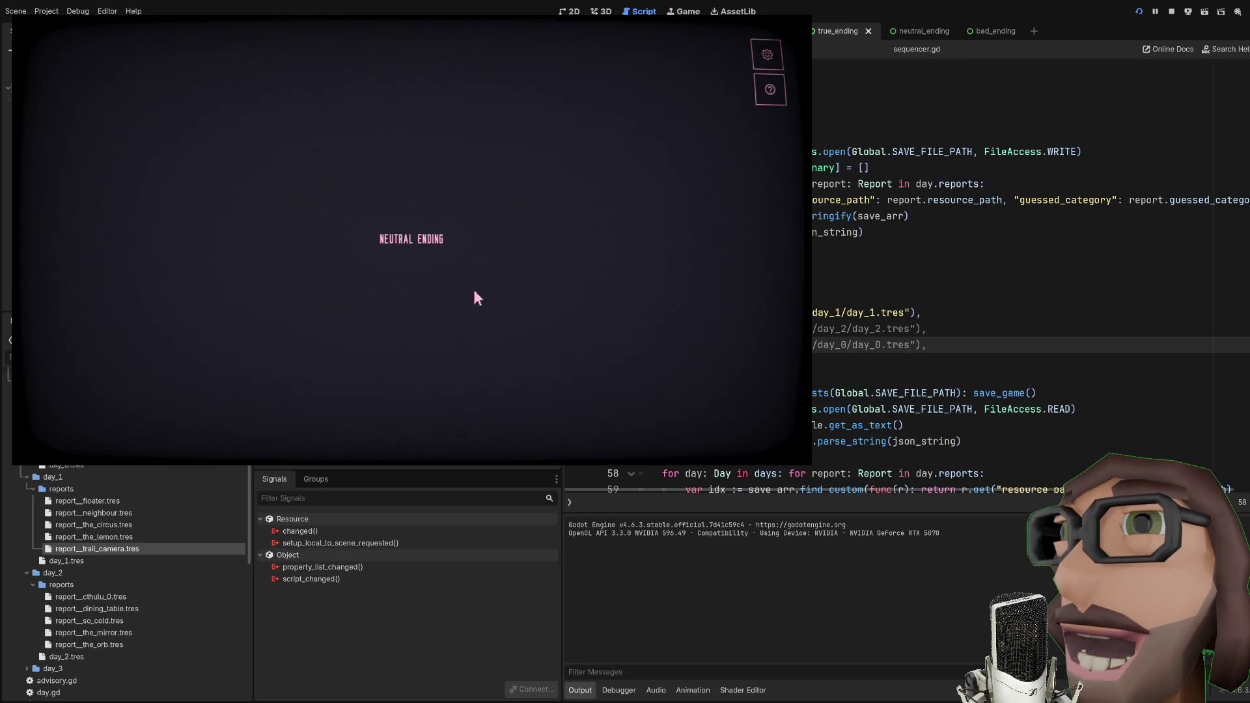
left_click(808, 17)
left_click(961, 184)
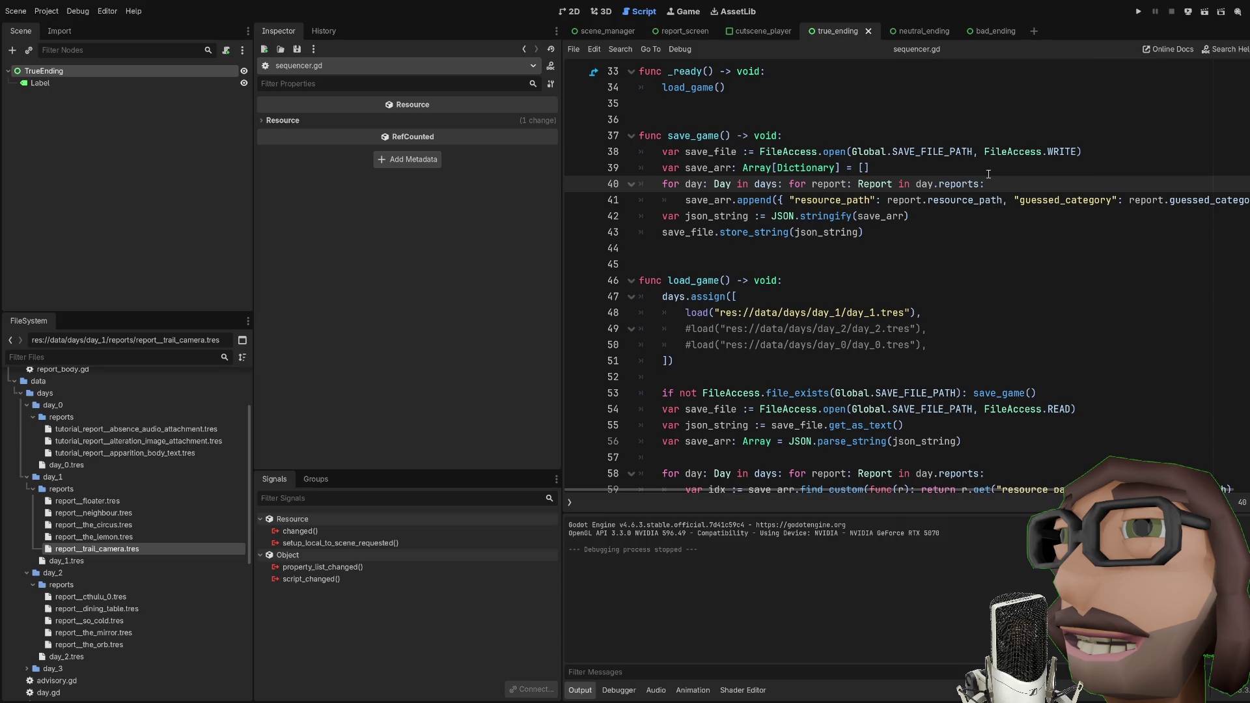
In todo.md, move the multiple endings task to the end of the Finished list.
key("alt+Left")
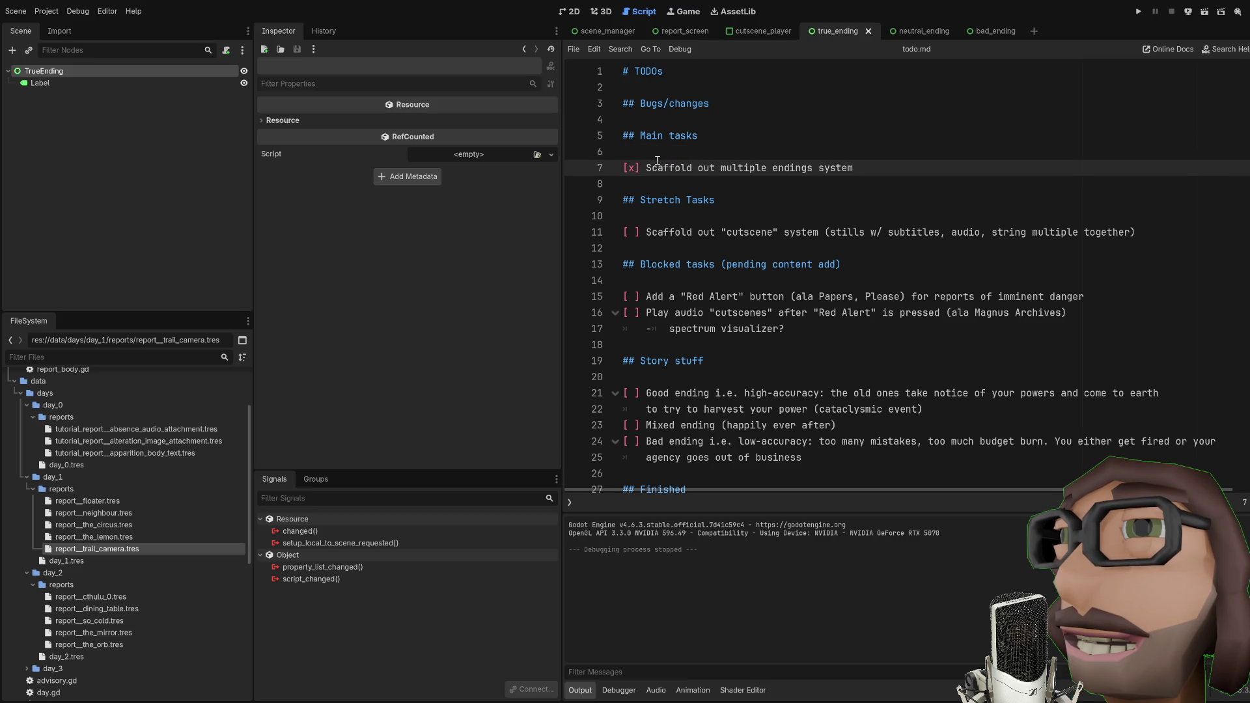
left_click(892, 166)
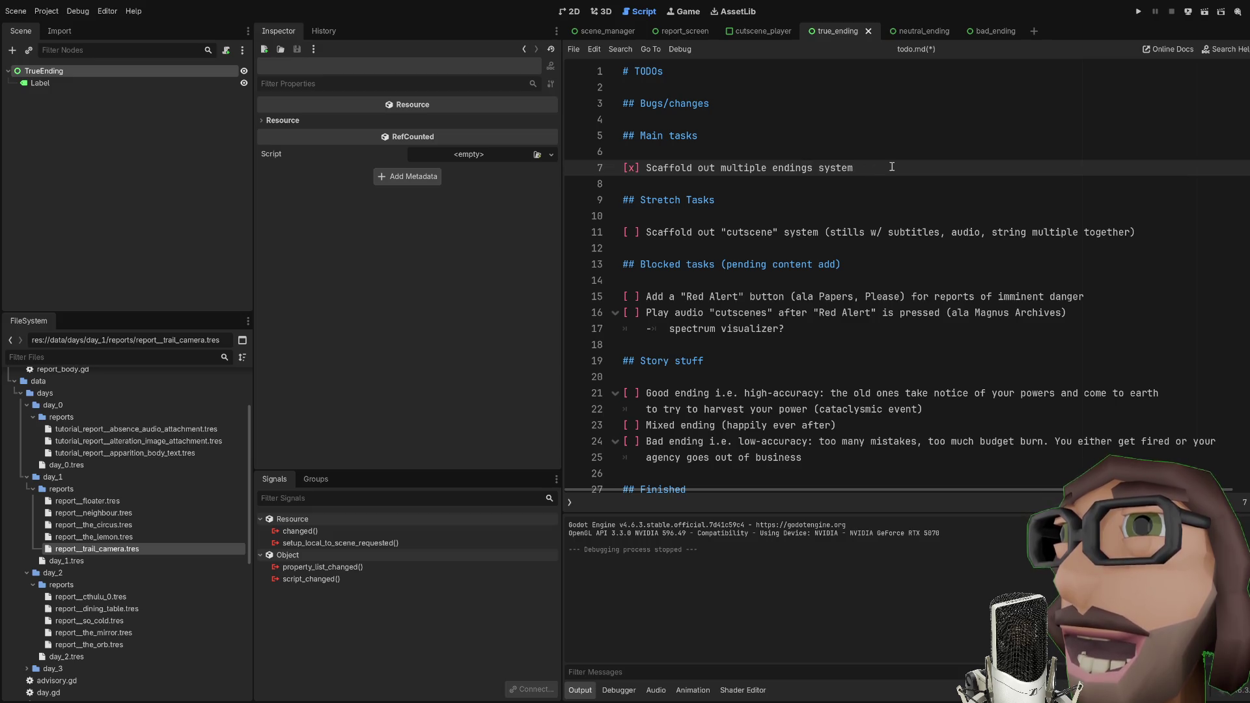
key("alt+Down")
key("alt+Down")
key("alt+Down")
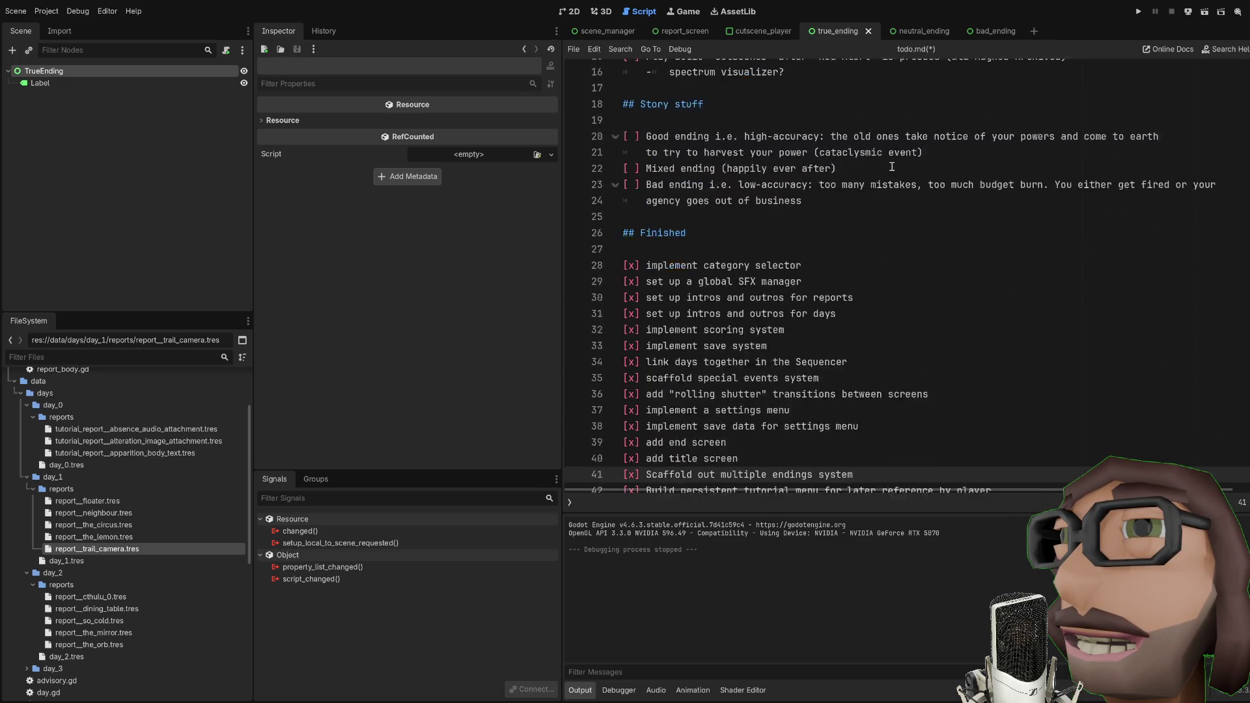
key("alt+Down")
key("alt+Down")
key("alt+Down")
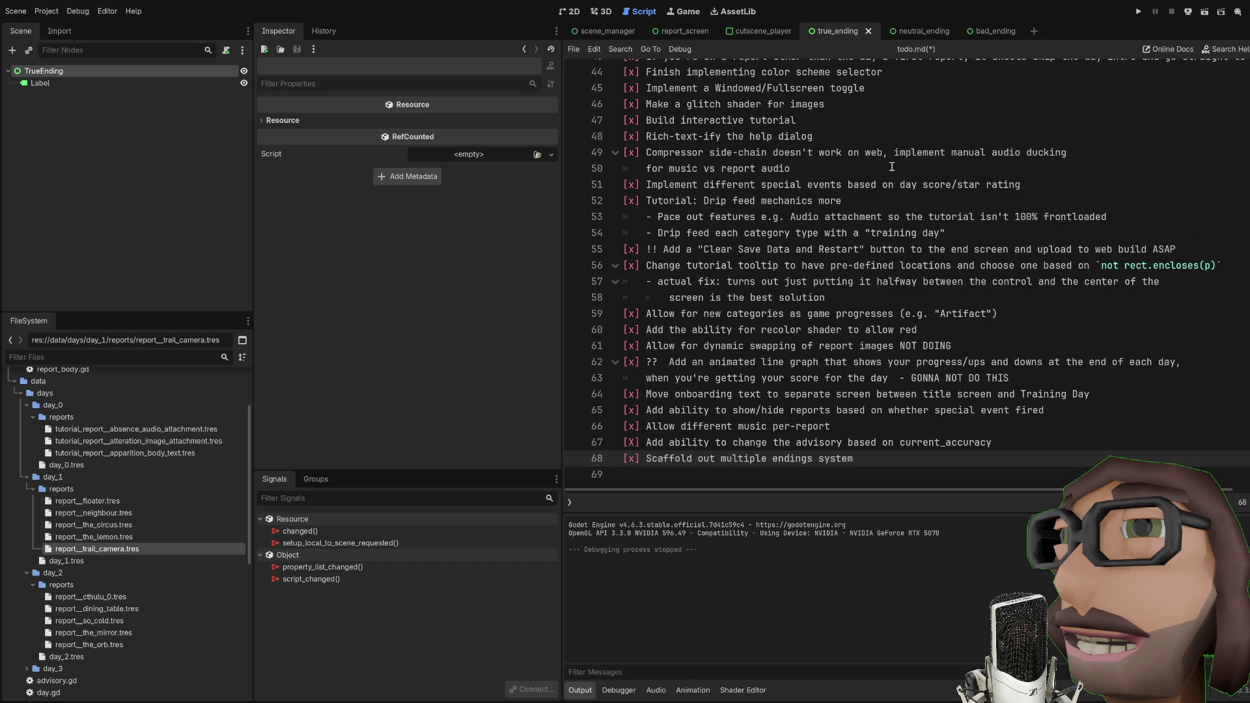
Select the cutscene-system task text under Stretch Tasks.
scroll(893, 166, "up", 15)
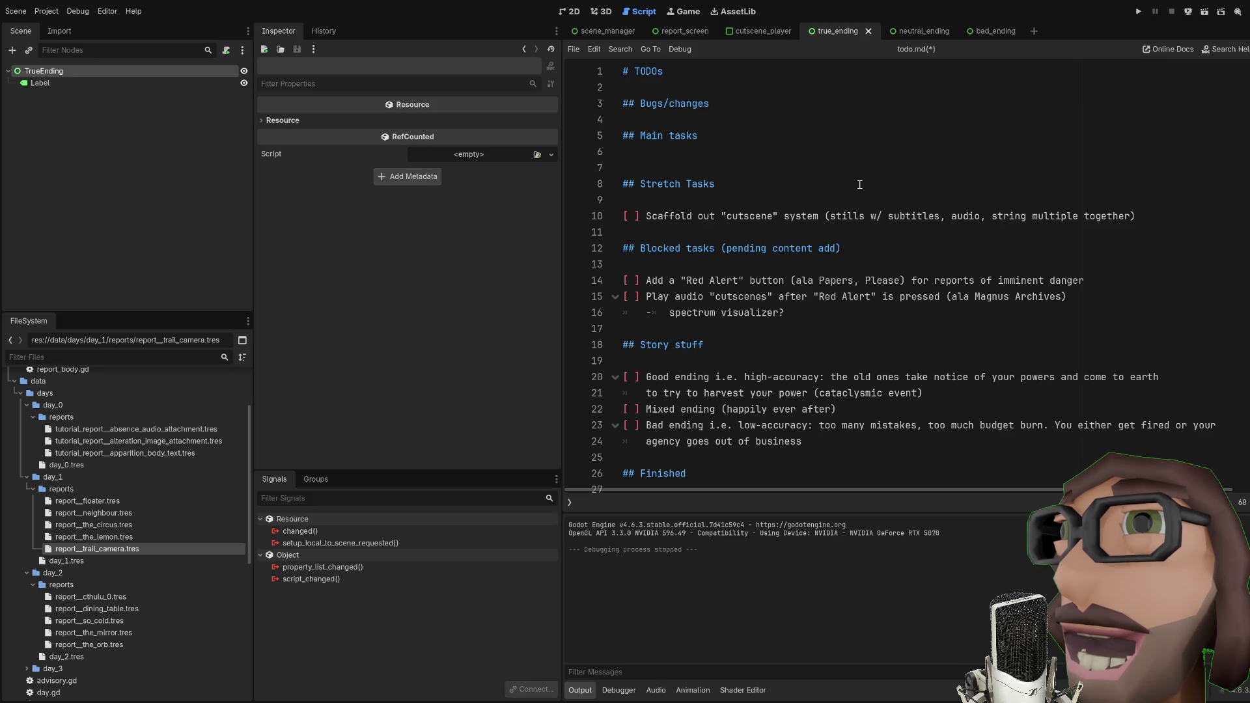
left_click(771, 183)
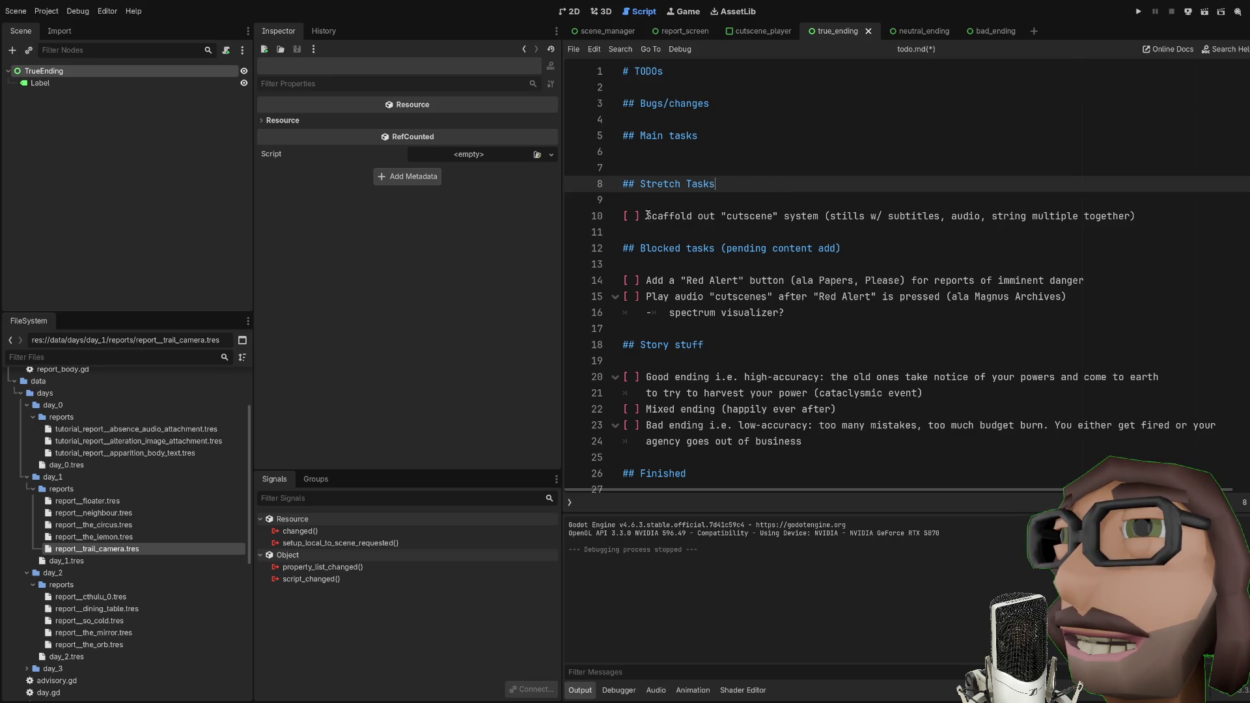
left_click_drag(648, 215, 666, 218)
left_click_drag(950, 214, 1136, 215)
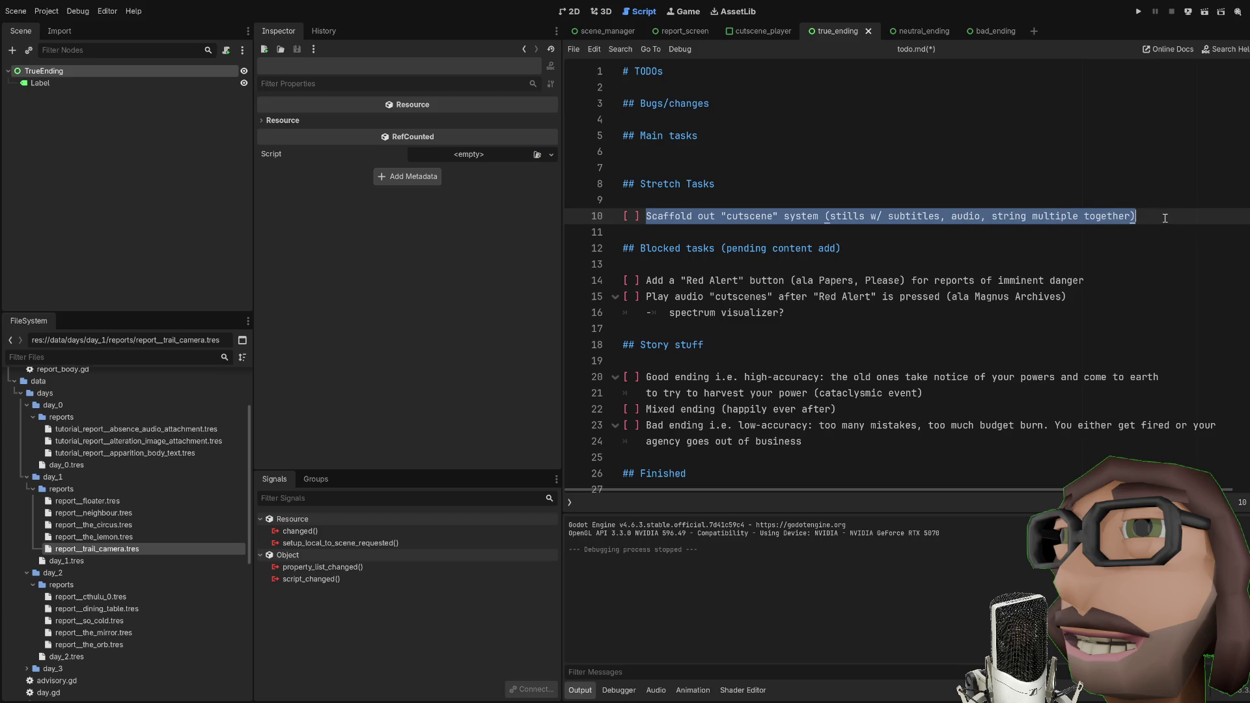
left_click(675, 215)
left_click(684, 241)
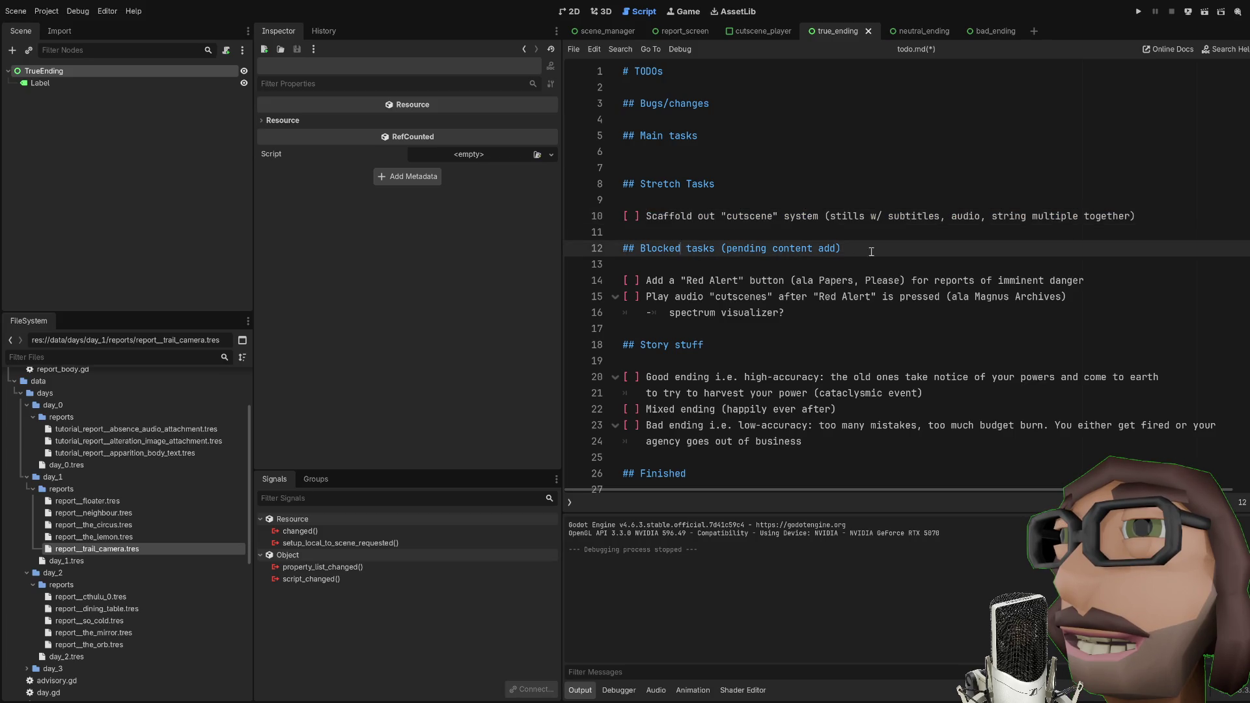
key("Up")
key("Up")
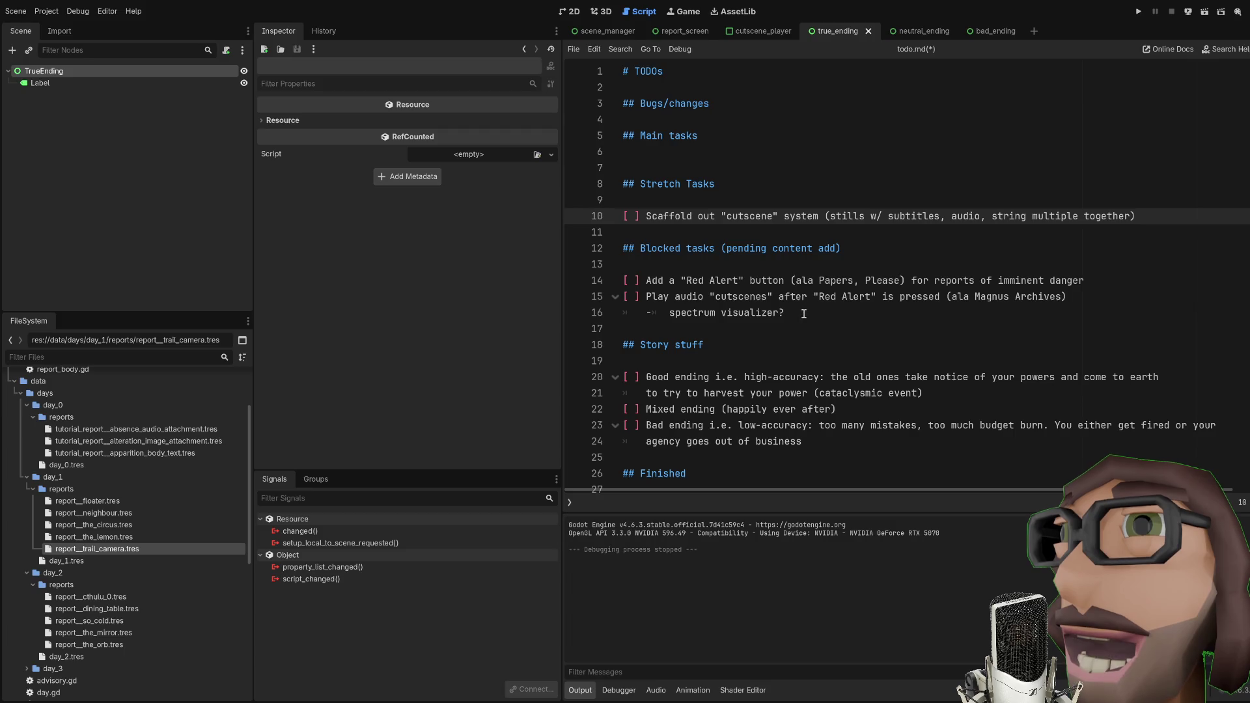
left_click_drag(807, 313, 624, 216)
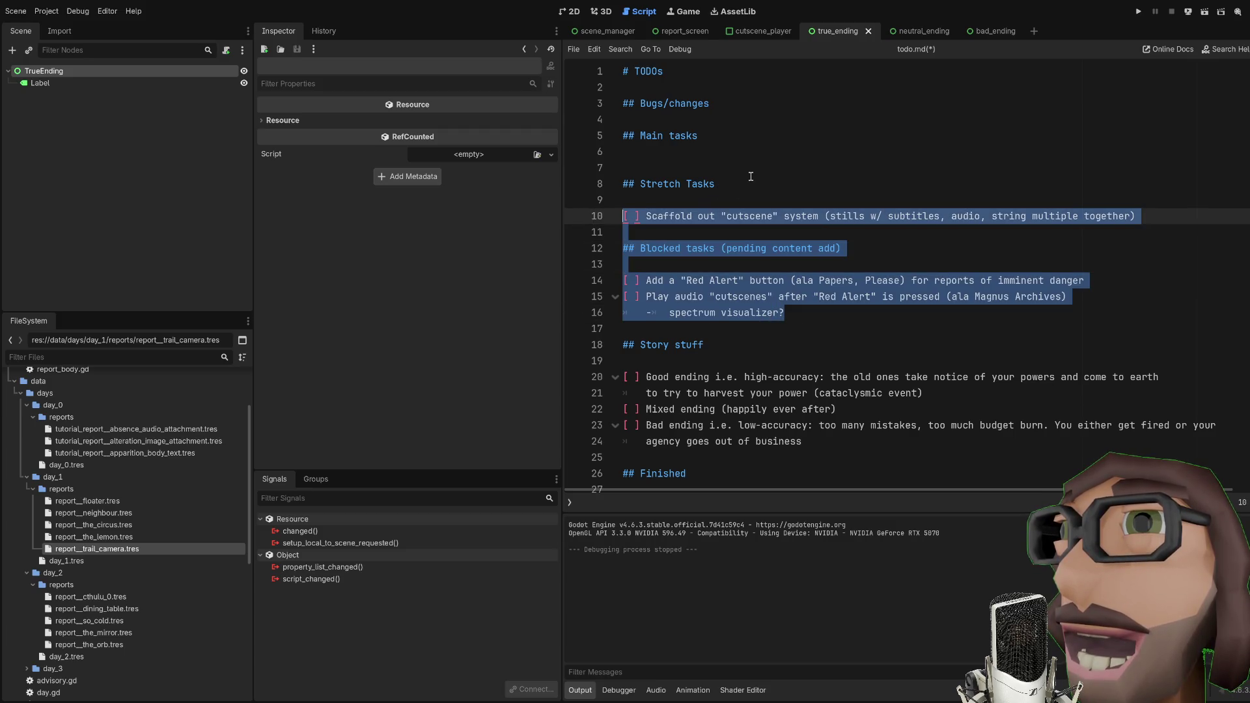
left_click(720, 189)
left_click_drag(646, 216, 1053, 215)
scroll(1052, 212, "down", 20)
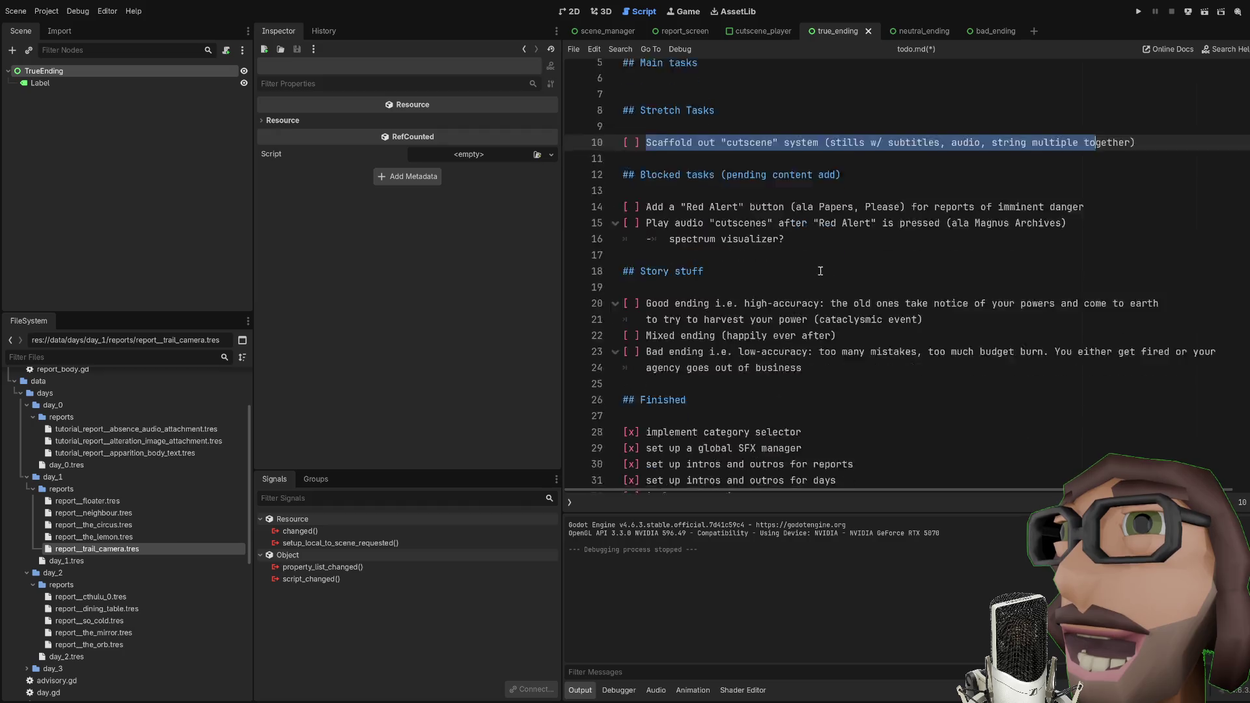